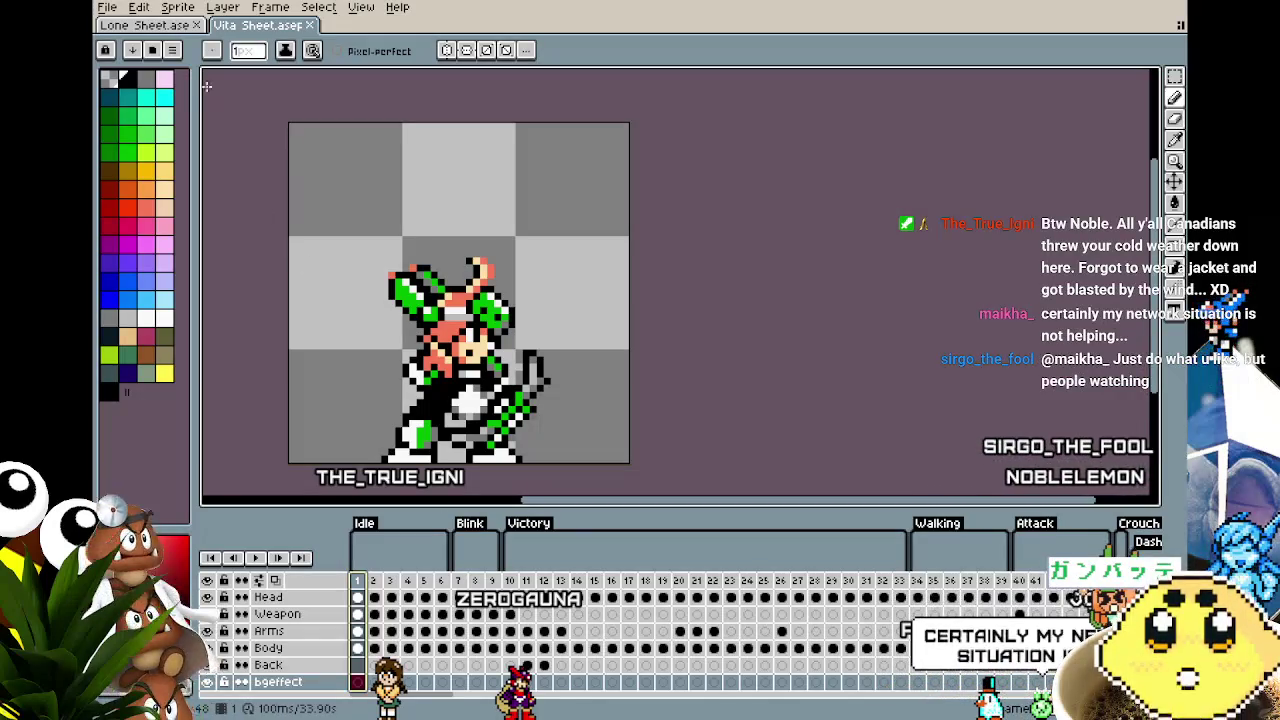
Create an 800×279 sprite and paste the gun reference image into it.
{"action": "left_click", "coordinate": [110, 8]}
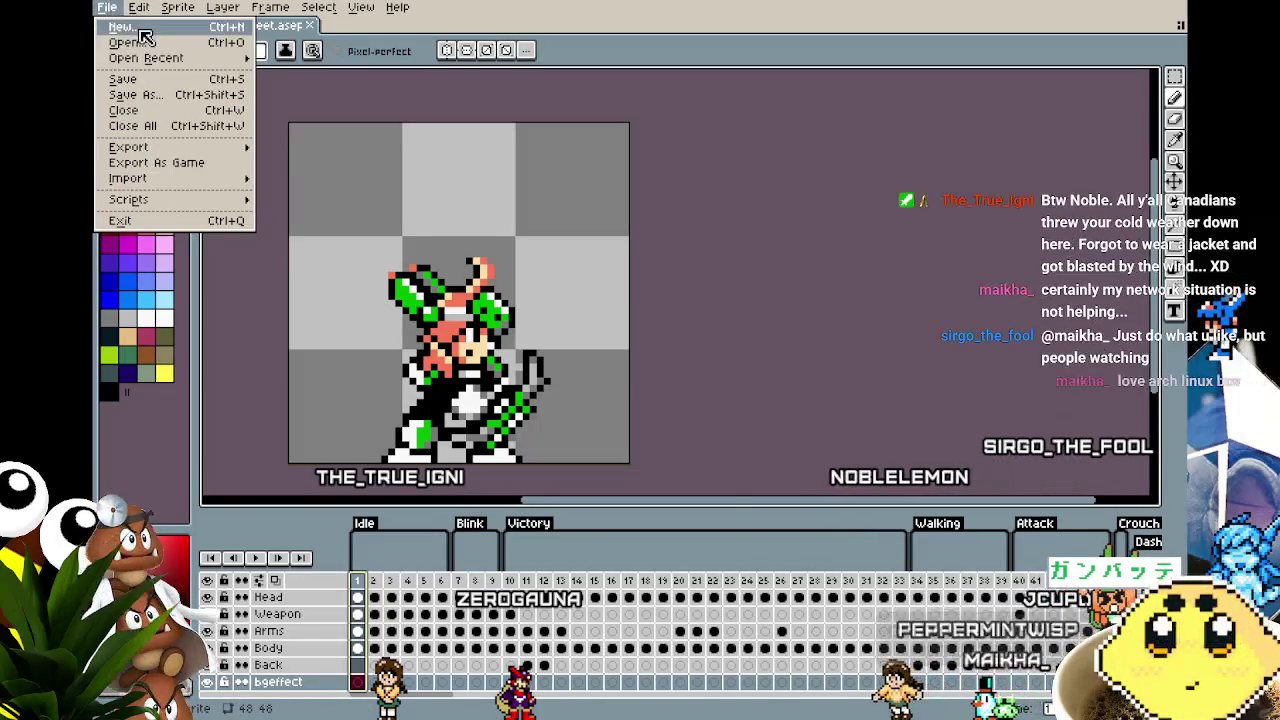
{"action": "left_click", "coordinate": [115, 29]}
{"action": "left_click", "coordinate": [594, 485]}
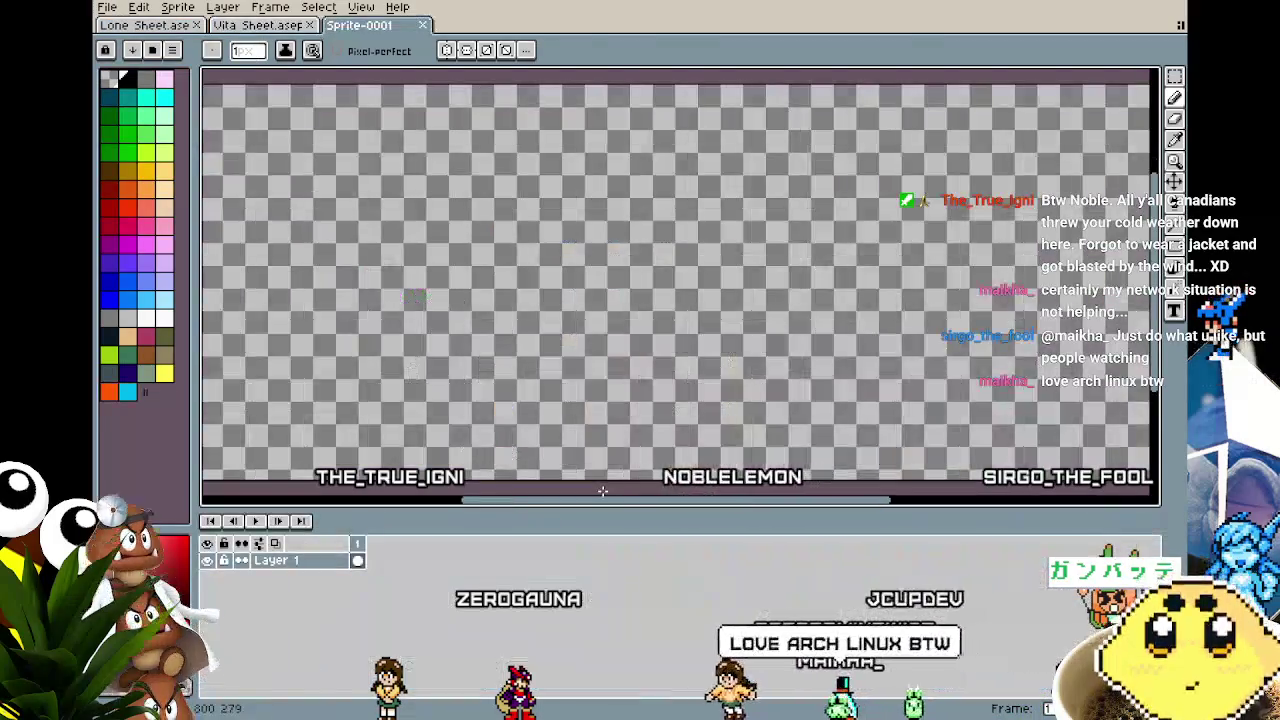
{"action": "key", "text": "ctrl+v"}
{"action": "scroll", "coordinate": [553, 355], "scroll_direction": "up", "scroll_amount": 2}
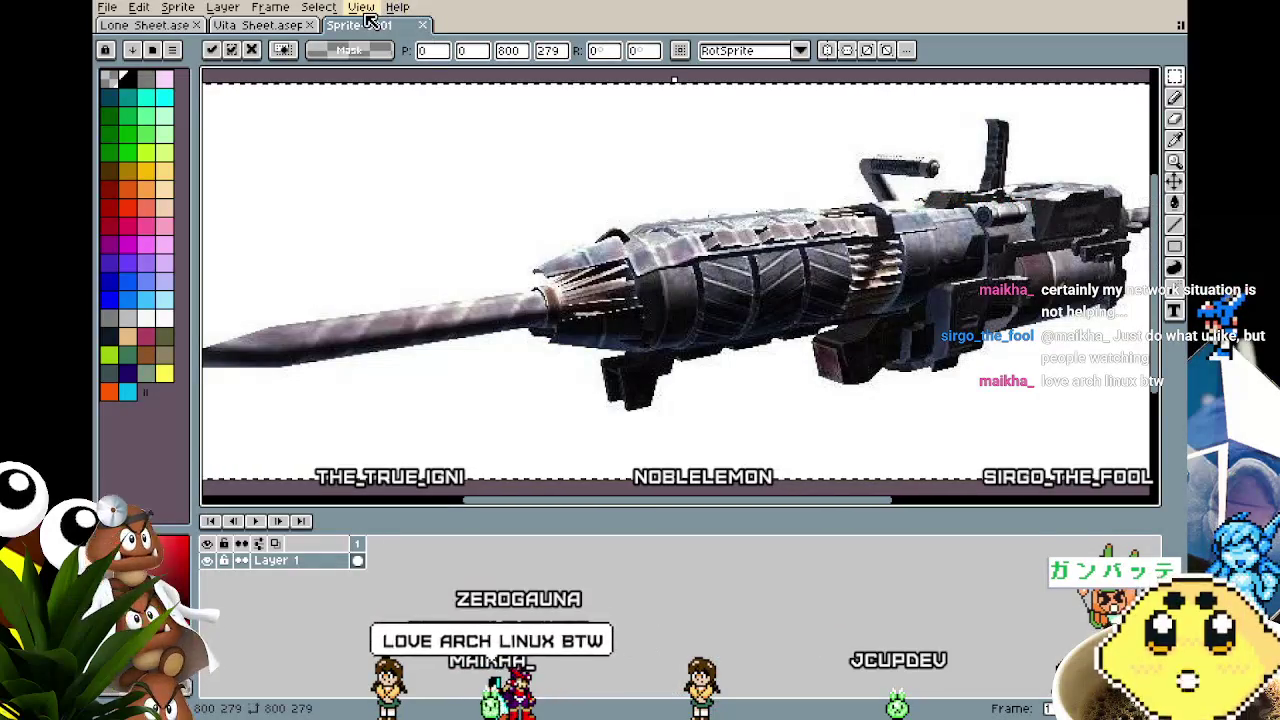
{"action": "left_click_drag", "start_coordinate": [491, 349], "coordinate": [474, 369]}
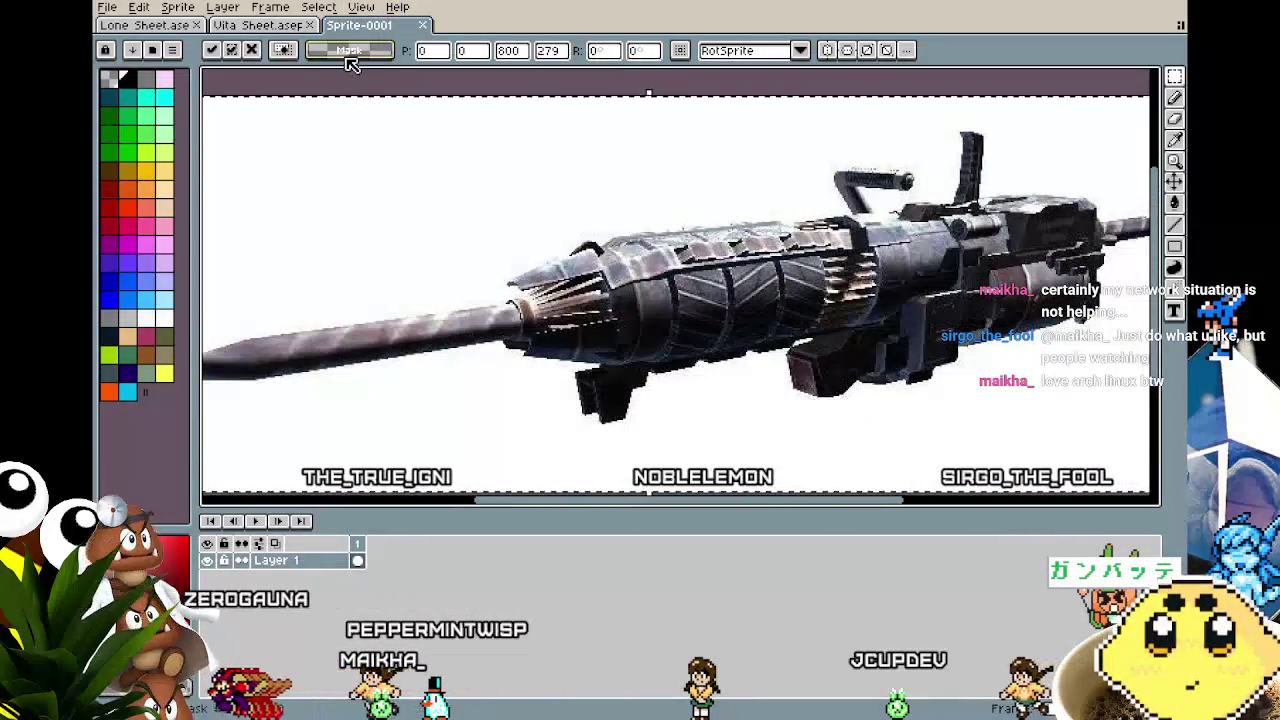
Dock the gun reference sprite in its own resized panel beside the Vita sheet.
{"action": "mouse_move", "coordinate": [355, 25]}
{"action": "left_mouse_down"}
{"action": "mouse_move", "coordinate": [1043, 173]}
{"action": "mouse_move", "coordinate": [1140, 175]}
{"action": "left_mouse_up"}
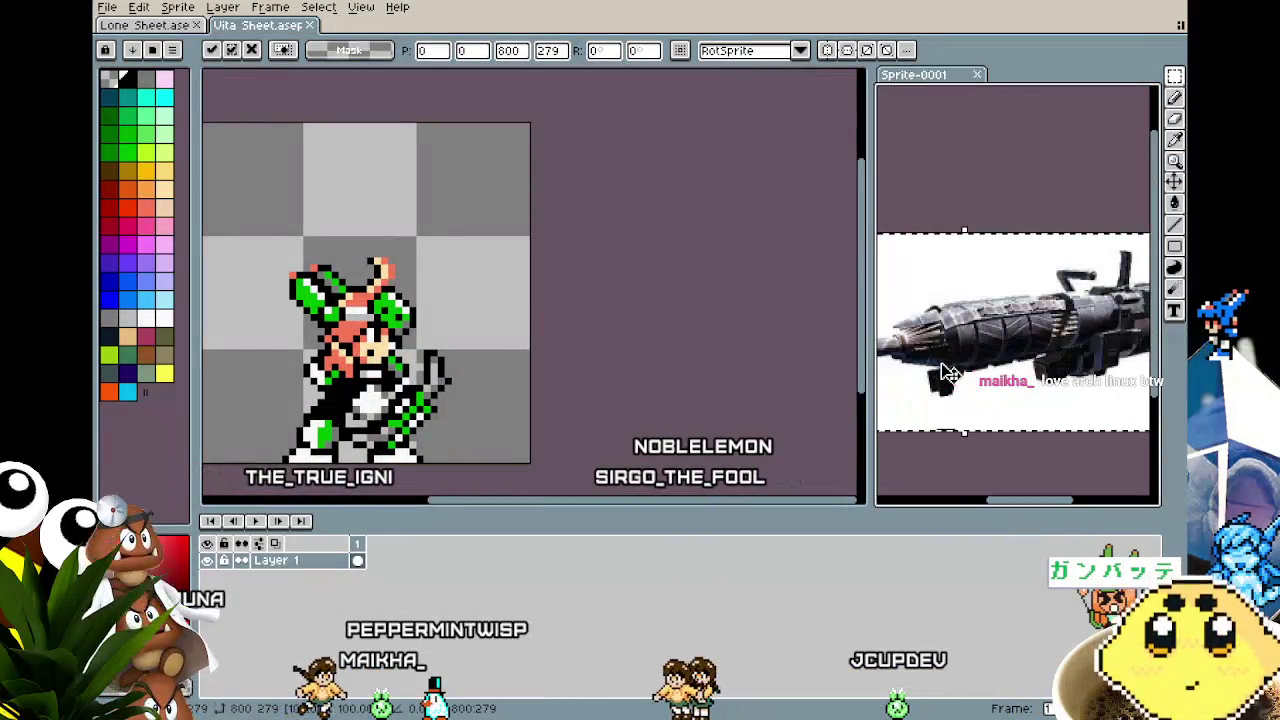
{"action": "scroll", "coordinate": [942, 378], "scroll_direction": "down", "scroll_amount": 1}
{"action": "left_click_drag", "start_coordinate": [942, 378], "coordinate": [958, 257]}
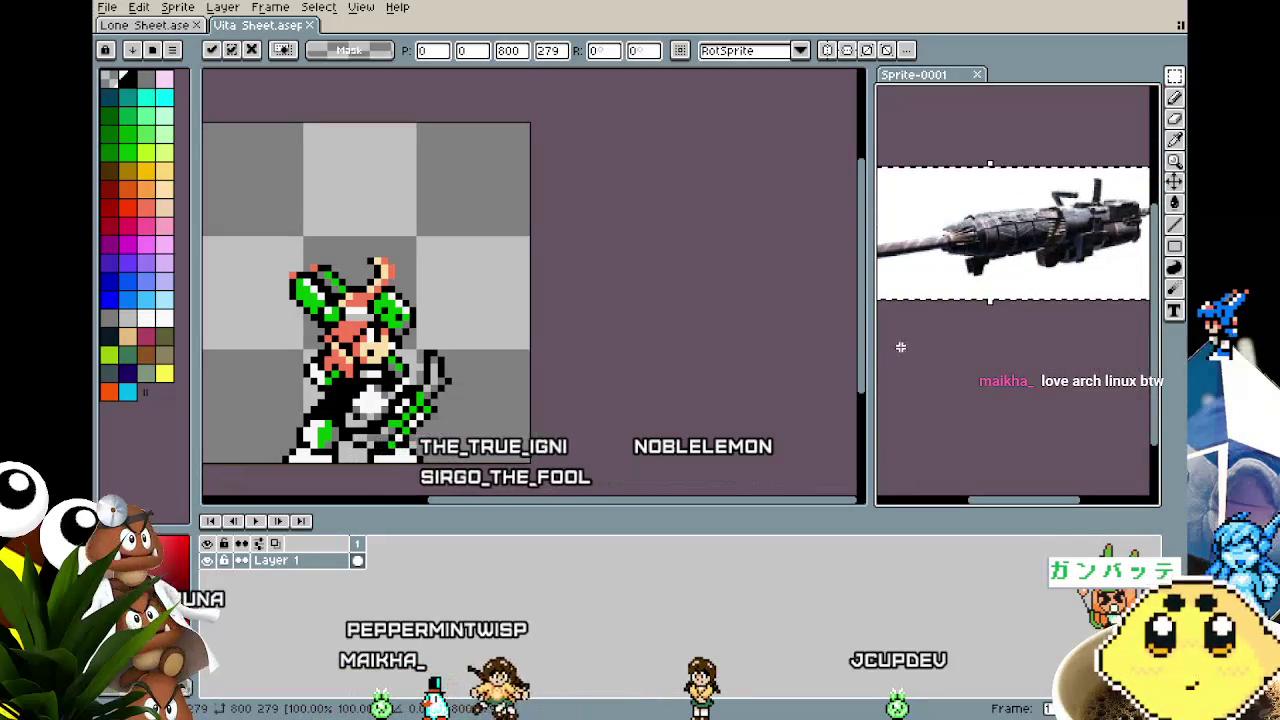
{"action": "left_click_drag", "start_coordinate": [868, 404], "coordinate": [731, 405]}
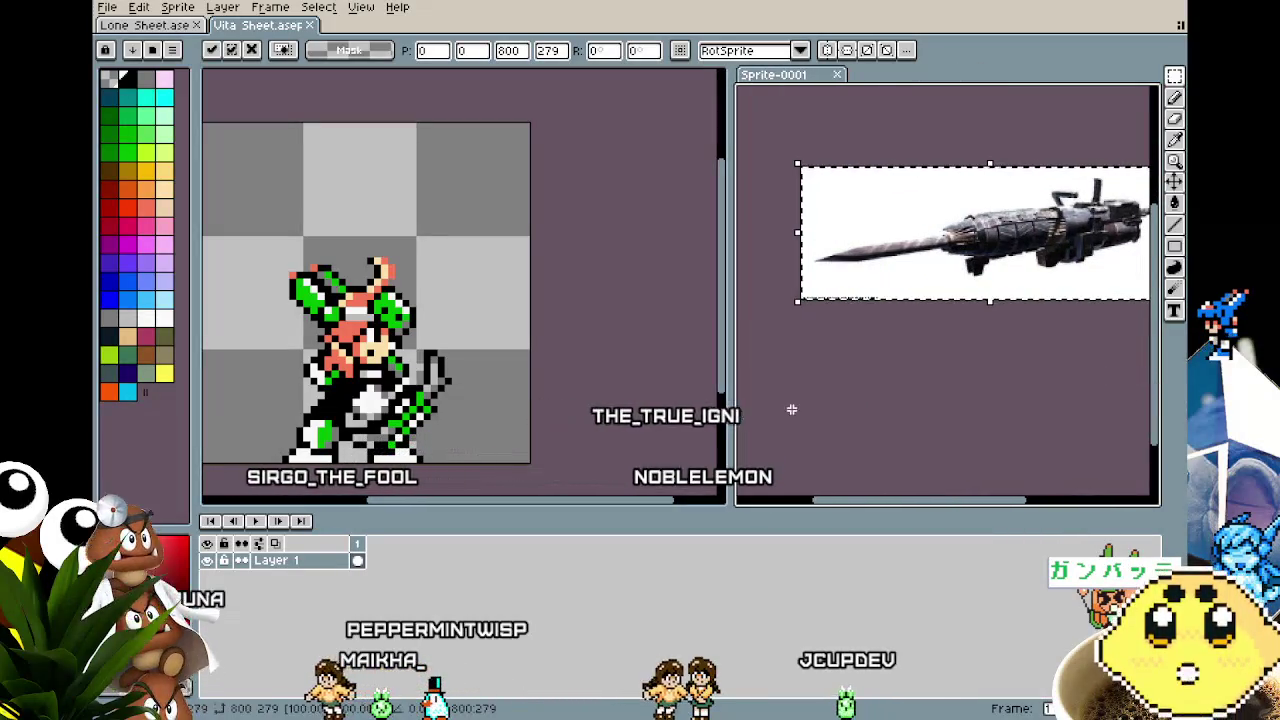
{"action": "left_click", "coordinate": [554, 444]}
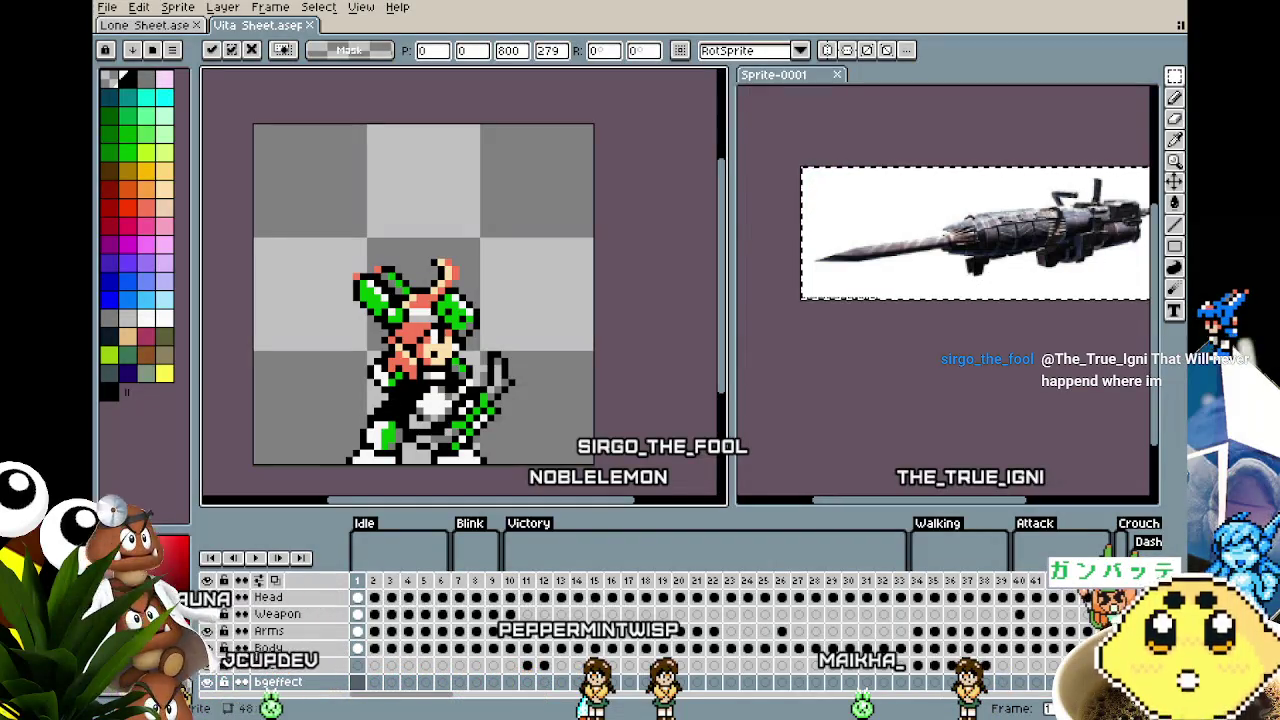
Drop the pasted gun image in place inside Sprite-0001.
{"action": "key", "text": "Tab"}
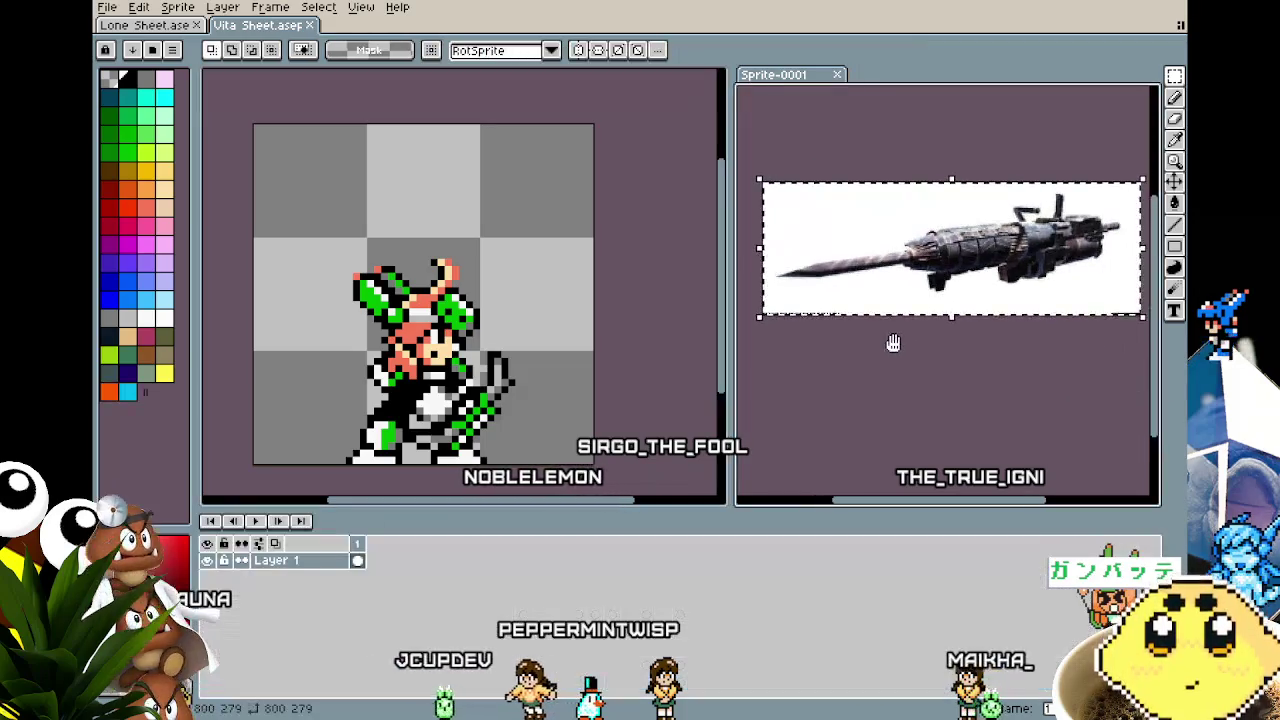
Show Lone Sheet.ase at its first Idle frame, panned into view.
{"action": "key", "text": "Return"}
{"action": "key", "text": "Tab"}
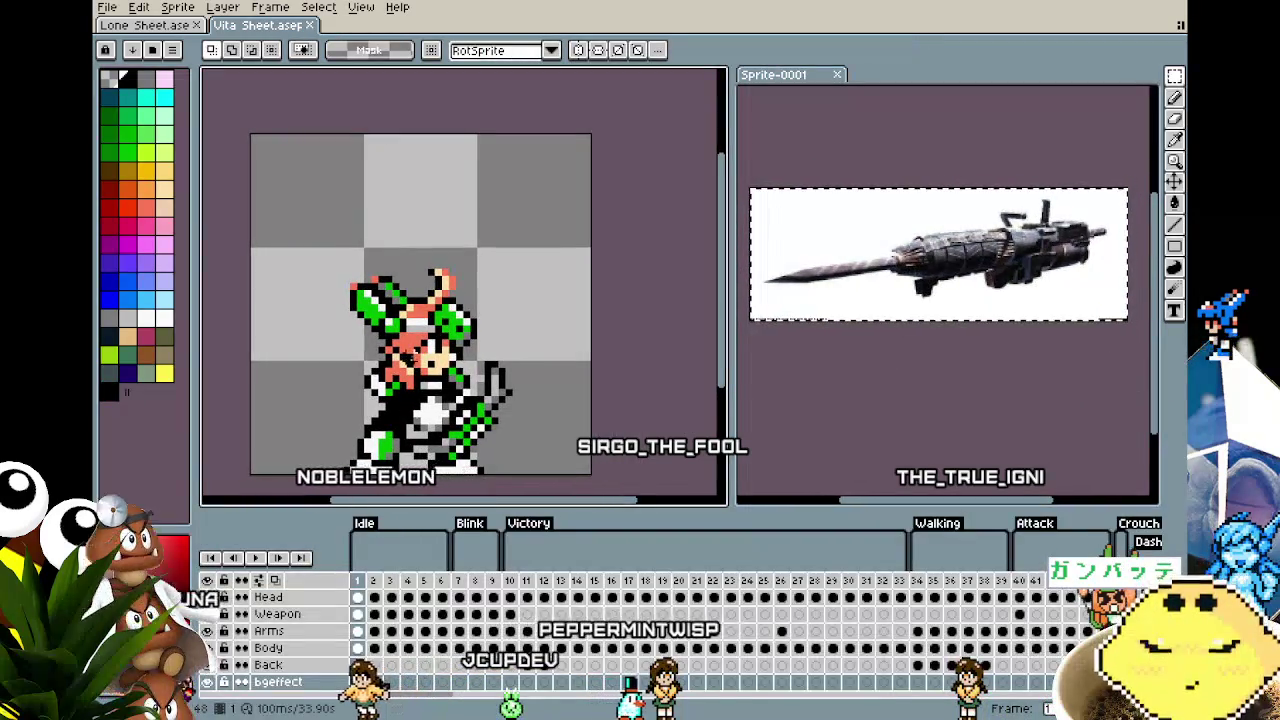
{"action": "left_click", "coordinate": [145, 25]}
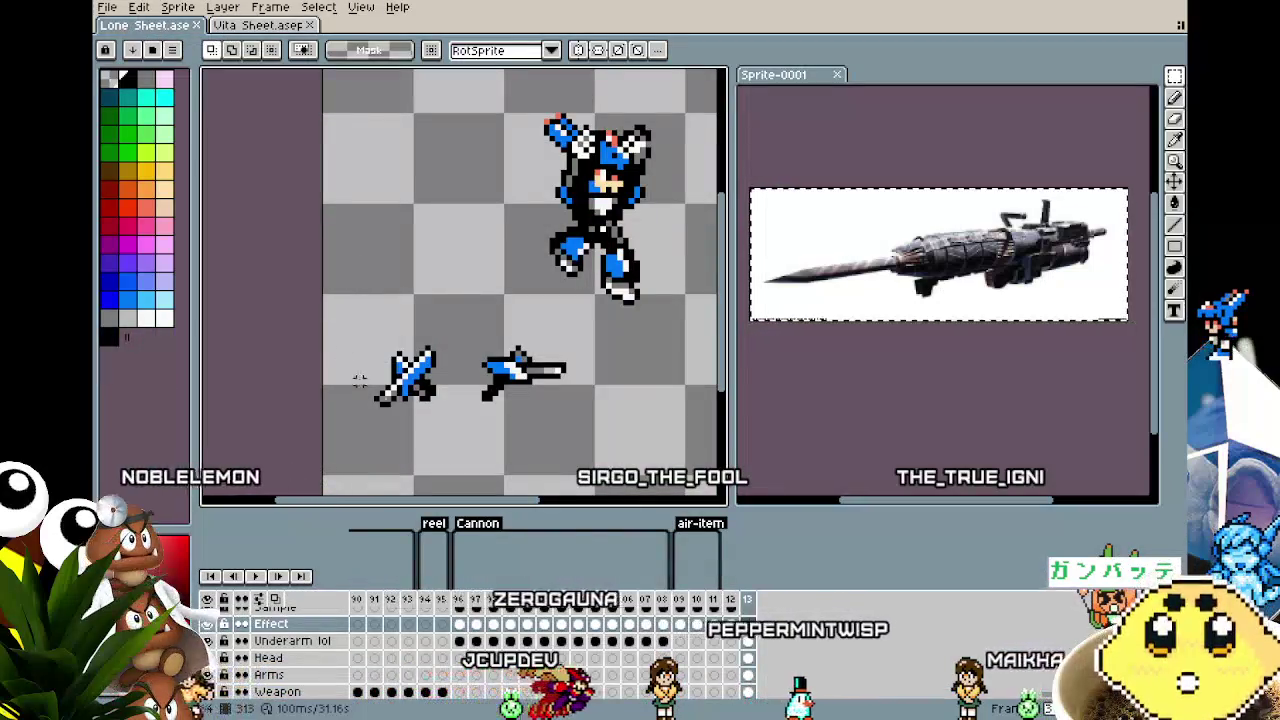
{"action": "key", "text": "Home"}
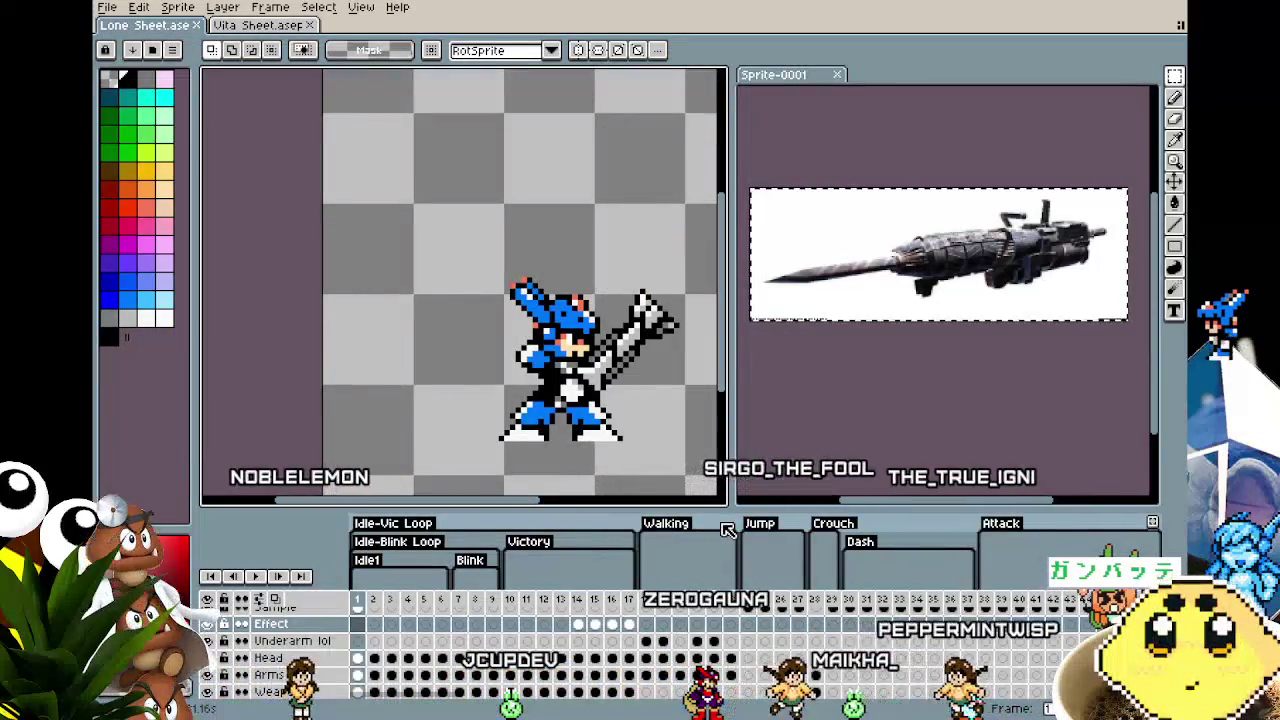
{"action": "left_click_drag", "start_coordinate": [449, 400], "coordinate": [277, 400]}
{"action": "left_click", "coordinate": [255, 27]}
{"action": "left_click", "coordinate": [172, 27]}
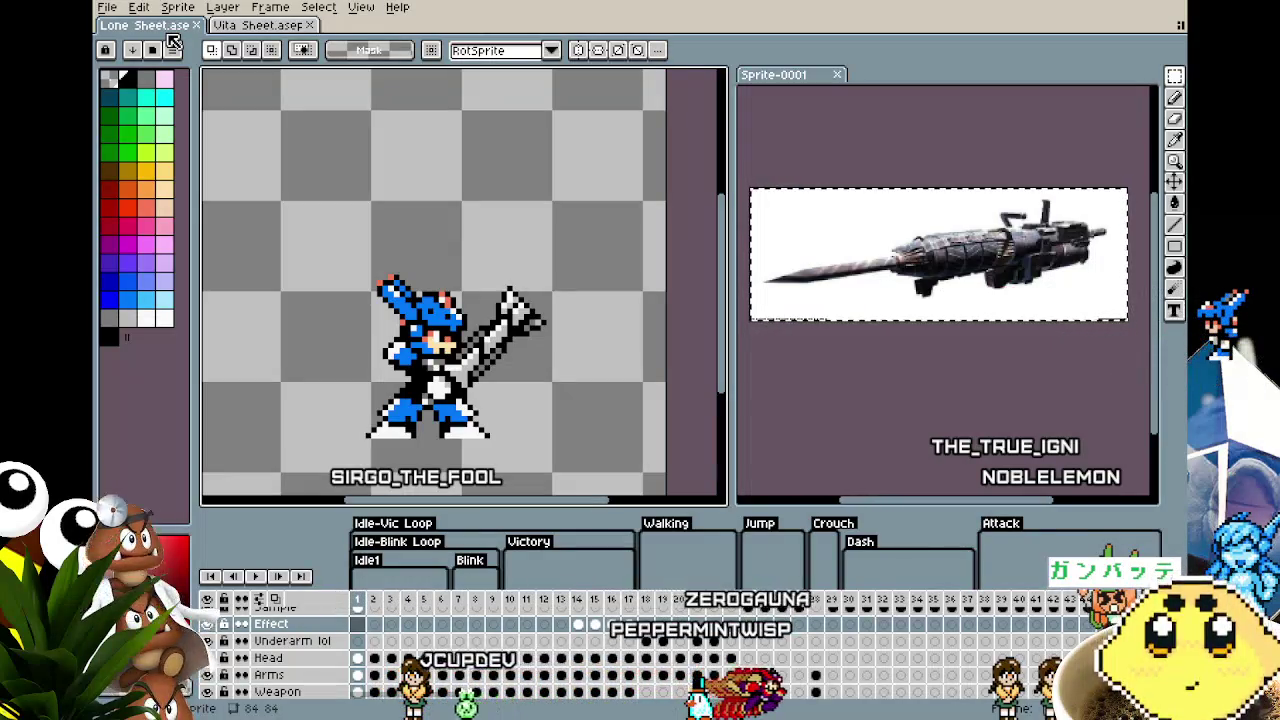
Create a new blank 800×279 sprite.
{"action": "mouse_move", "coordinate": [385, 175]}
{"action": "left_mouse_down"}
{"action": "mouse_move", "coordinate": [451, 149]}
{"action": "mouse_move", "coordinate": [335, 101]}
{"action": "left_mouse_up"}
{"action": "scroll", "coordinate": [450, 160], "scroll_direction": "up", "scroll_amount": 1}
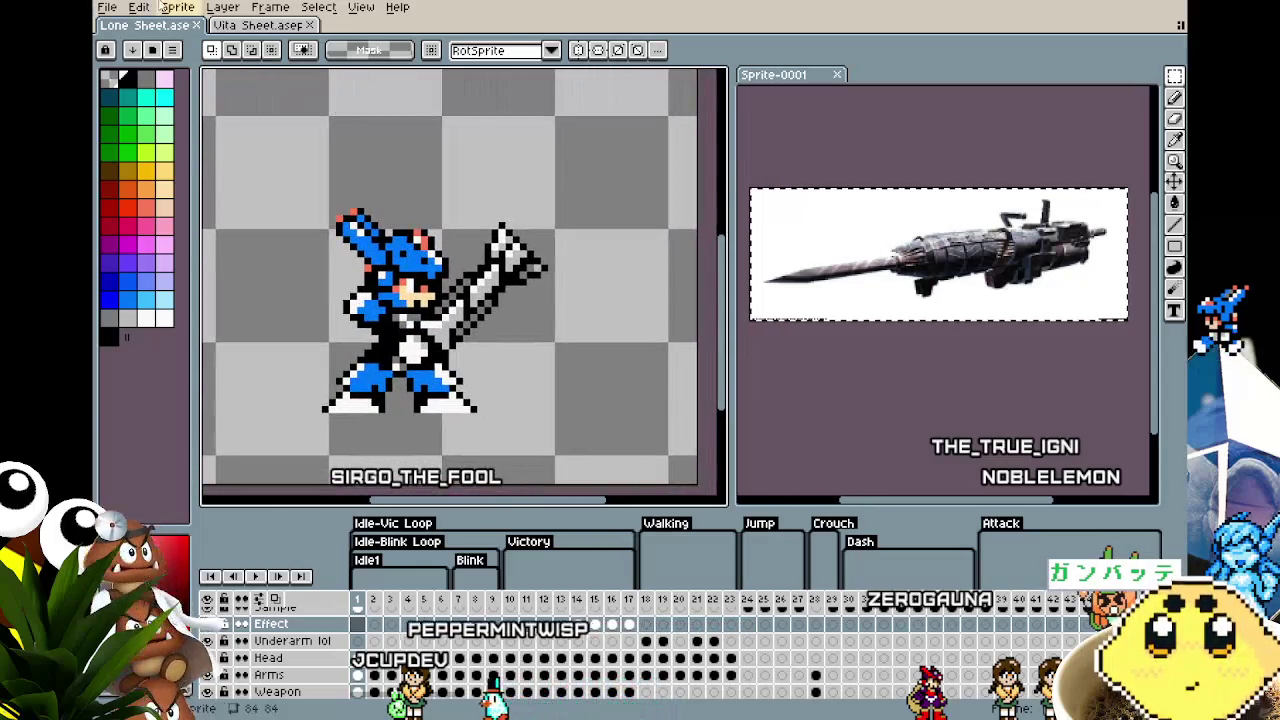
{"action": "left_click", "coordinate": [106, 8]}
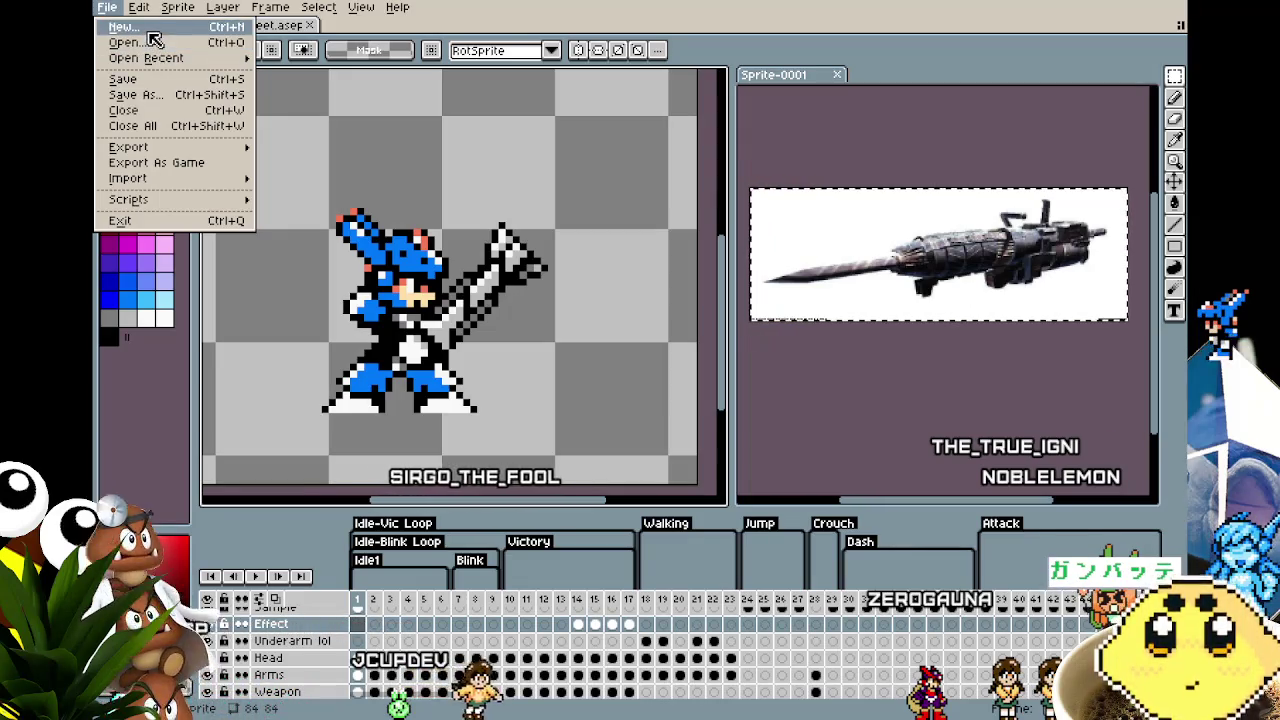
{"action": "left_click", "coordinate": [409, 180]}
{"action": "scroll", "coordinate": [429, 197], "scroll_direction": "down", "scroll_amount": 2}
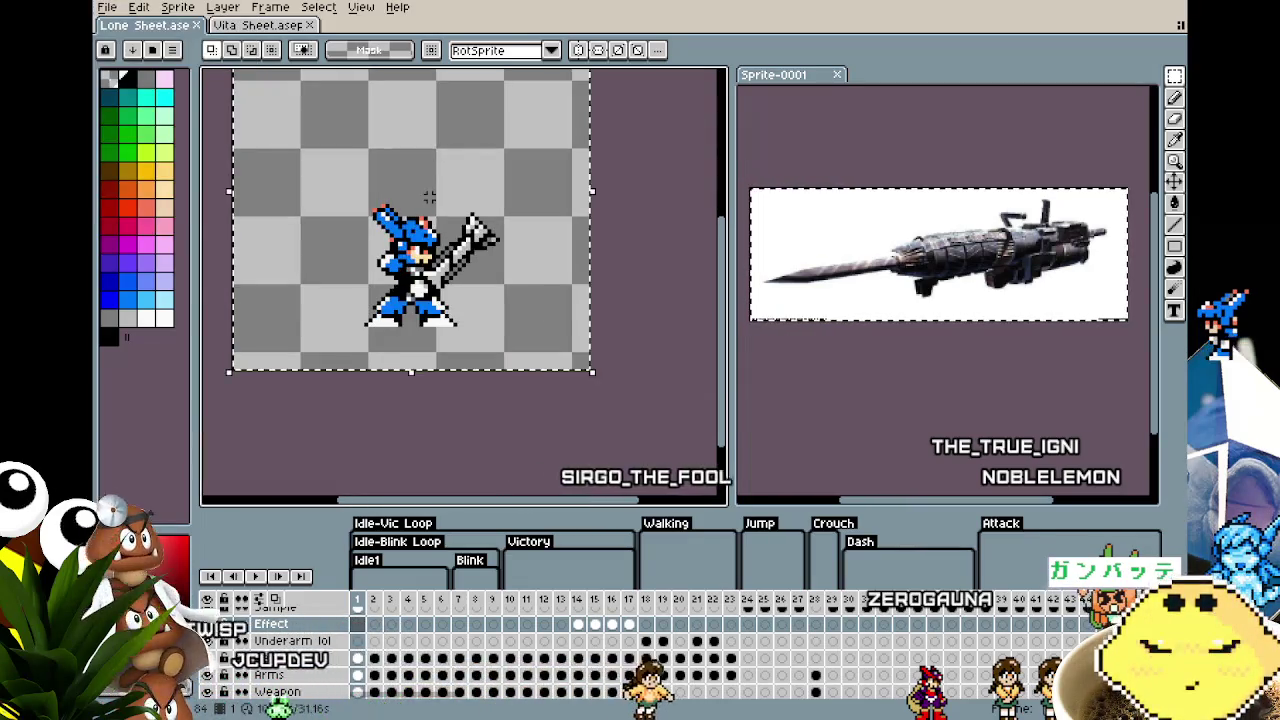
{"action": "left_click", "coordinate": [106, 8]}
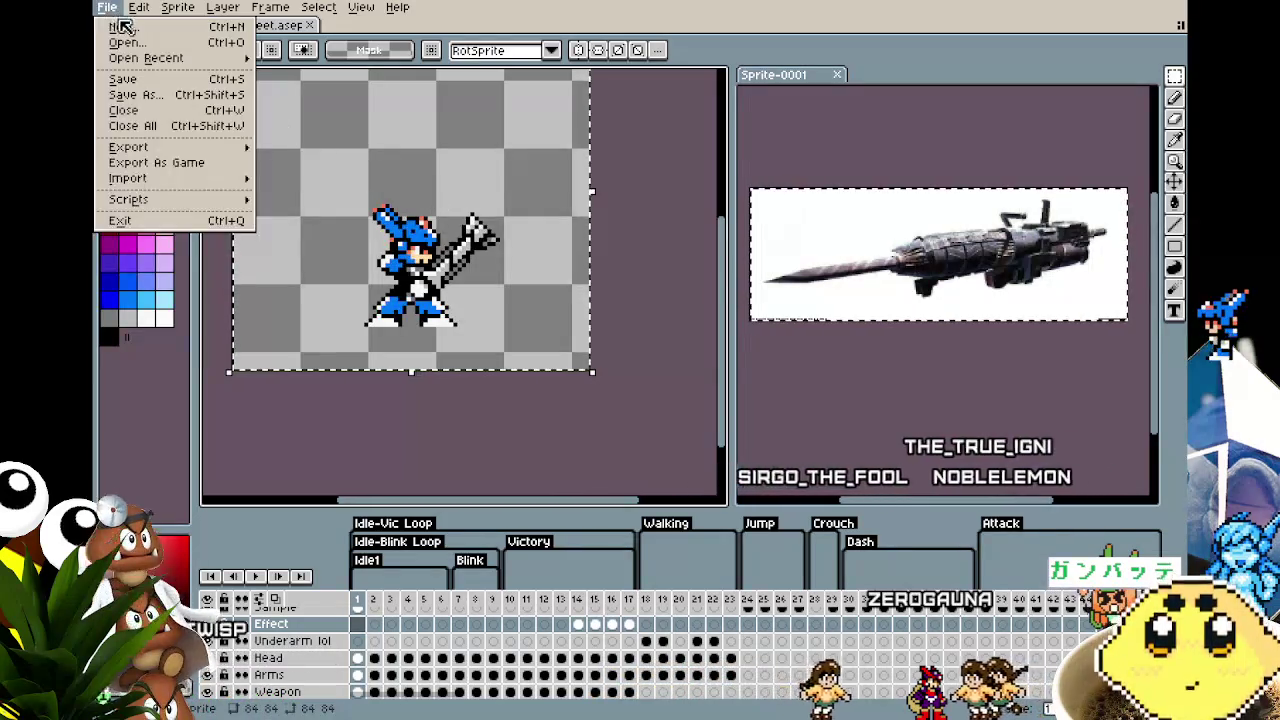
{"action": "left_click", "coordinate": [597, 486]}
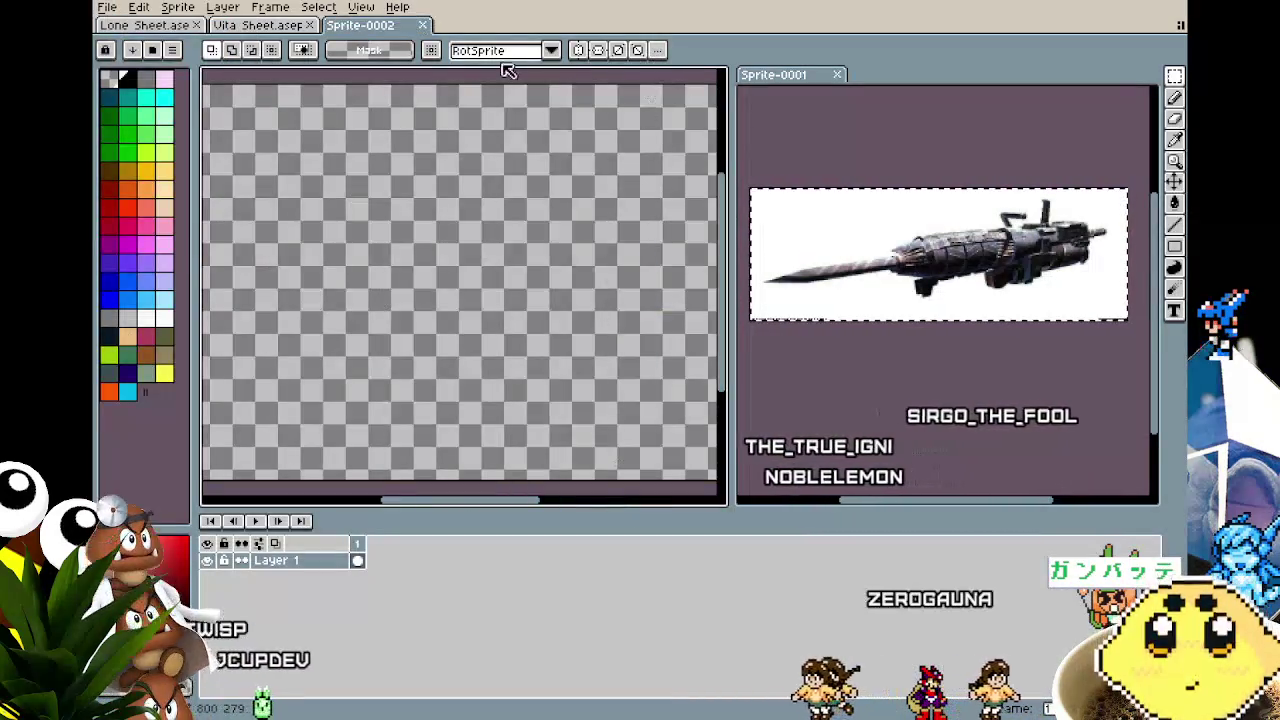
Fill the blank canvas with tan and add a new layer above Layer 1.
{"action": "left_click", "coordinate": [128, 336]}
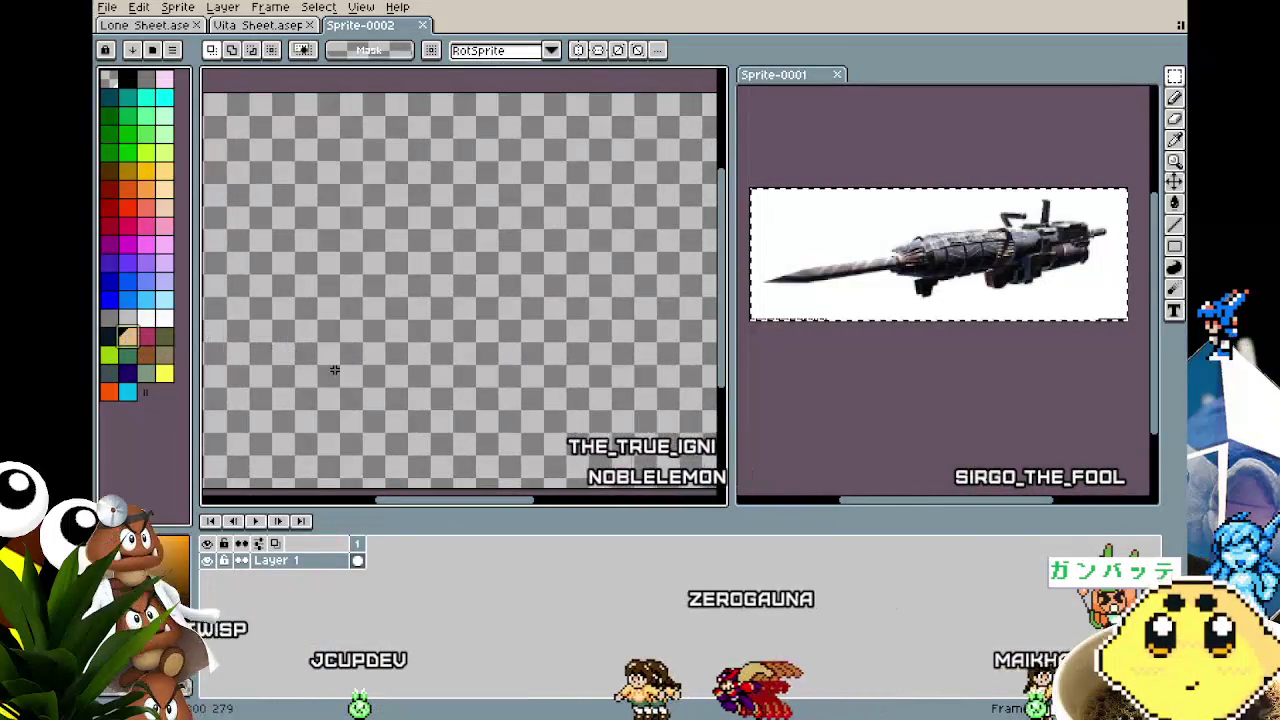
{"action": "key", "text": "g"}
{"action": "left_click", "coordinate": [220, 420]}
{"action": "right_click", "coordinate": [278, 561]}
{"action": "mouse_move", "coordinate": [305, 594]}
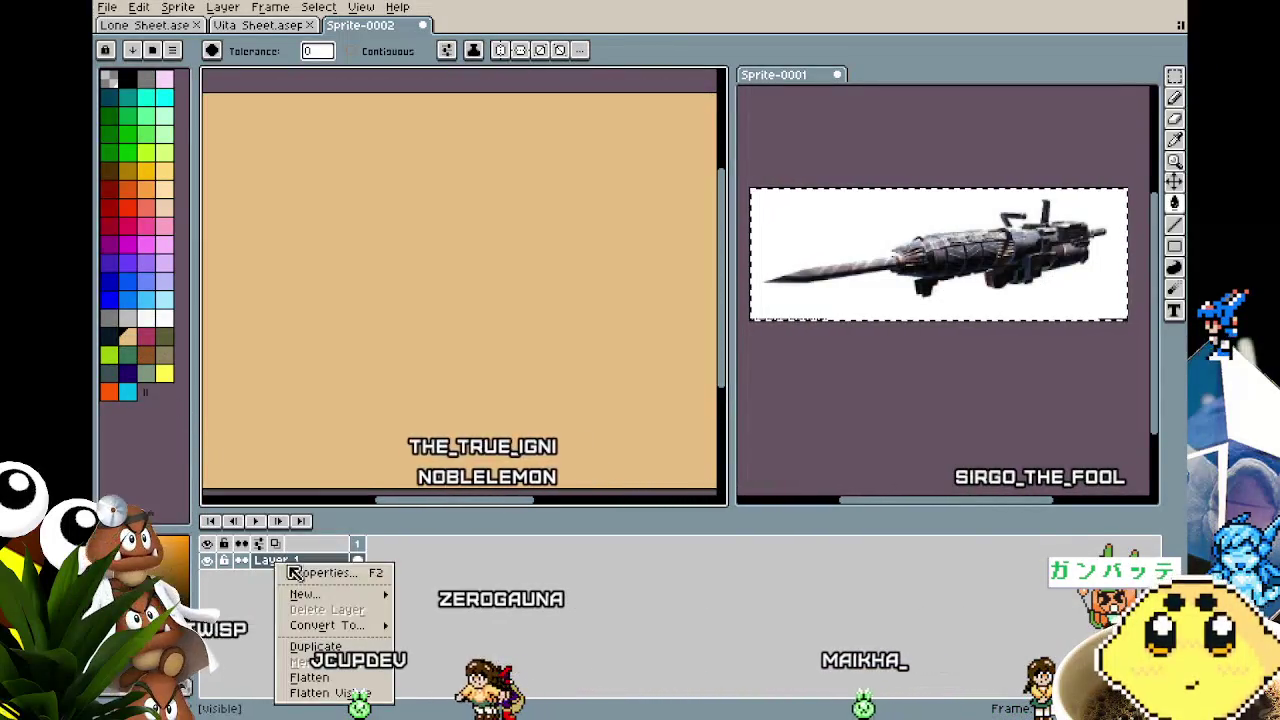
{"action": "left_click", "coordinate": [418, 594]}
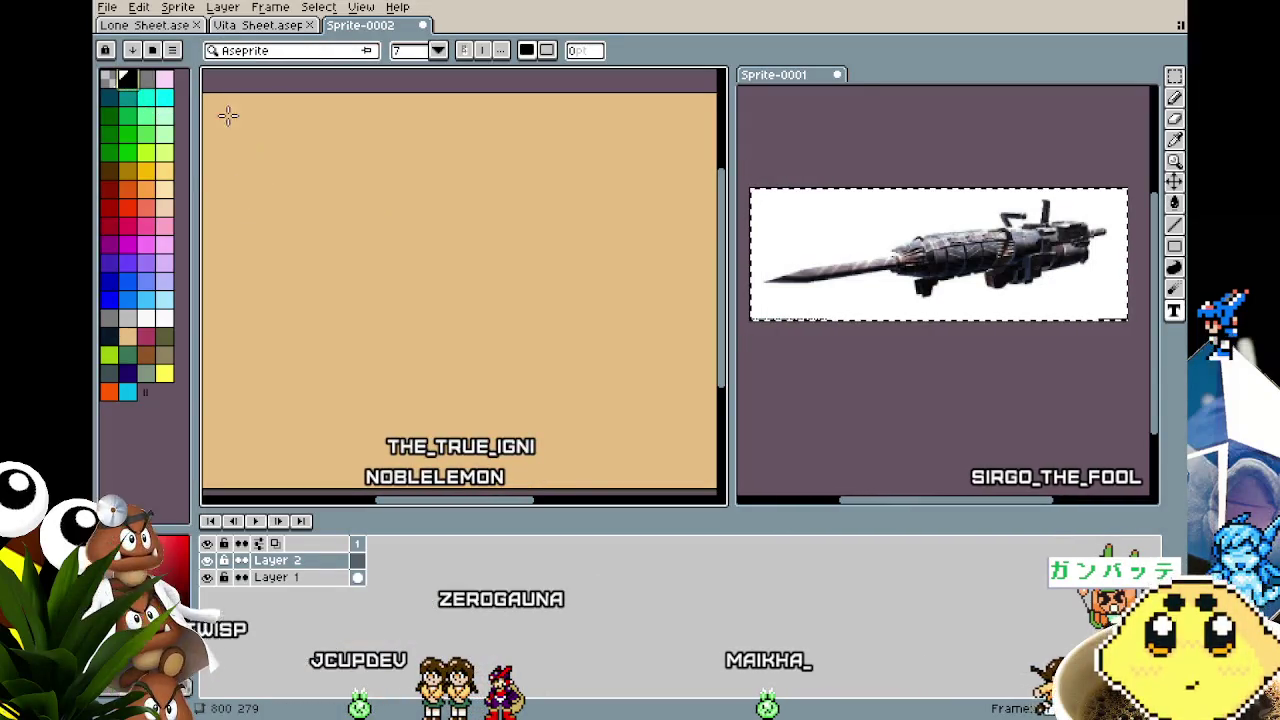
{"action": "left_click_drag", "start_coordinate": [280, 142], "coordinate": [457, 207]}
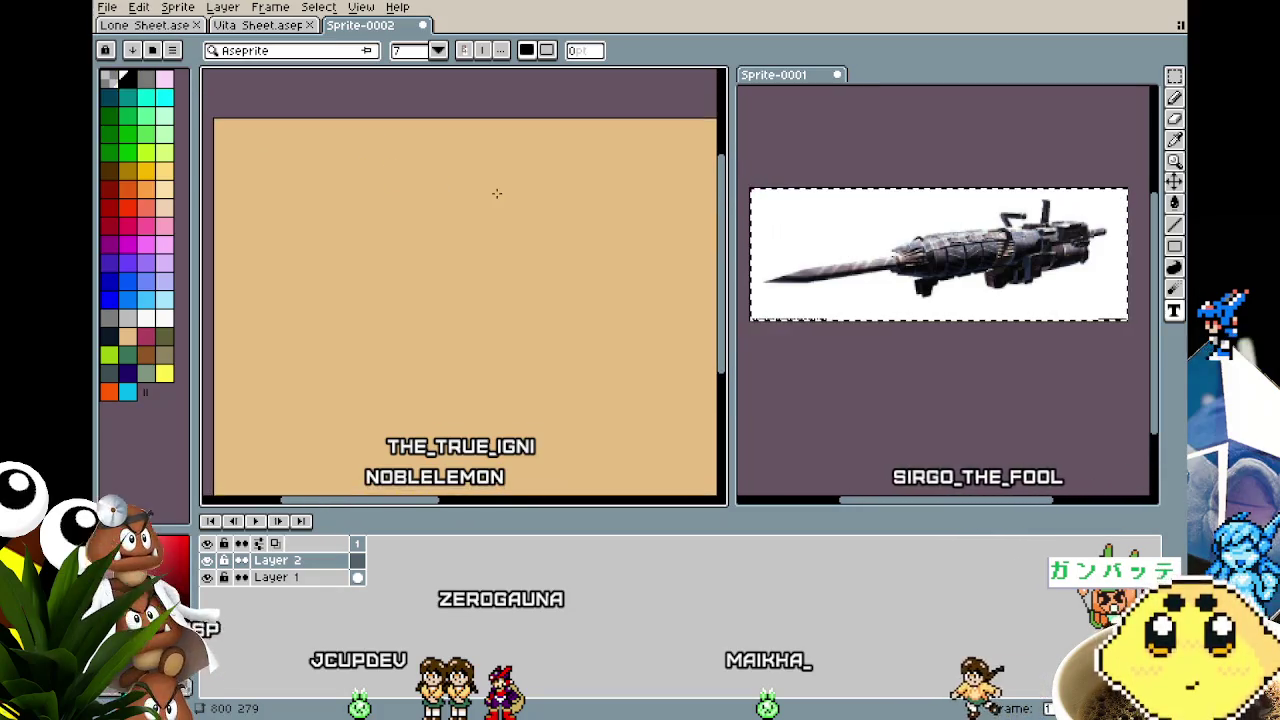
{"action": "mouse_move", "coordinate": [259, 173]}
{"action": "left_mouse_down"}
{"action": "mouse_move", "coordinate": [343, 149]}
{"action": "mouse_move", "coordinate": [286, 151]}
{"action": "mouse_move", "coordinate": [212, 181]}
{"action": "left_mouse_up"}
Draw a rectangular selection, undo back to the empty canvas, and close the sprite.
{"action": "scroll", "coordinate": [284, 152], "scroll_direction": "down", "scroll_amount": 1}
{"action": "scroll", "coordinate": [327, 229], "scroll_direction": "down", "scroll_amount": 2}
{"action": "scroll", "coordinate": [328, 234], "scroll_direction": "up", "scroll_amount": 1}
{"action": "left_click_drag", "start_coordinate": [328, 234], "coordinate": [328, 288]}
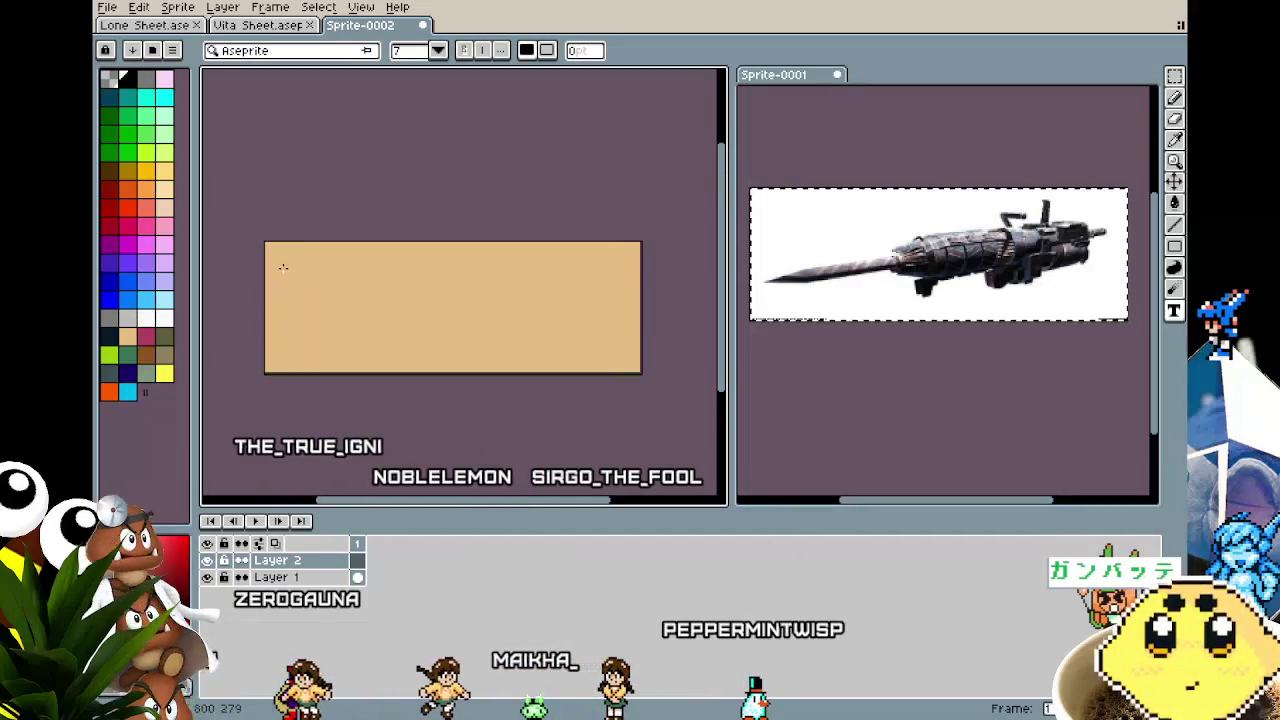
{"action": "left_click_drag", "start_coordinate": [277, 254], "coordinate": [544, 336]}
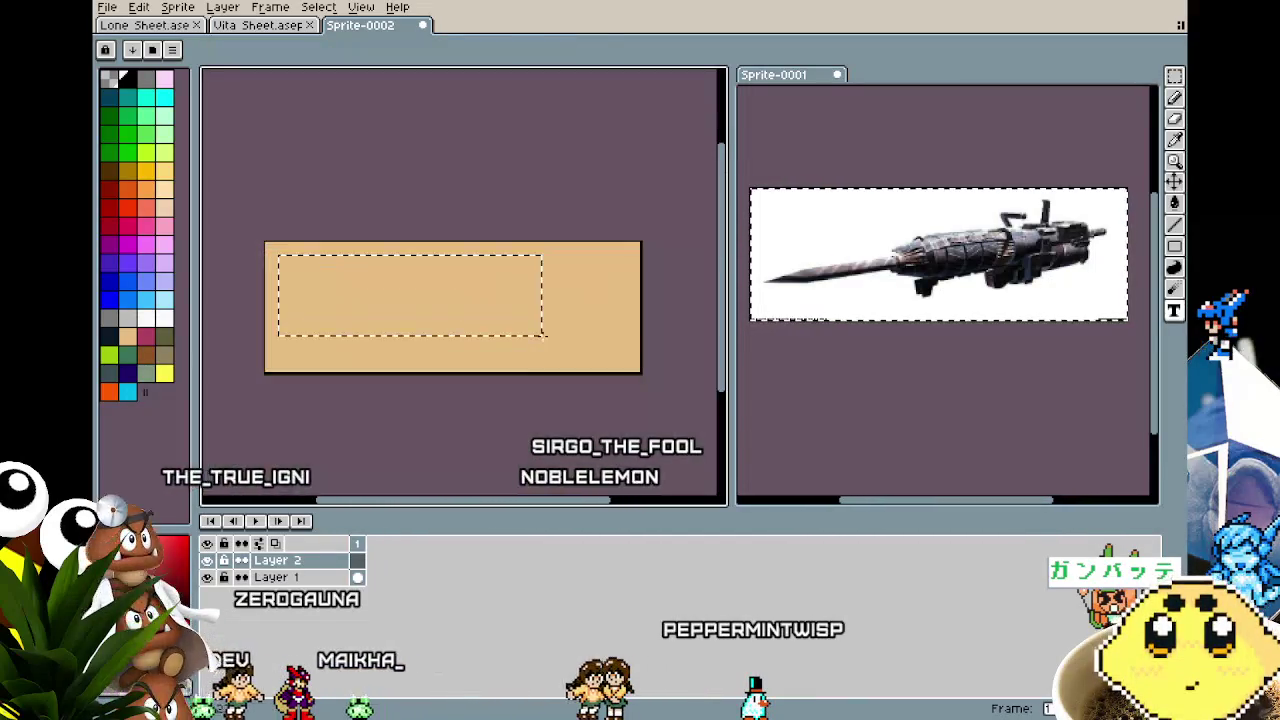
{"action": "key", "text": "ctrl+z"}
{"action": "key", "text": "ctrl+z"}
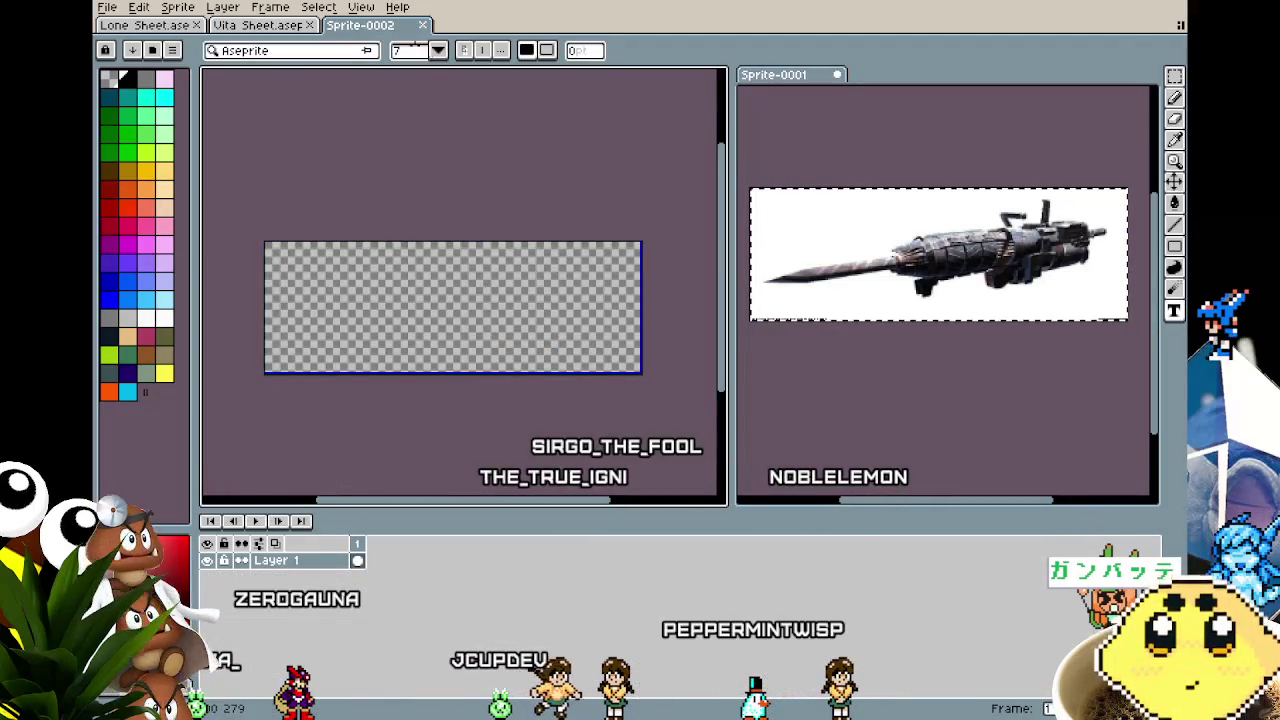
{"action": "left_click", "coordinate": [421, 25]}
Create a new 120×120 sprite filled with black.
{"action": "left_click", "coordinate": [155, 25]}
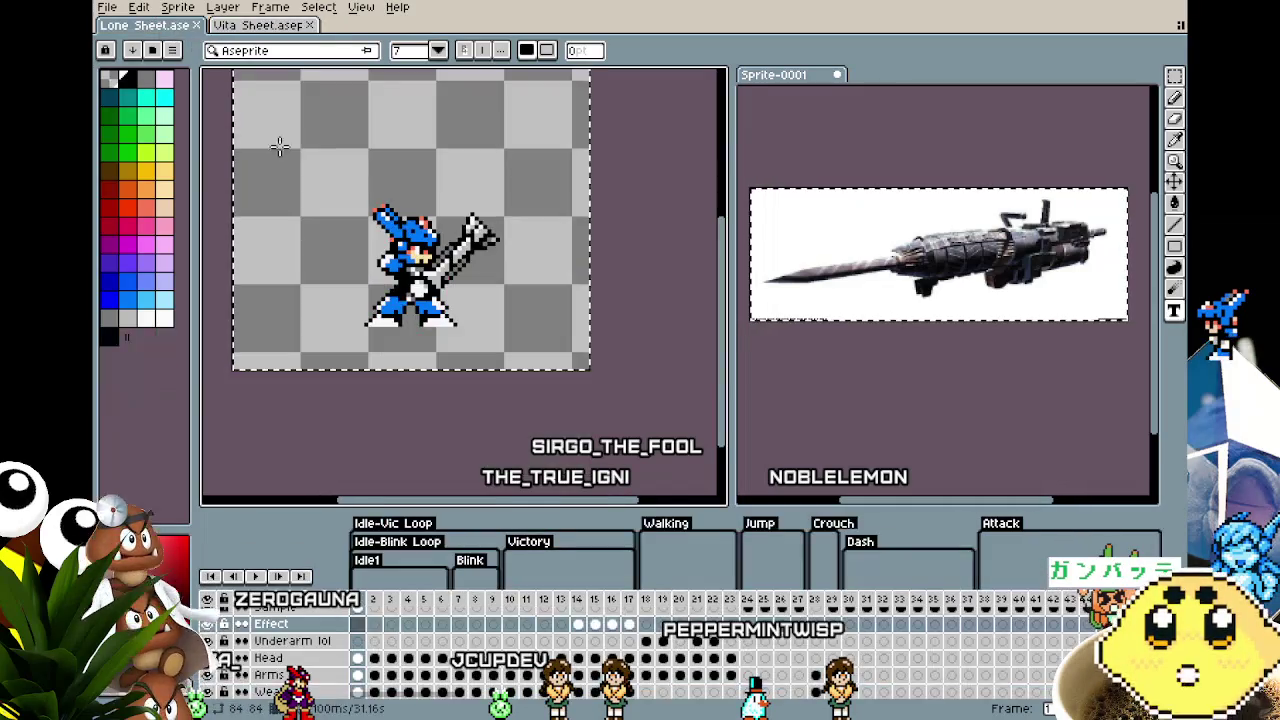
{"action": "scroll", "coordinate": [640, 428], "scroll_direction": "down", "scroll_amount": 2}
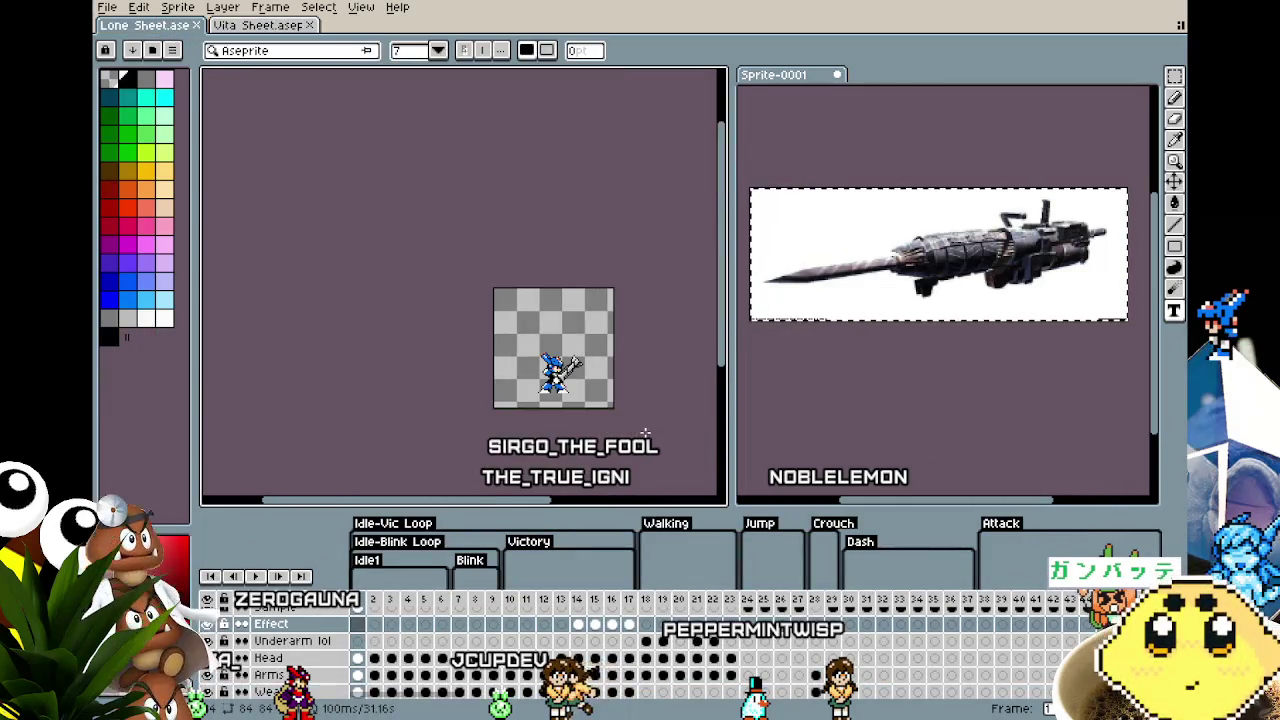
{"action": "key", "text": "ctrl+a"}
{"action": "left_click", "coordinate": [112, 8]}
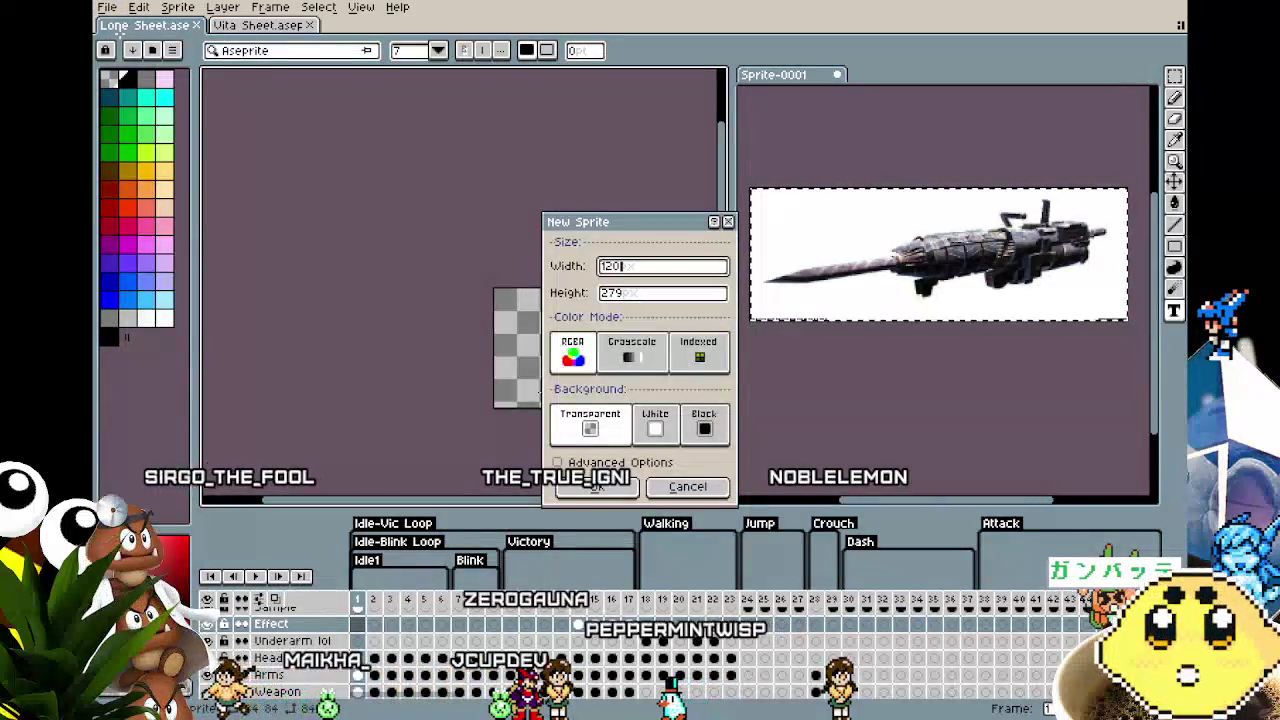
{"action": "left_click", "coordinate": [596, 486]}
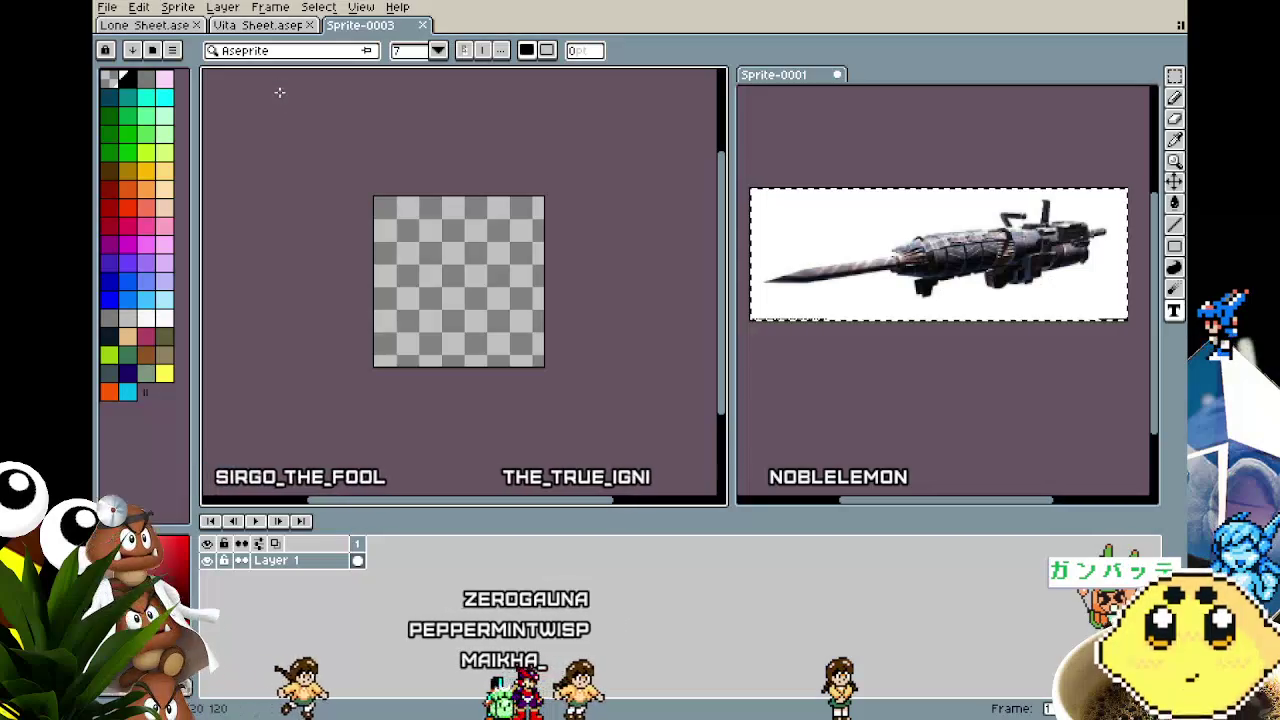
{"action": "scroll", "coordinate": [542, 320], "scroll_direction": "up", "scroll_amount": 1}
{"action": "left_click", "coordinate": [350, 287]}
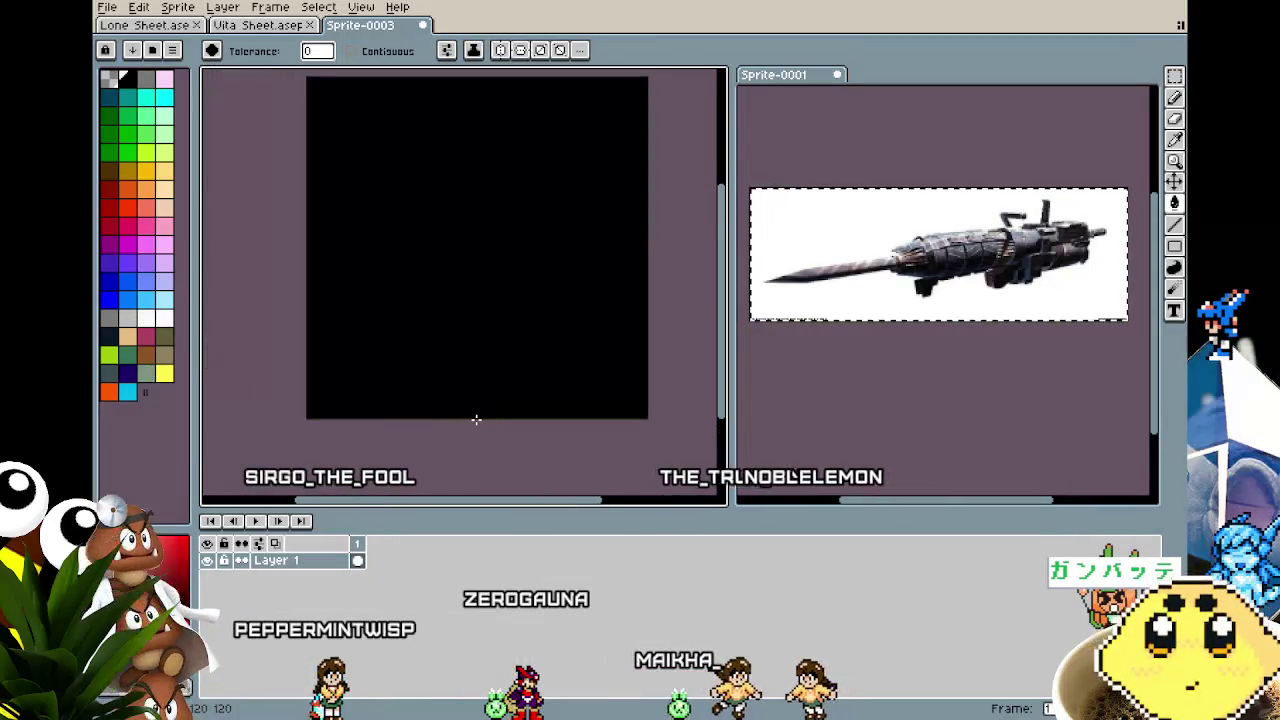
Write a white 'Lone:' heading near the top-left of the canvas.
{"action": "left_click", "coordinate": [164, 336]}
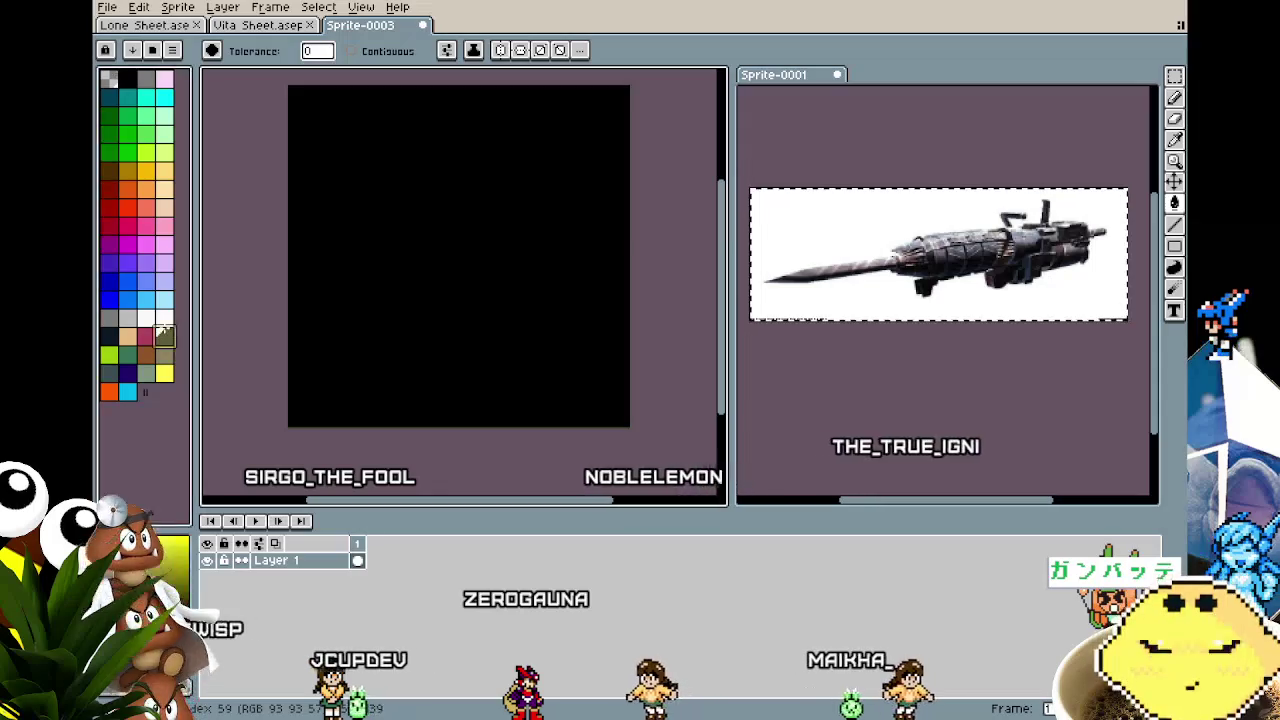
{"action": "left_click", "coordinate": [160, 316]}
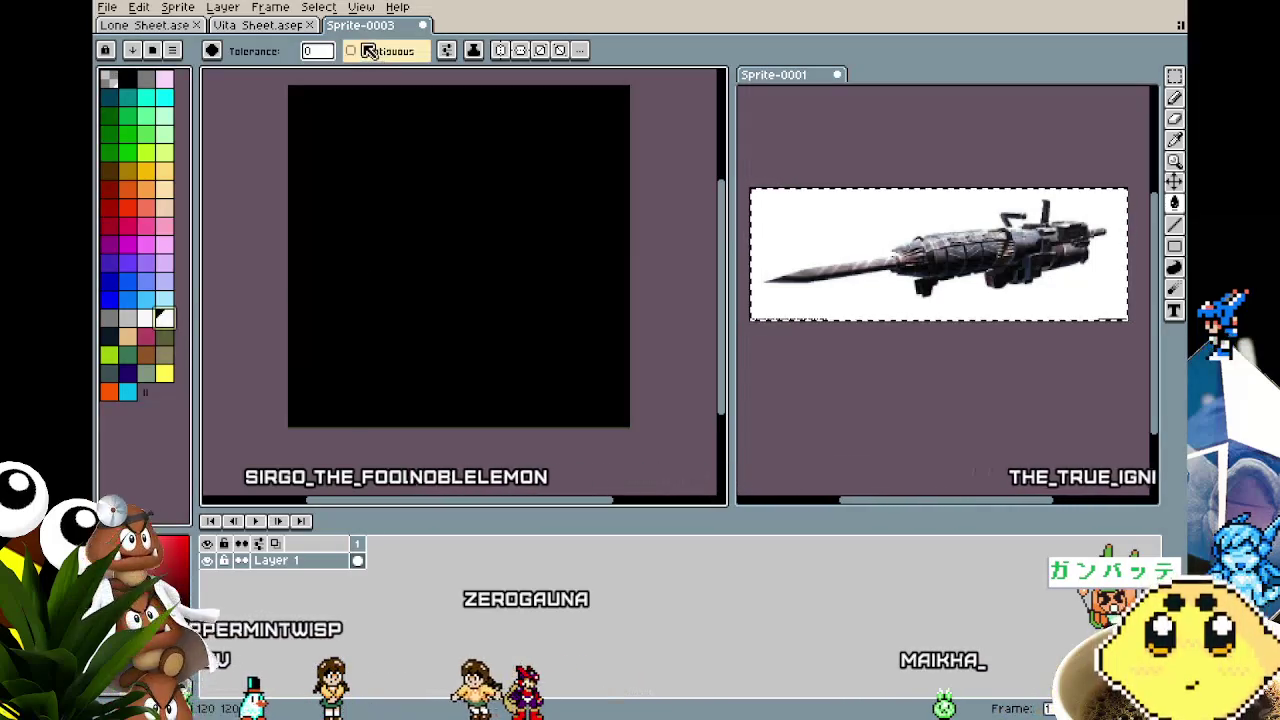
{"action": "key", "text": "t"}
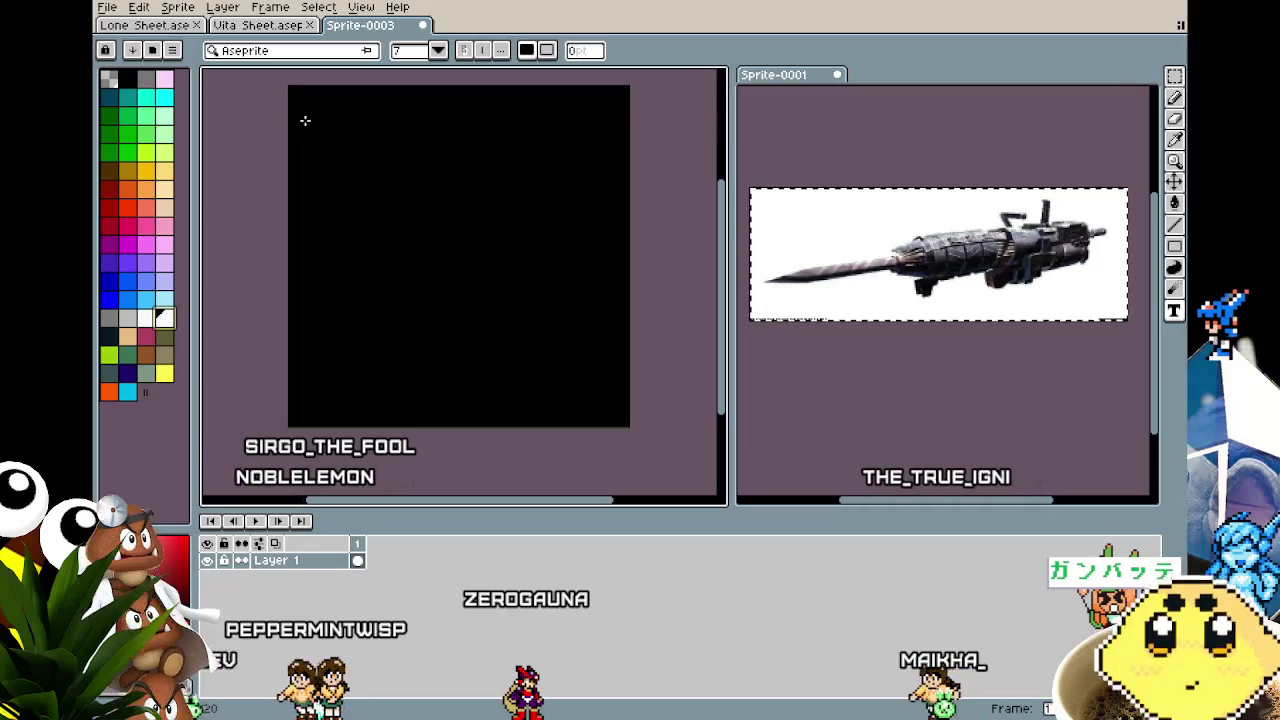
{"action": "left_click_drag", "start_coordinate": [305, 113], "coordinate": [584, 211]}
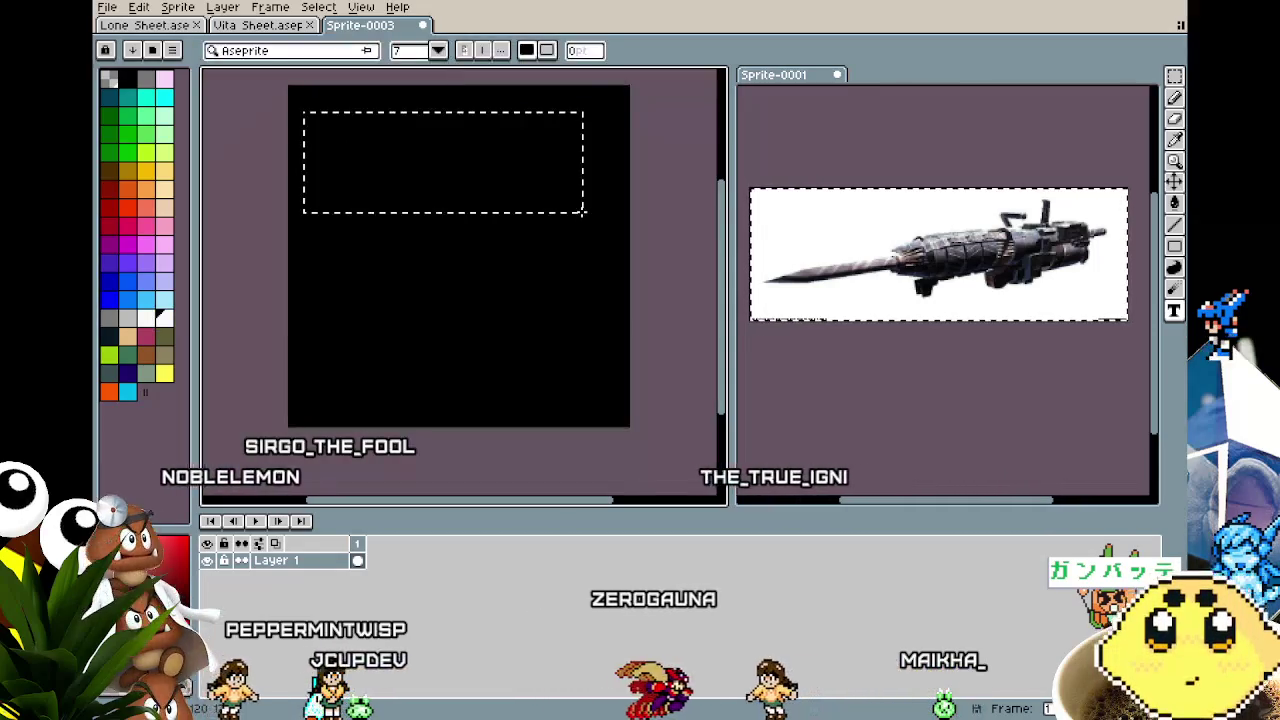
{"action": "type", "text": "Lone"}
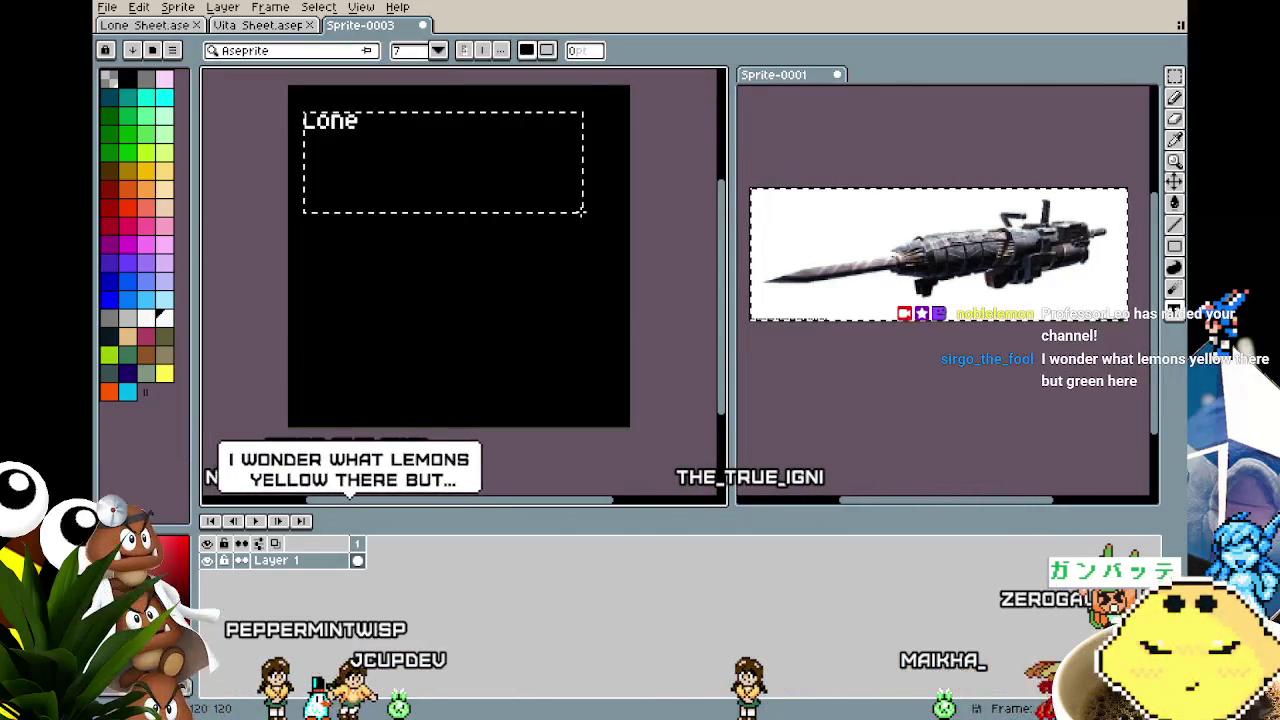
{"action": "type", "text": ":"}
{"action": "key", "text": "Return"}
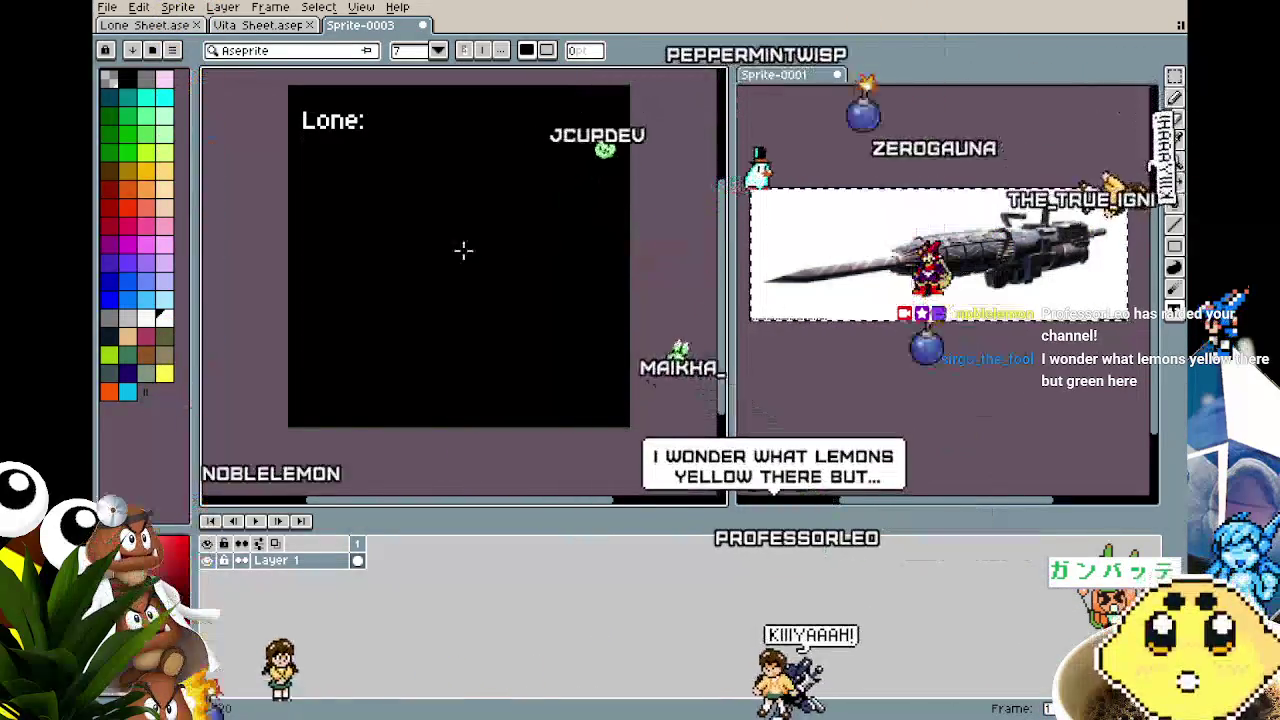
Add a white 'VITA:' heading lower down, nudged slightly up and left.
{"action": "left_click", "coordinate": [328, 292]}
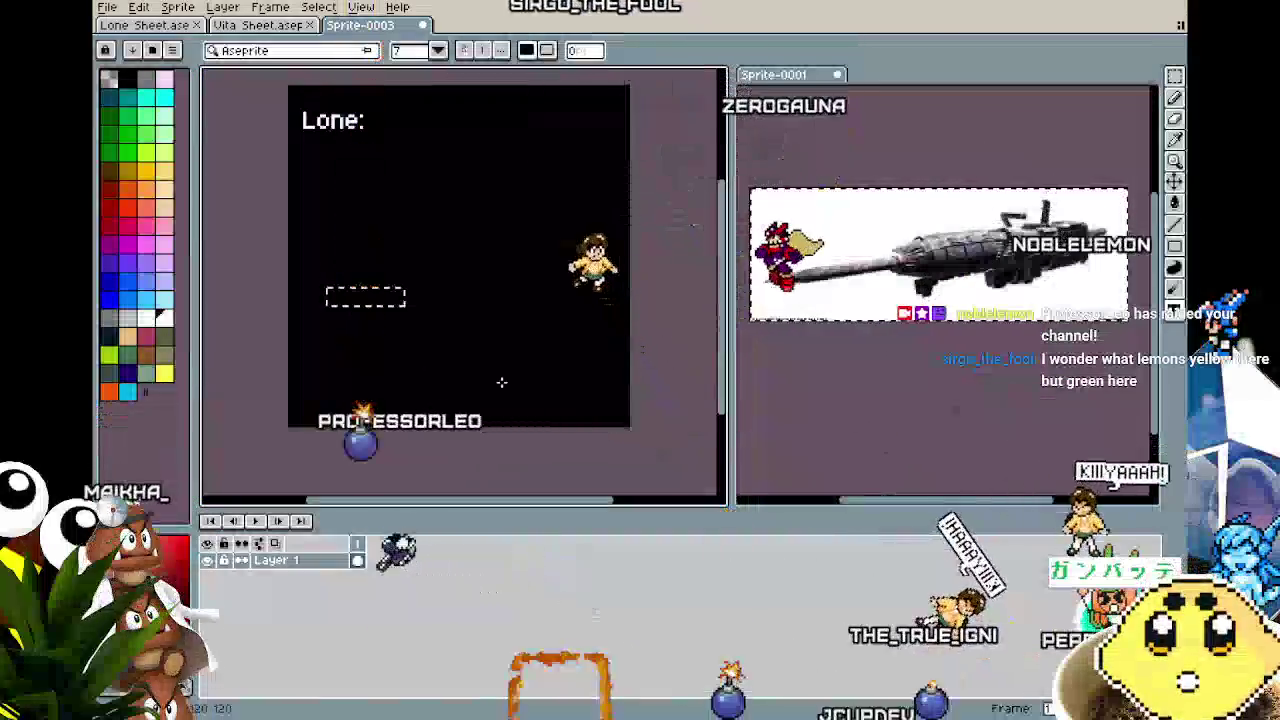
{"action": "type", "text": "VITA"}
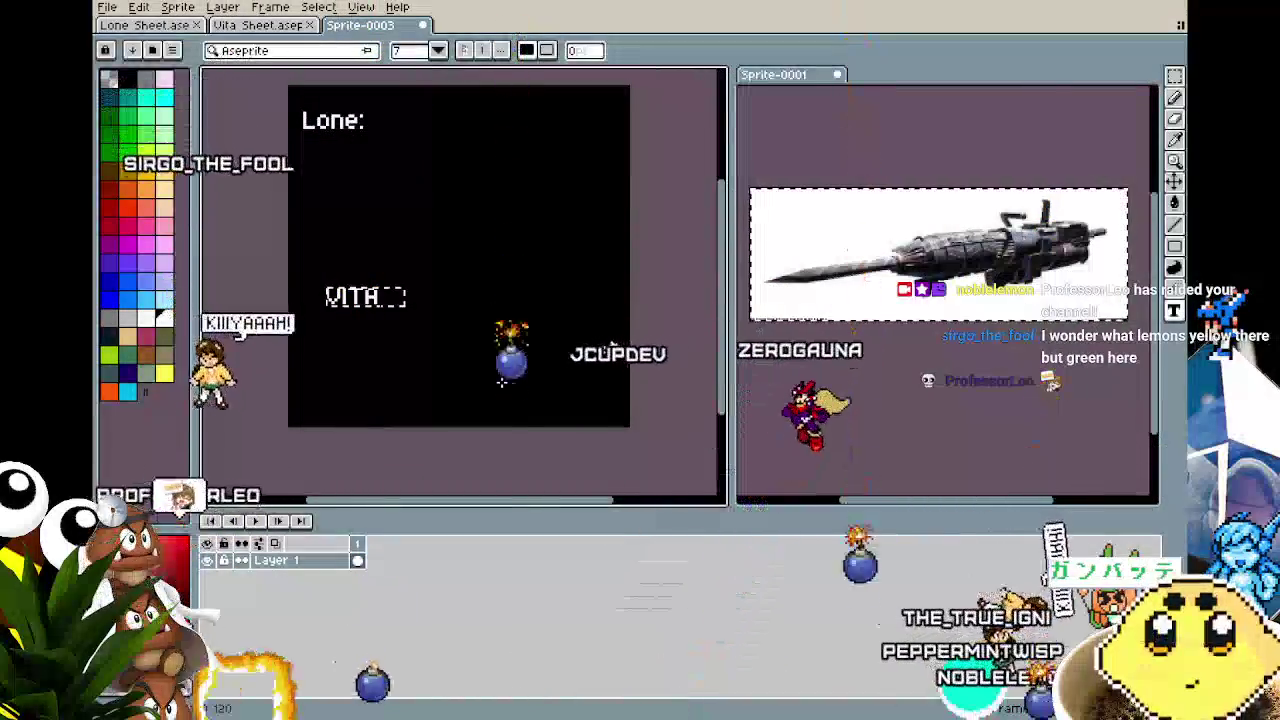
{"action": "type", "text": ":"}
{"action": "key", "text": "Return"}
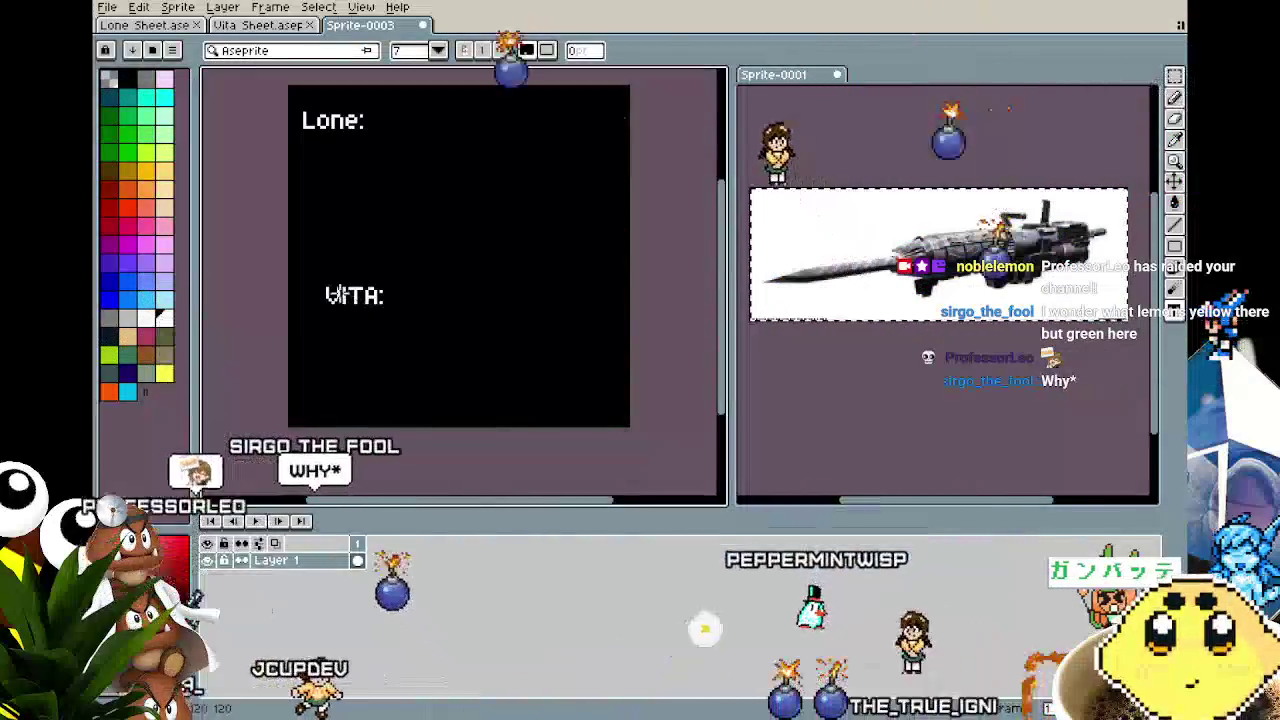
{"action": "left_click_drag", "start_coordinate": [312, 274], "coordinate": [455, 326]}
{"action": "left_click_drag", "start_coordinate": [350, 300], "coordinate": [327, 295]}
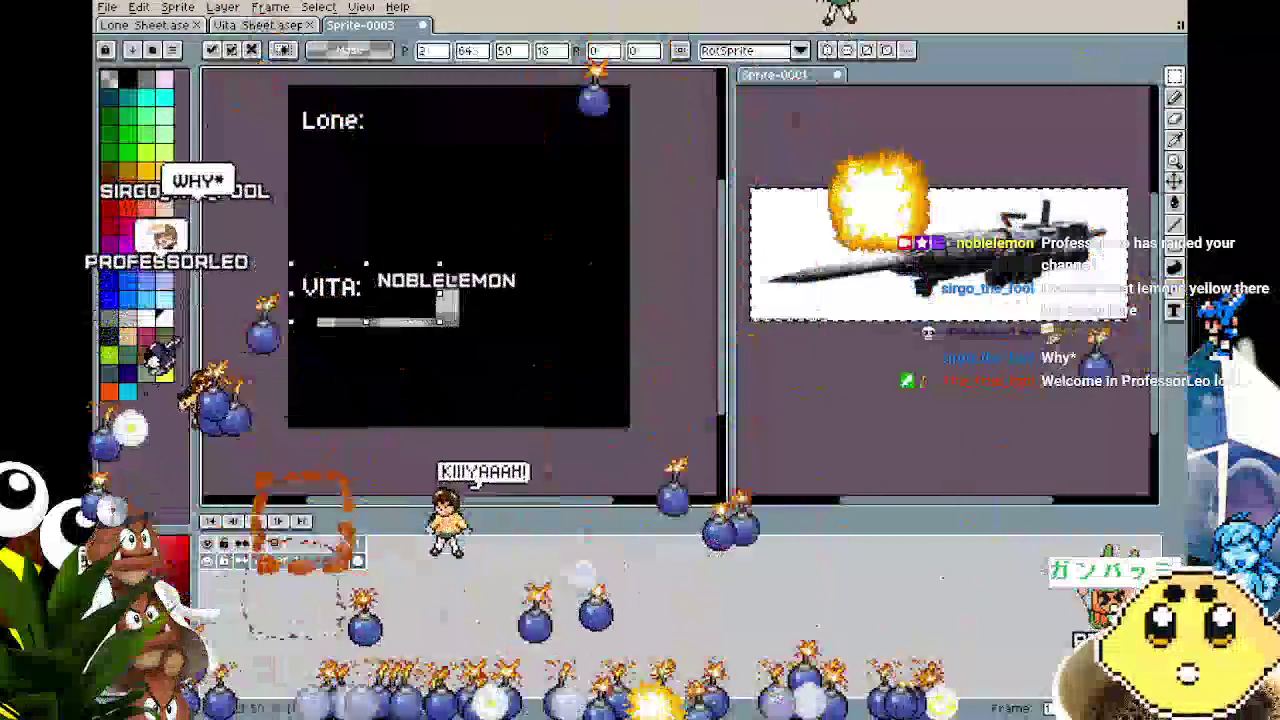
Clear the grey leftovers and delete the black fill, keeping only the text.
{"action": "key", "text": "w"}
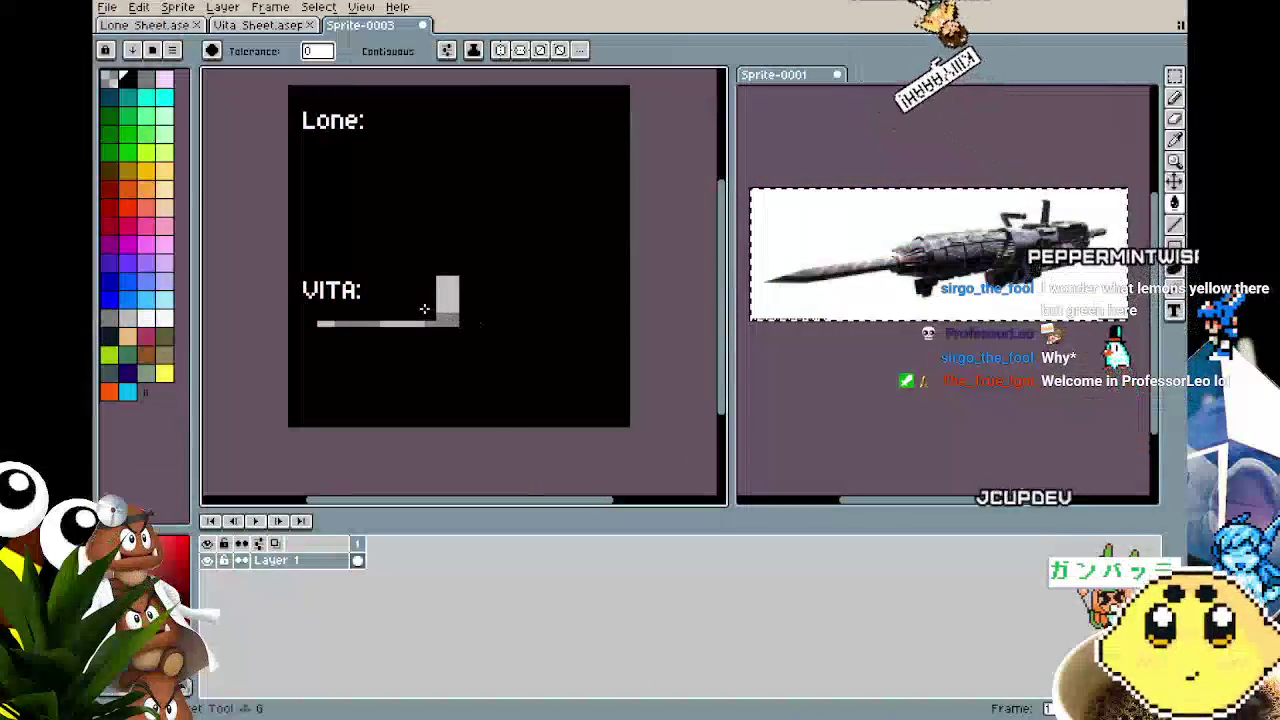
{"action": "left_click", "coordinate": [440, 320]}
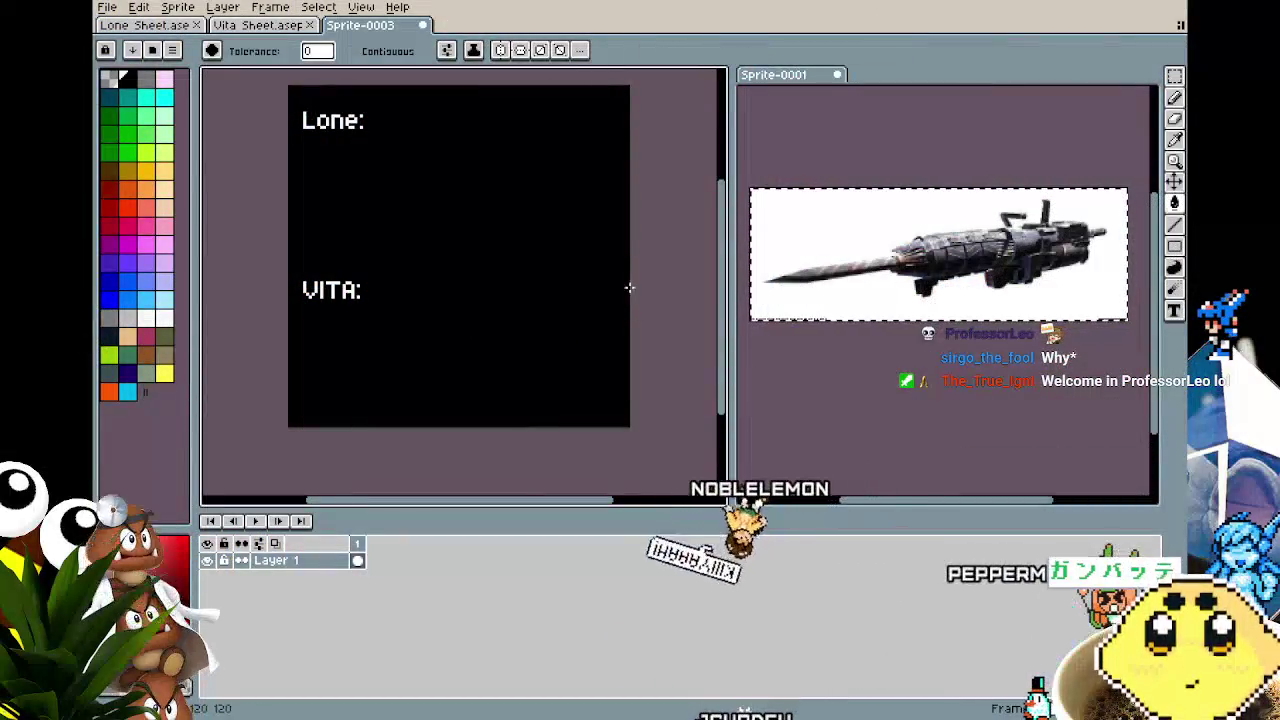
{"action": "key", "text": "w"}
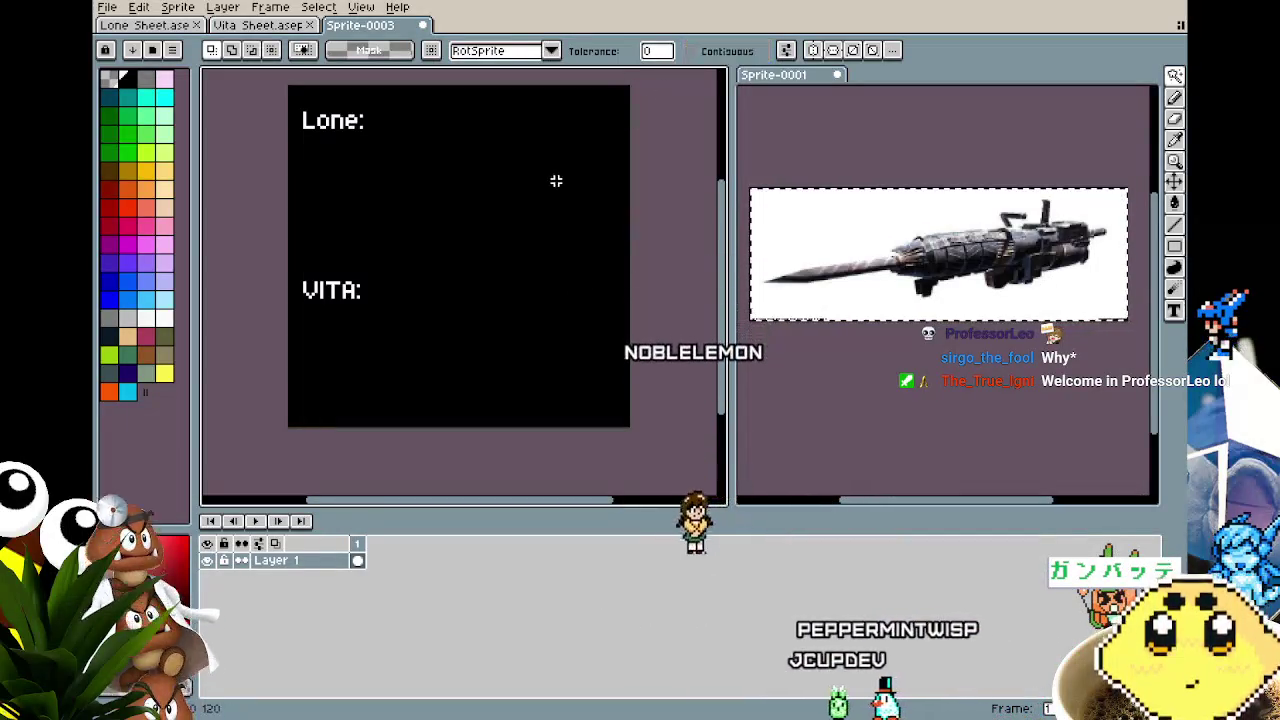
{"action": "left_click", "coordinate": [543, 371]}
{"action": "key", "text": "Delete"}
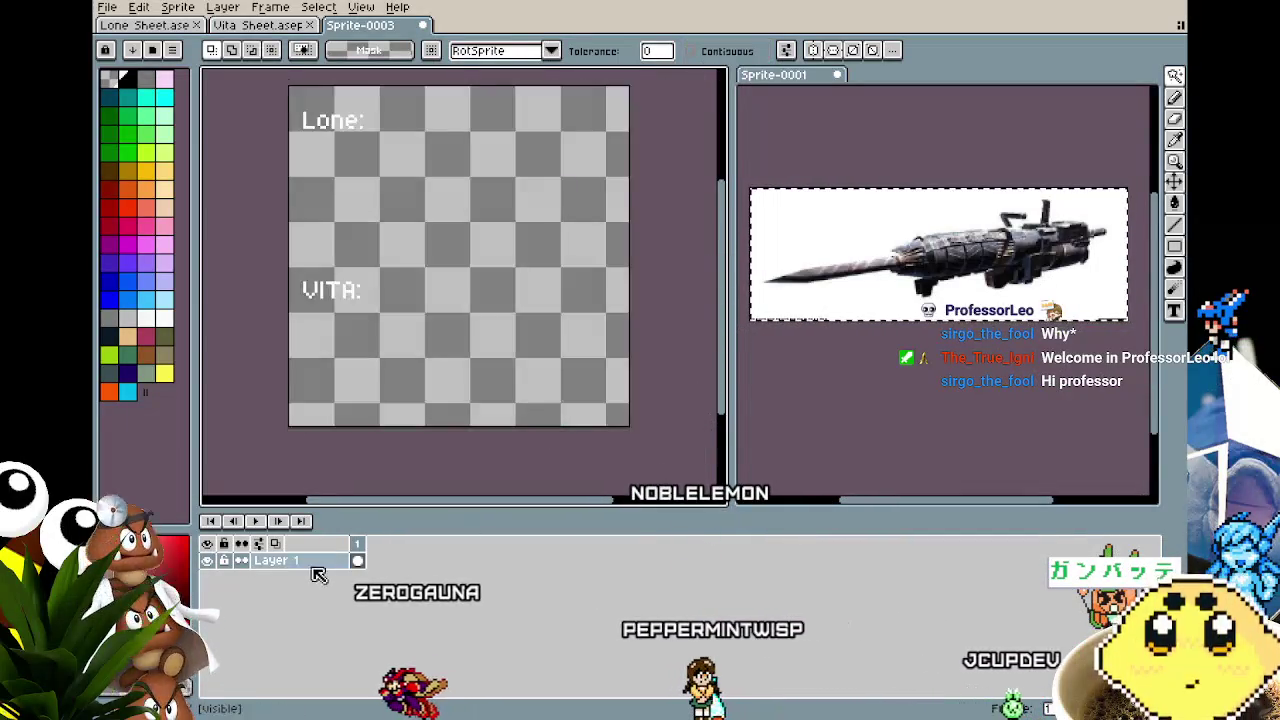
Add Layer 2 beneath Layer 1 and fill it black behind the headings.
{"action": "right_click", "coordinate": [310, 560]}
{"action": "left_click", "coordinate": [455, 581]}
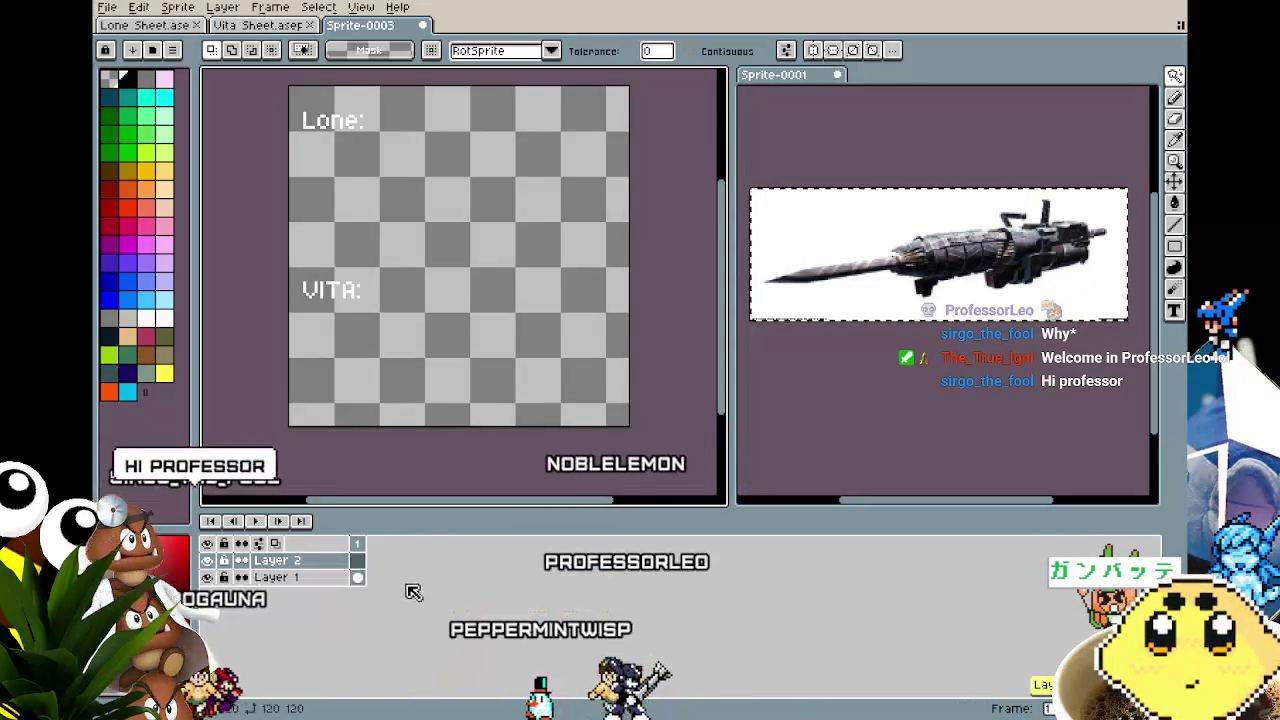
{"action": "left_click", "coordinate": [335, 567]}
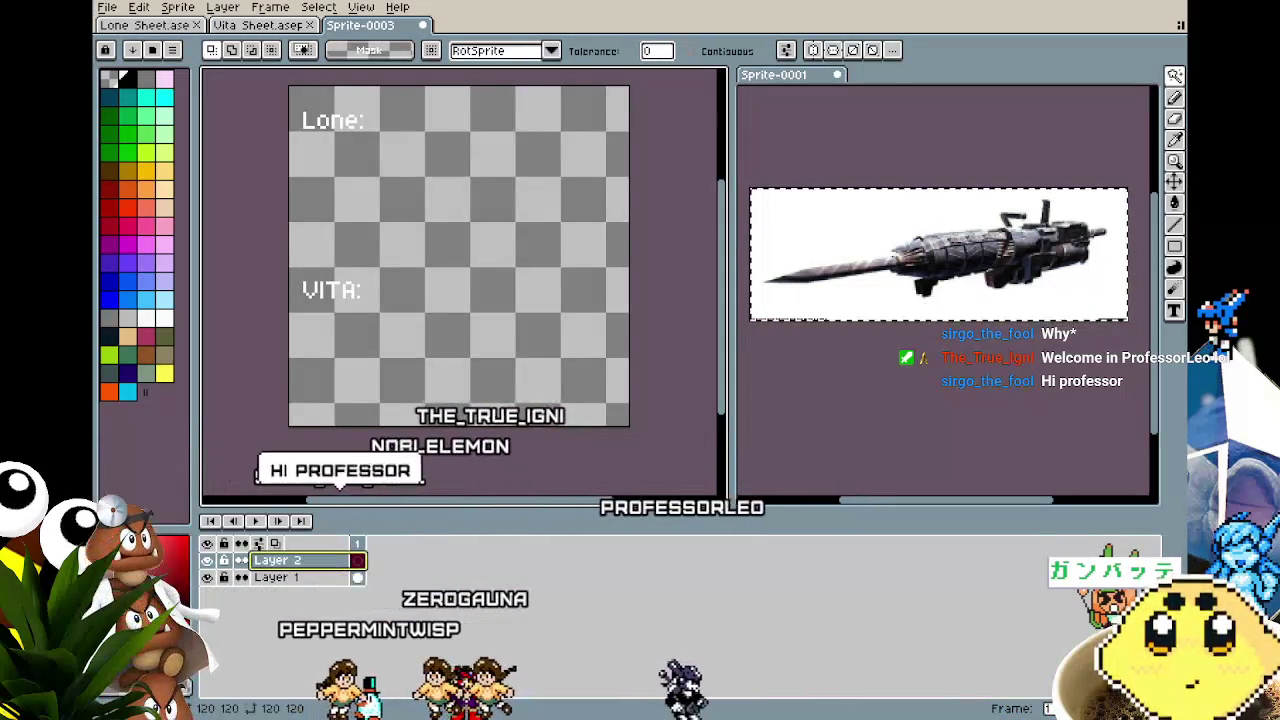
{"action": "left_click_drag", "start_coordinate": [280, 560], "coordinate": [280, 582]}
{"action": "key", "text": "g"}
{"action": "left_click", "coordinate": [429, 206]}
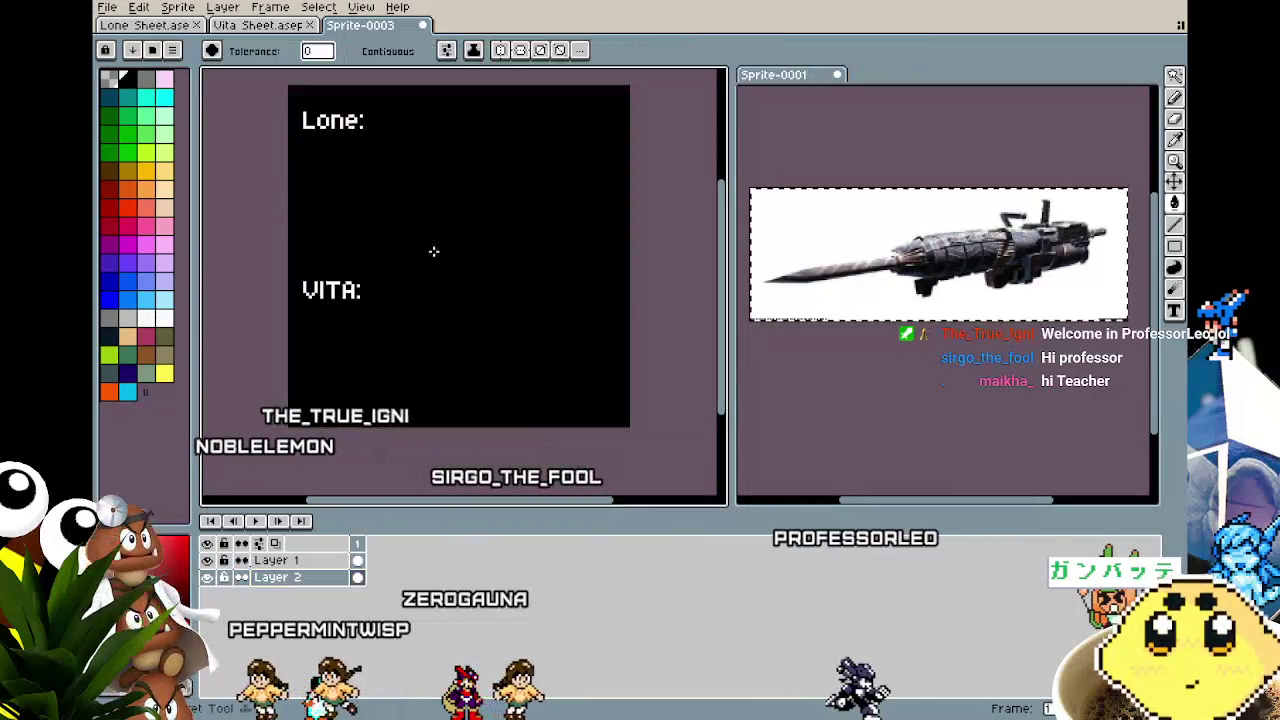
{"action": "left_click", "coordinate": [280, 560]}
{"action": "mouse_move", "coordinate": [276, 328]}
{"action": "left_mouse_down"}
{"action": "mouse_move", "coordinate": [306, 337]}
{"action": "mouse_move", "coordinate": [306, 354]}
{"action": "left_mouse_up"}
{"action": "scroll", "coordinate": [349, 349], "scroll_direction": "up", "scroll_amount": 1}
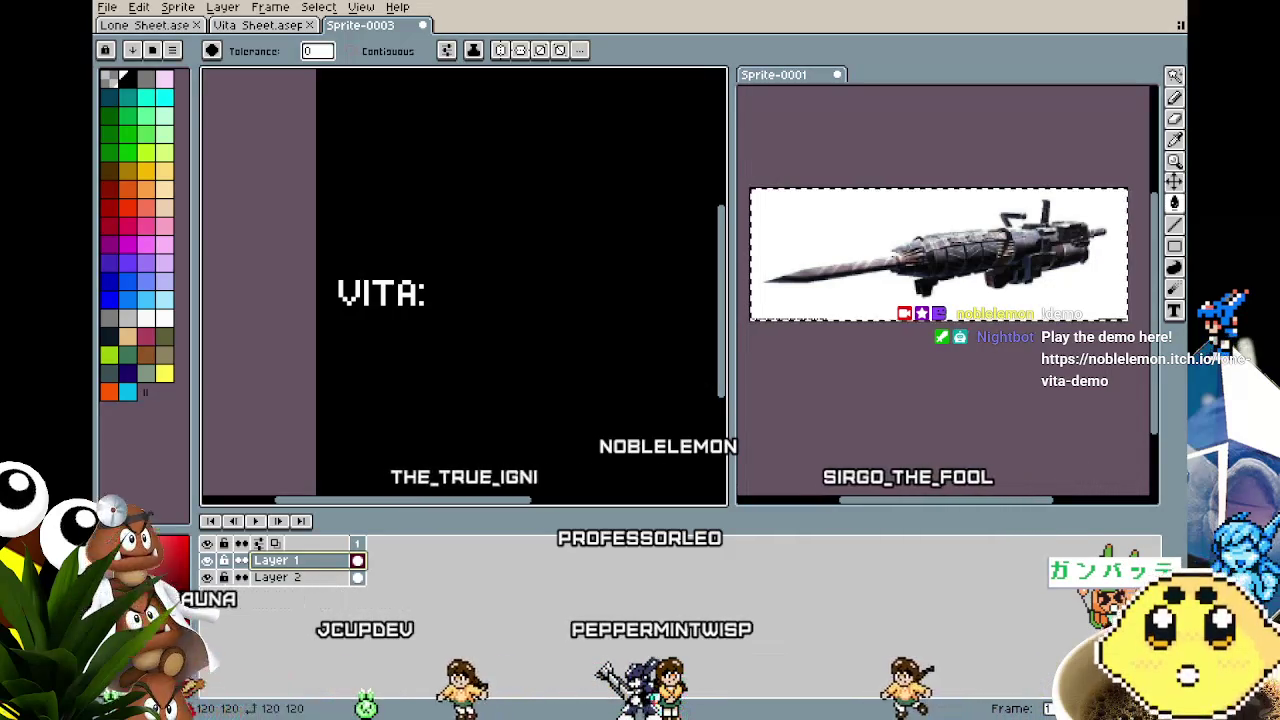
{"action": "left_click_drag", "start_coordinate": [382, 368], "coordinate": [332, 495]}
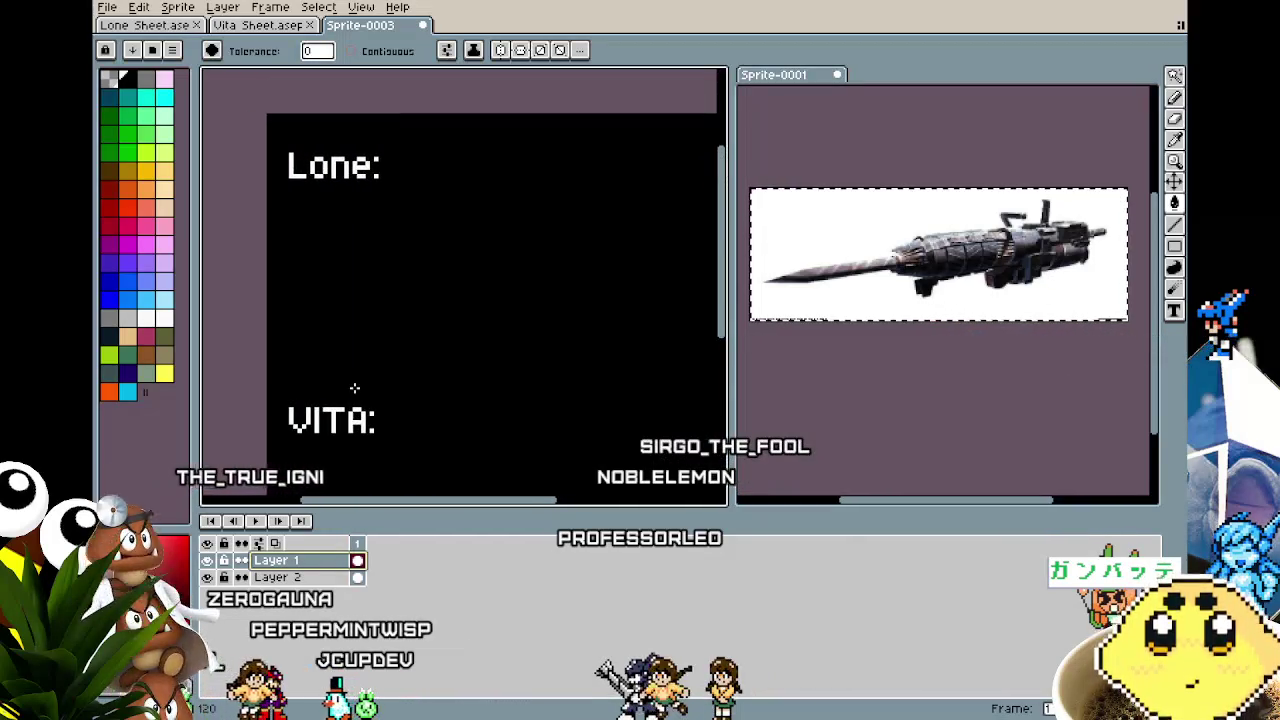
{"action": "key", "text": "t"}
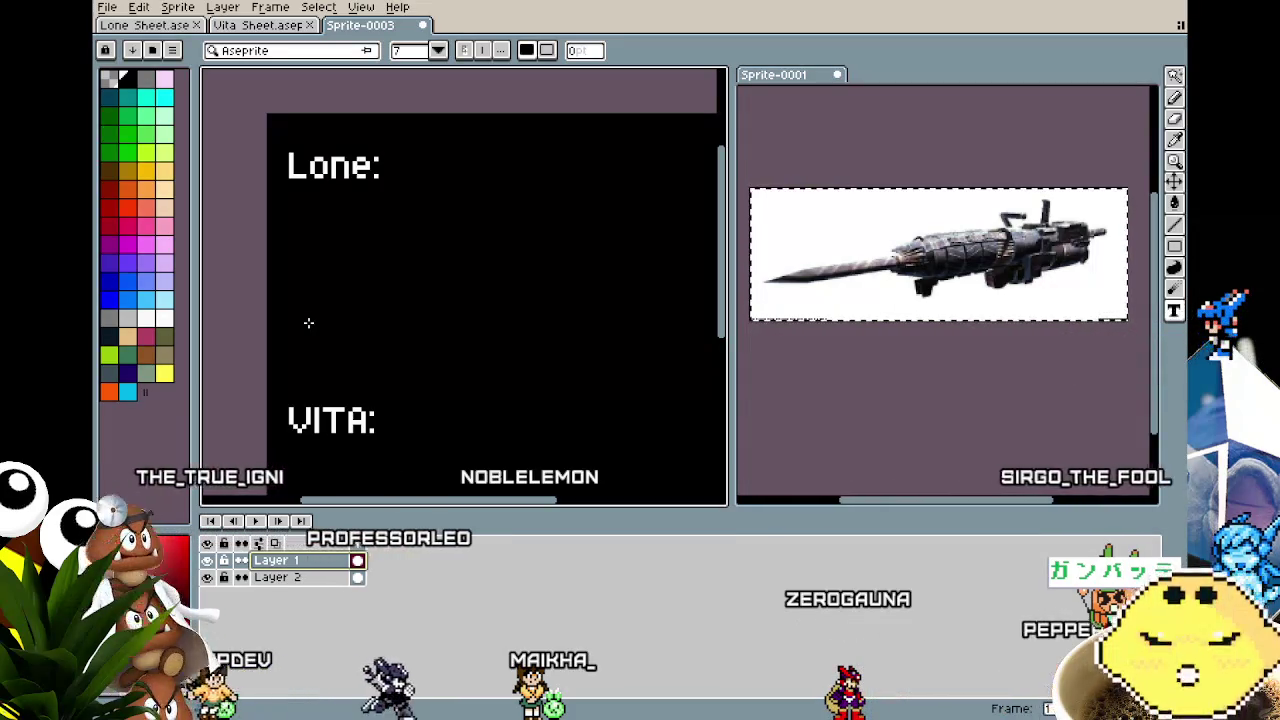
Pan and zoom the canvas so both headings show, with Lone: near the edge.
{"action": "mouse_move", "coordinate": [309, 320]}
{"action": "left_mouse_down"}
{"action": "mouse_move", "coordinate": [349, 329]}
{"action": "mouse_move", "coordinate": [363, 349]}
{"action": "left_mouse_up"}
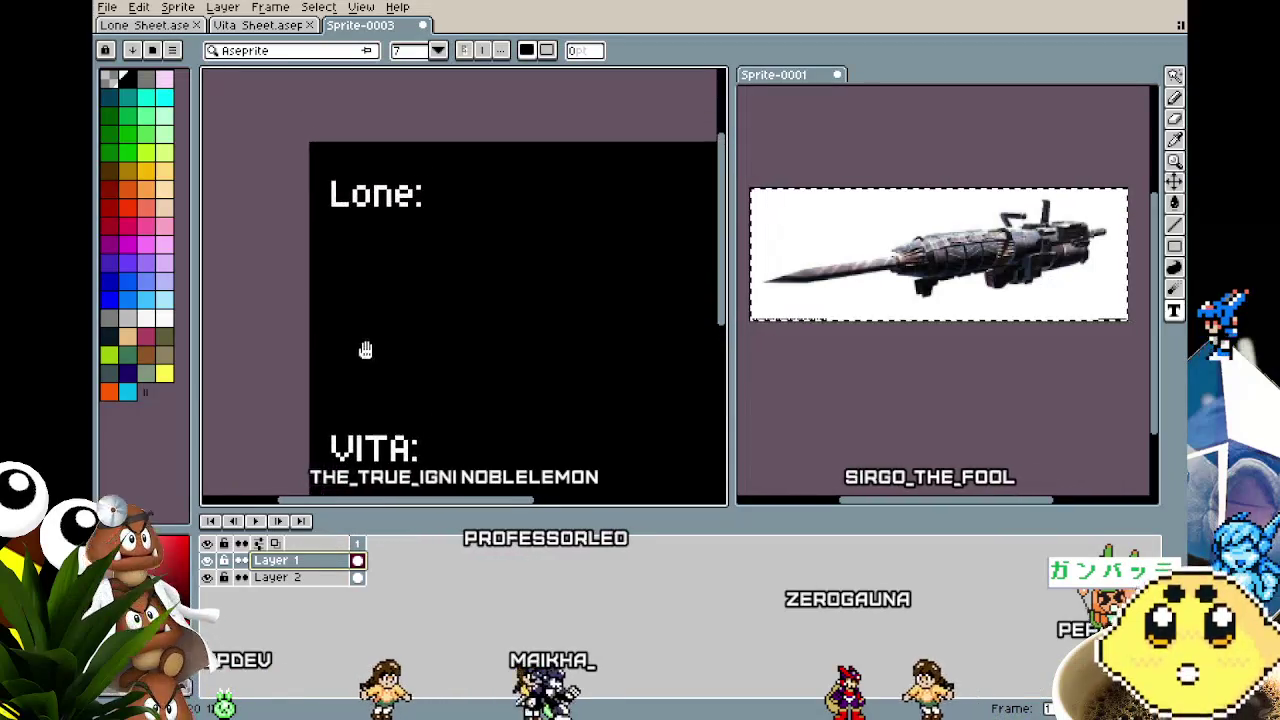
{"action": "scroll", "coordinate": [396, 263], "scroll_direction": "up", "scroll_amount": 1}
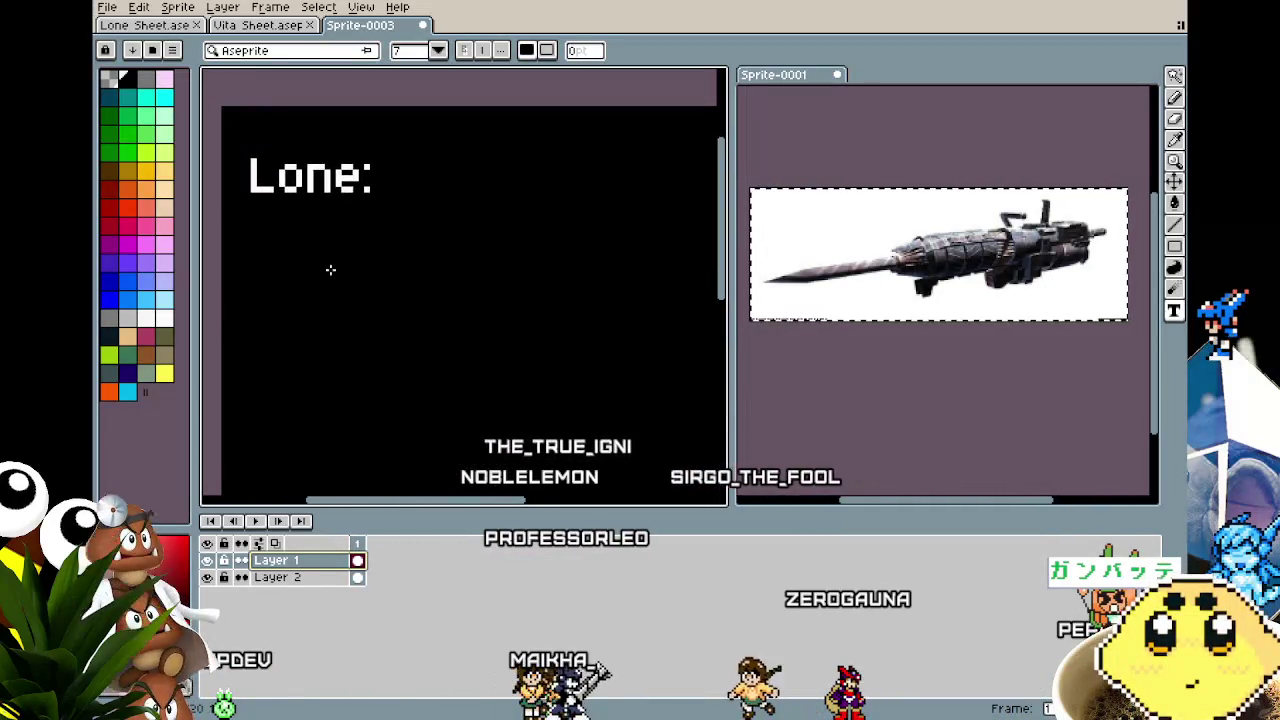
{"action": "left_click_drag", "start_coordinate": [330, 270], "coordinate": [309, 306]}
{"action": "scroll", "coordinate": [414, 337], "scroll_direction": "down", "scroll_amount": 1}
{"action": "scroll", "coordinate": [414, 337], "scroll_direction": "down", "scroll_amount": 1}
{"action": "left_click_drag", "start_coordinate": [414, 337], "coordinate": [398, 317]}
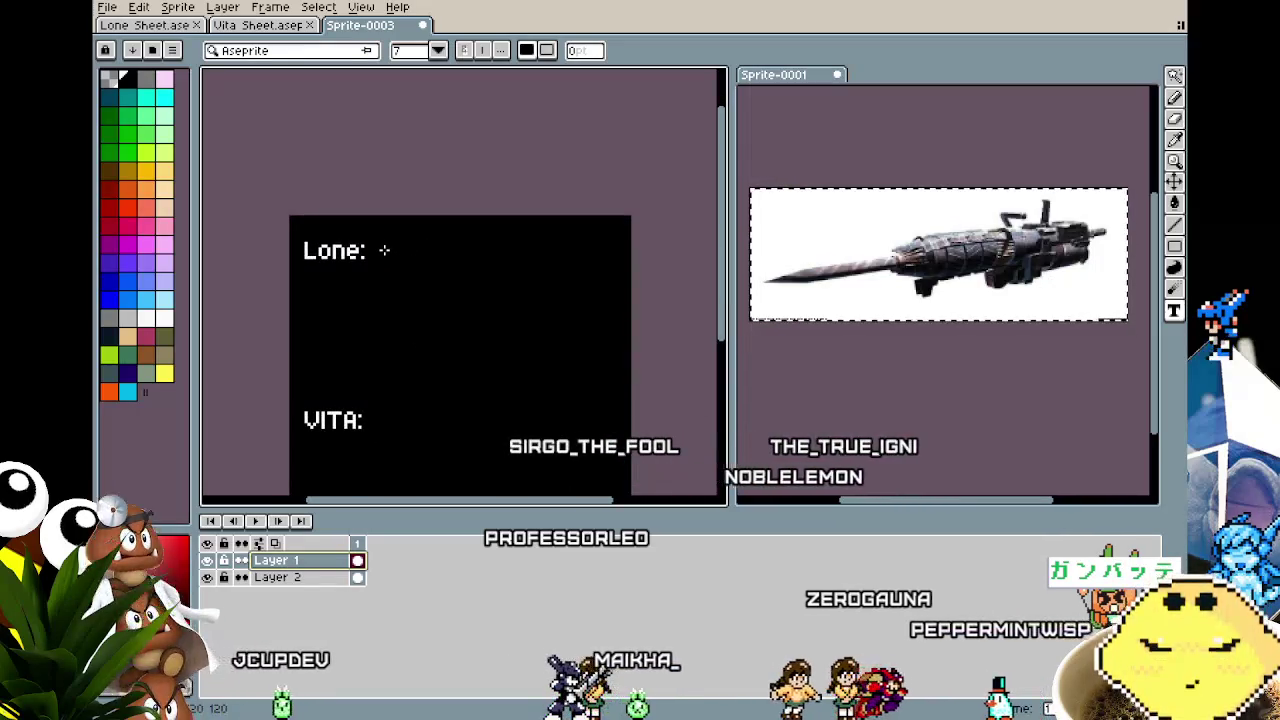
{"action": "scroll", "coordinate": [385, 289], "scroll_direction": "up", "scroll_amount": 1}
{"action": "mouse_move", "coordinate": [385, 289]}
{"action": "left_mouse_down"}
{"action": "mouse_move", "coordinate": [320, 297]}
{"action": "mouse_move", "coordinate": [343, 300]}
{"action": "left_mouse_up"}
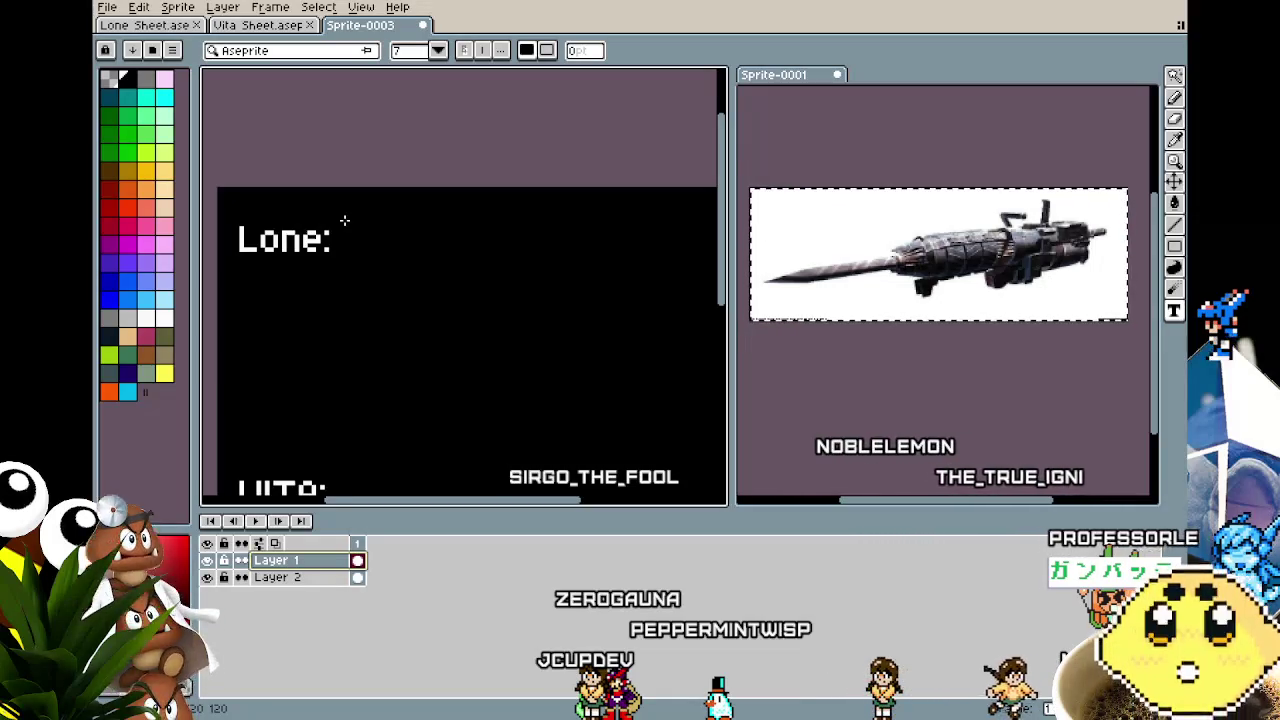
{"action": "mouse_move", "coordinate": [344, 220]}
{"action": "left_mouse_down"}
{"action": "mouse_move", "coordinate": [318, 238]}
{"action": "mouse_move", "coordinate": [318, 163]}
{"action": "left_mouse_up"}
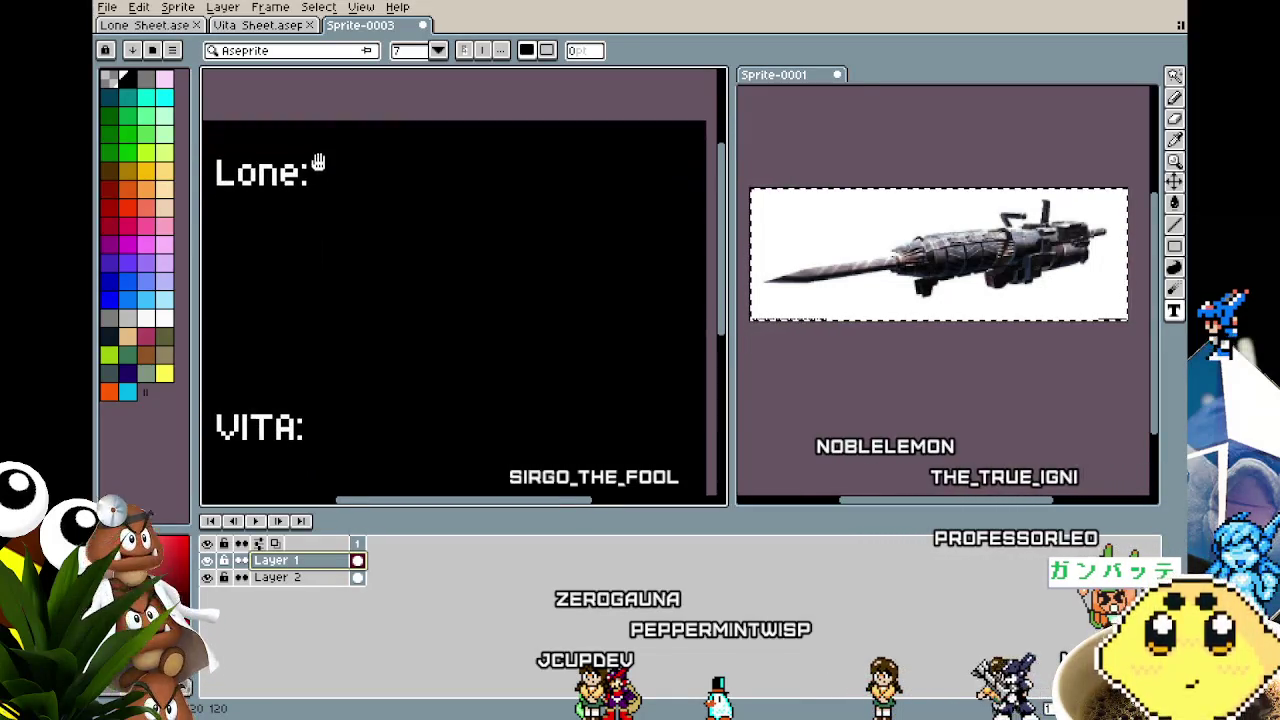
{"action": "scroll", "coordinate": [339, 274], "scroll_direction": "down", "scroll_amount": 1}
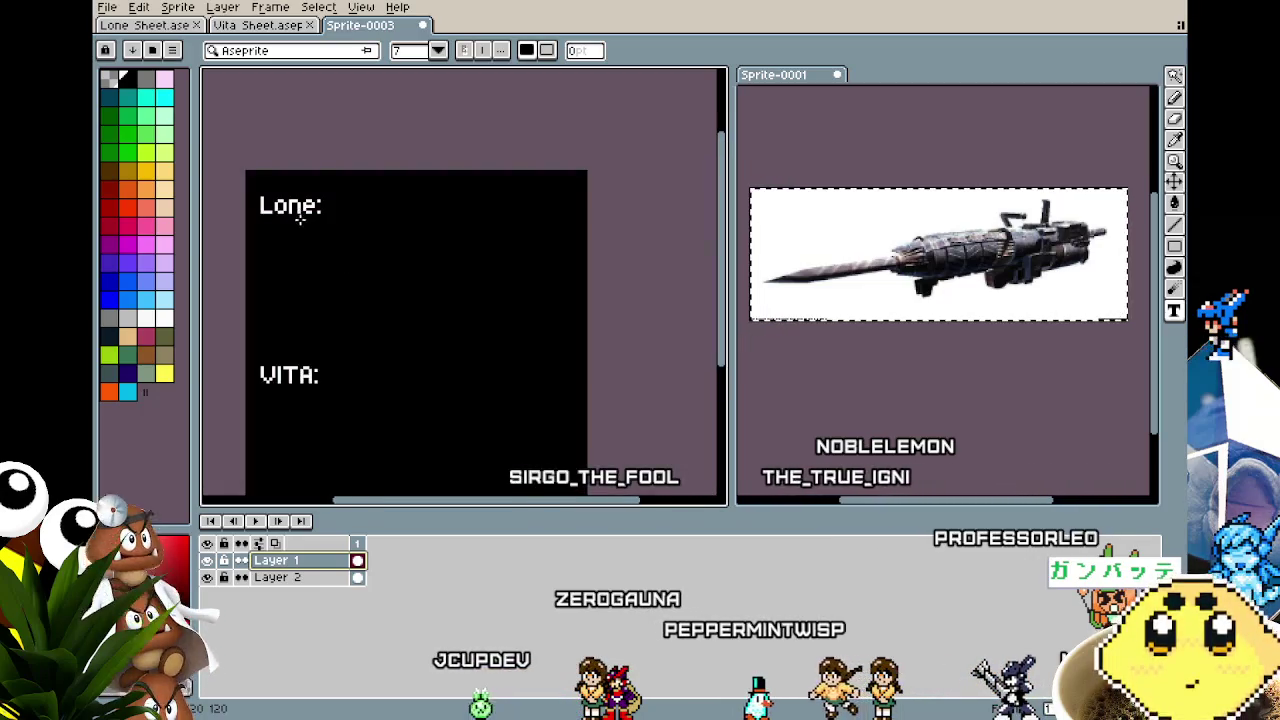
Select a rectangle below Lone:, pick white, and check Canvas Size without changes.
{"action": "left_click_drag", "start_coordinate": [273, 238], "coordinate": [548, 314]}
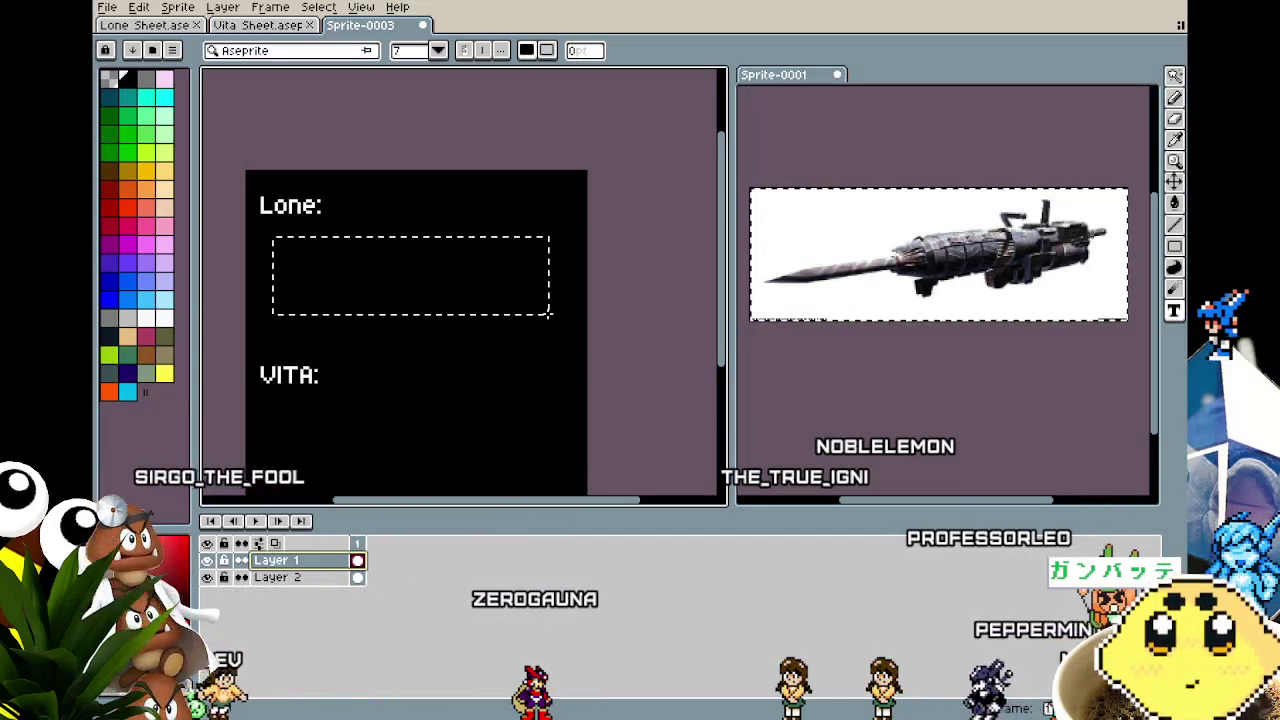
{"action": "left_click", "coordinate": [300, 266]}
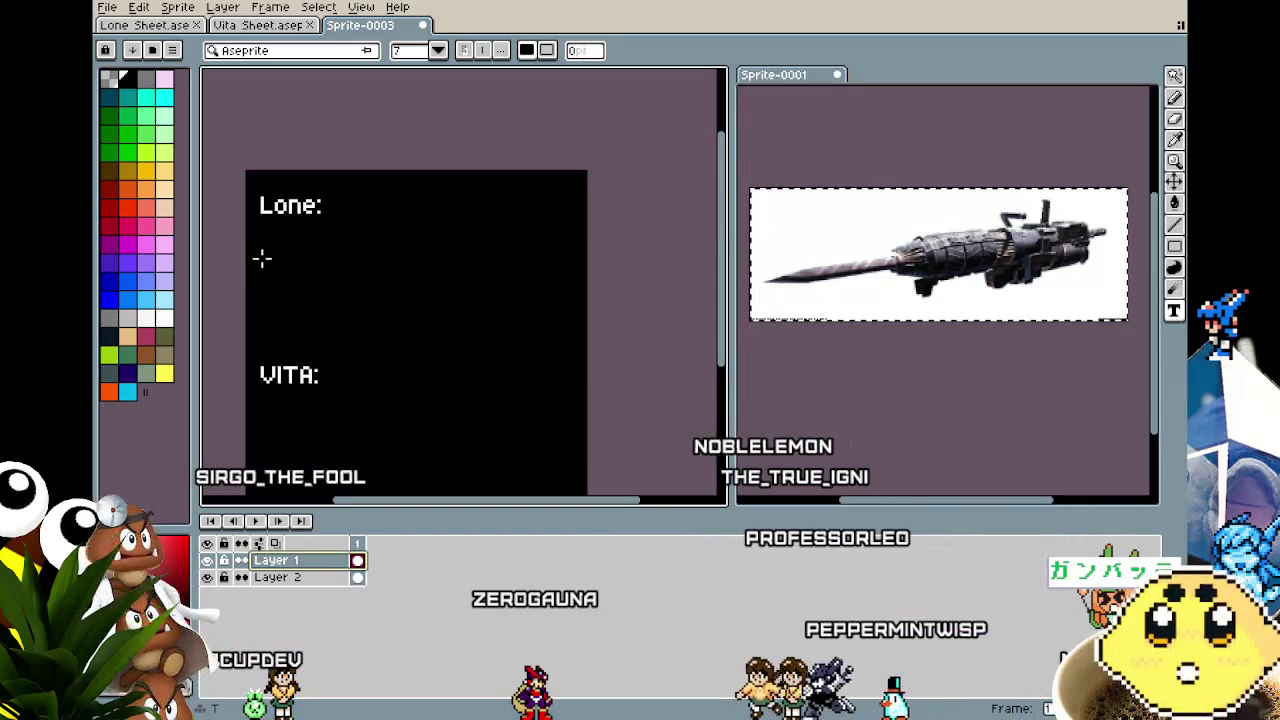
{"action": "left_click_drag", "start_coordinate": [273, 238], "coordinate": [535, 331]}
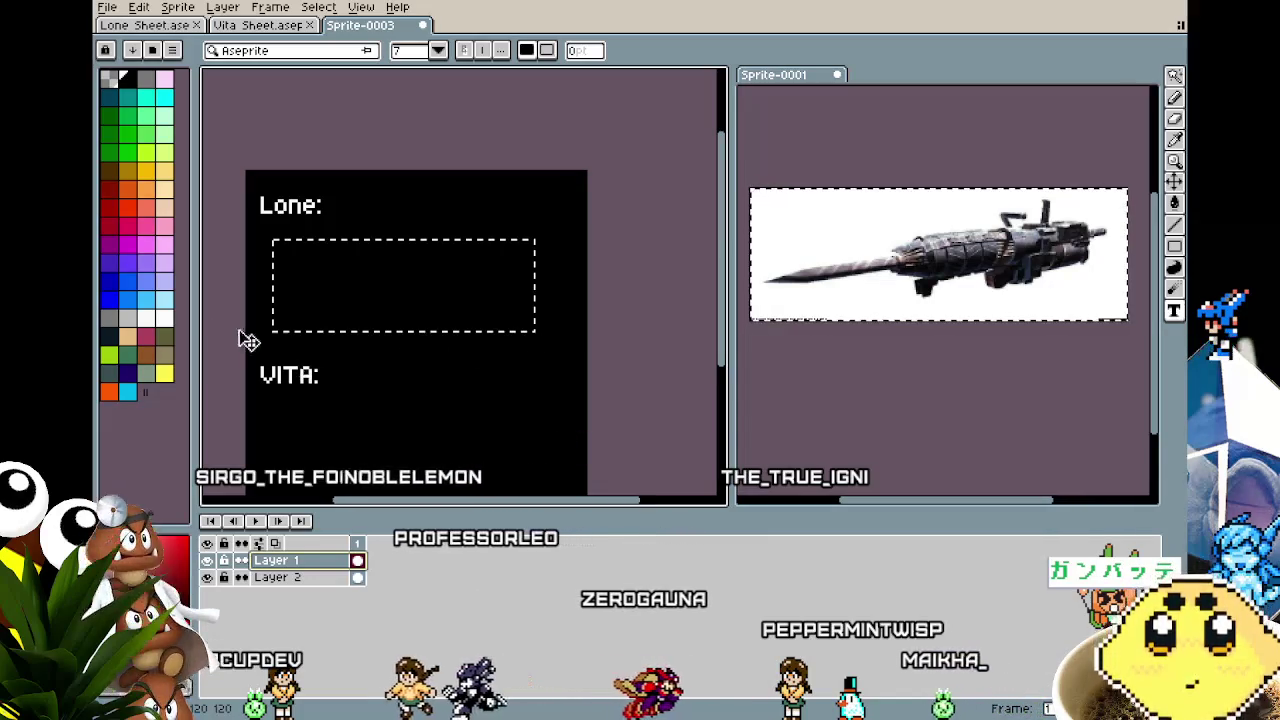
{"action": "left_click", "coordinate": [164, 318]}
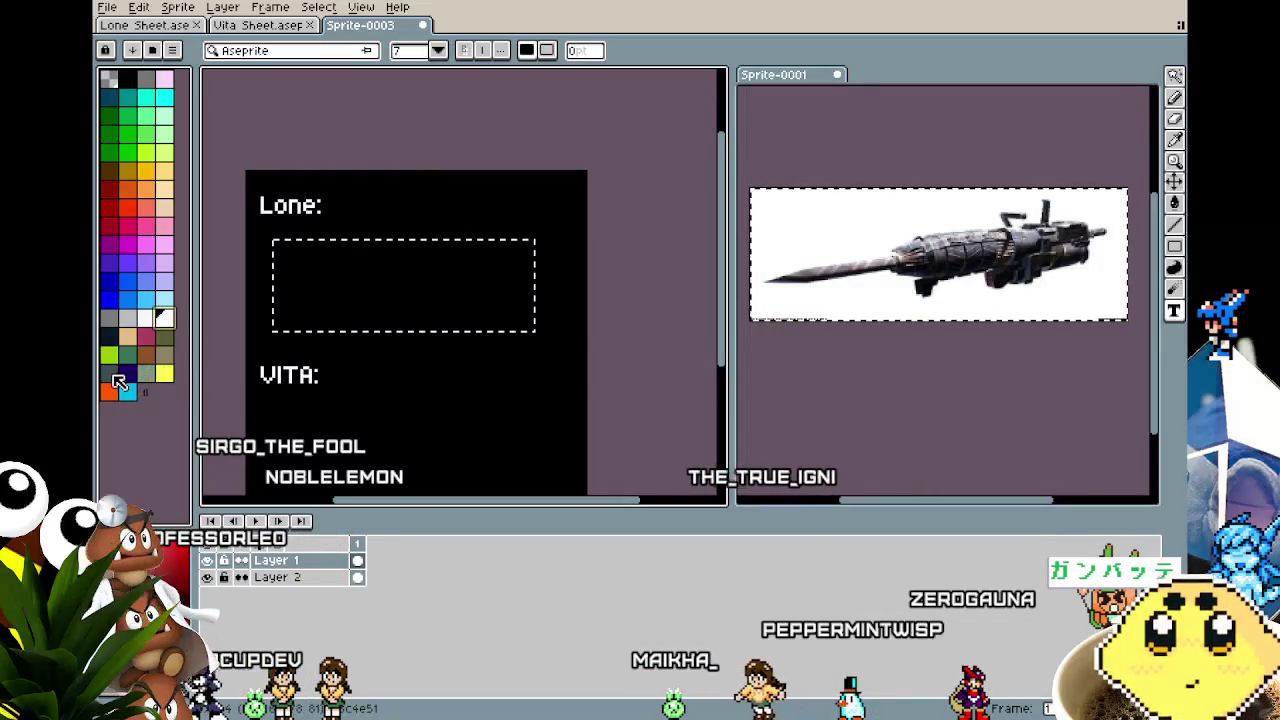
{"action": "key", "text": "ctrl+alt+c"}
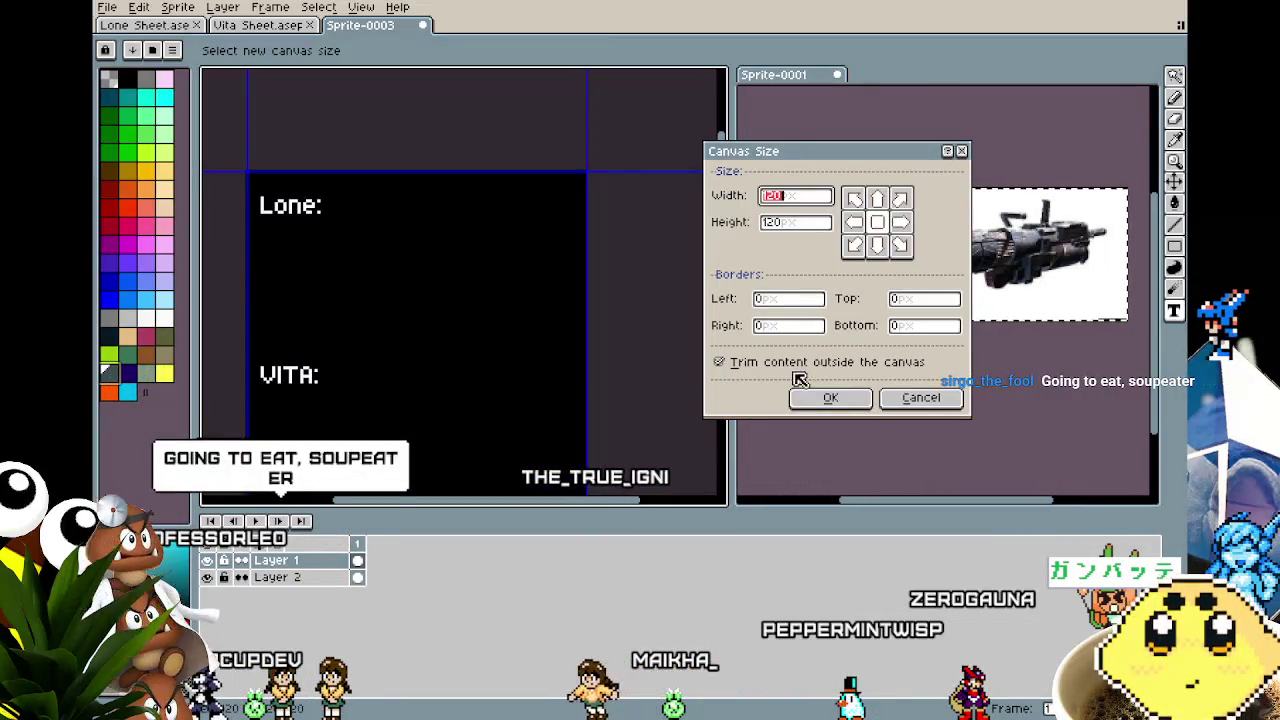
{"action": "left_click", "coordinate": [887, 397]}
Type the first description line, starting 'Charges up and', under the Lone: heading.
{"action": "left_click", "coordinate": [268, 250]}
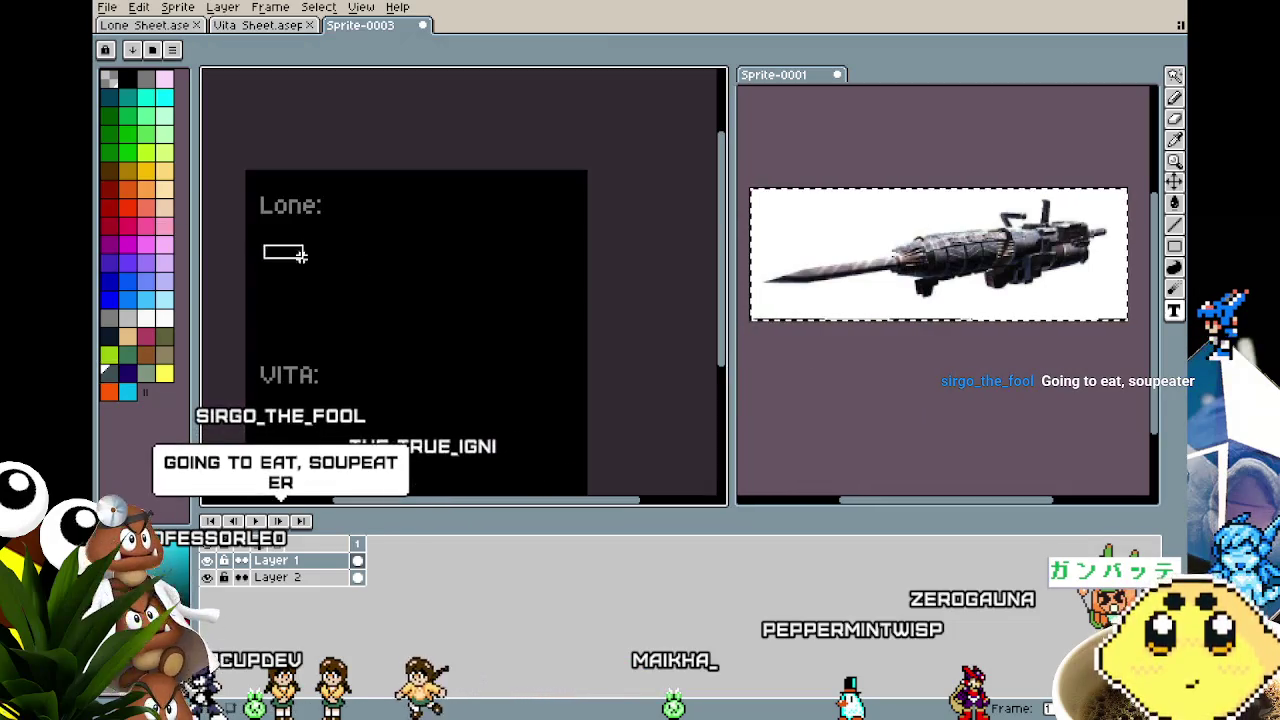
{"action": "left_click_drag", "start_coordinate": [544, 302], "coordinate": [546, 302]}
{"action": "type", "text": "Ch"}
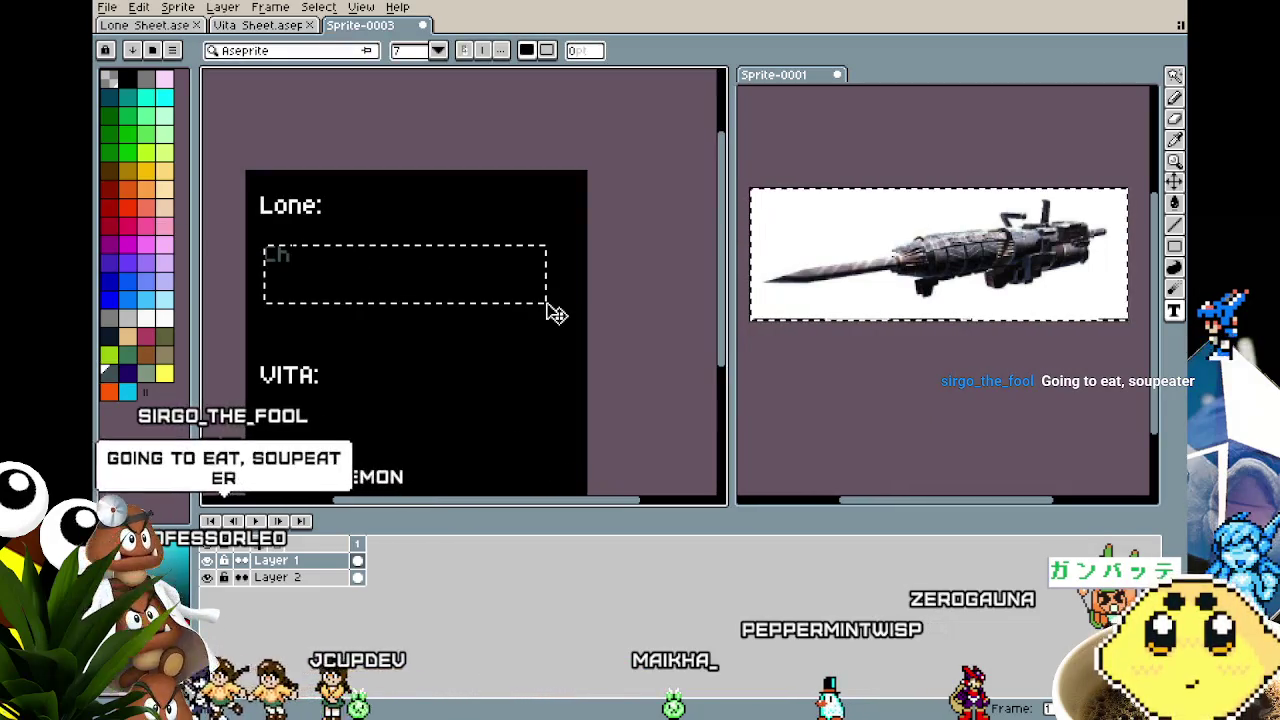
{"action": "type", "text": "arge"}
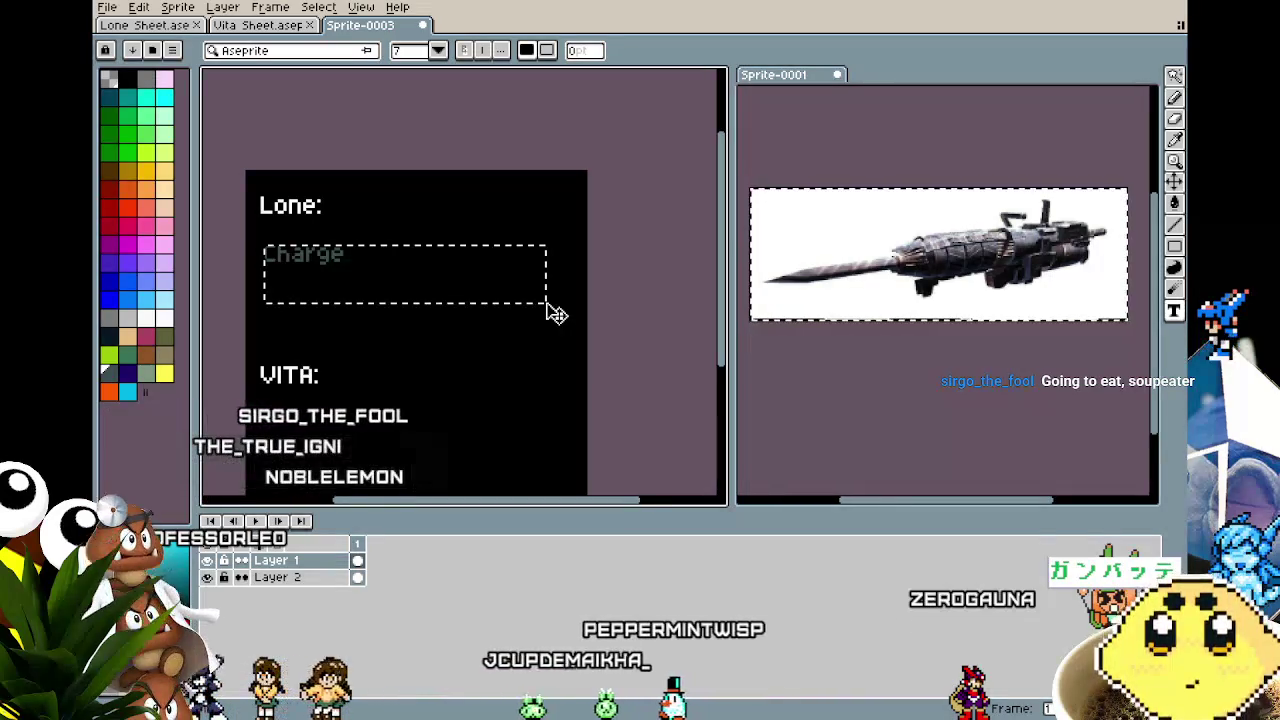
{"action": "type", "text": "s"}
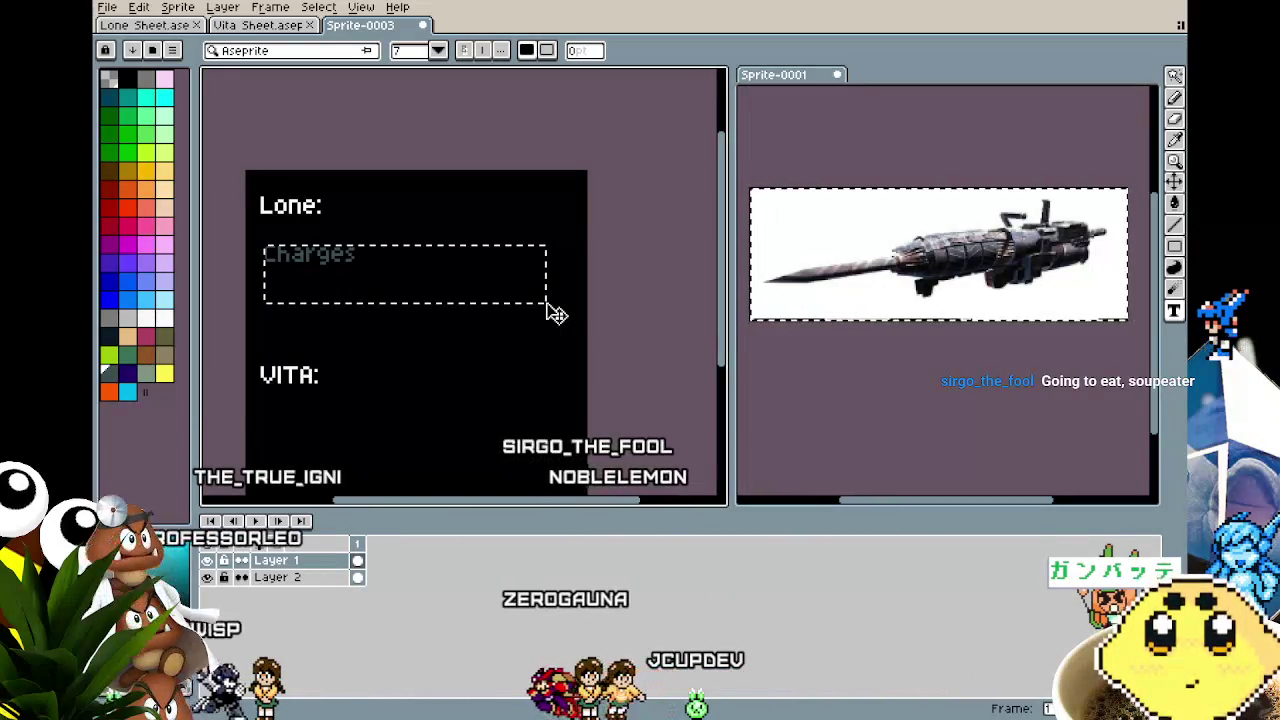
{"action": "type", "text": " up"}
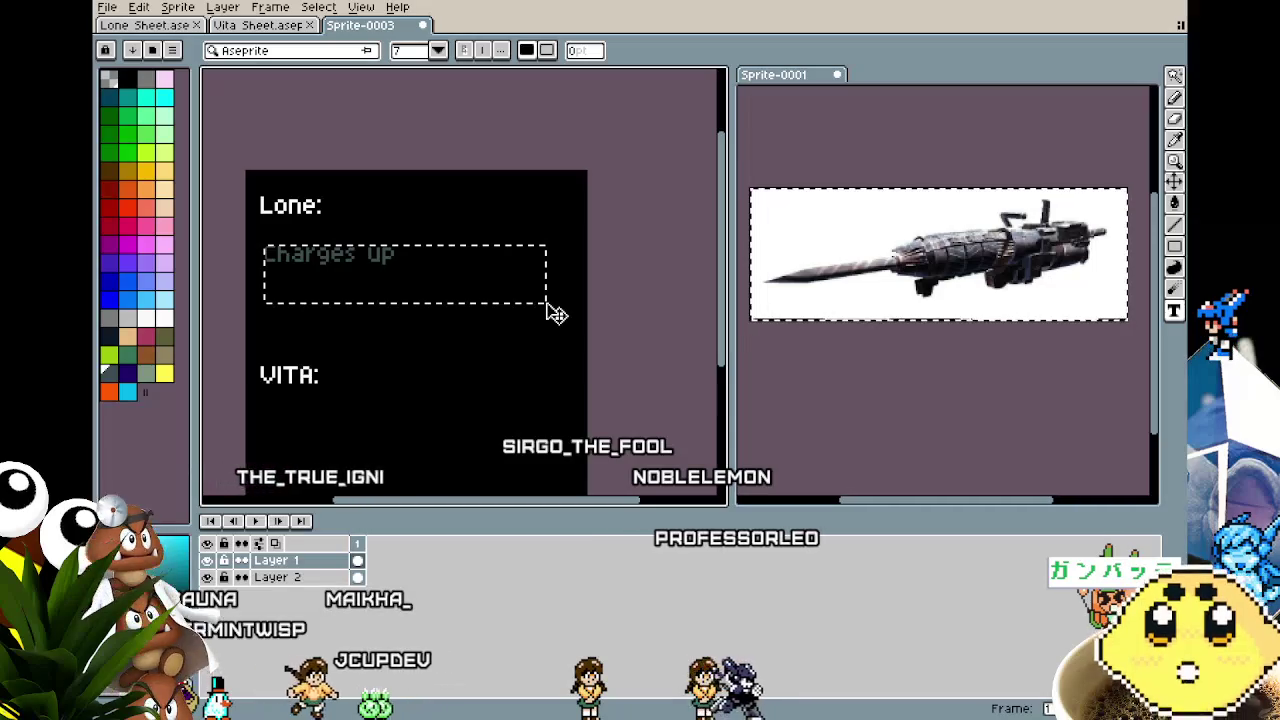
{"action": "type", "text": " a"}
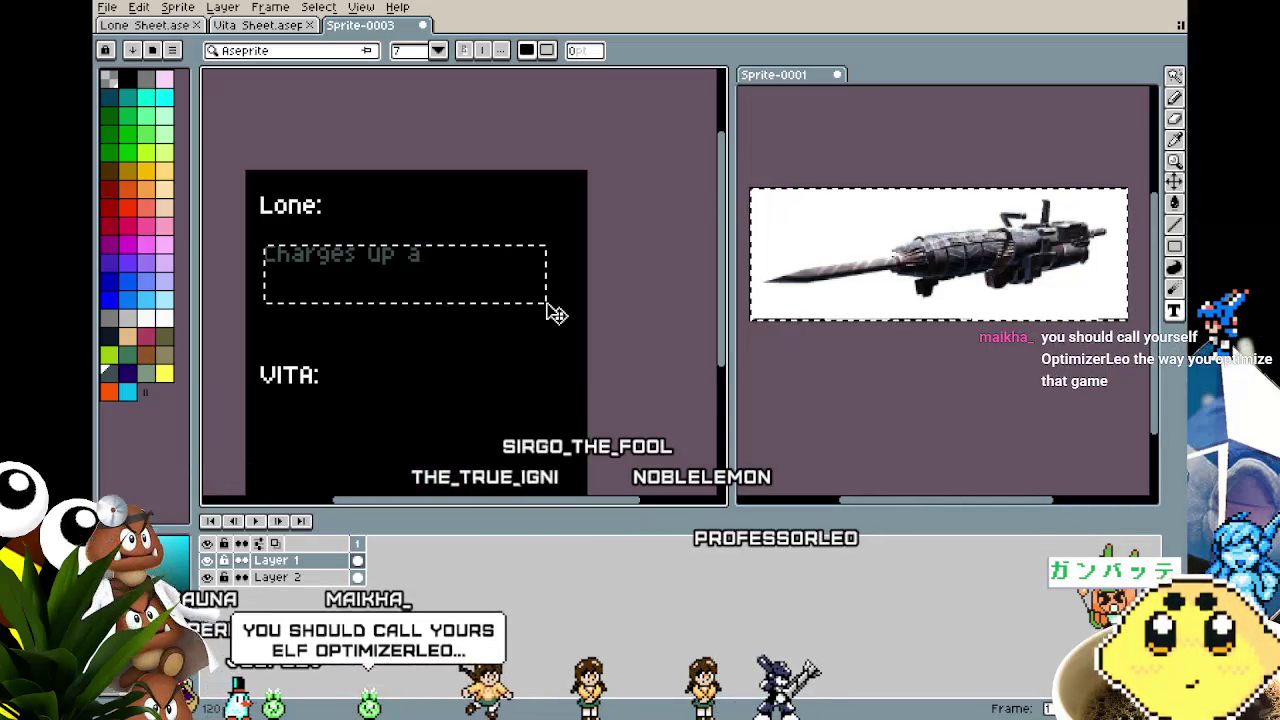
{"action": "type", "text": "nd reaches th"}
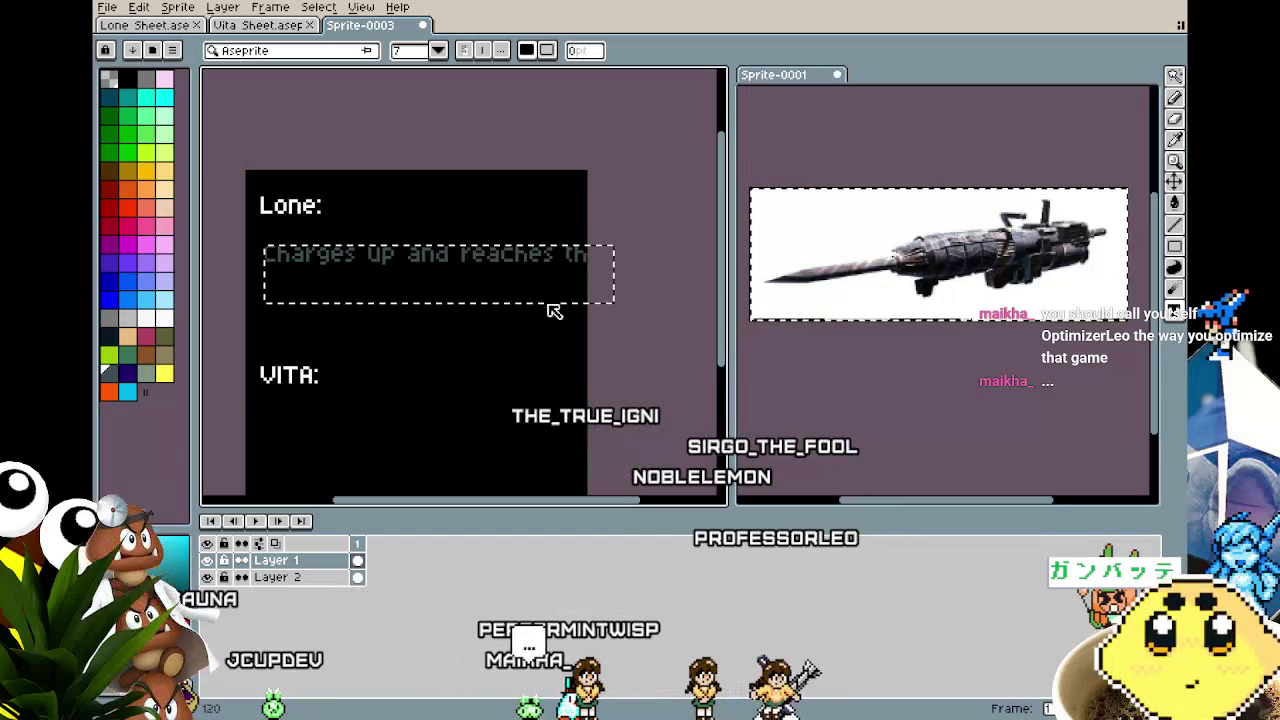
{"action": "key", "text": "BackSpace"}
{"action": "key", "text": "BackSpace"}
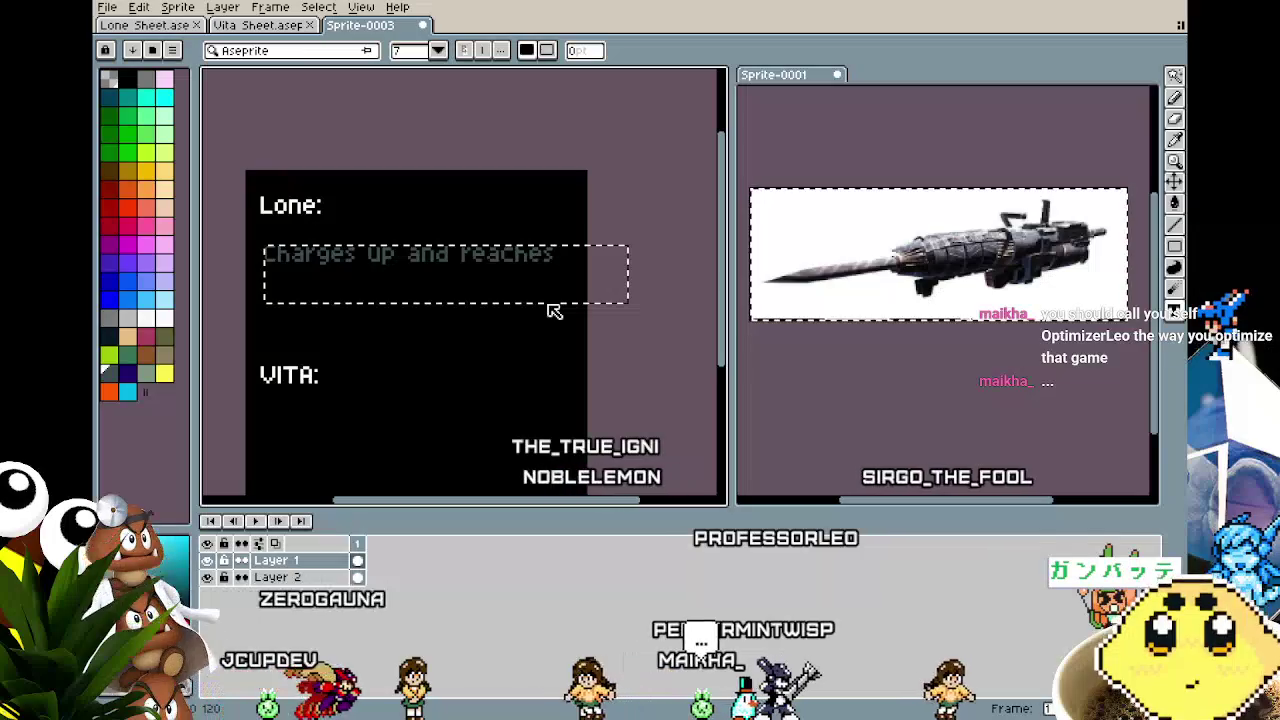
{"action": "key", "text": "Return"}
Add the line 'three charge levels.' and move it up beneath the first line.
{"action": "left_click_drag", "start_coordinate": [253, 284], "coordinate": [591, 338]}
{"action": "type", "text": "three char"}
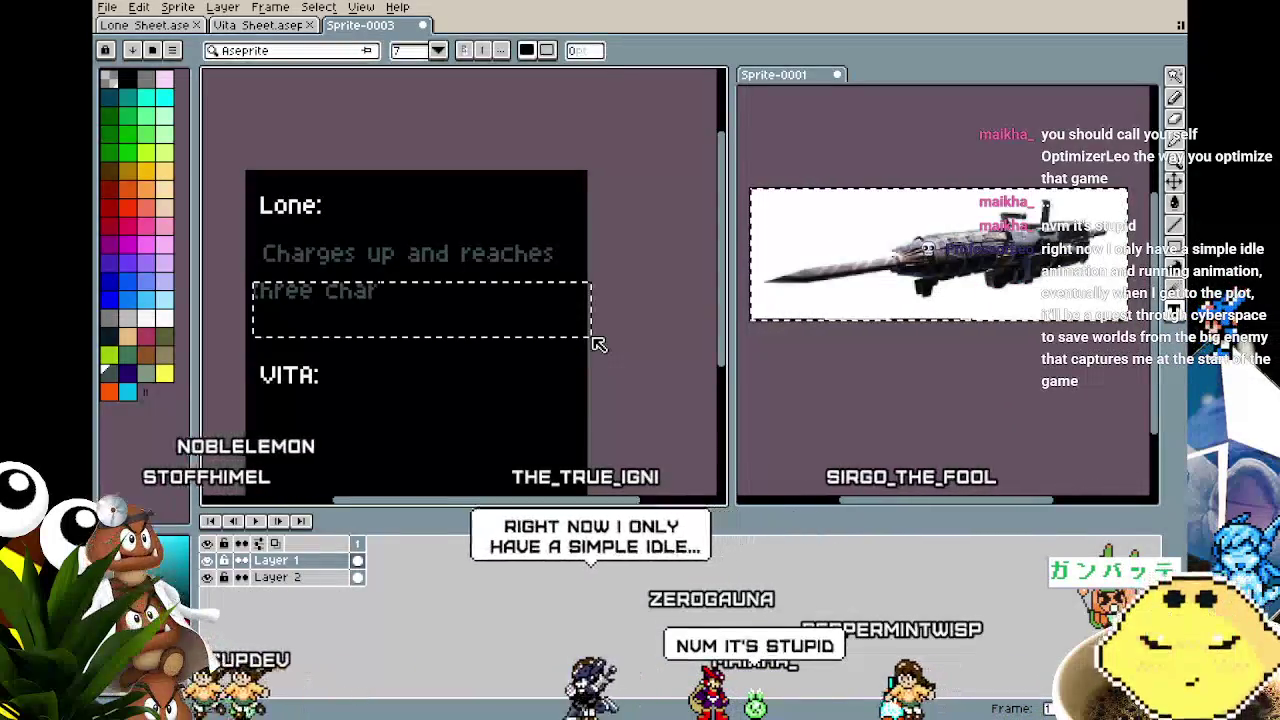
{"action": "type", "text": "ge levels."}
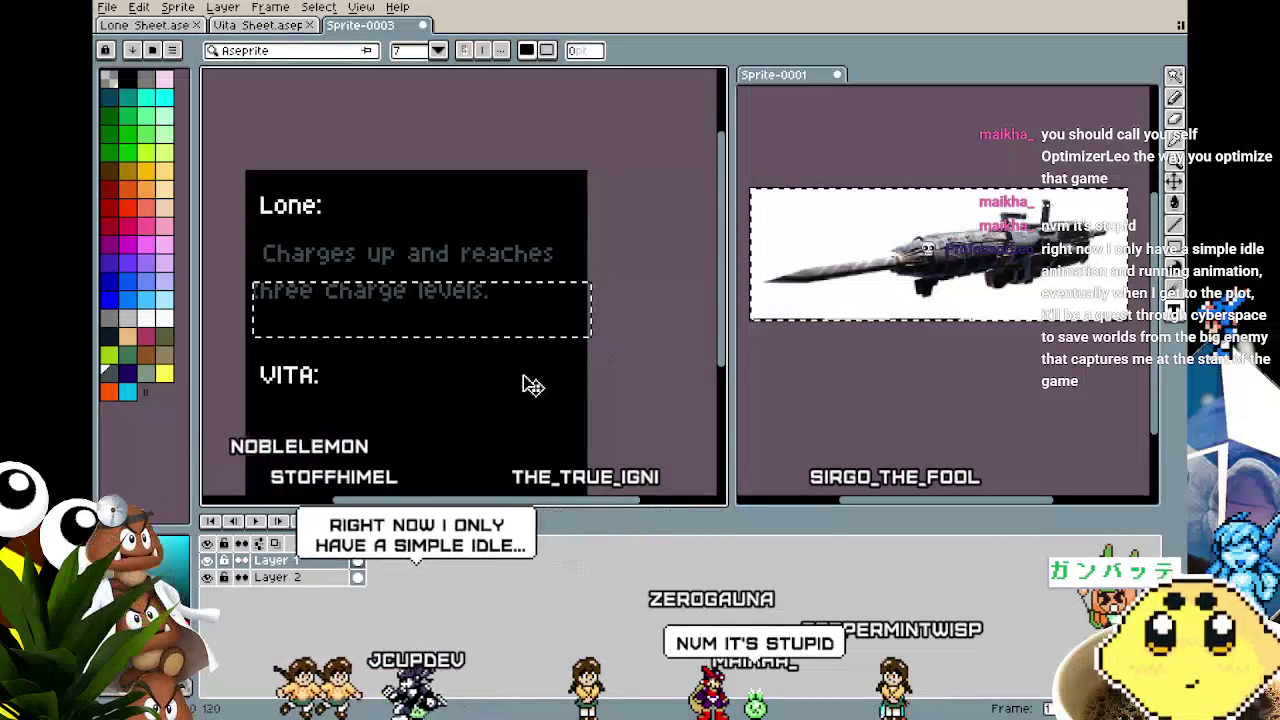
{"action": "key", "text": "Return"}
{"action": "left_click_drag", "start_coordinate": [249, 277], "coordinate": [555, 337]}
{"action": "left_click_drag", "start_coordinate": [446, 314], "coordinate": [474, 303]}
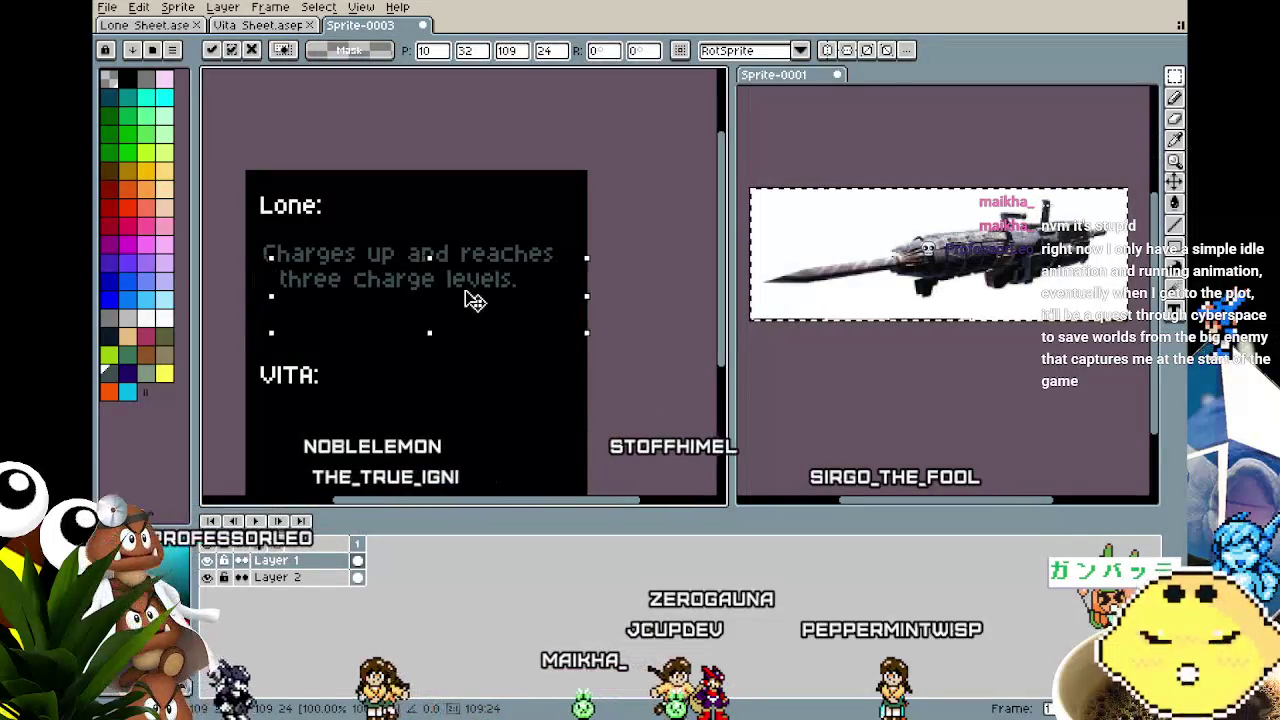
{"action": "left_click", "coordinate": [337, 366]}
{"action": "left_click_drag", "start_coordinate": [337, 366], "coordinate": [367, 369]}
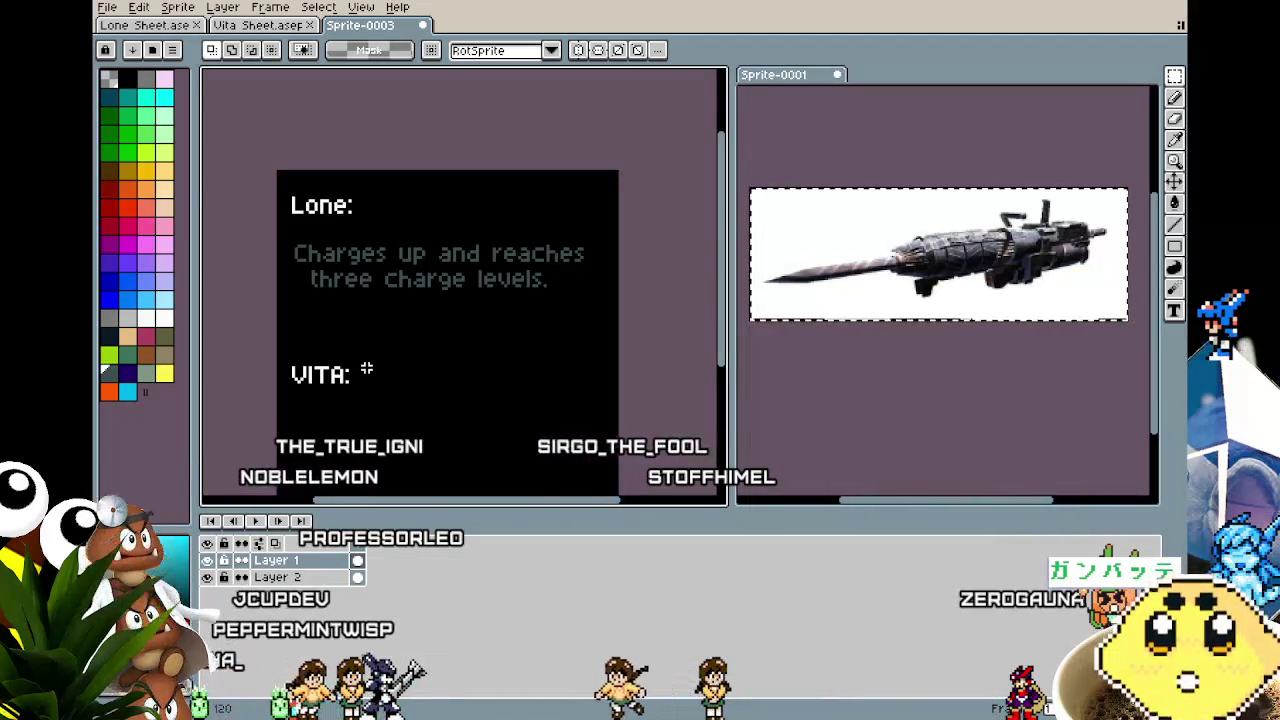
Add the line 'Each level does more dmg' below 'three charge levels.'.
{"action": "key", "text": "t"}
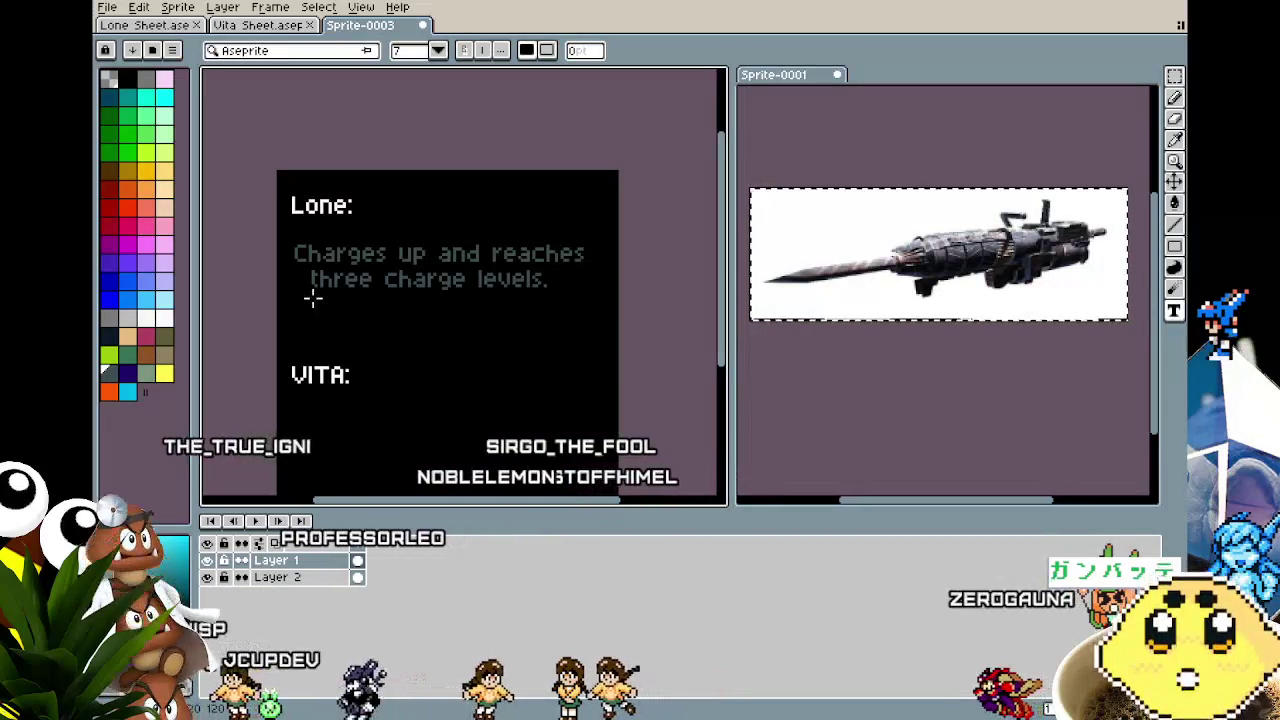
{"action": "left_click_drag", "start_coordinate": [287, 294], "coordinate": [602, 351]}
{"action": "type", "text": "Each level does more"}
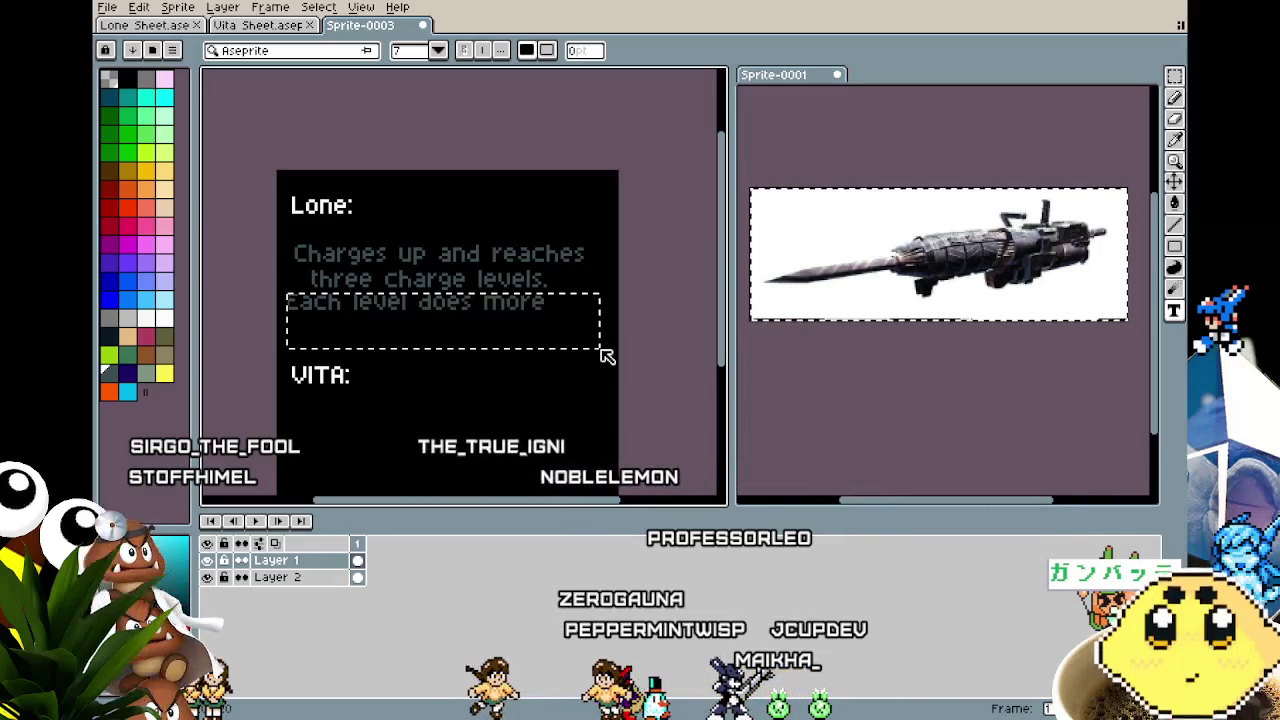
{"action": "type", "text": "dama"}
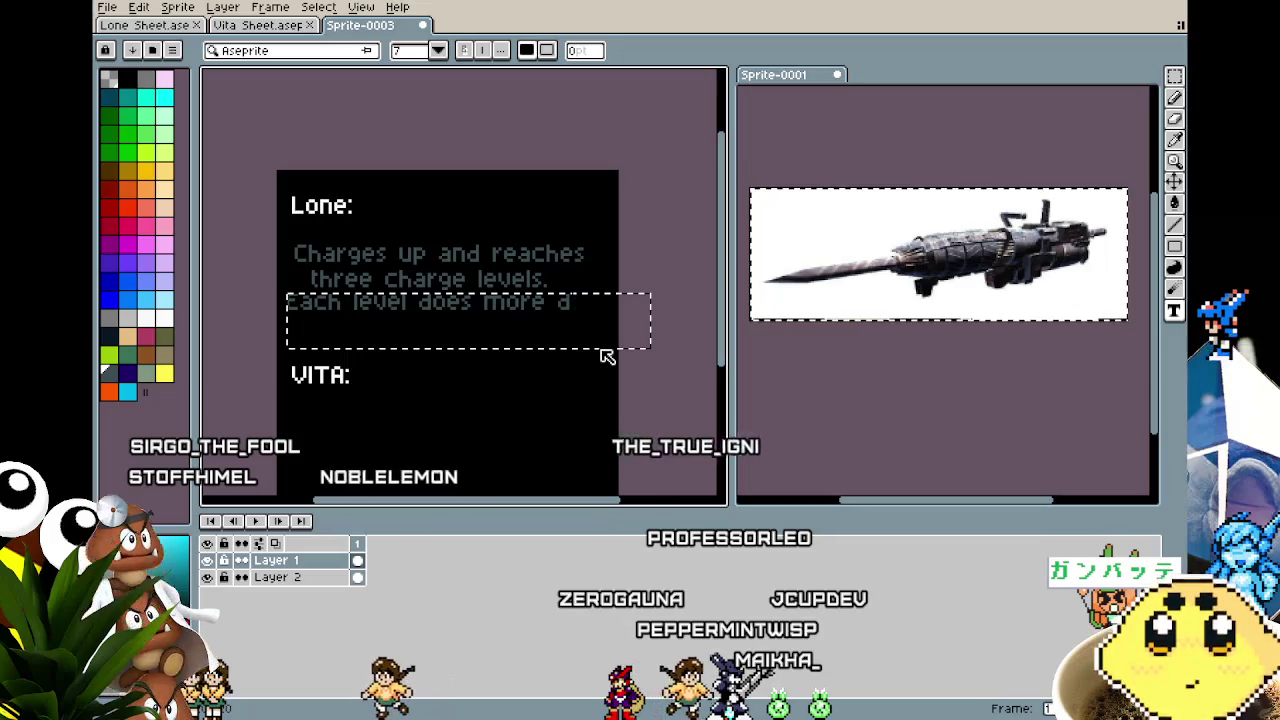
{"action": "left_click_drag", "start_coordinate": [560, 360], "coordinate": [562, 362]}
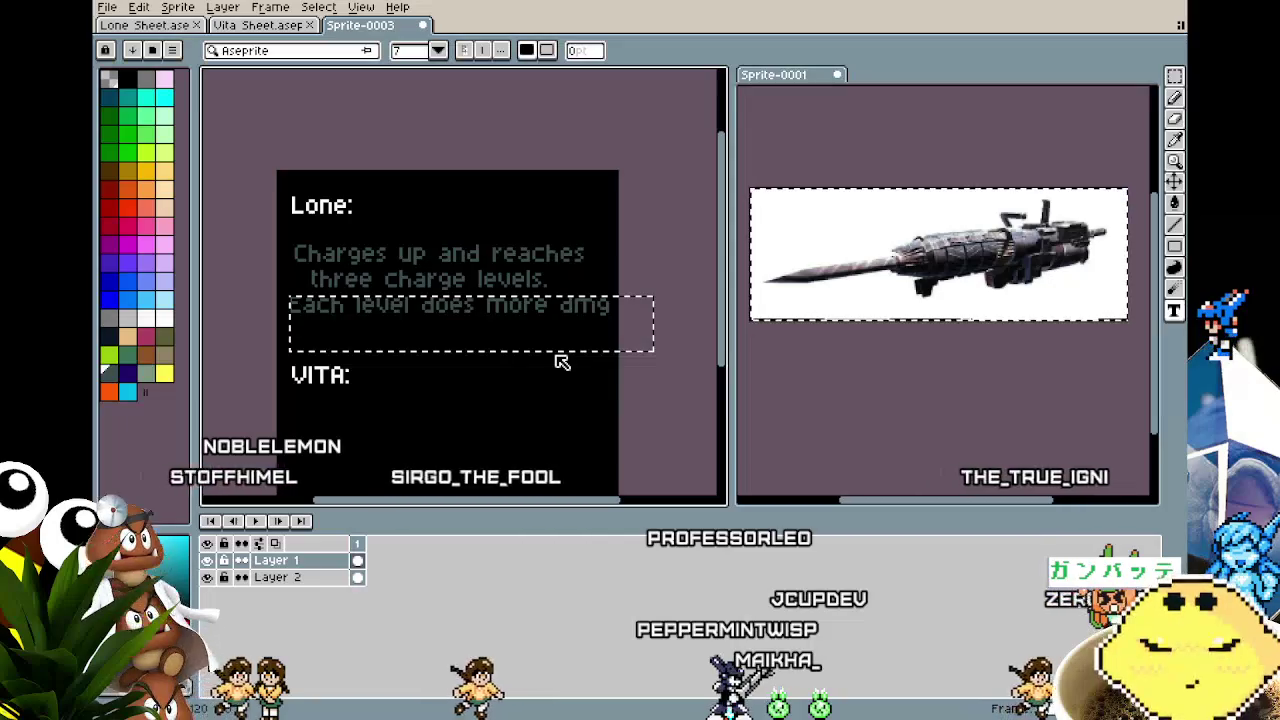
{"action": "left_click", "coordinate": [547, 395]}
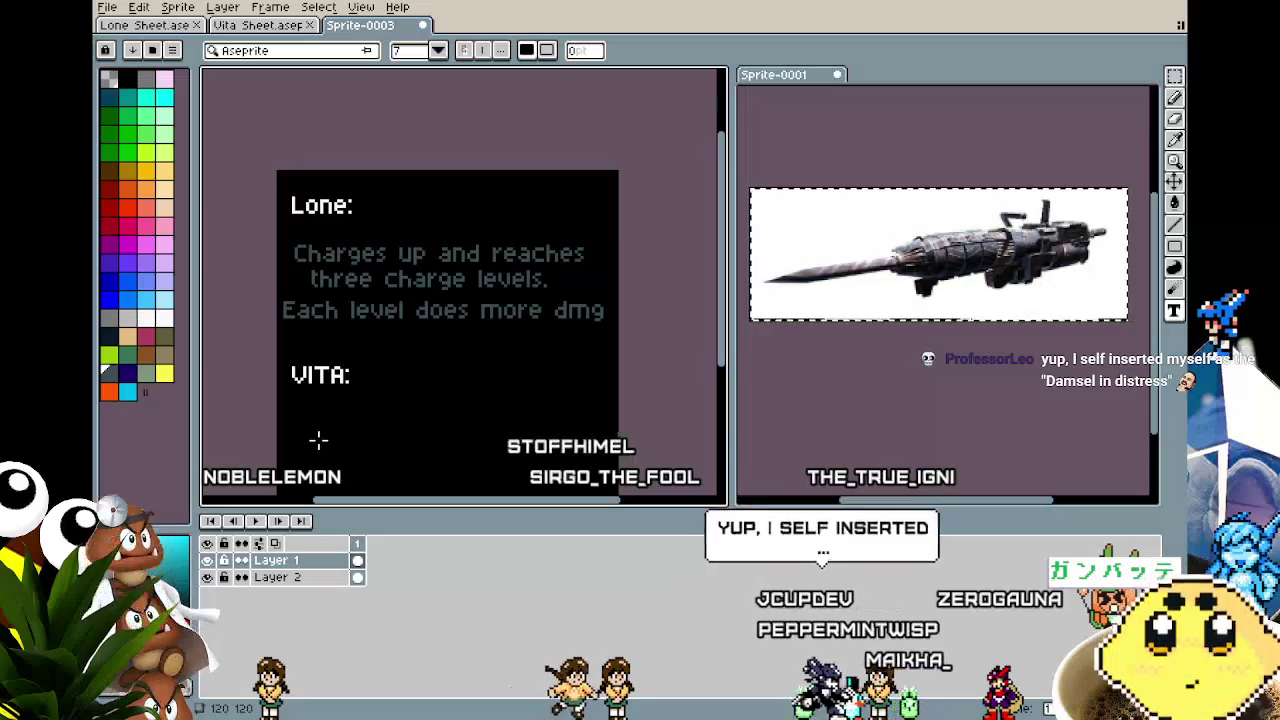
Add 'and send enemies further.' beneath it, then select the description to raise it.
{"action": "left_click", "coordinate": [318, 440]}
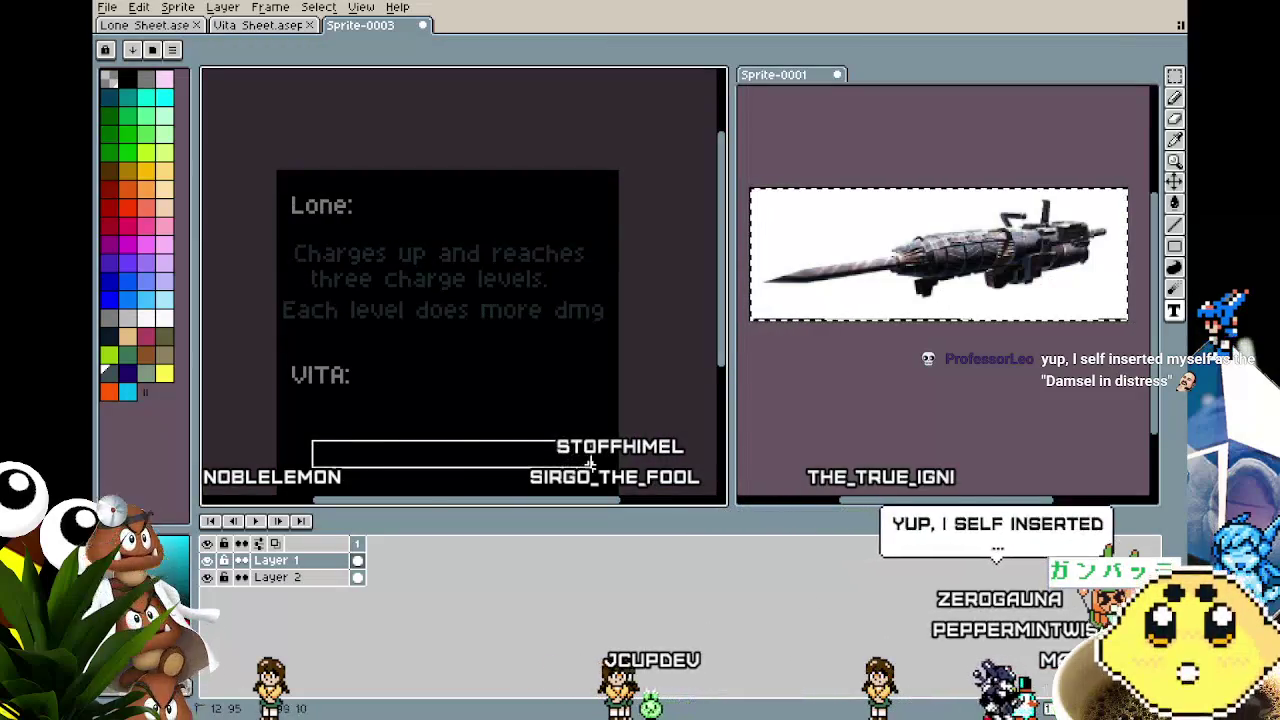
{"action": "left_click_drag", "start_coordinate": [588, 462], "coordinate": [590, 465]}
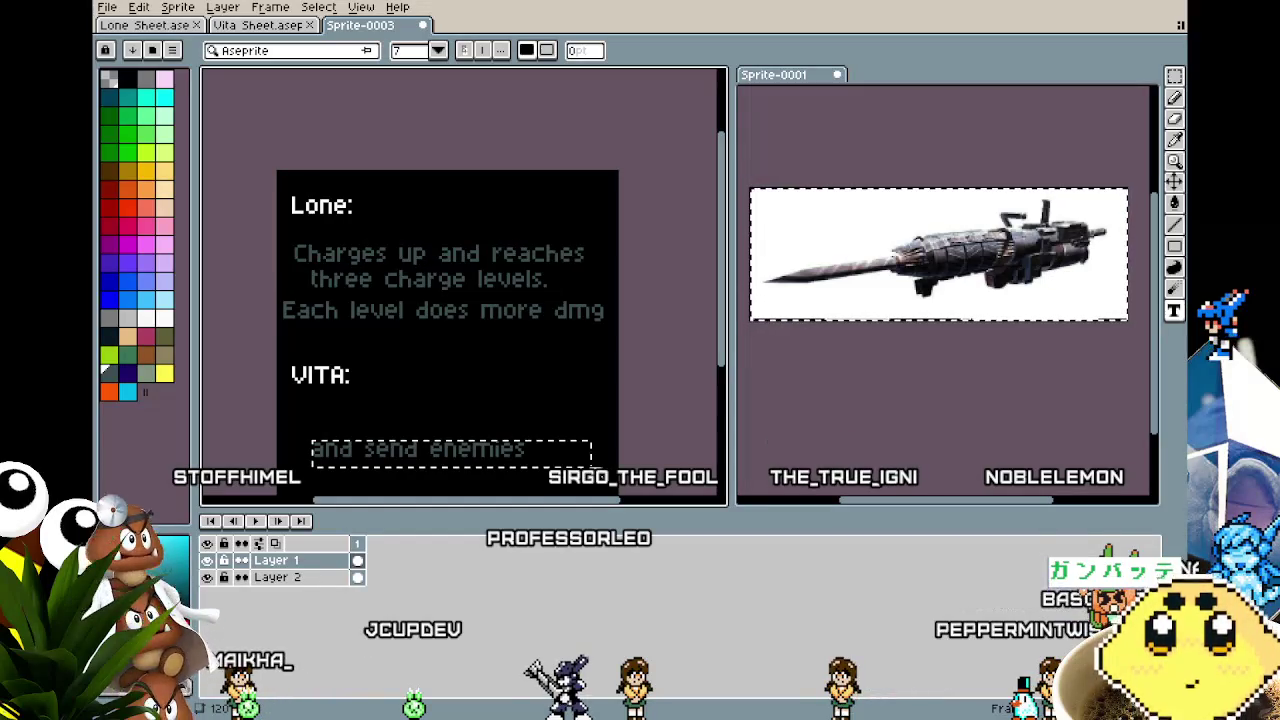
{"action": "type", "text": "and send enemies"}
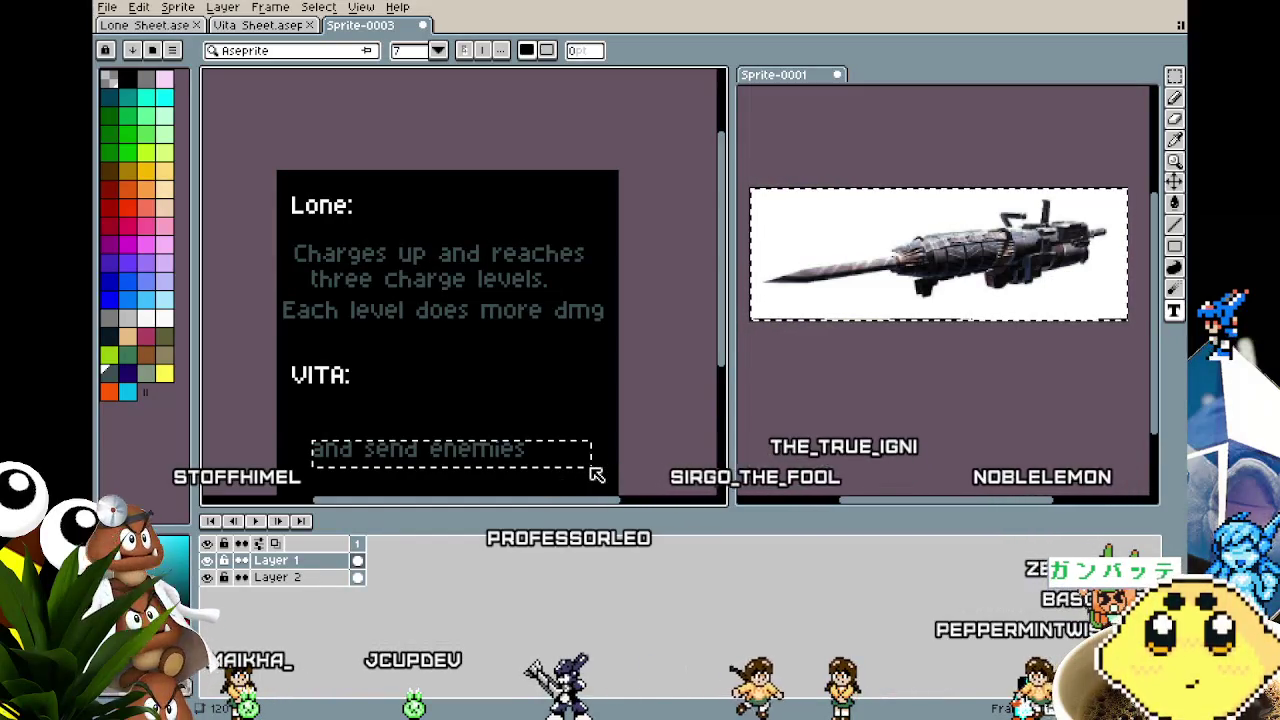
{"action": "type", "text": " further"}
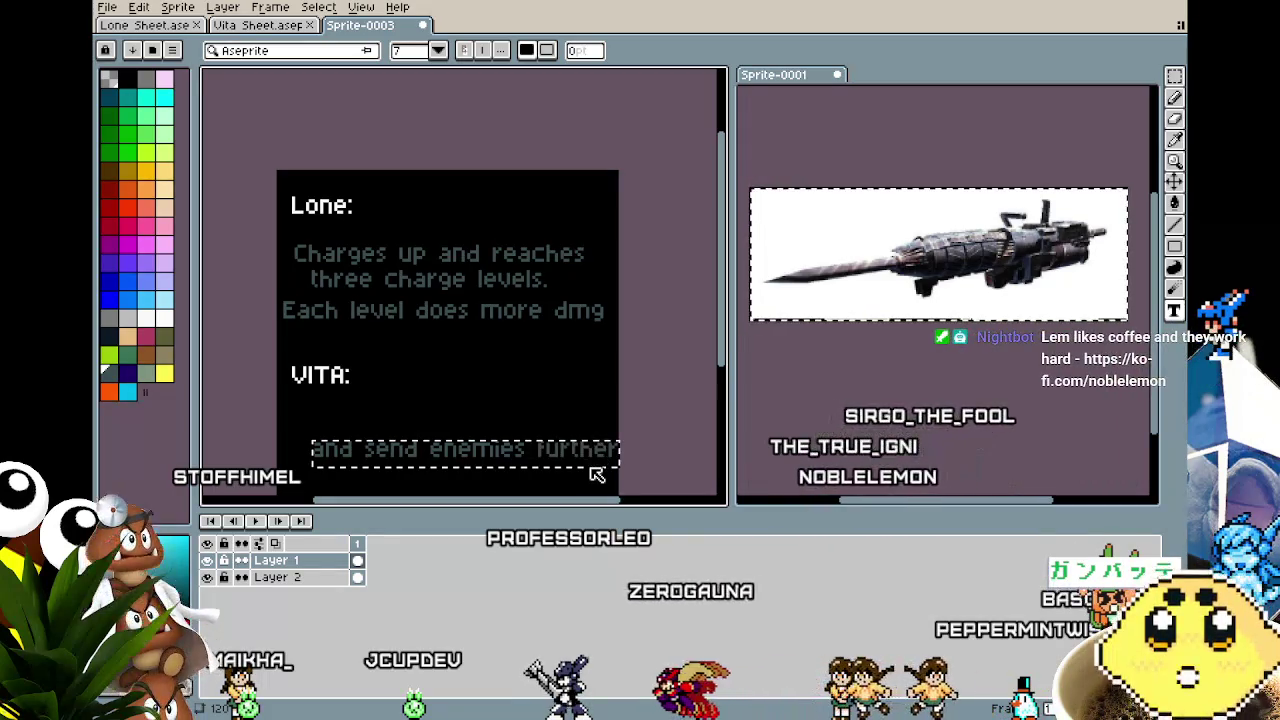
{"action": "left_click_drag", "start_coordinate": [567, 478], "coordinate": [550, 367]}
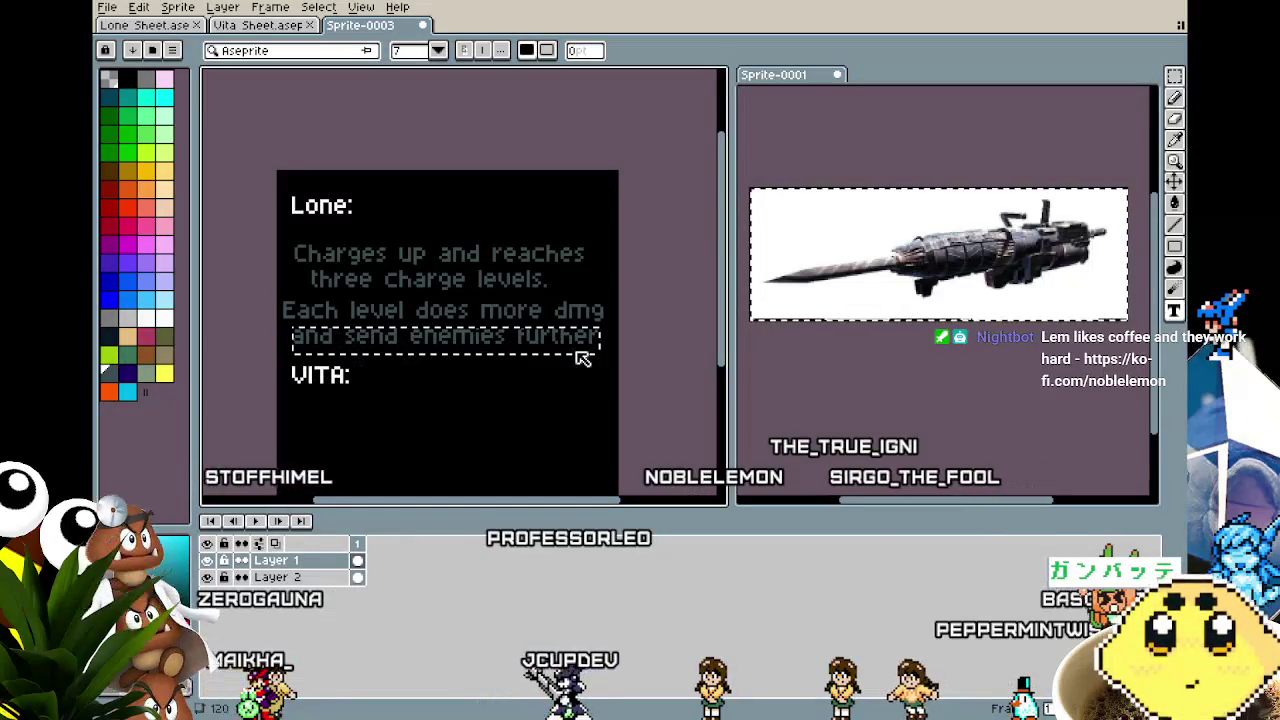
{"action": "left_click", "coordinate": [575, 417]}
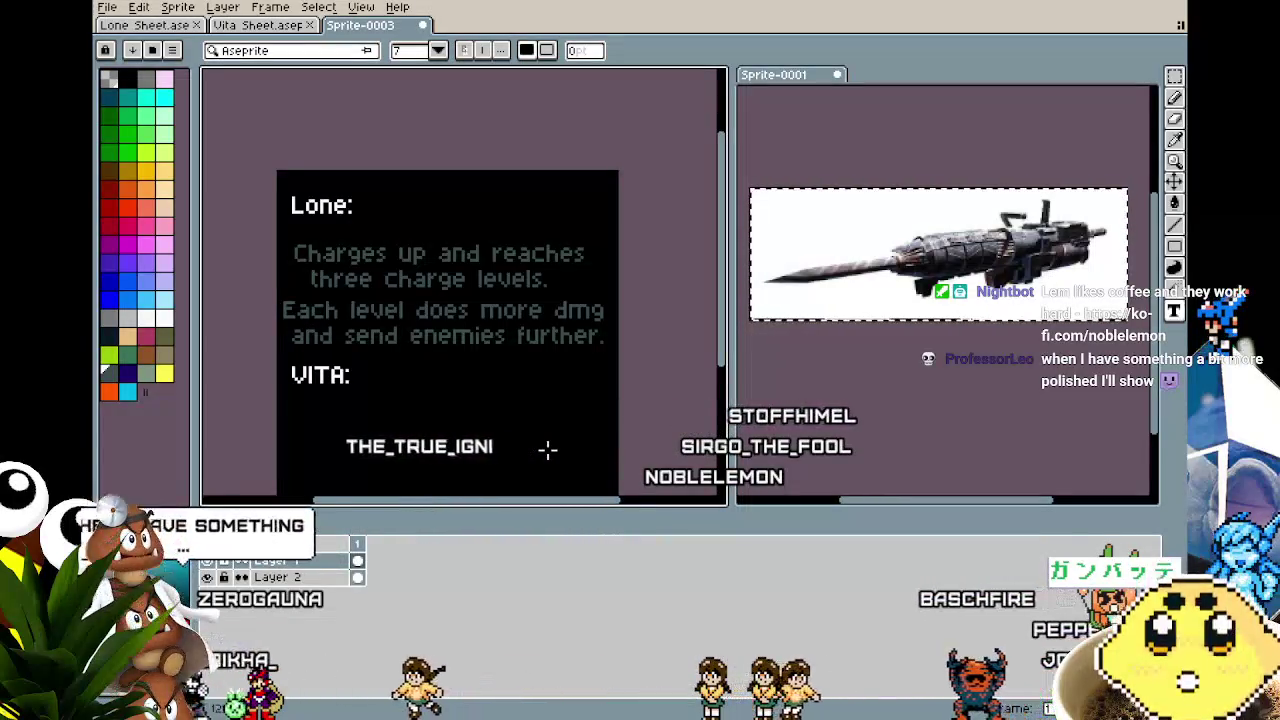
{"action": "key", "text": "m"}
{"action": "left_click_drag", "start_coordinate": [549, 338], "coordinate": [551, 322]}
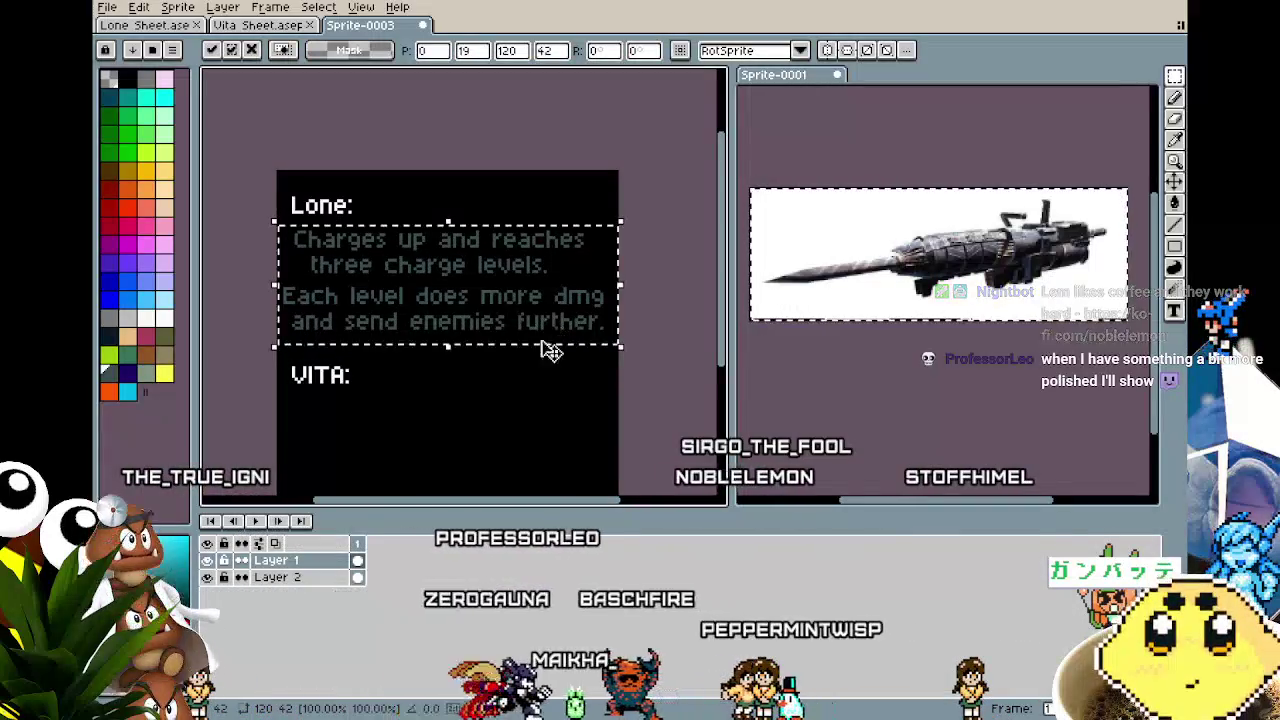
Deselect the raised four-line description and pan the sheet back into view.
{"action": "key", "text": "ctrl+d"}
{"action": "mouse_move", "coordinate": [531, 428]}
{"action": "left_mouse_down"}
{"action": "mouse_move", "coordinate": [571, 380]}
{"action": "mouse_move", "coordinate": [519, 408]}
{"action": "mouse_move", "coordinate": [523, 364]}
{"action": "left_mouse_up"}
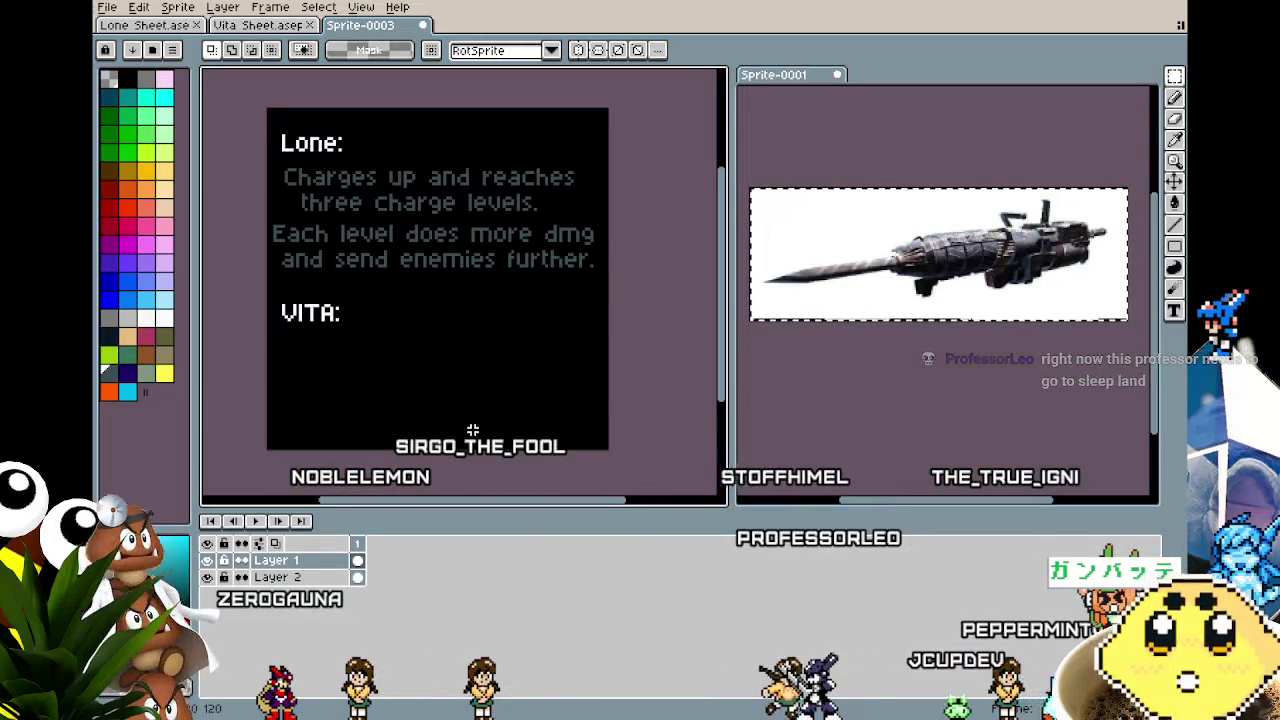
{"action": "mouse_move", "coordinate": [473, 430]}
{"action": "left_mouse_down"}
{"action": "mouse_move", "coordinate": [490, 452]}
{"action": "mouse_move", "coordinate": [478, 292]}
{"action": "mouse_move", "coordinate": [478, 450]}
{"action": "mouse_move", "coordinate": [381, 450]}
{"action": "mouse_move", "coordinate": [390, 440]}
{"action": "left_mouse_up"}
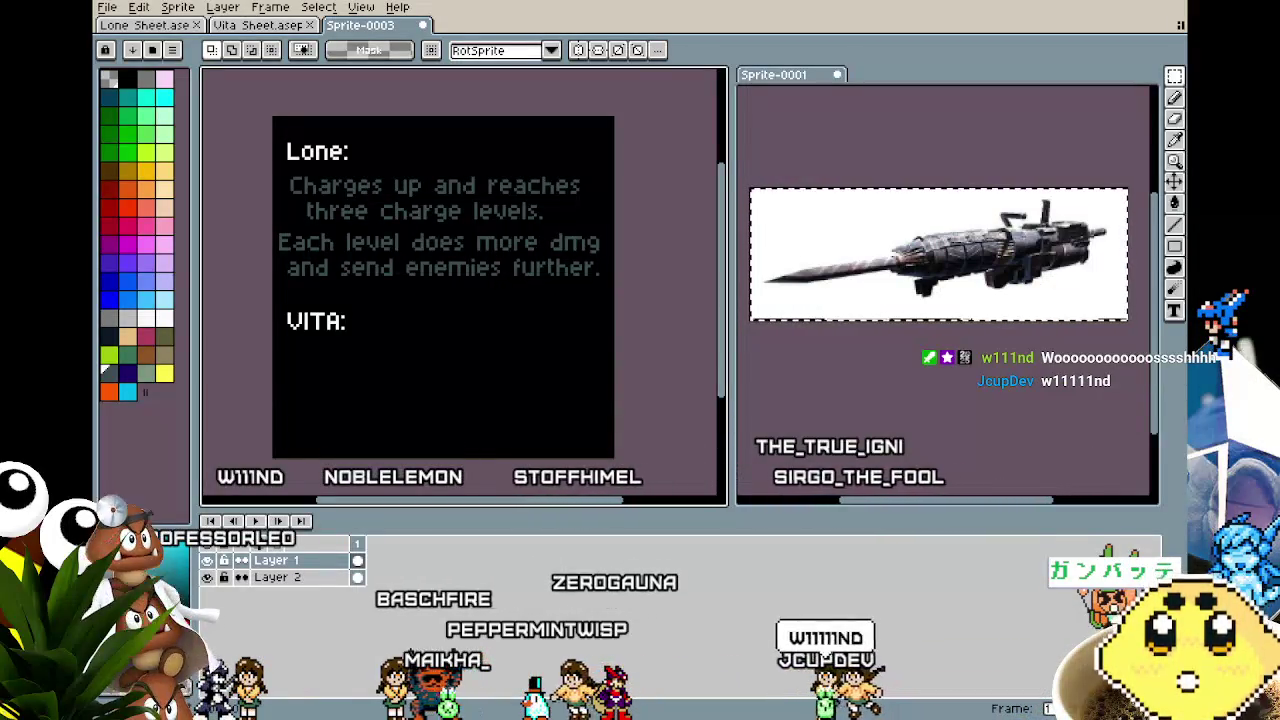
Zoom and pan the canvas, then drag out a text box beneath the VITA: heading.
{"action": "scroll", "coordinate": [379, 399], "scroll_direction": "up", "scroll_amount": 1}
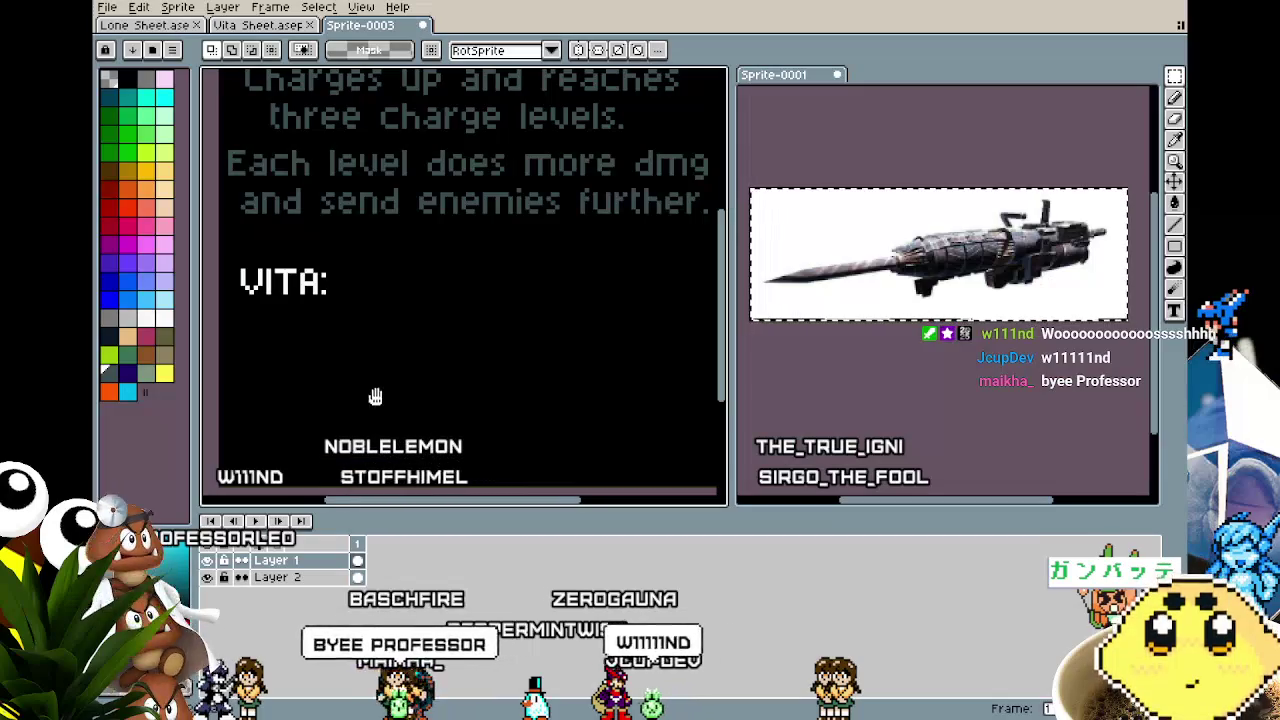
{"action": "scroll", "coordinate": [358, 401], "scroll_direction": "down", "scroll_amount": 1}
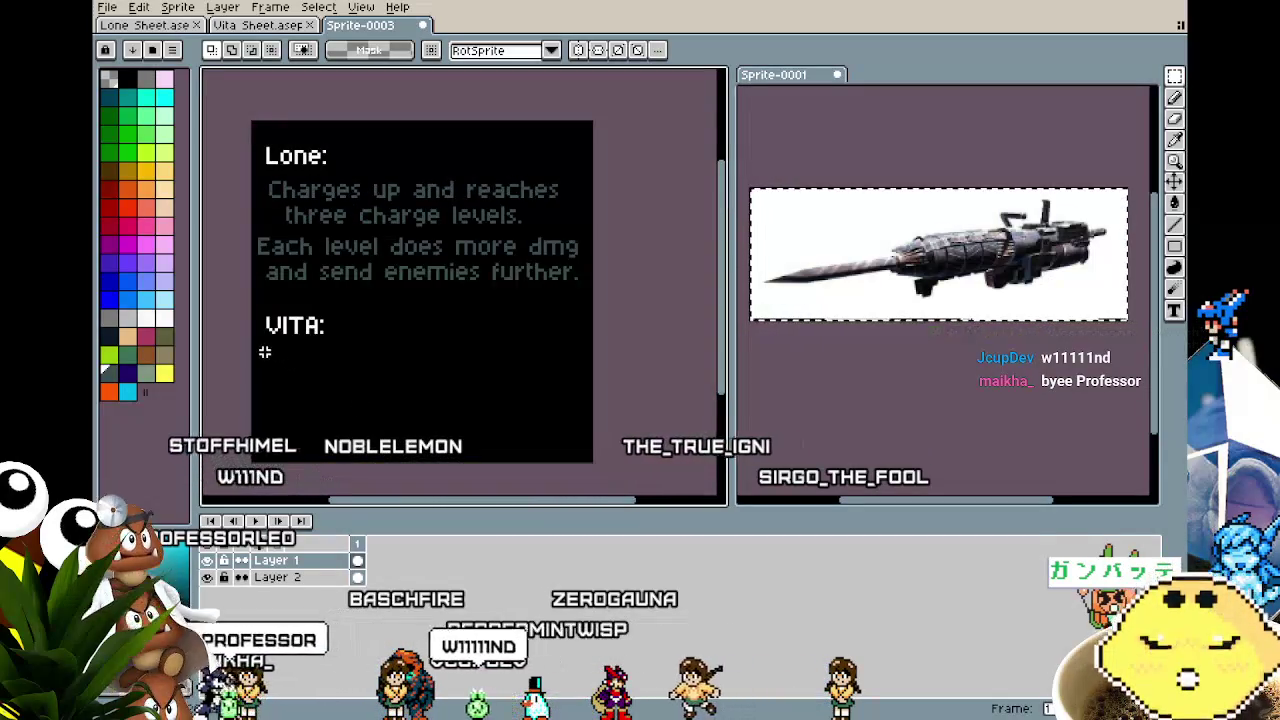
{"action": "left_click_drag", "start_coordinate": [265, 352], "coordinate": [296, 362]}
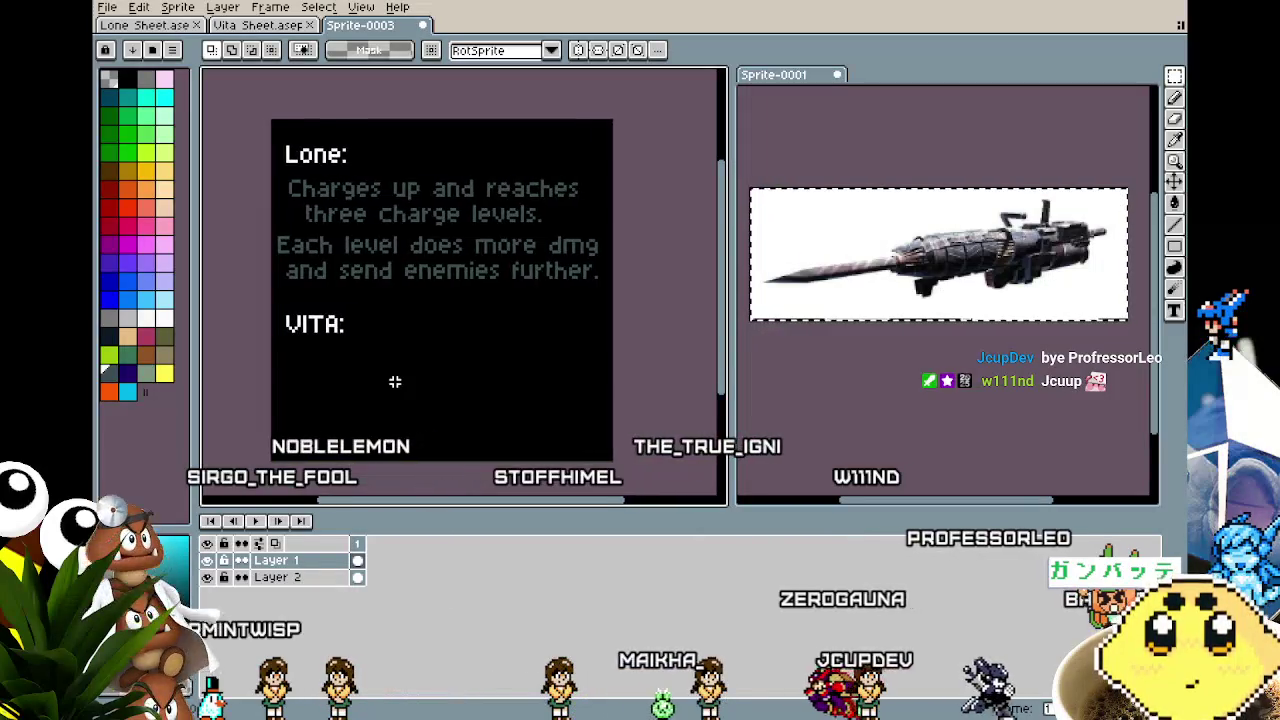
{"action": "scroll", "coordinate": [375, 383], "scroll_direction": "up", "scroll_amount": 1}
{"action": "key", "text": "t"}
{"action": "scroll", "coordinate": [403, 345], "scroll_direction": "down", "scroll_amount": 1}
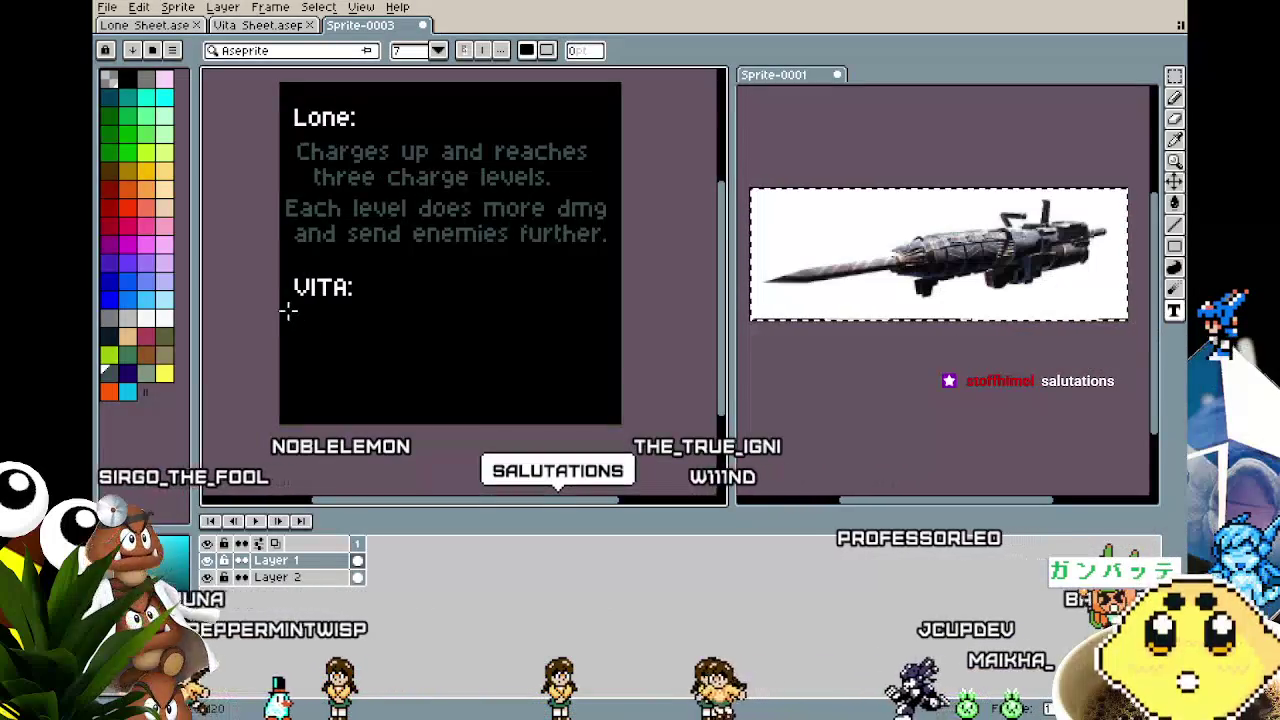
{"action": "left_click_drag", "start_coordinate": [299, 316], "coordinate": [603, 389]}
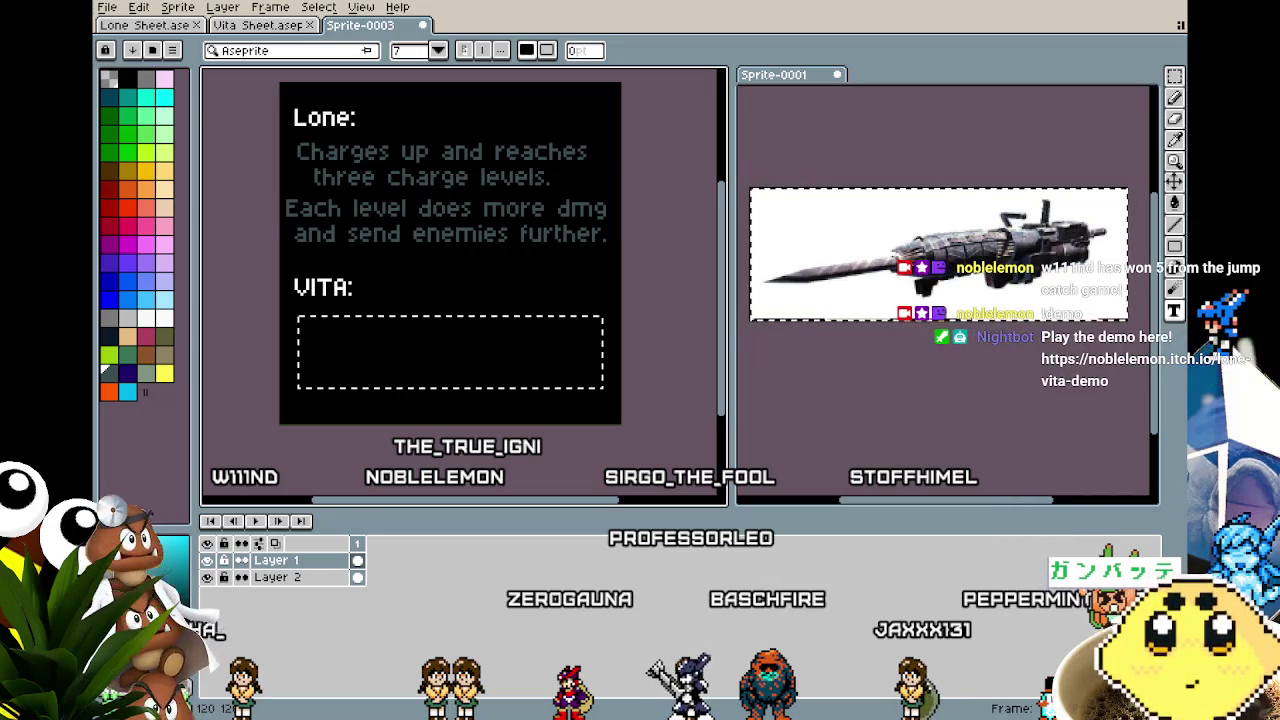
{"action": "scroll", "coordinate": [410, 470], "scroll_direction": "left", "scroll_amount": 2}
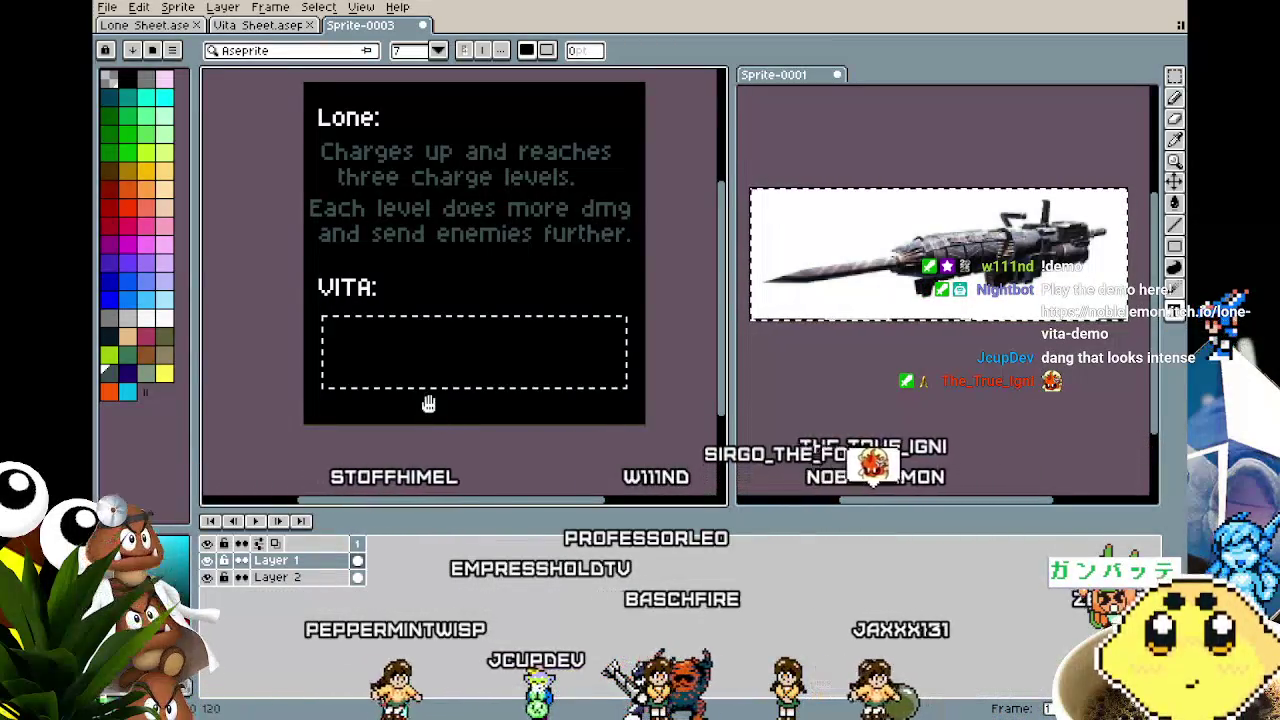
Frame the empty text box under VITA and discard it.
{"action": "left_click_drag", "start_coordinate": [428, 403], "coordinate": [452, 437]}
{"action": "scroll", "coordinate": [908, 293], "scroll_direction": "up", "scroll_amount": 2}
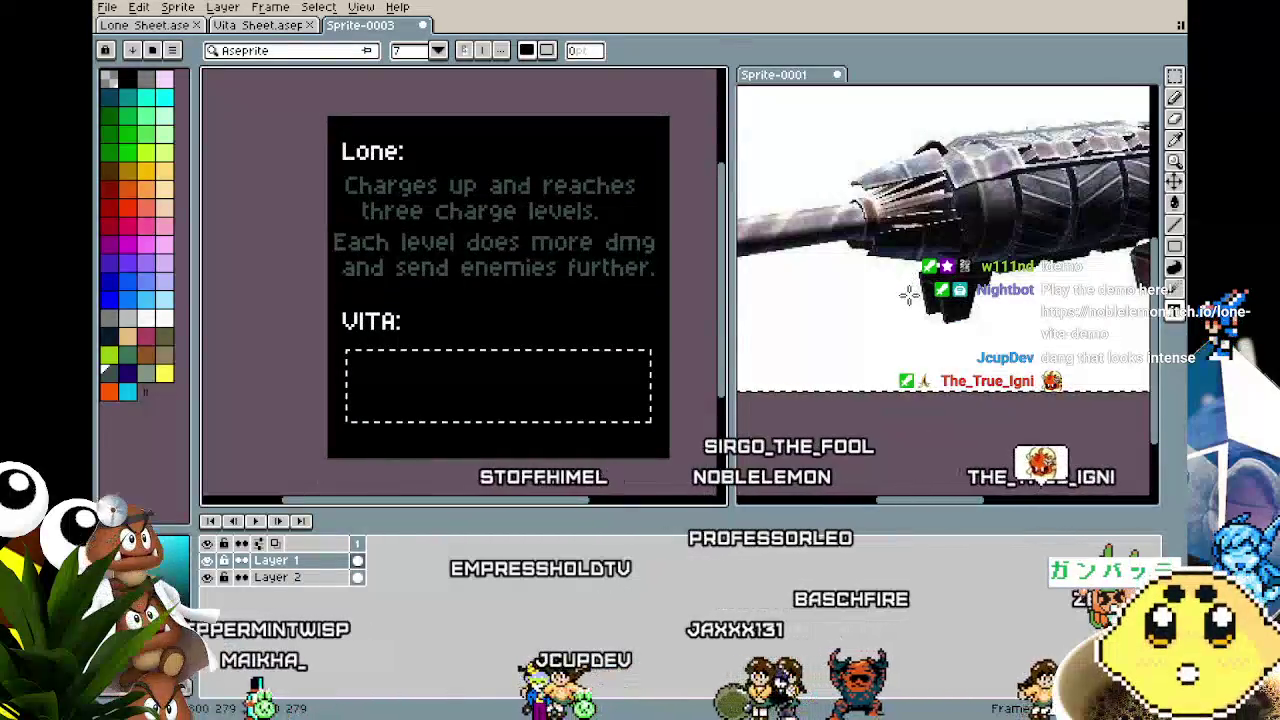
{"action": "scroll", "coordinate": [908, 293], "scroll_direction": "down", "scroll_amount": 2}
{"action": "left_click", "coordinate": [902, 402]}
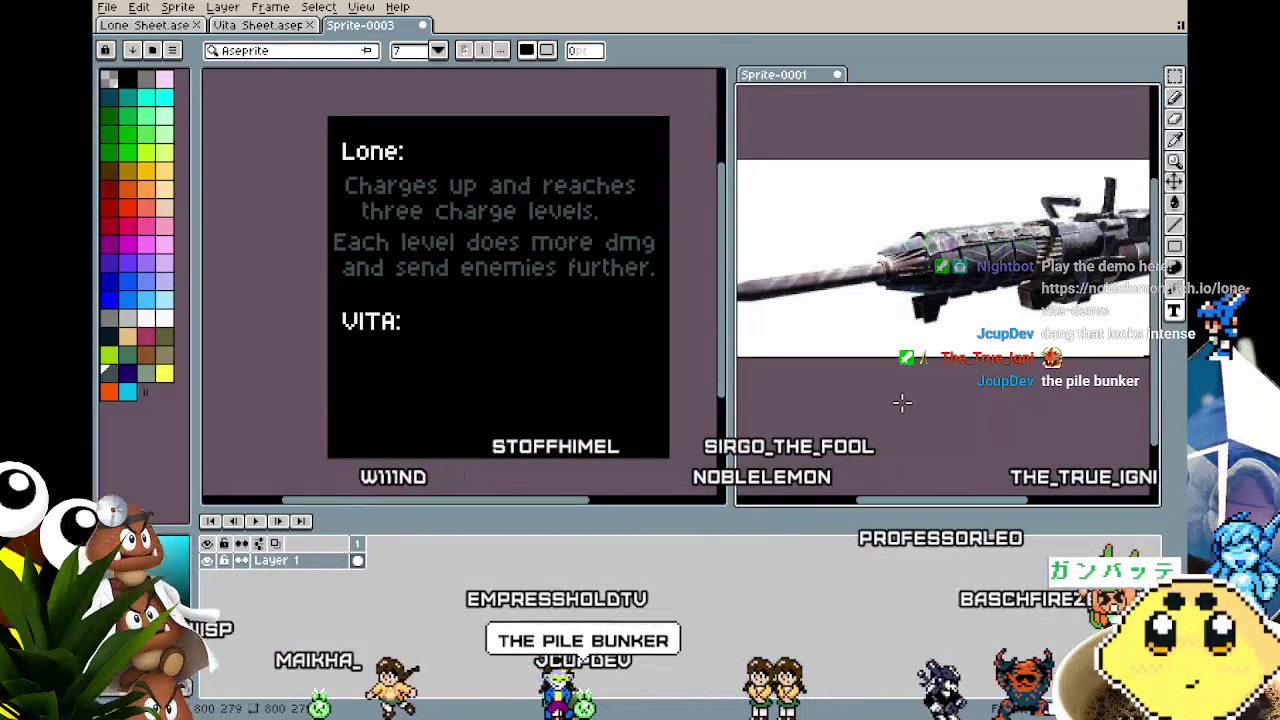
Zoom and pan until the full reference gun image is visible in Sprite-0001.
{"action": "scroll", "coordinate": [908, 400], "scroll_direction": "down", "scroll_amount": 2}
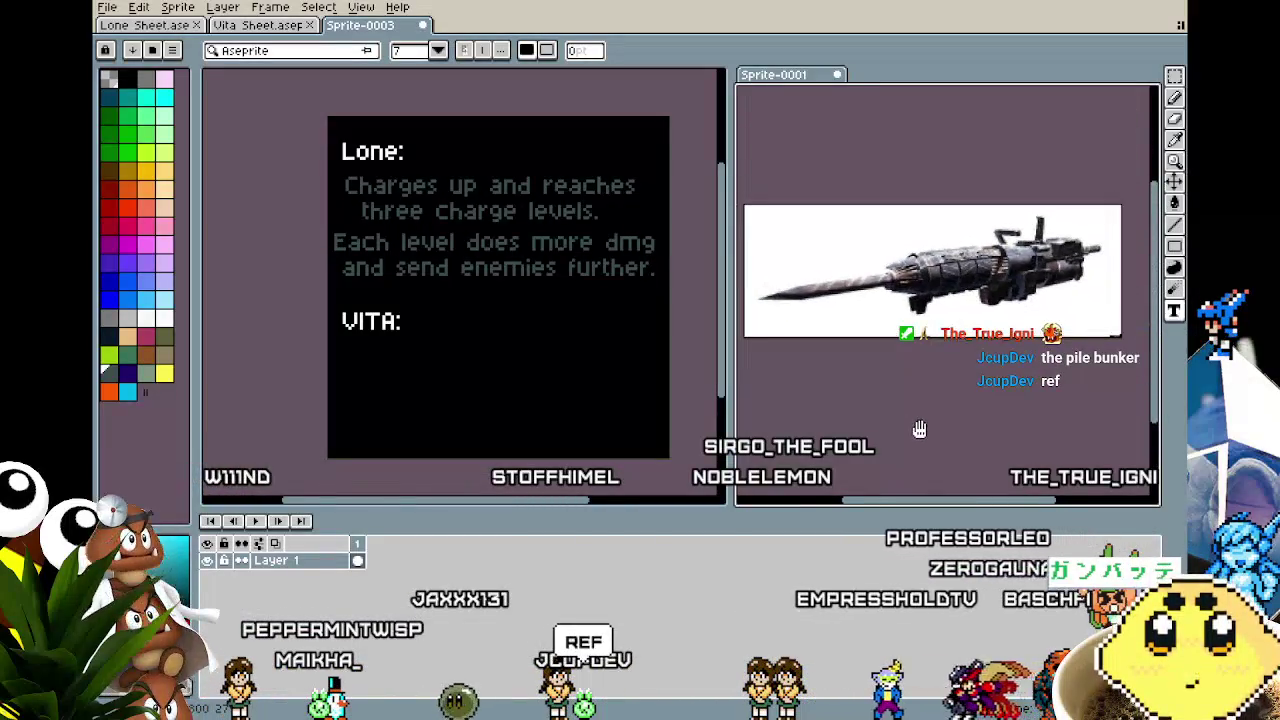
{"action": "left_click_drag", "start_coordinate": [919, 429], "coordinate": [927, 430]}
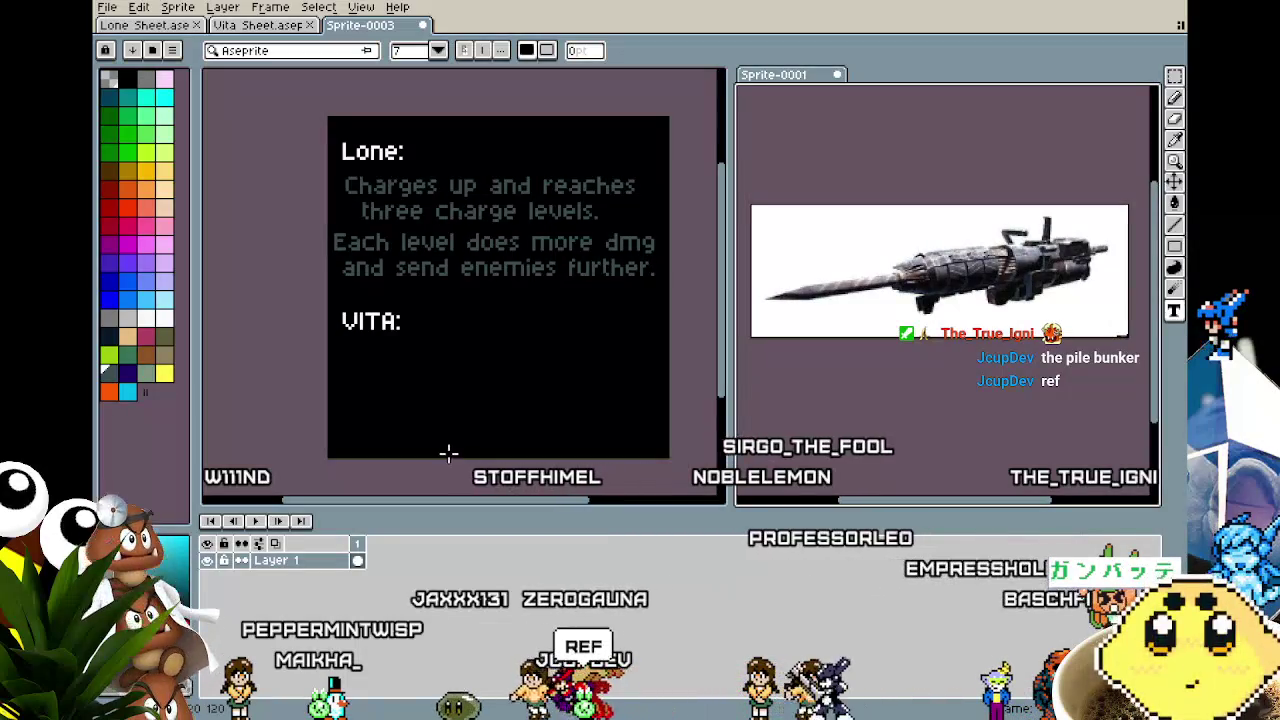
{"action": "scroll", "coordinate": [448, 452], "scroll_direction": "up", "scroll_amount": 1}
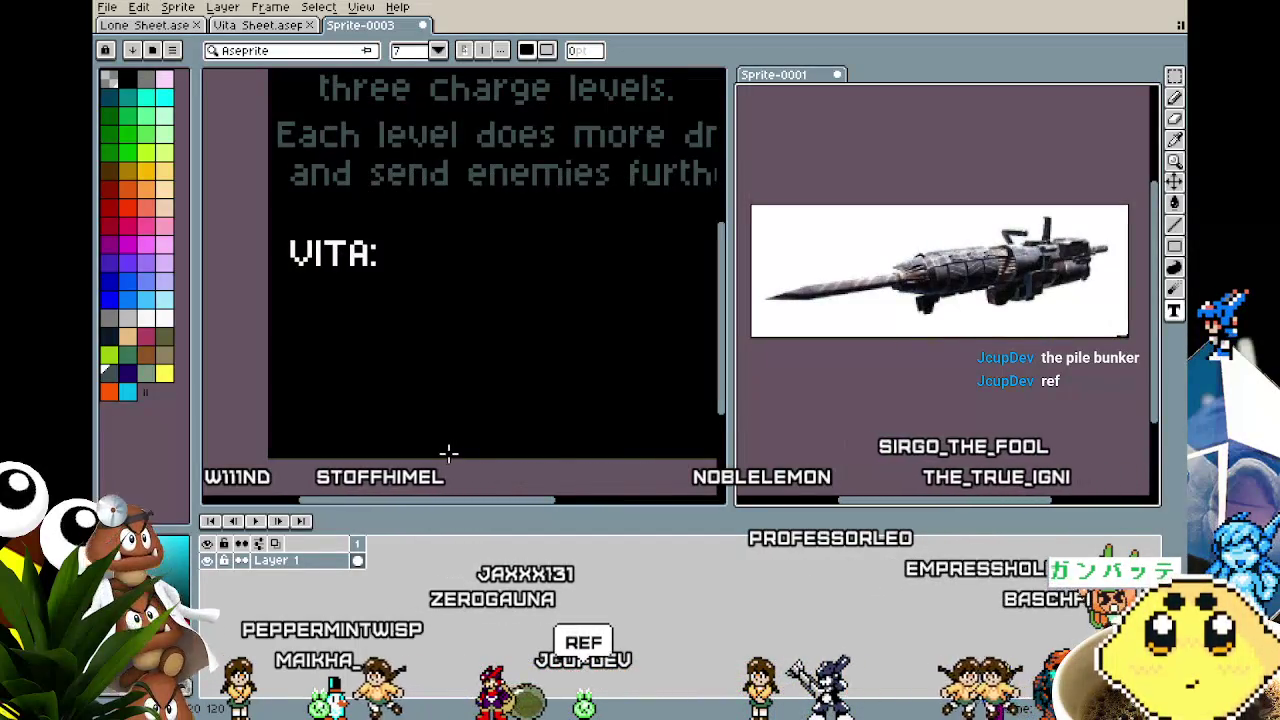
{"action": "key", "text": "shift+n"}
{"action": "left_click_drag", "start_coordinate": [454, 451], "coordinate": [414, 457]}
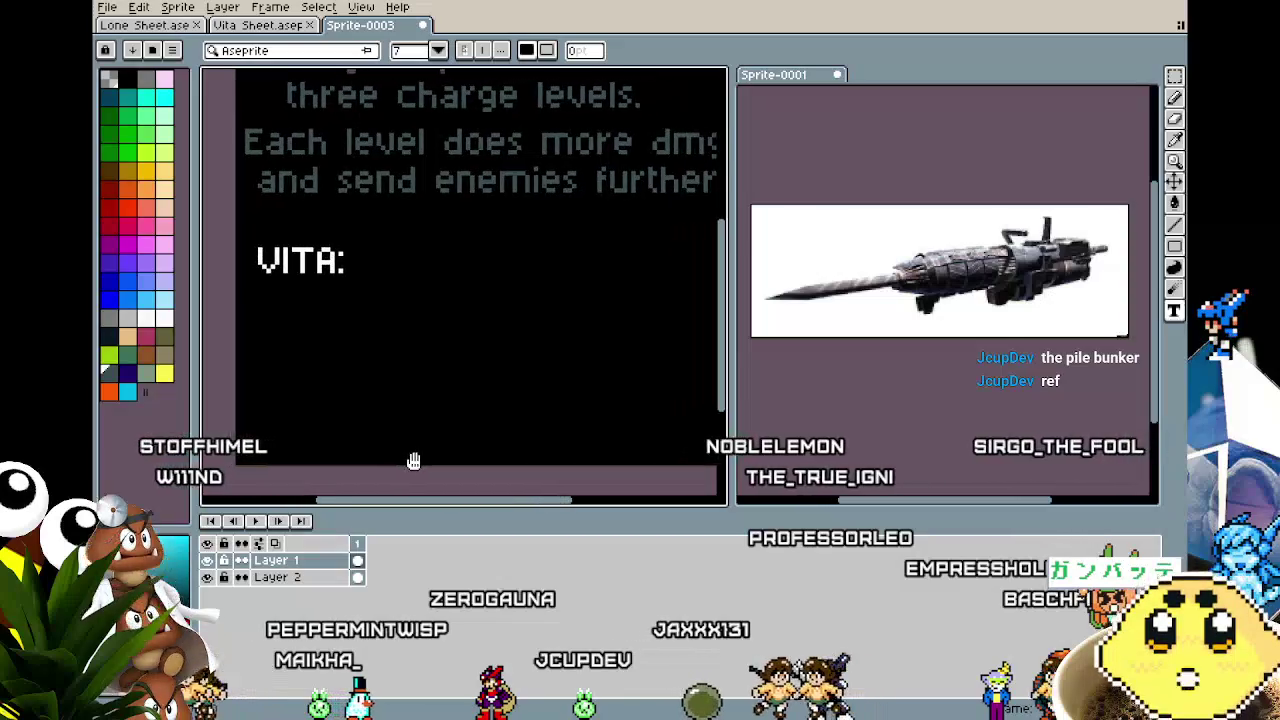
{"action": "left_click_drag", "start_coordinate": [866, 423], "coordinate": [834, 445]}
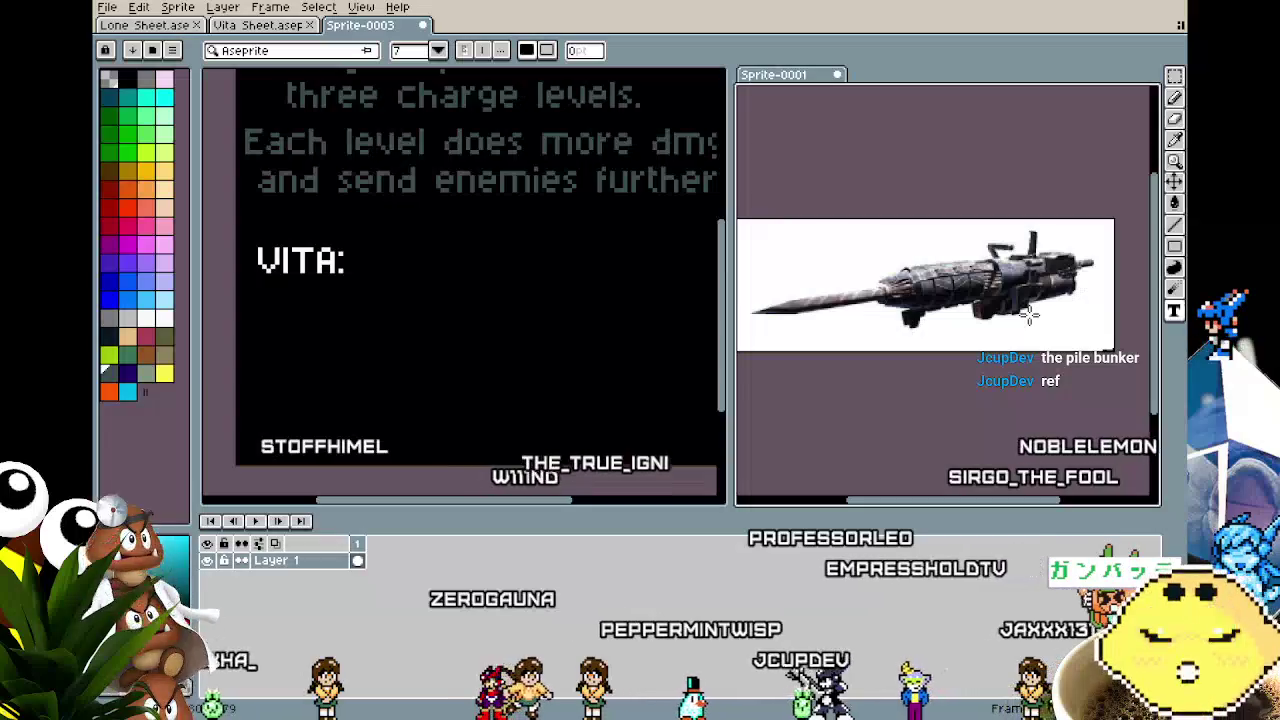
{"action": "mouse_move", "coordinate": [1037, 361]}
{"action": "left_mouse_down"}
{"action": "mouse_move", "coordinate": [1042, 391]}
{"action": "mouse_move", "coordinate": [1028, 392]}
{"action": "left_mouse_up"}
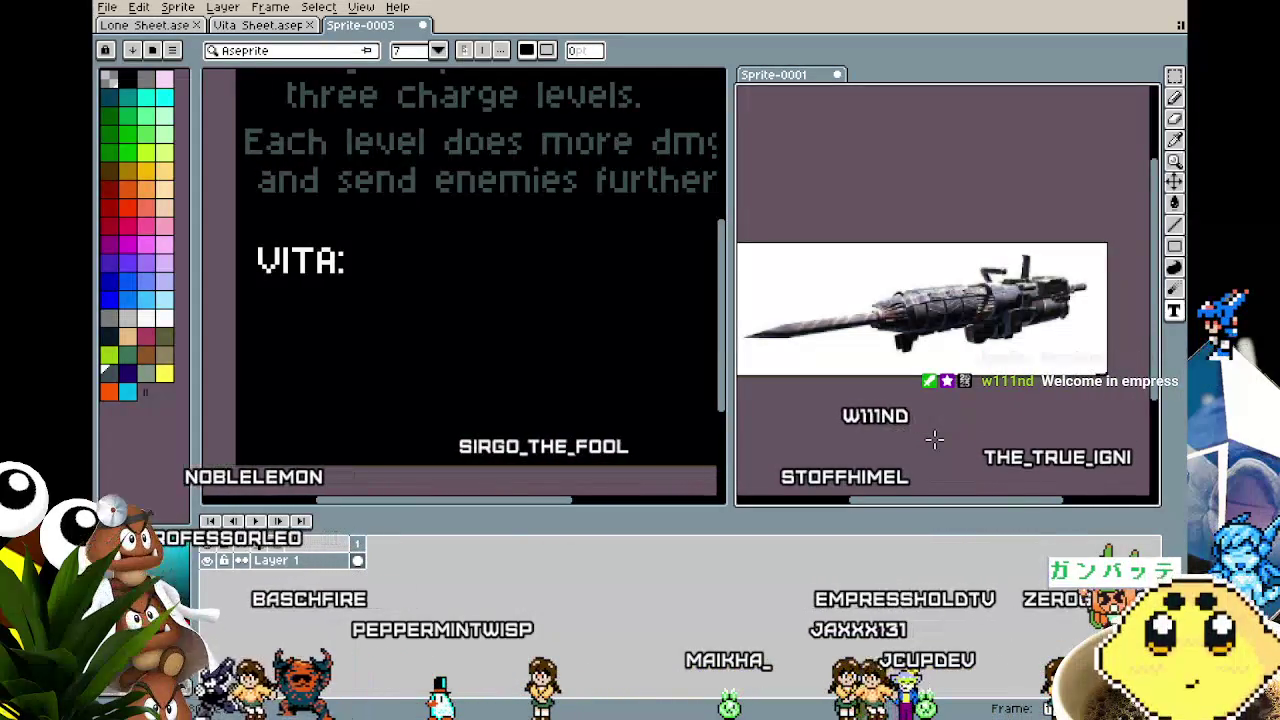
{"action": "scroll", "coordinate": [457, 315], "scroll_direction": "down", "scroll_amount": 1}
{"action": "key", "text": "shift+n"}
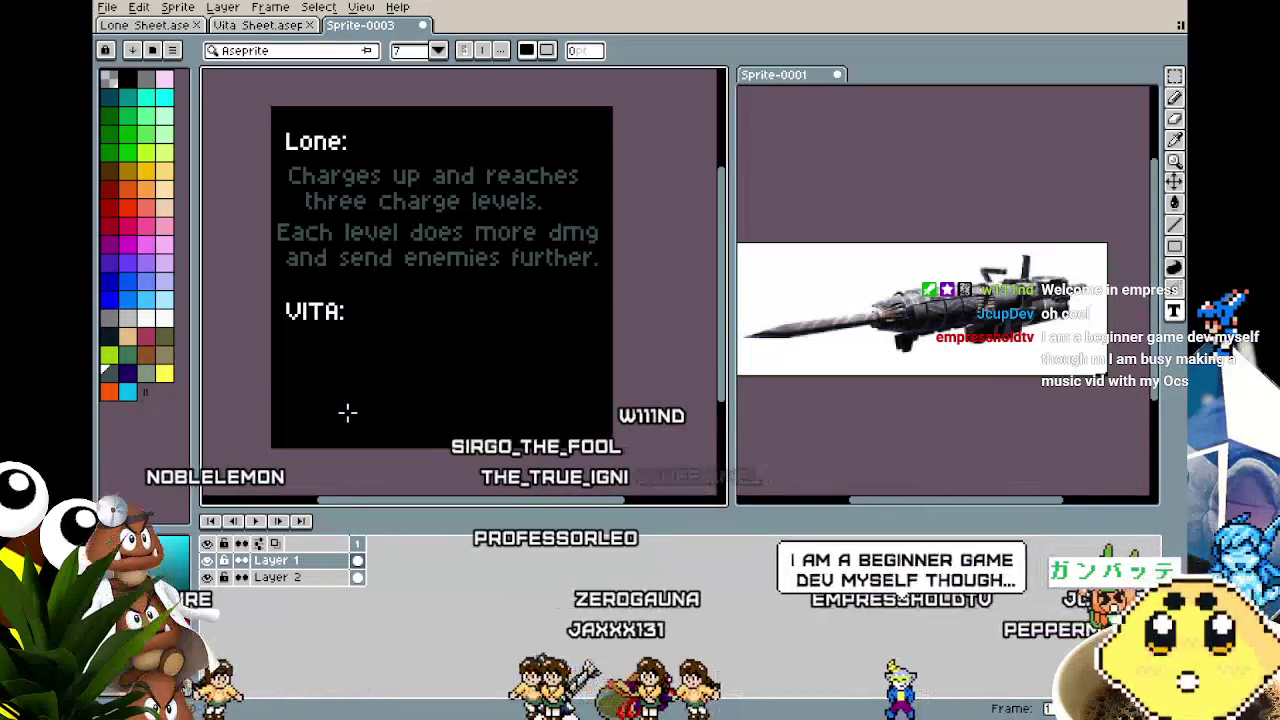
{"action": "left_click_drag", "start_coordinate": [347, 412], "coordinate": [367, 389]}
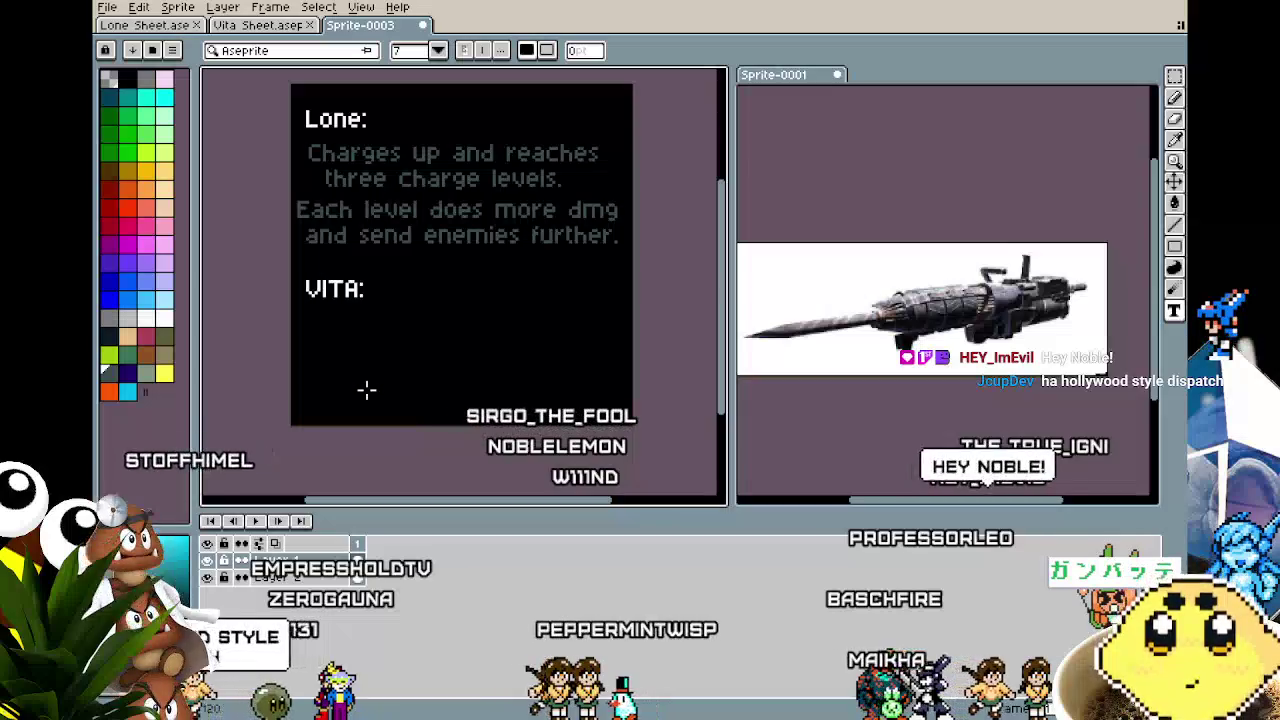
{"action": "scroll", "coordinate": [366, 390], "scroll_direction": "up", "scroll_amount": 1}
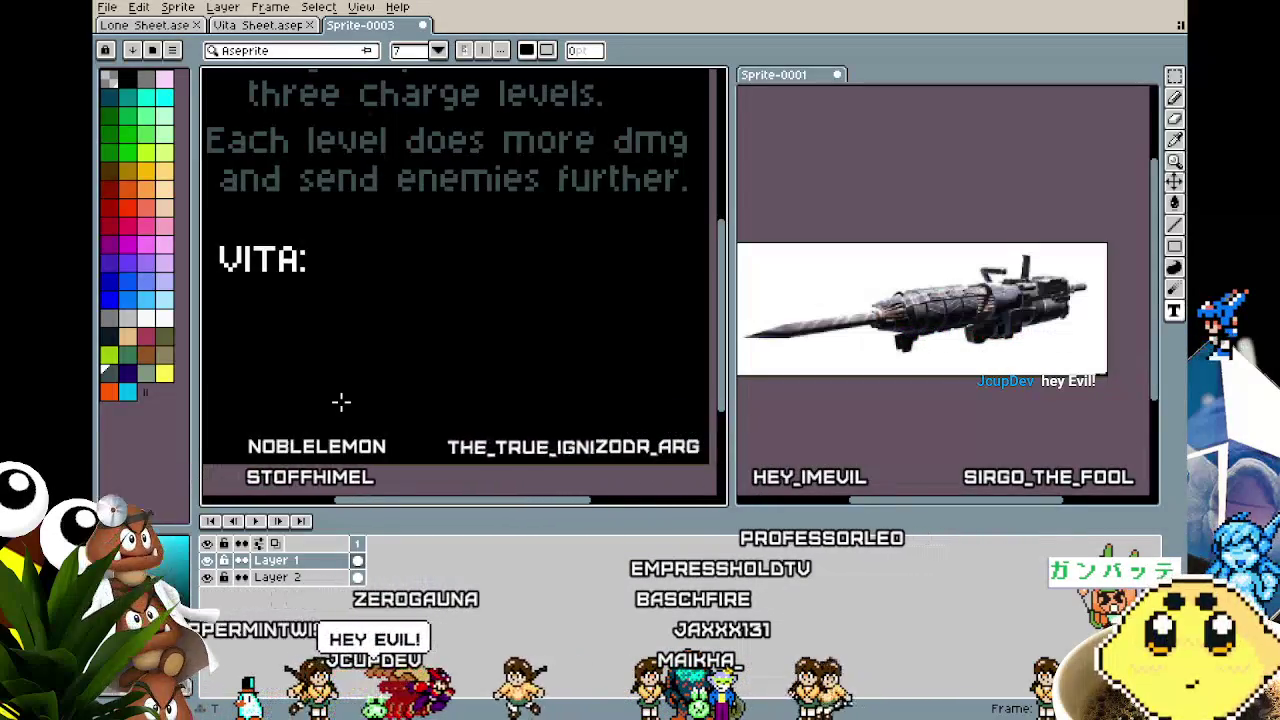
{"action": "scroll", "coordinate": [341, 401], "scroll_direction": "down", "scroll_amount": 1}
{"action": "scroll", "coordinate": [378, 389], "scroll_direction": "up", "scroll_amount": 1}
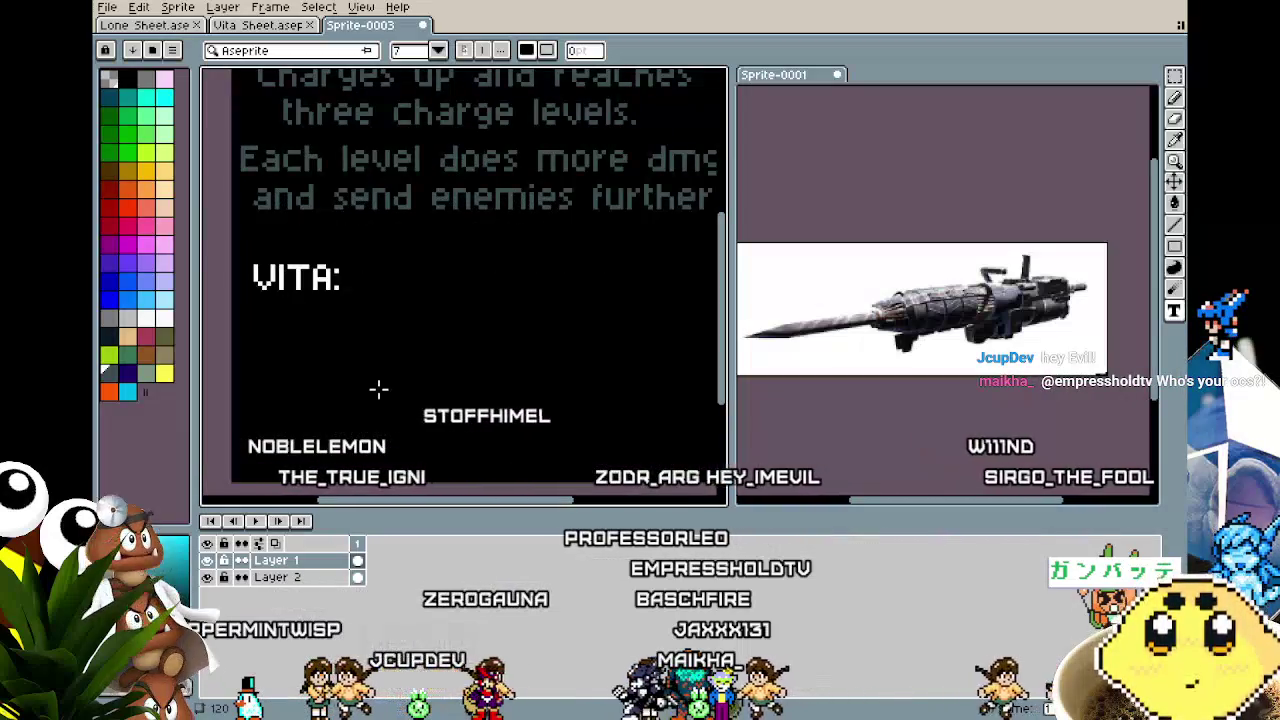
{"action": "left_click_drag", "start_coordinate": [393, 278], "coordinate": [357, 306]}
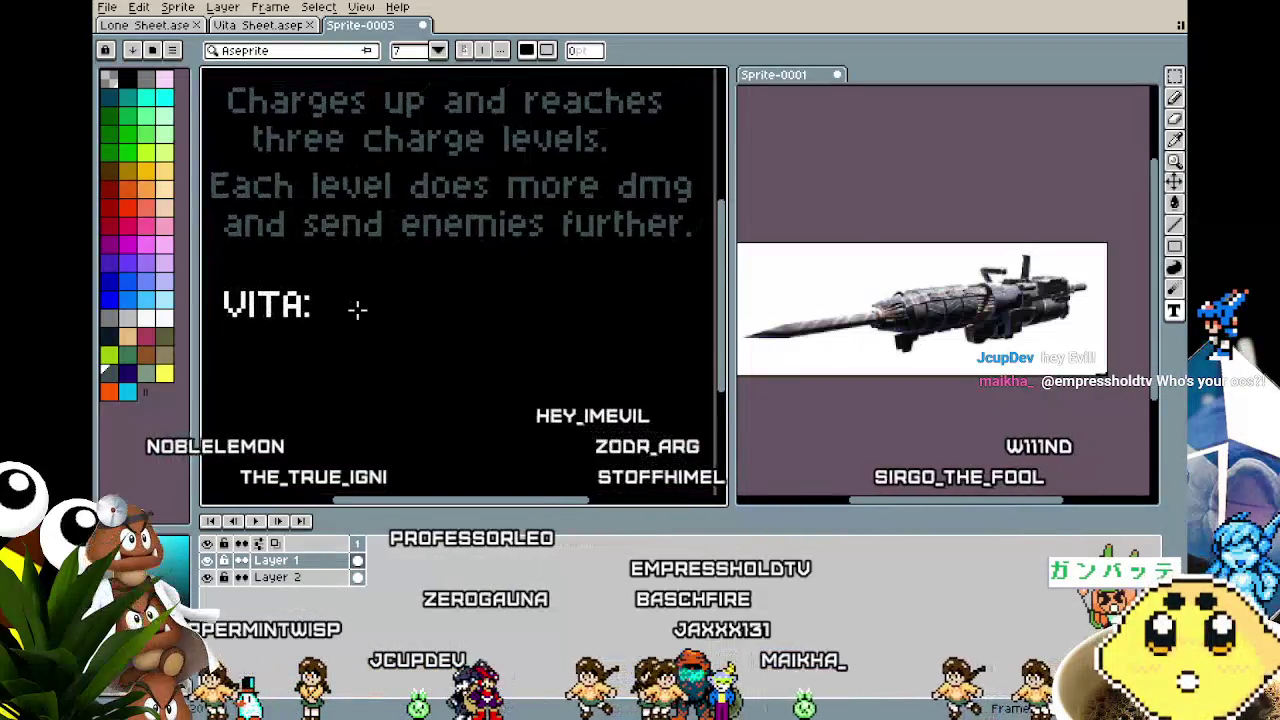
{"action": "scroll", "coordinate": [357, 306], "scroll_direction": "down", "scroll_amount": 1}
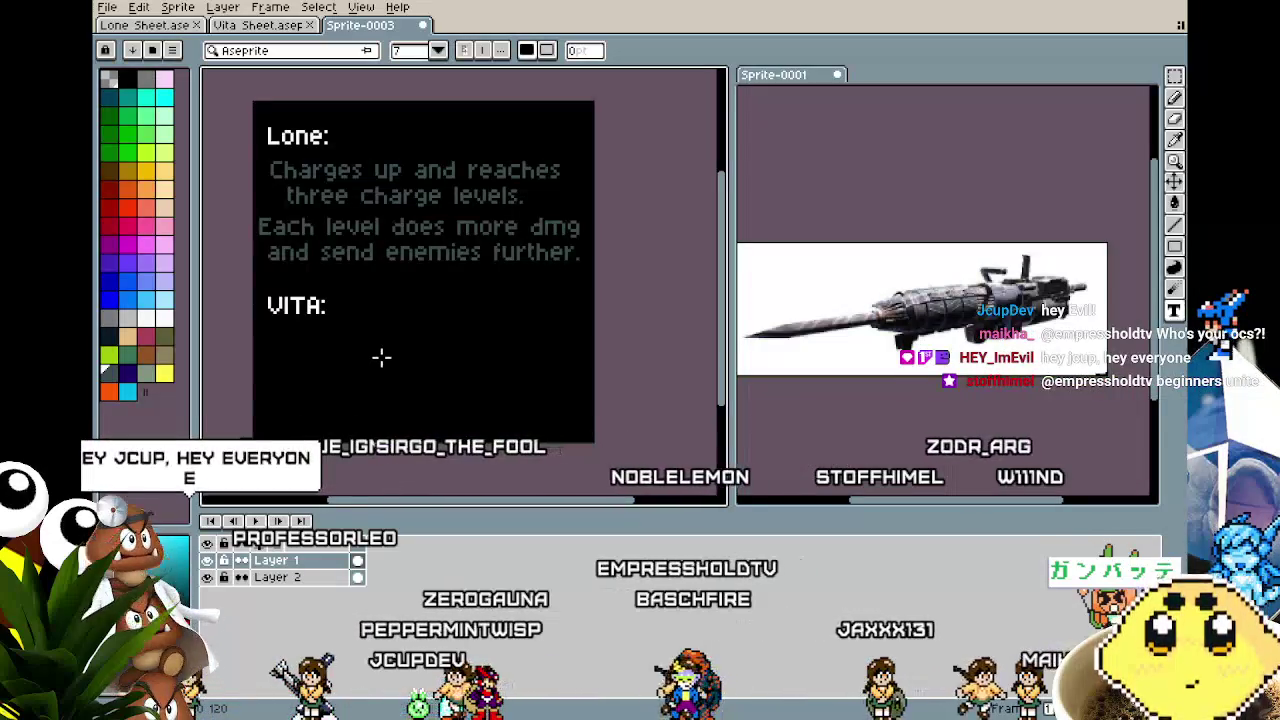
{"action": "scroll", "coordinate": [380, 356], "scroll_direction": "up", "scroll_amount": 1}
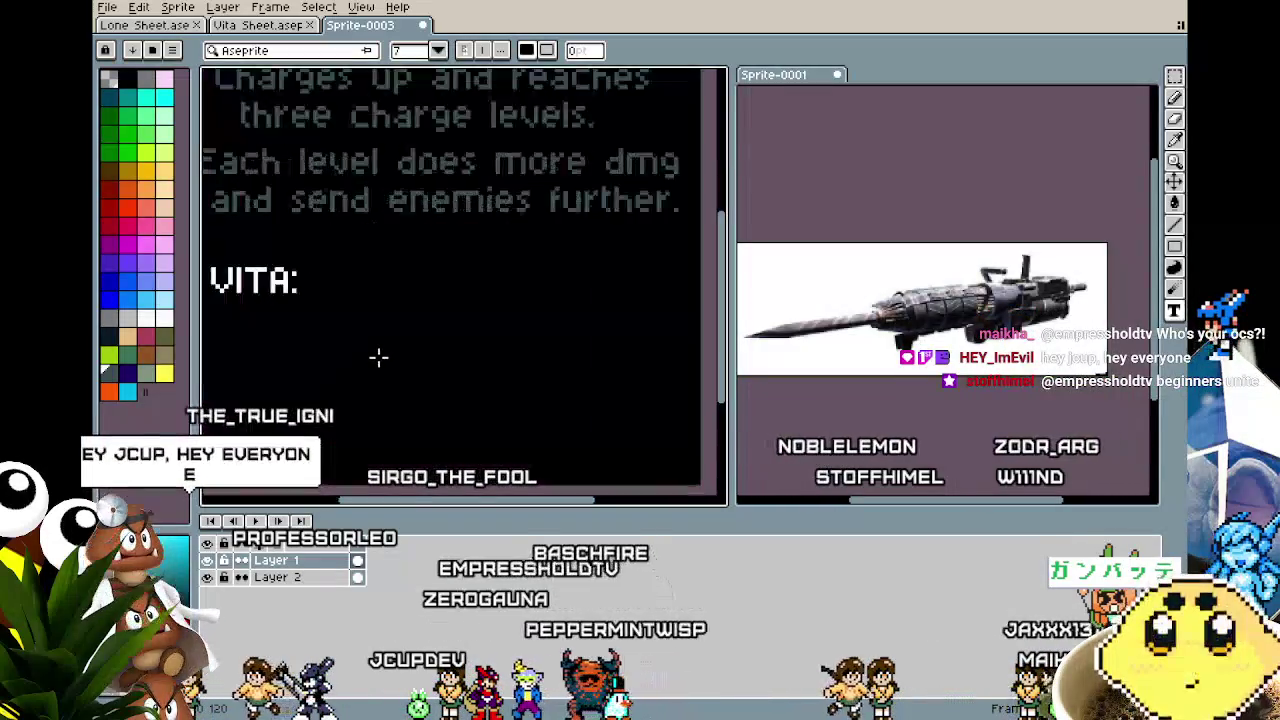
{"action": "left_click_drag", "start_coordinate": [374, 357], "coordinate": [390, 383]}
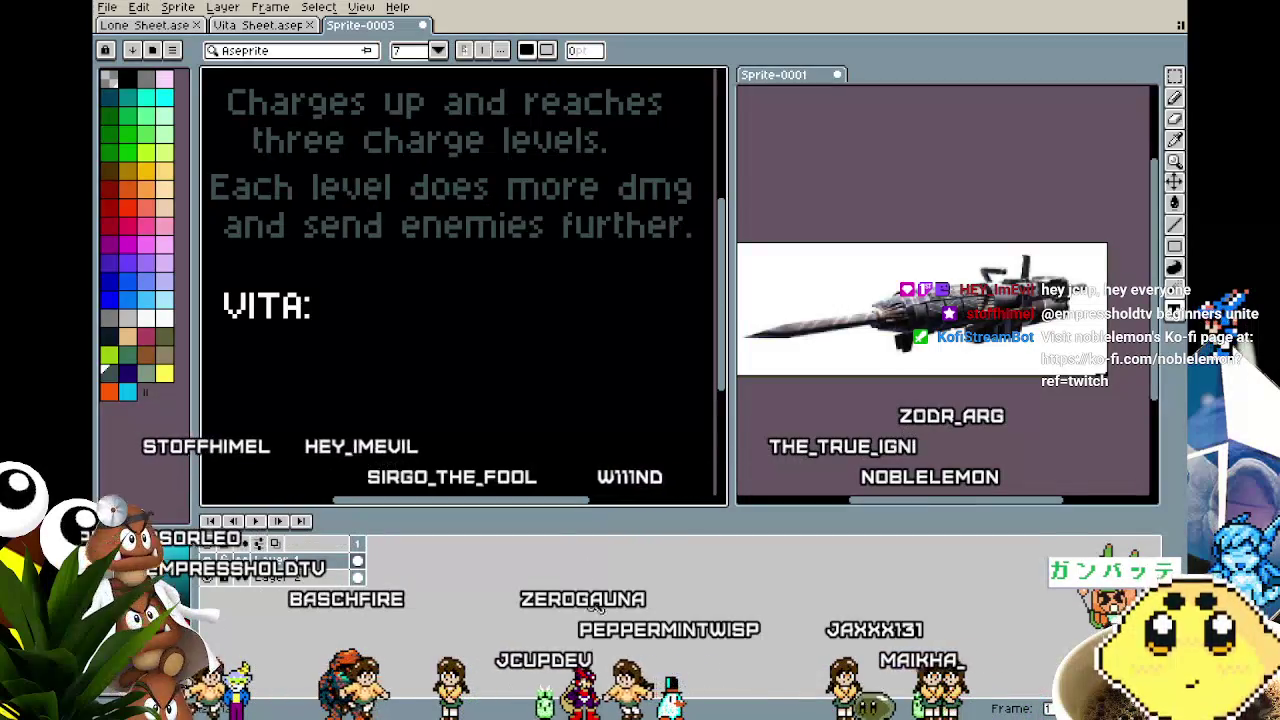
{"action": "scroll", "coordinate": [423, 406], "scroll_direction": "down", "scroll_amount": 1}
{"action": "scroll", "coordinate": [403, 400], "scroll_direction": "down", "scroll_amount": 1}
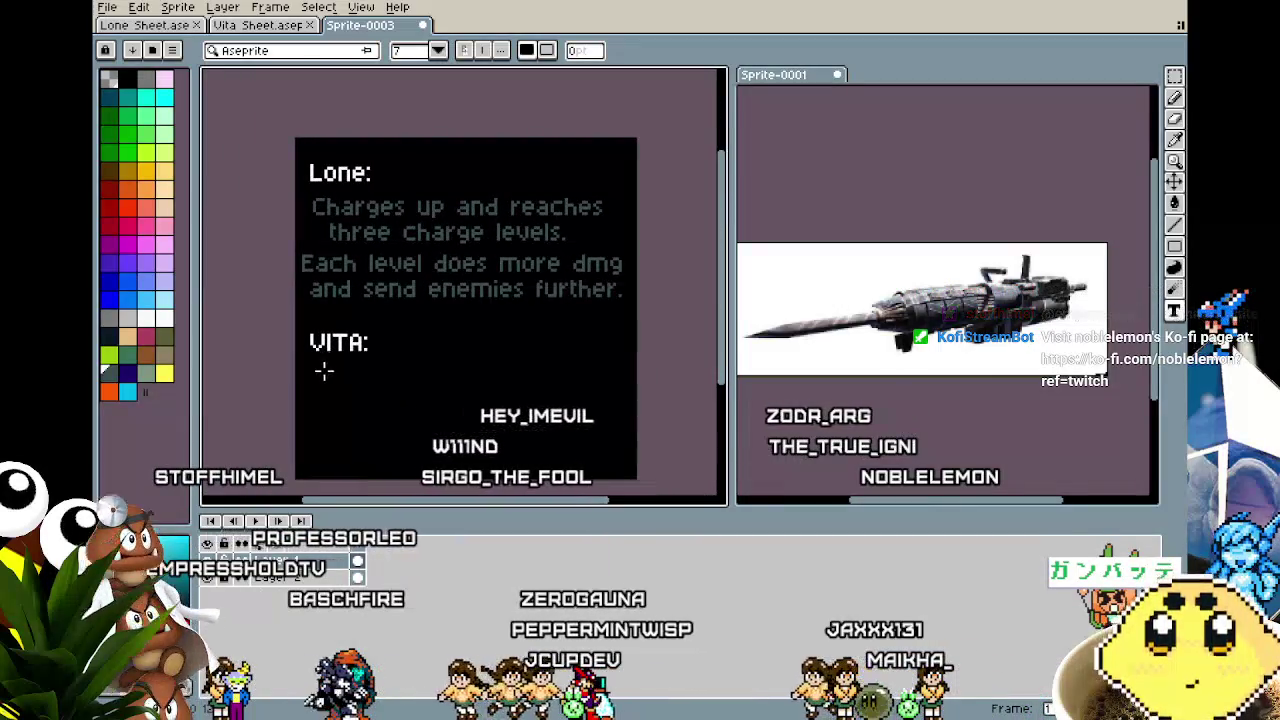
{"action": "mouse_move", "coordinate": [307, 371]}
{"action": "left_mouse_down"}
{"action": "mouse_move", "coordinate": [463, 420]}
{"action": "mouse_move", "coordinate": [606, 411]}
{"action": "left_mouse_up"}
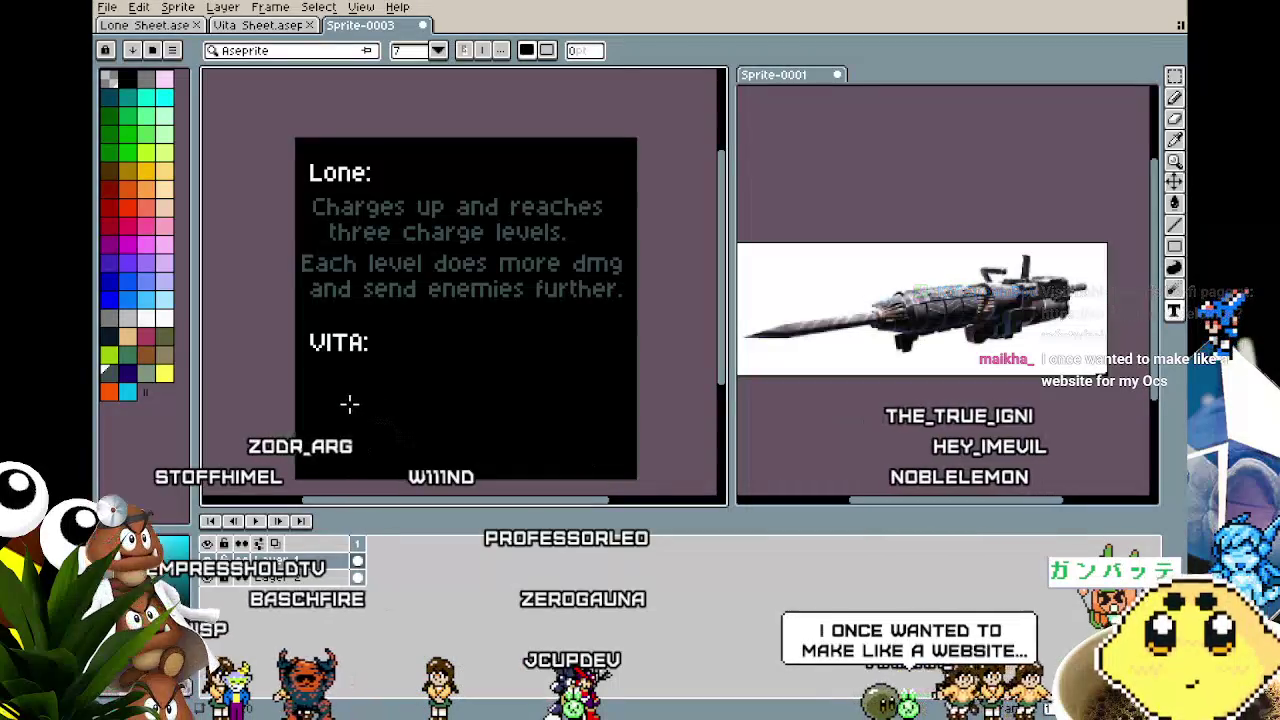
{"action": "left_click_drag", "start_coordinate": [332, 377], "coordinate": [620, 411]}
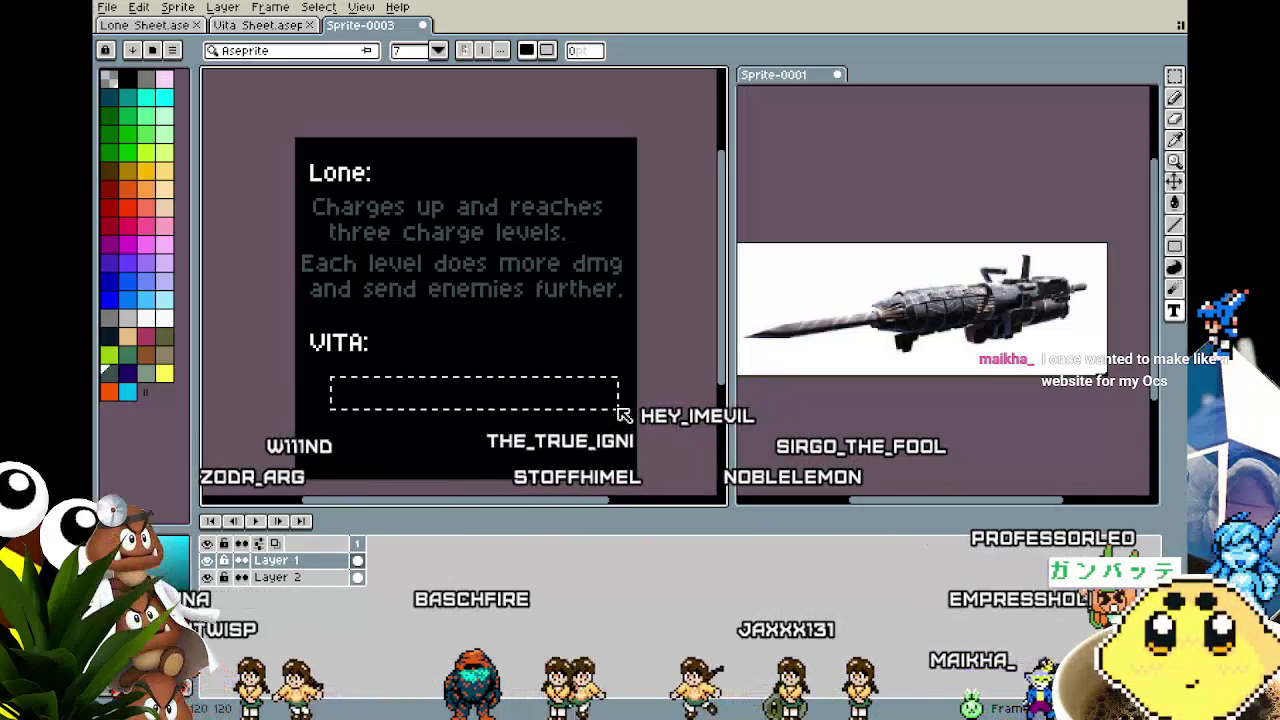
Finish the line 'Fires a jet and flies upward' and start a second line beneath it.
{"action": "type", "text": "Firesa je"}
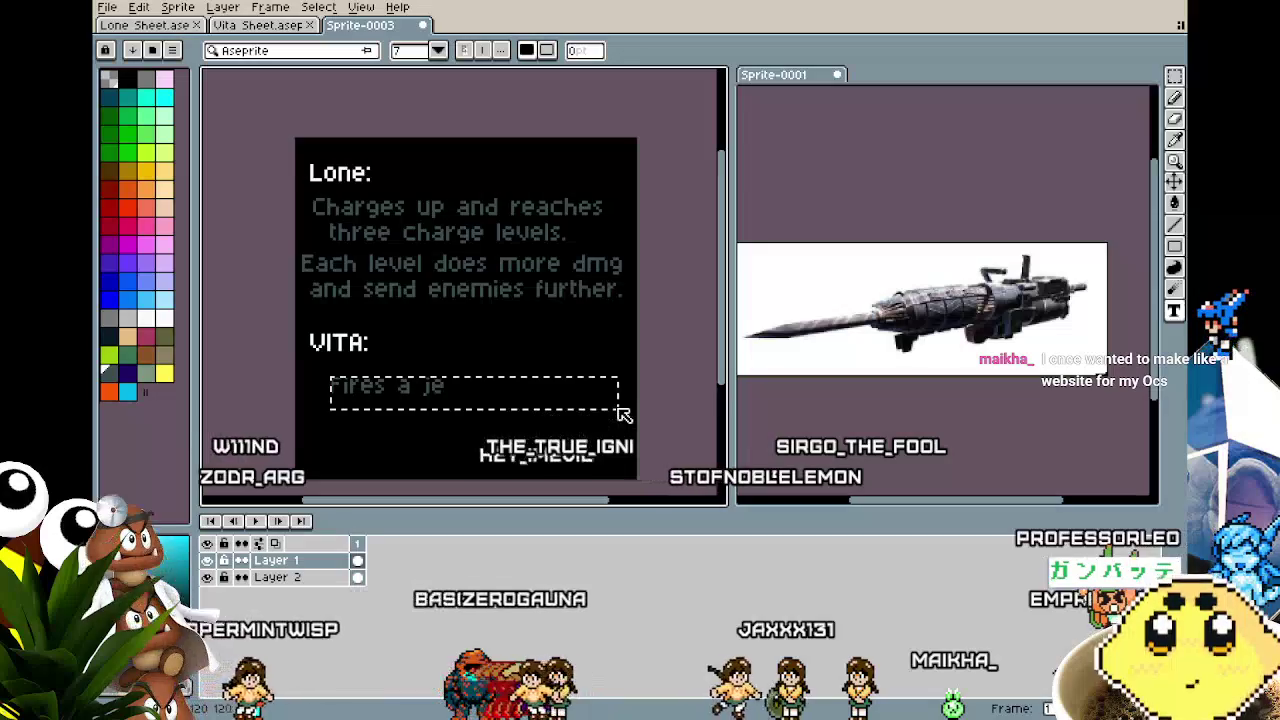
{"action": "type", "text": "t and flies"}
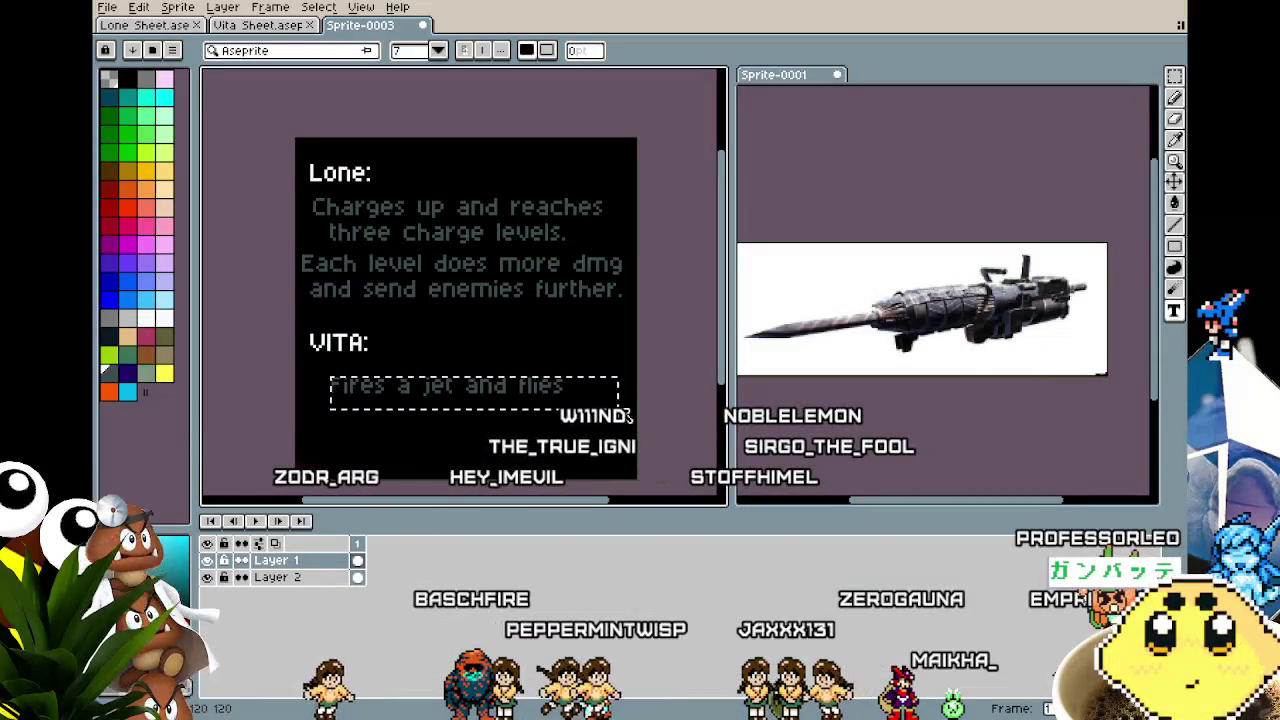
{"action": "type", "text": " upwa"}
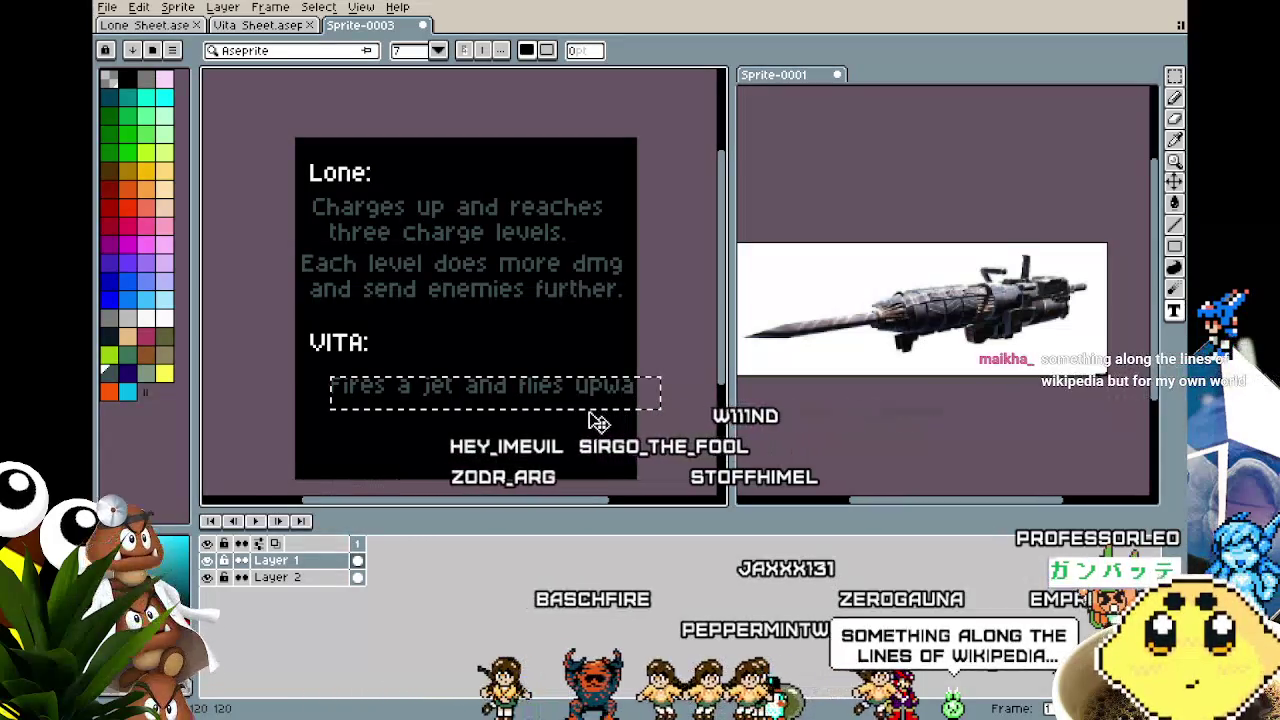
{"action": "type", "text": "rd"}
{"action": "key", "text": "Return"}
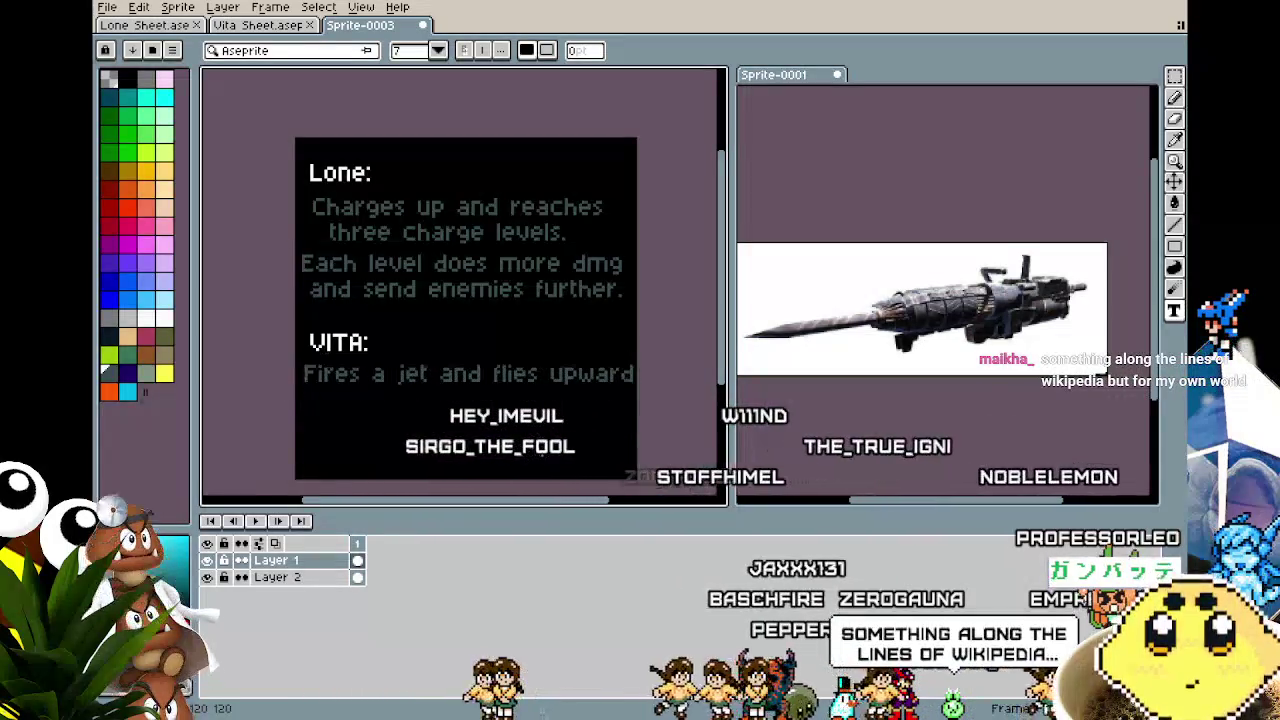
{"action": "left_click", "coordinate": [395, 436]}
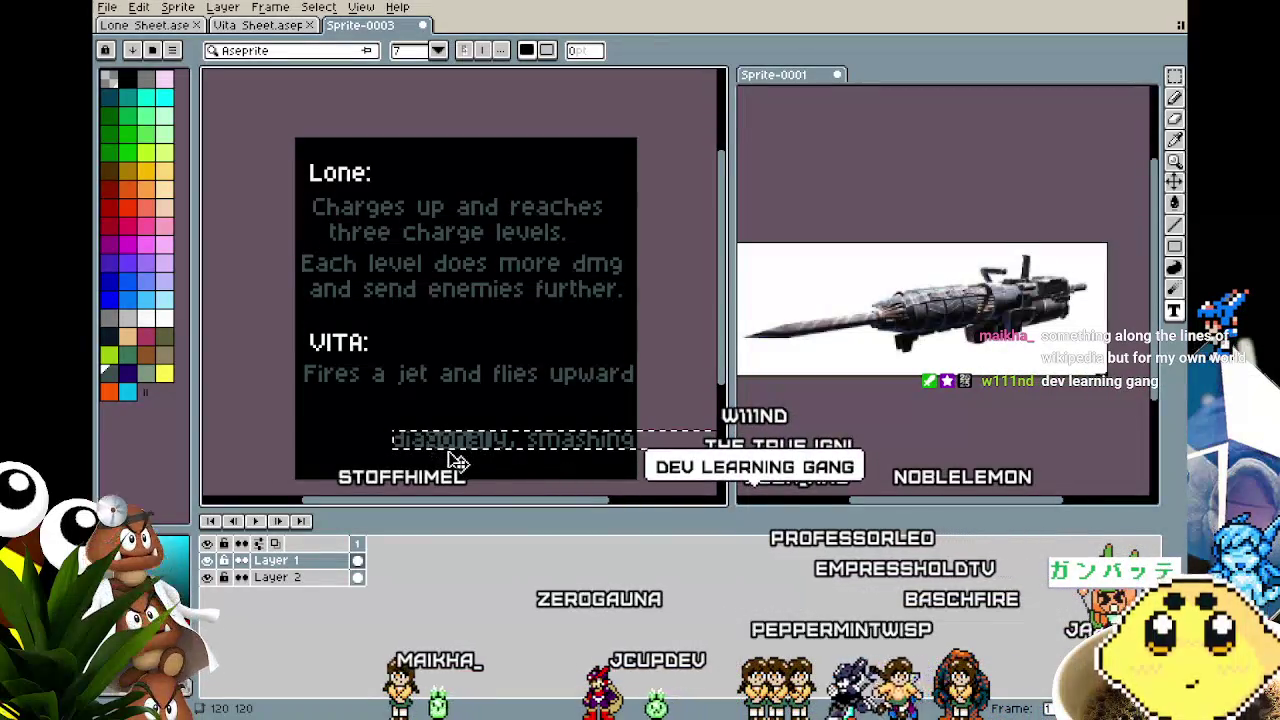
{"action": "left_click_drag", "start_coordinate": [322, 453], "coordinate": [360, 430]}
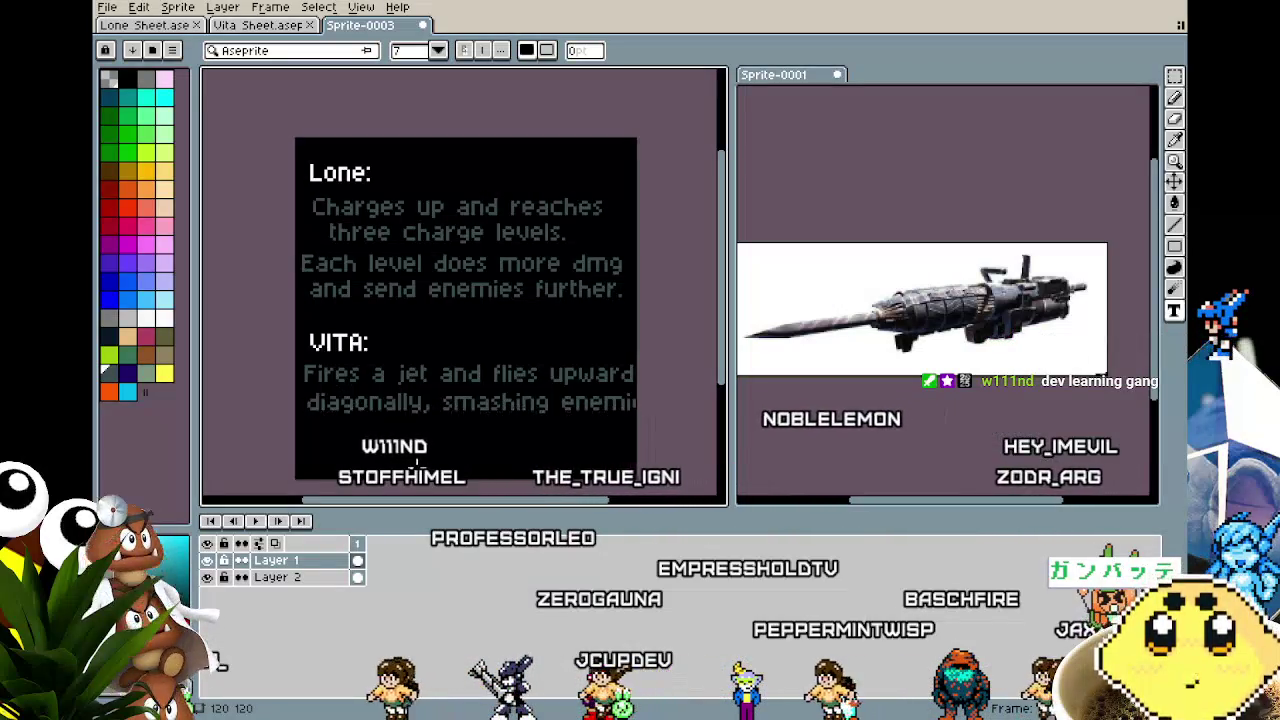
Commit the second line, drop its overflow, and move 'diagonally, smashing' to the right.
{"action": "key", "text": "Return"}
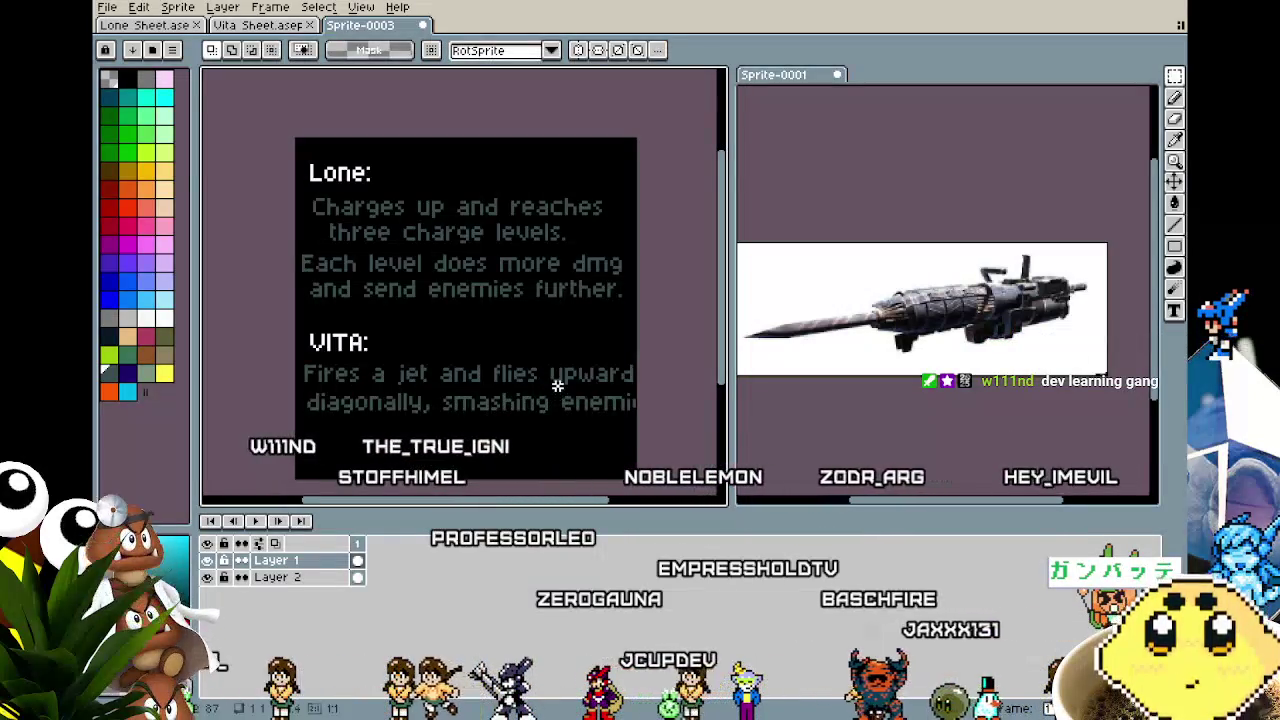
{"action": "key", "text": "Escape"}
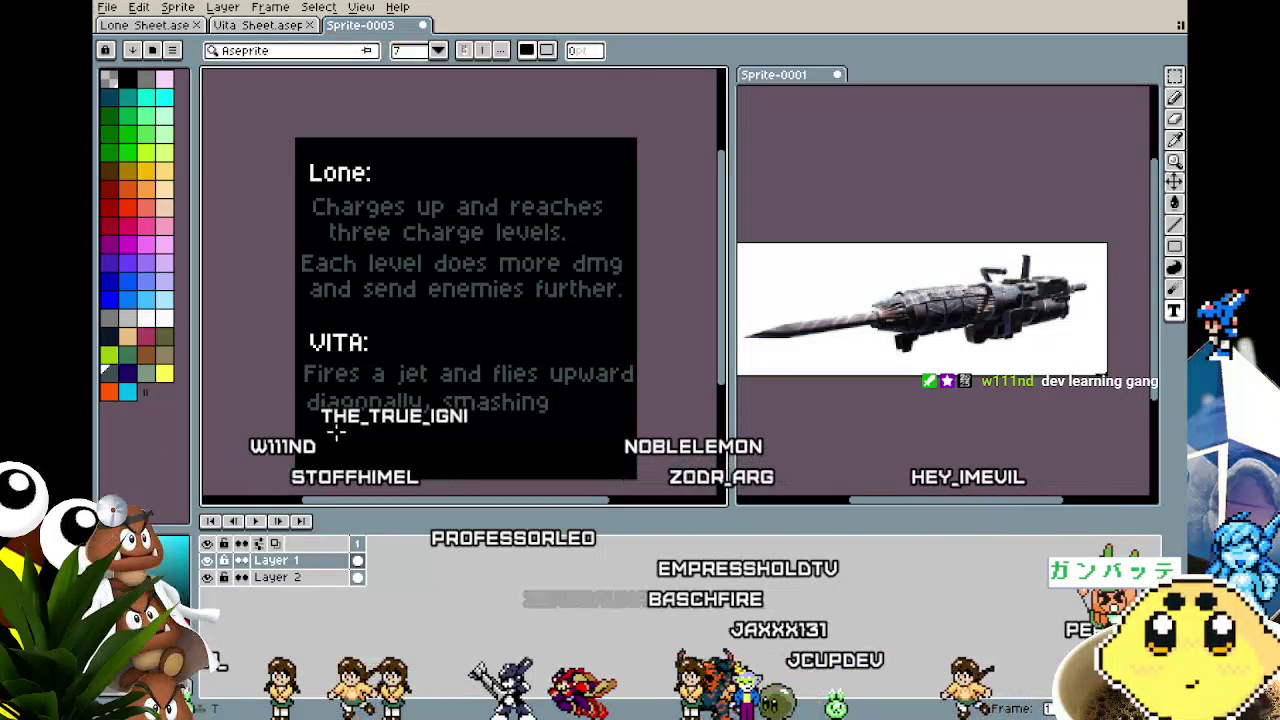
{"action": "left_click_drag", "start_coordinate": [300, 388], "coordinate": [572, 432]}
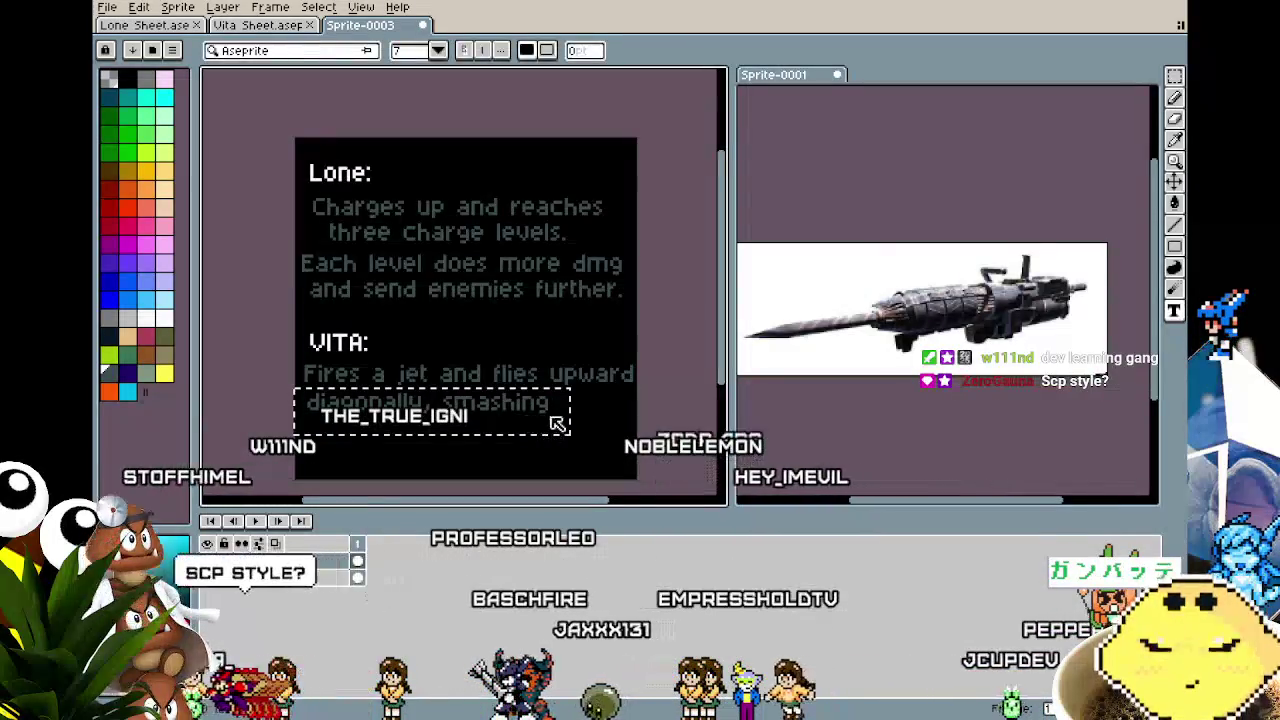
{"action": "key", "text": "m"}
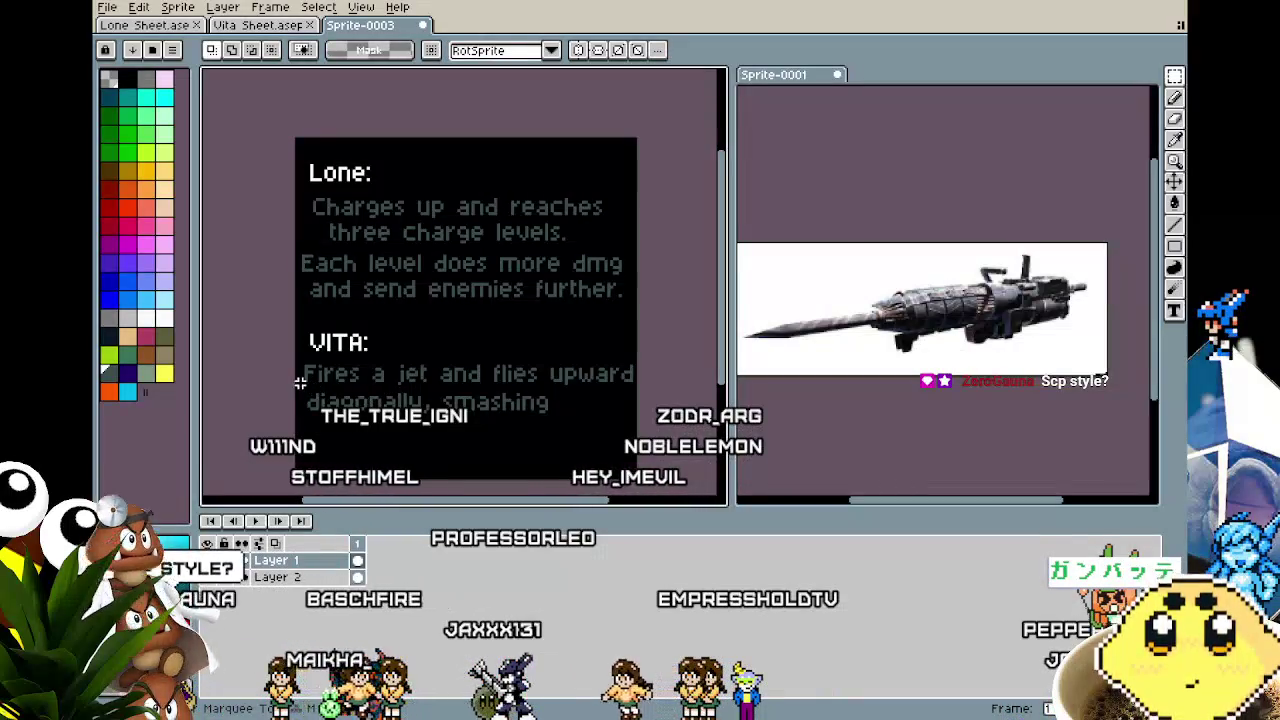
{"action": "left_click_drag", "start_coordinate": [520, 428], "coordinate": [560, 428]}
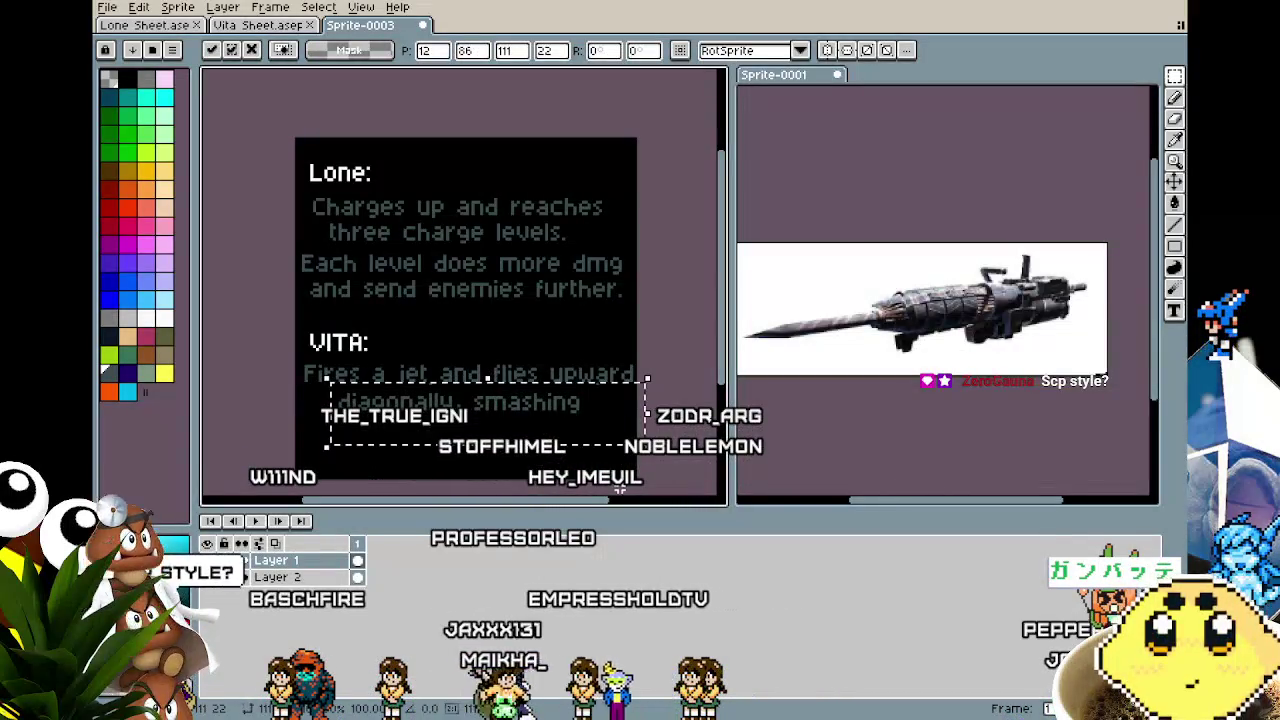
{"action": "left_click", "coordinate": [379, 456]}
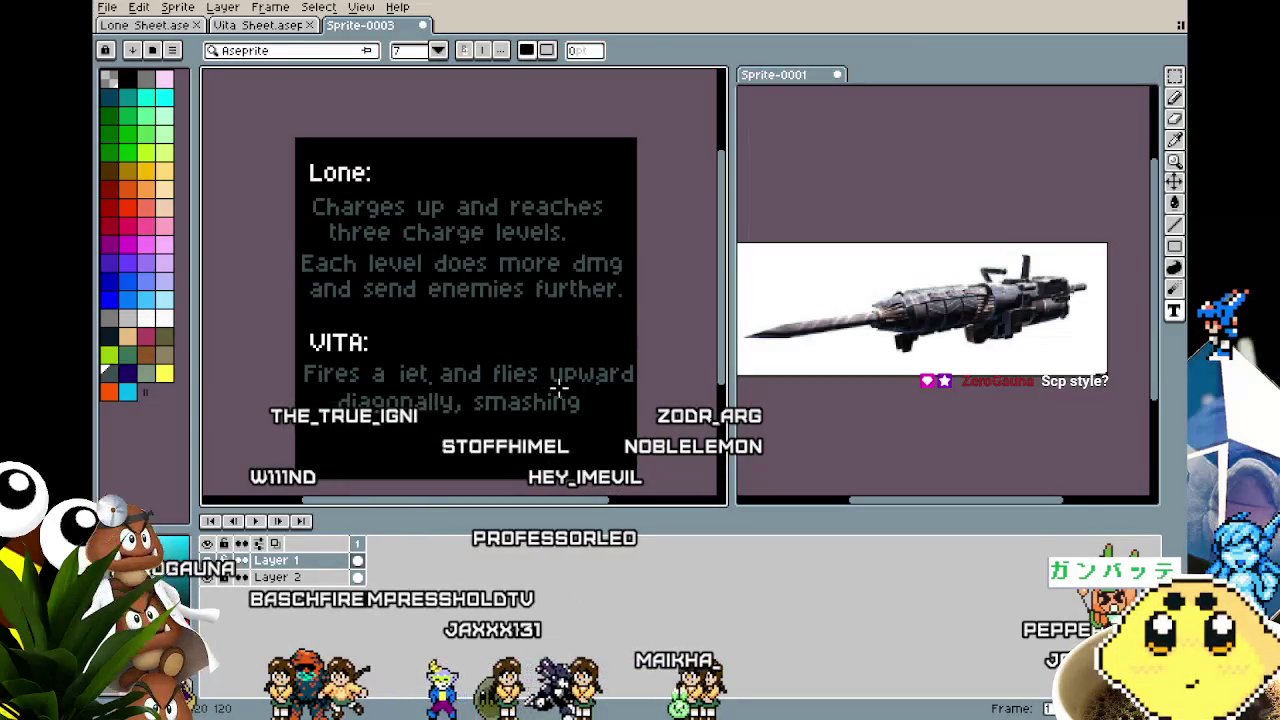
Nudge the lower VITA lines left and shift 'enemies!' slightly right and up.
{"action": "left_click_drag", "start_coordinate": [364, 440], "coordinate": [600, 463]}
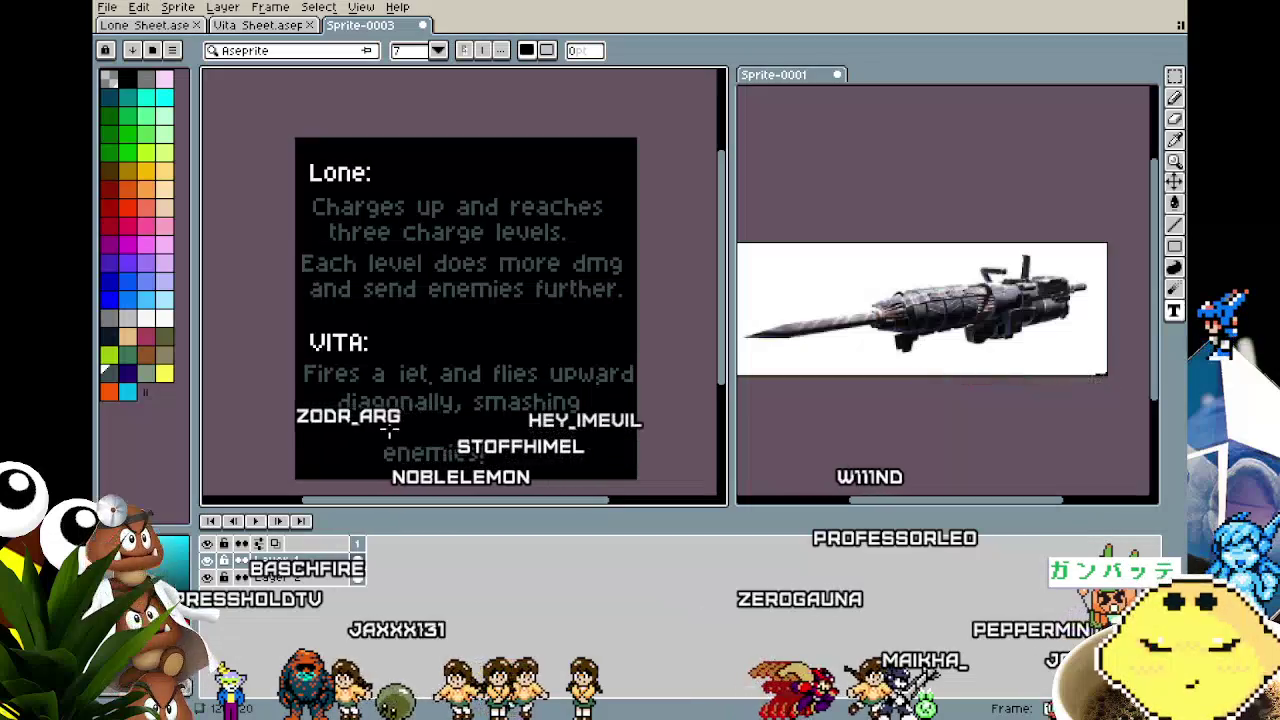
{"action": "left_click", "coordinate": [380, 427]}
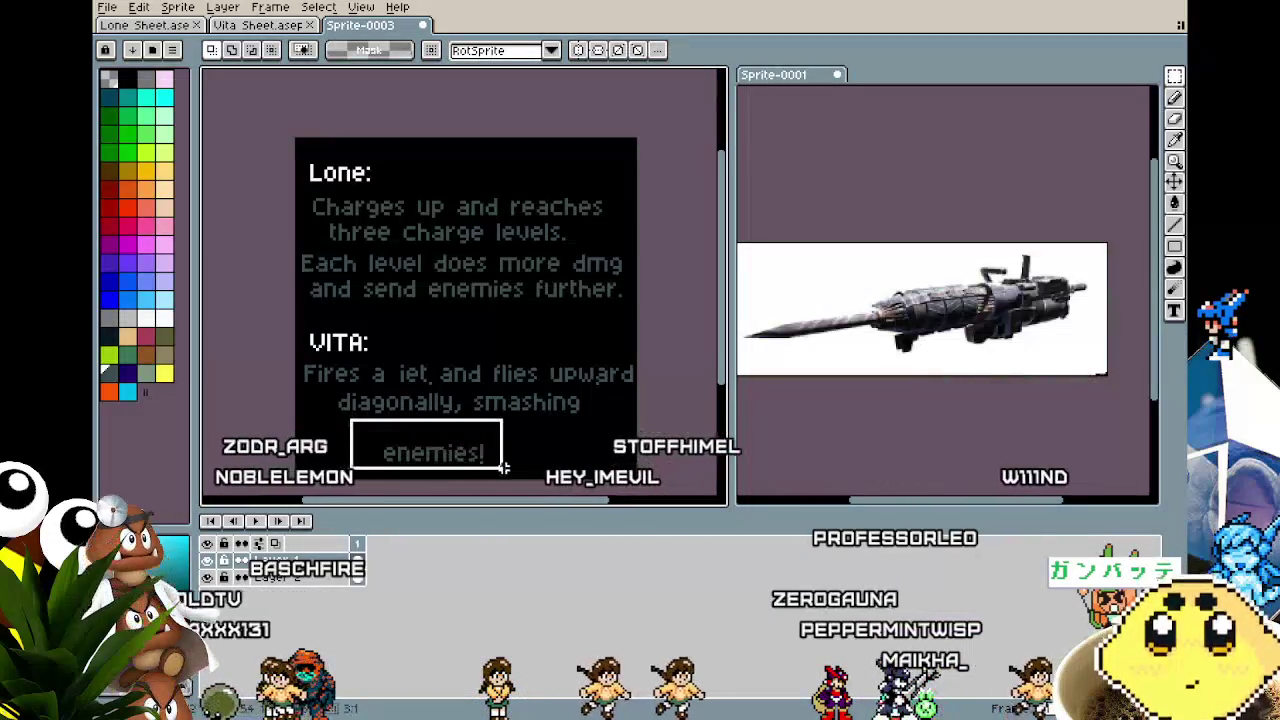
{"action": "left_click_drag", "start_coordinate": [303, 396], "coordinate": [463, 452]}
{"action": "key", "text": "Left"}
{"action": "key", "text": "Left"}
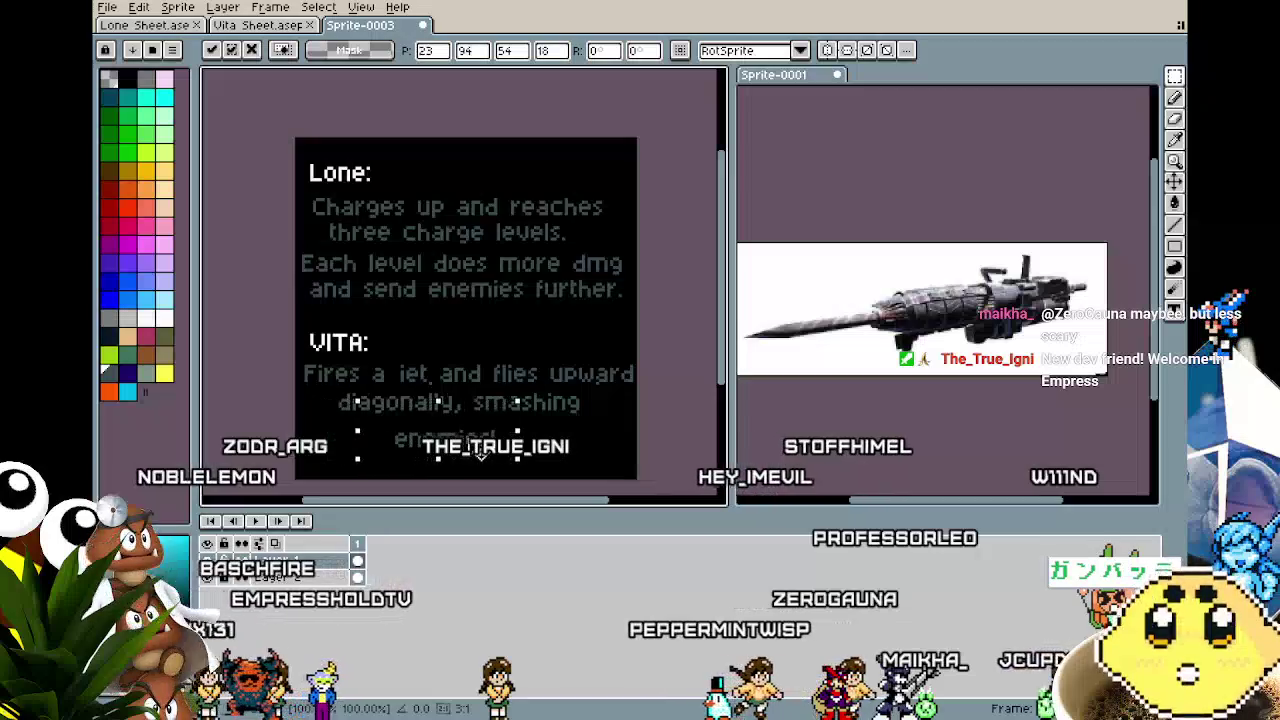
{"action": "left_click_drag", "start_coordinate": [415, 440], "coordinate": [437, 438]}
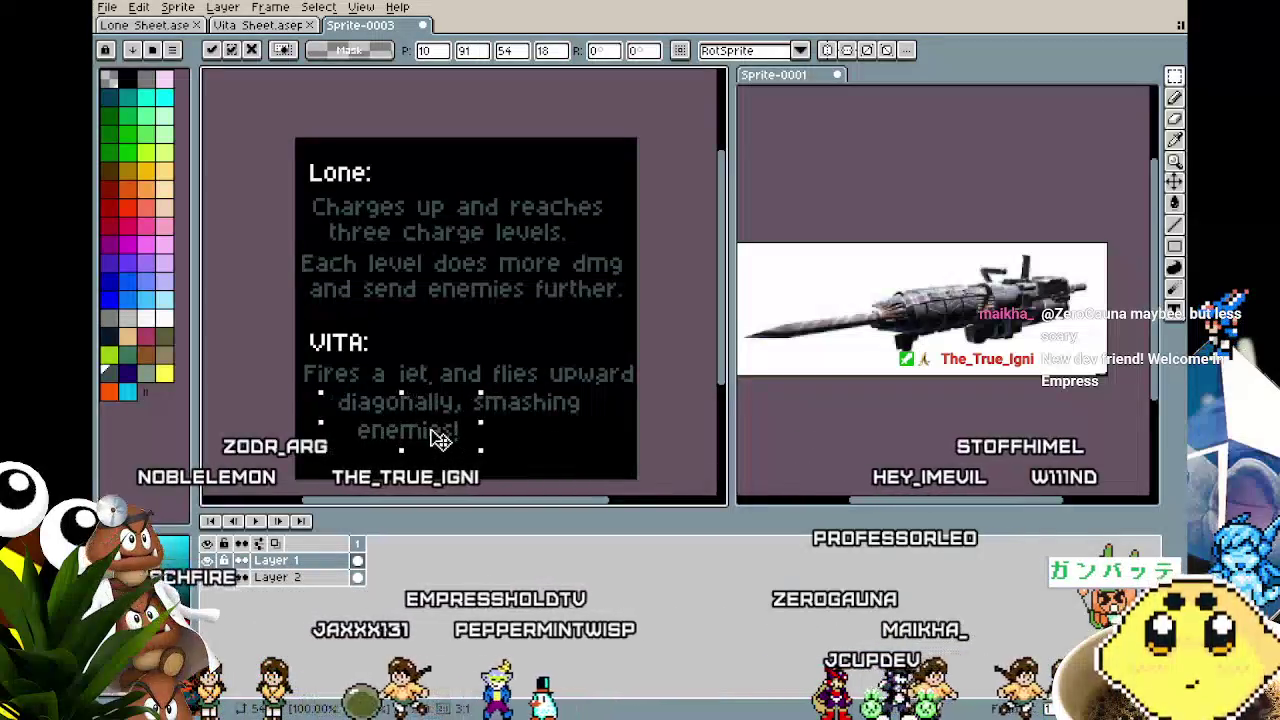
{"action": "key", "text": "Return"}
{"action": "scroll", "coordinate": [480, 457], "scroll_direction": "up", "scroll_amount": 1}
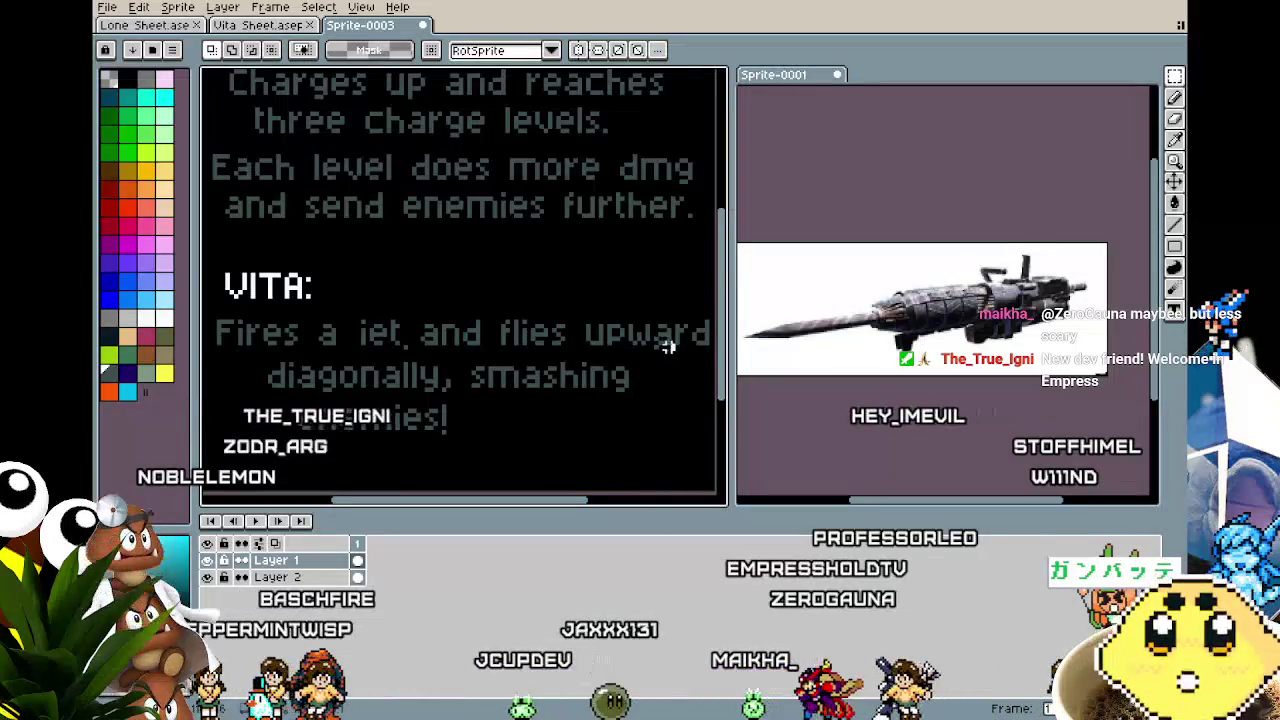
Clear a stray thin-row selection and bring the whole text card back into view.
{"action": "left_click_drag", "start_coordinate": [270, 346], "coordinate": [238, 346]}
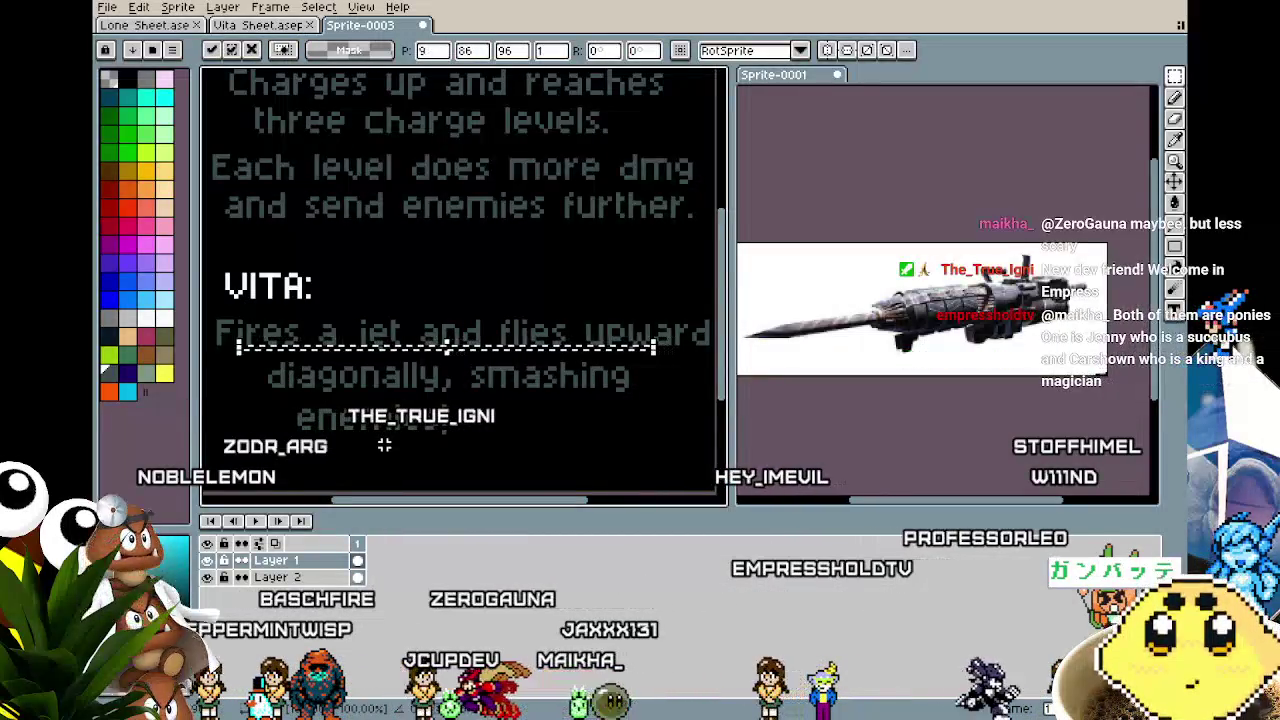
{"action": "scroll", "coordinate": [373, 357], "scroll_direction": "up", "scroll_amount": 1}
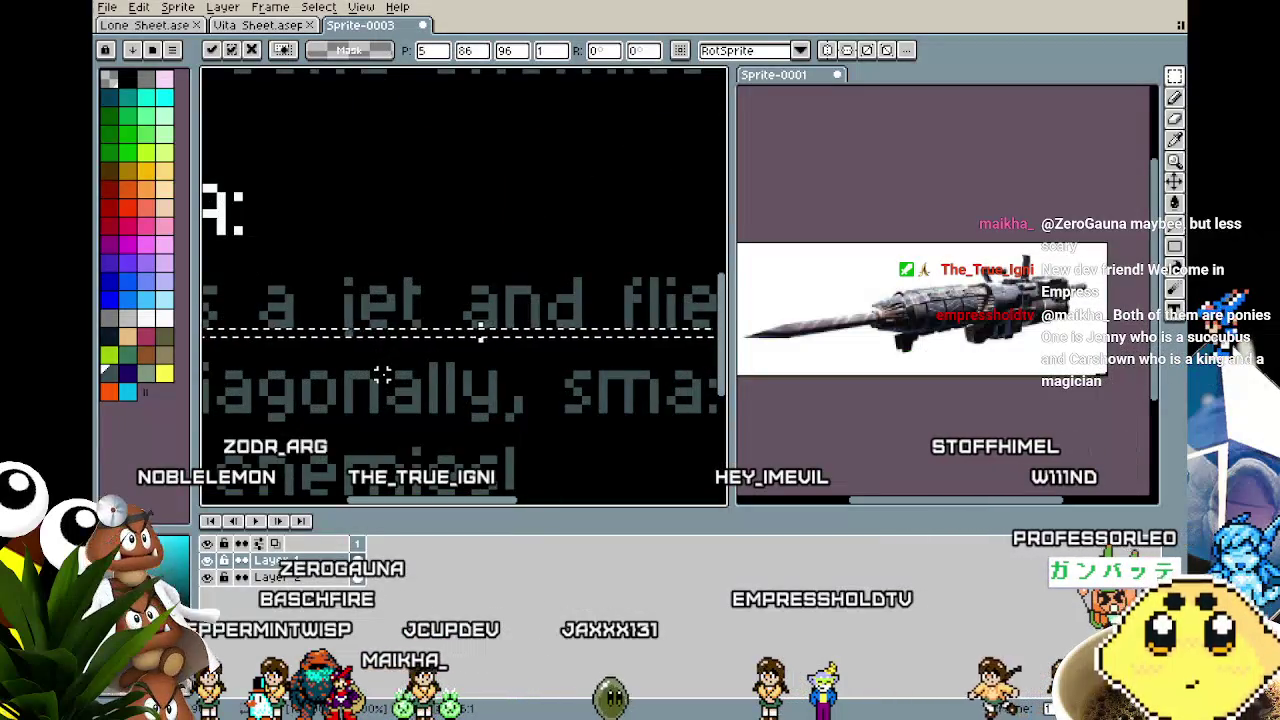
{"action": "key", "text": "ctrl+d"}
{"action": "scroll", "coordinate": [384, 368], "scroll_direction": "down", "scroll_amount": 1}
{"action": "scroll", "coordinate": [386, 366], "scroll_direction": "down", "scroll_amount": 1}
{"action": "scroll", "coordinate": [390, 370], "scroll_direction": "down", "scroll_amount": 1}
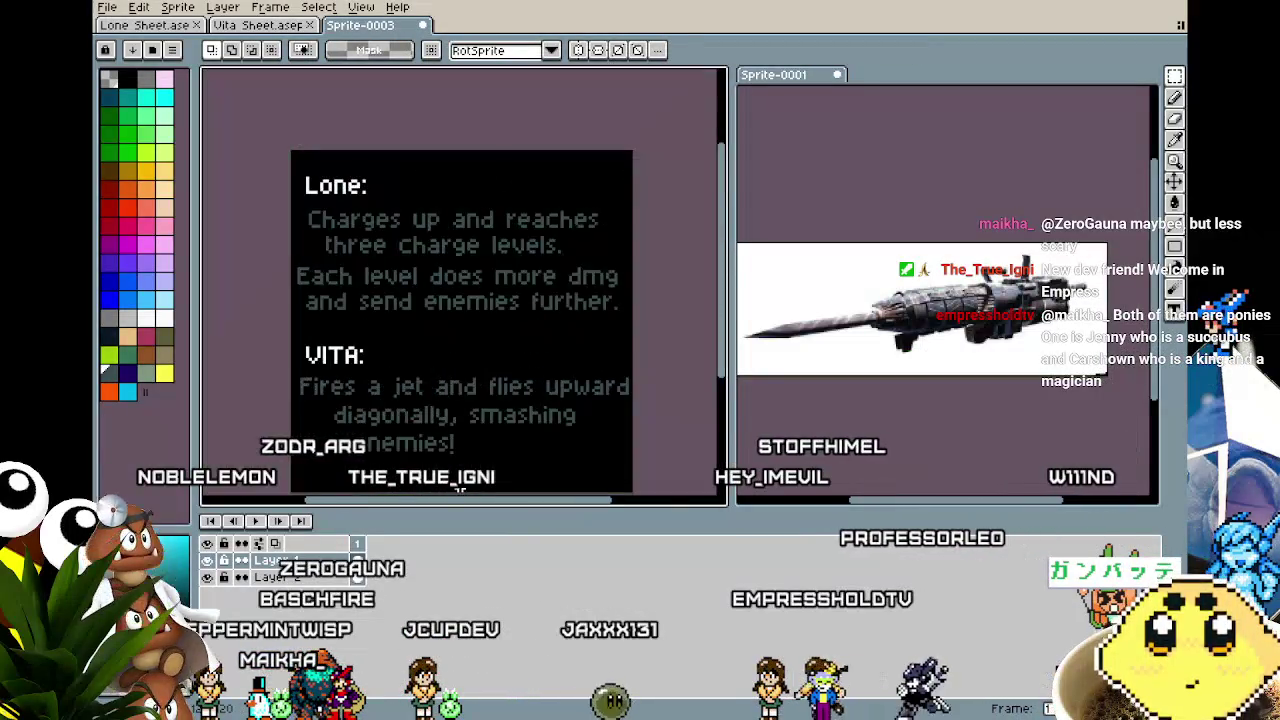
{"action": "scroll", "coordinate": [461, 441], "scroll_direction": "down", "scroll_amount": 1}
{"action": "left_click_drag", "start_coordinate": [461, 441], "coordinate": [500, 389]}
{"action": "scroll", "coordinate": [500, 389], "scroll_direction": "up", "scroll_amount": 1}
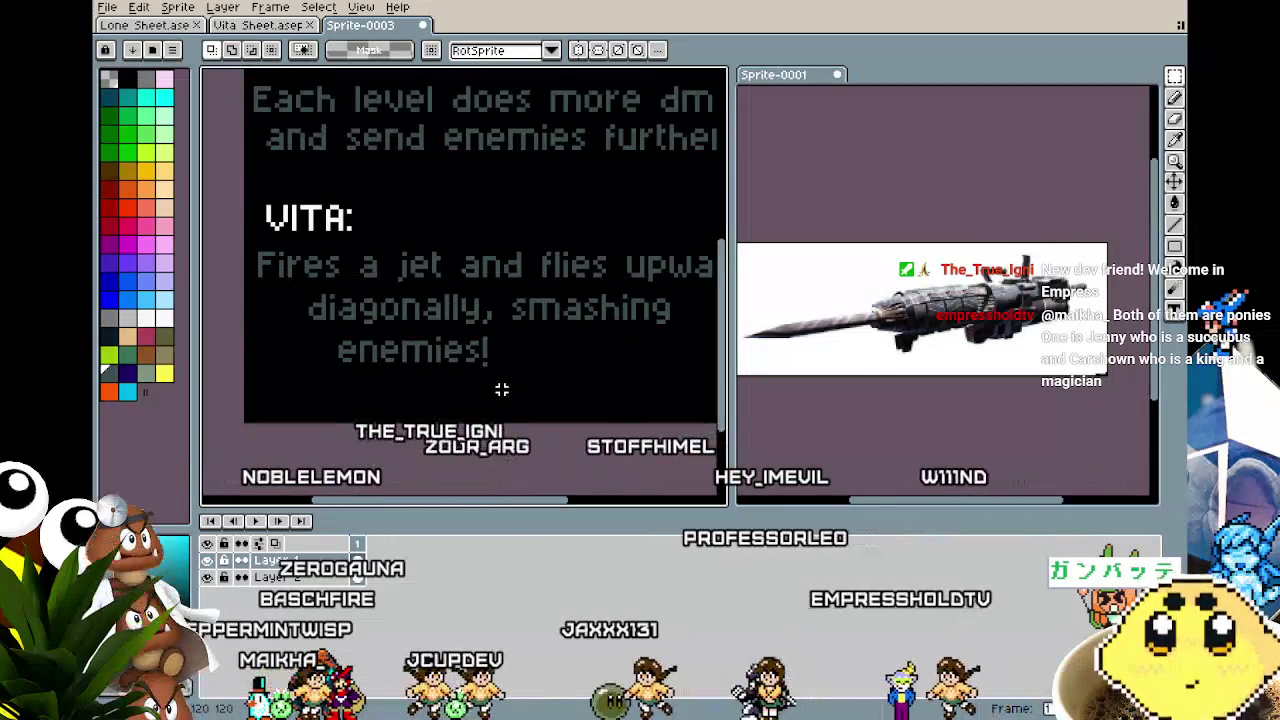
{"action": "scroll", "coordinate": [501, 389], "scroll_direction": "down", "scroll_amount": 1}
Push 'enemies!' two steps further right and commit it.
{"action": "left_click_drag", "start_coordinate": [377, 350], "coordinate": [570, 378]}
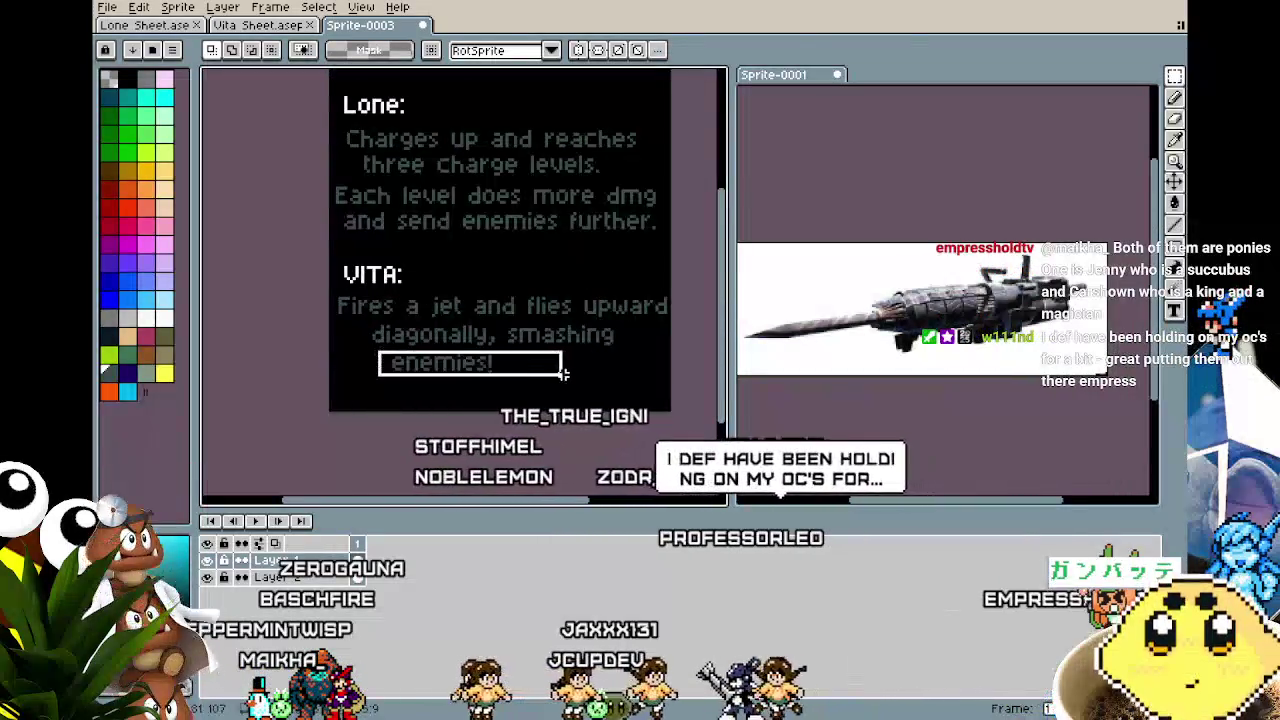
{"action": "key", "text": "Right"}
{"action": "key", "text": "Right"}
{"action": "key", "text": "Right"}
{"action": "key", "text": "Right"}
{"action": "key", "text": "Right"}
{"action": "key", "text": "Right"}
{"action": "key", "text": "Right"}
{"action": "key", "text": "Right"}
{"action": "key", "text": "Right"}
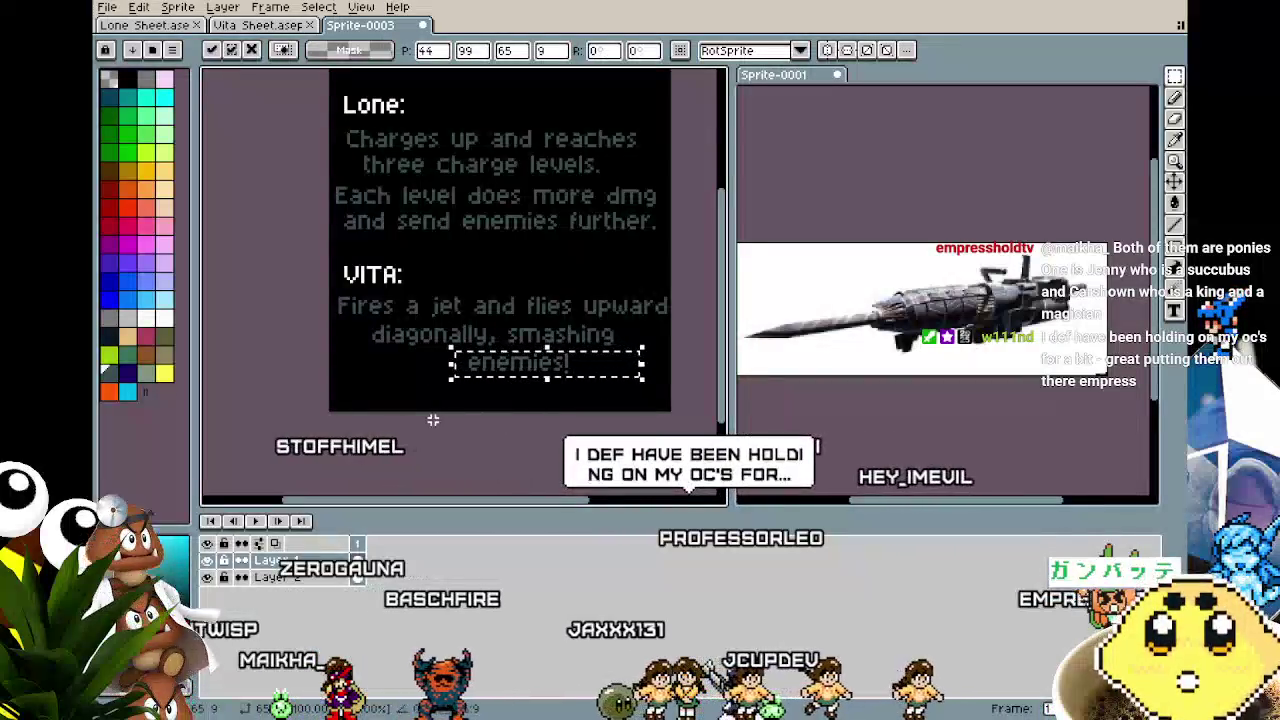
{"action": "key", "text": "Right"}
{"action": "key", "text": "Right"}
{"action": "key", "text": "Right"}
{"action": "key", "text": "Right"}
{"action": "key", "text": "Right"}
{"action": "key", "text": "Right"}
{"action": "key", "text": "Return"}
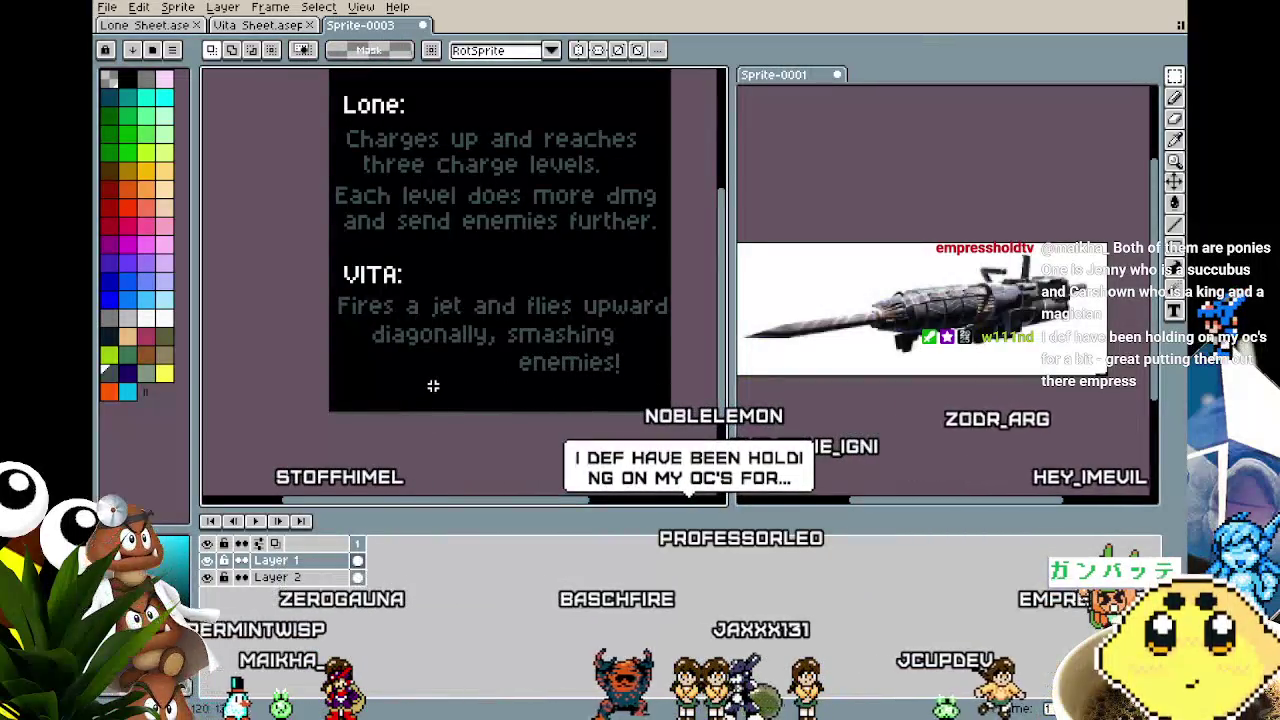
{"action": "left_click_drag", "start_coordinate": [384, 379], "coordinate": [511, 436]}
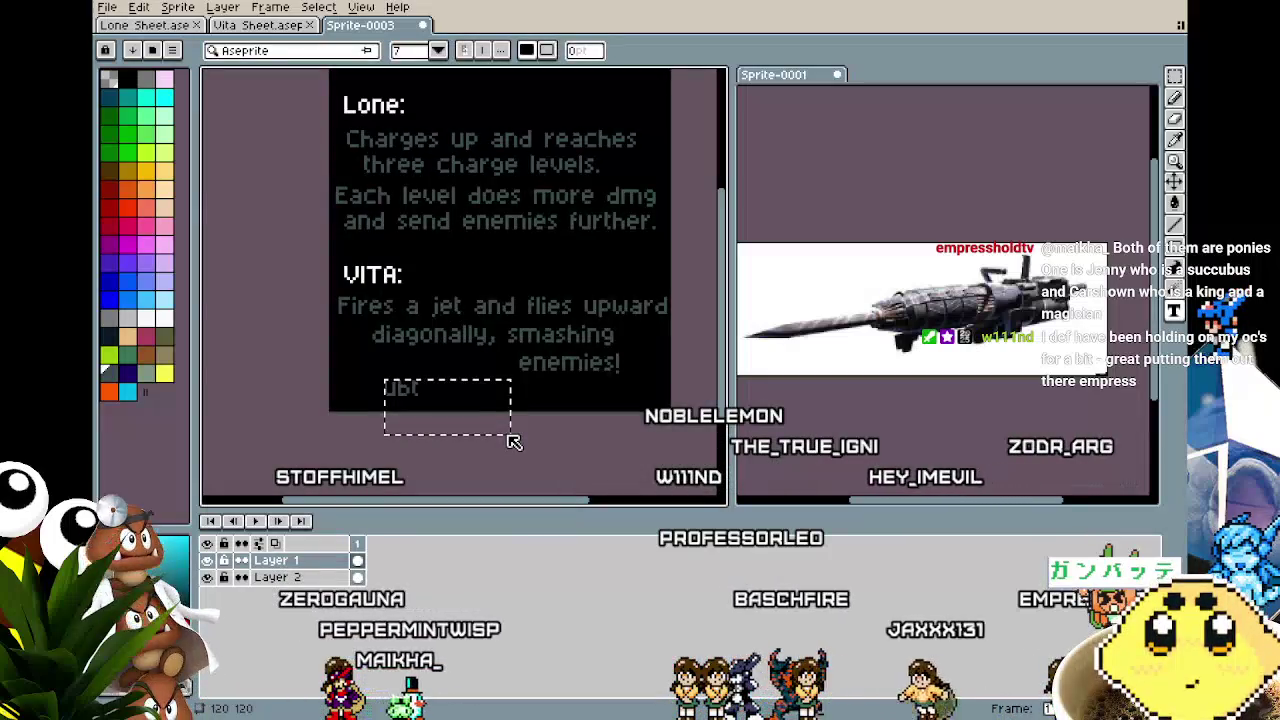
Place the word 'into' right before 'enemies!' on VITA's third line and commit it.
{"action": "key", "text": "Delete"}
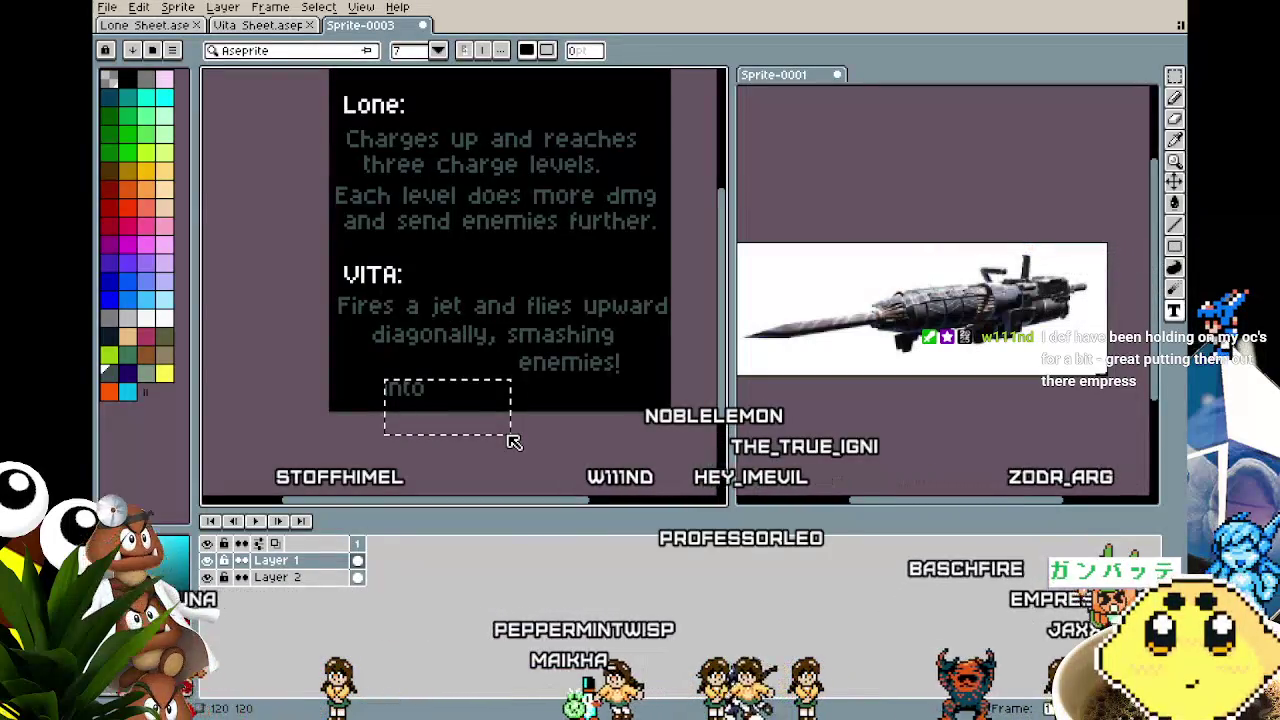
{"action": "key", "text": "m"}
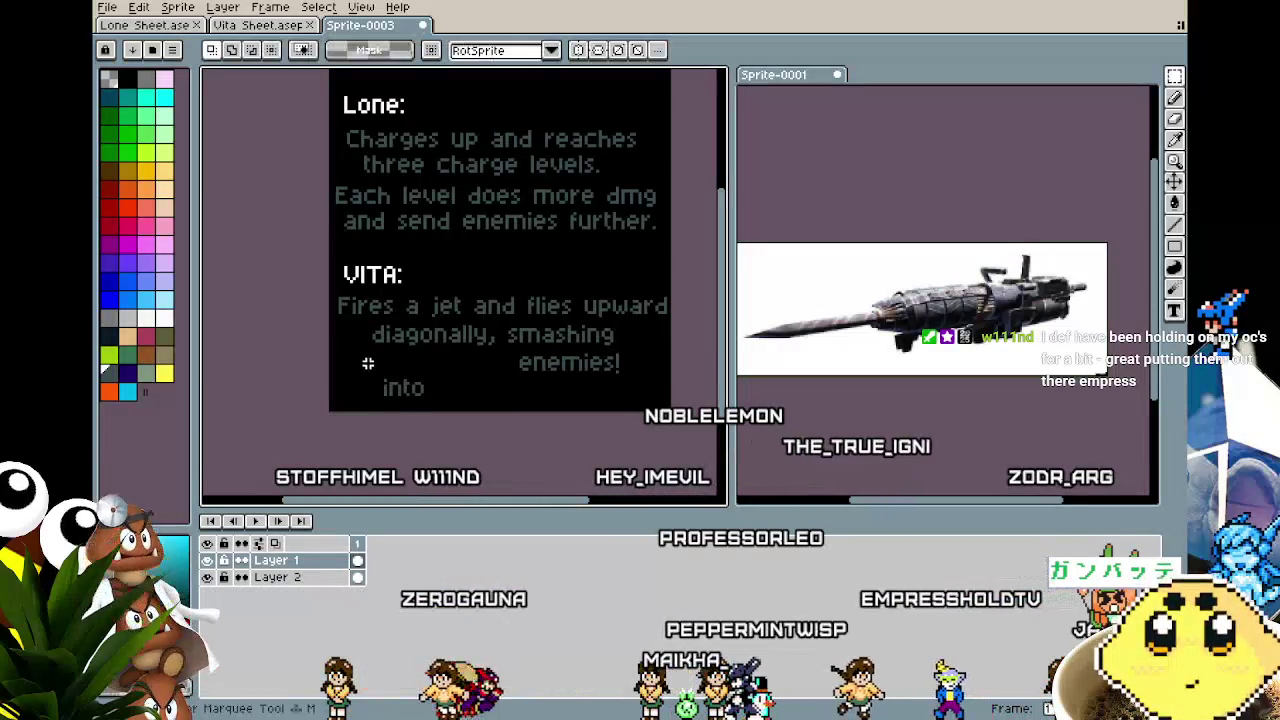
{"action": "left_click_drag", "start_coordinate": [449, 416], "coordinate": [483, 400]}
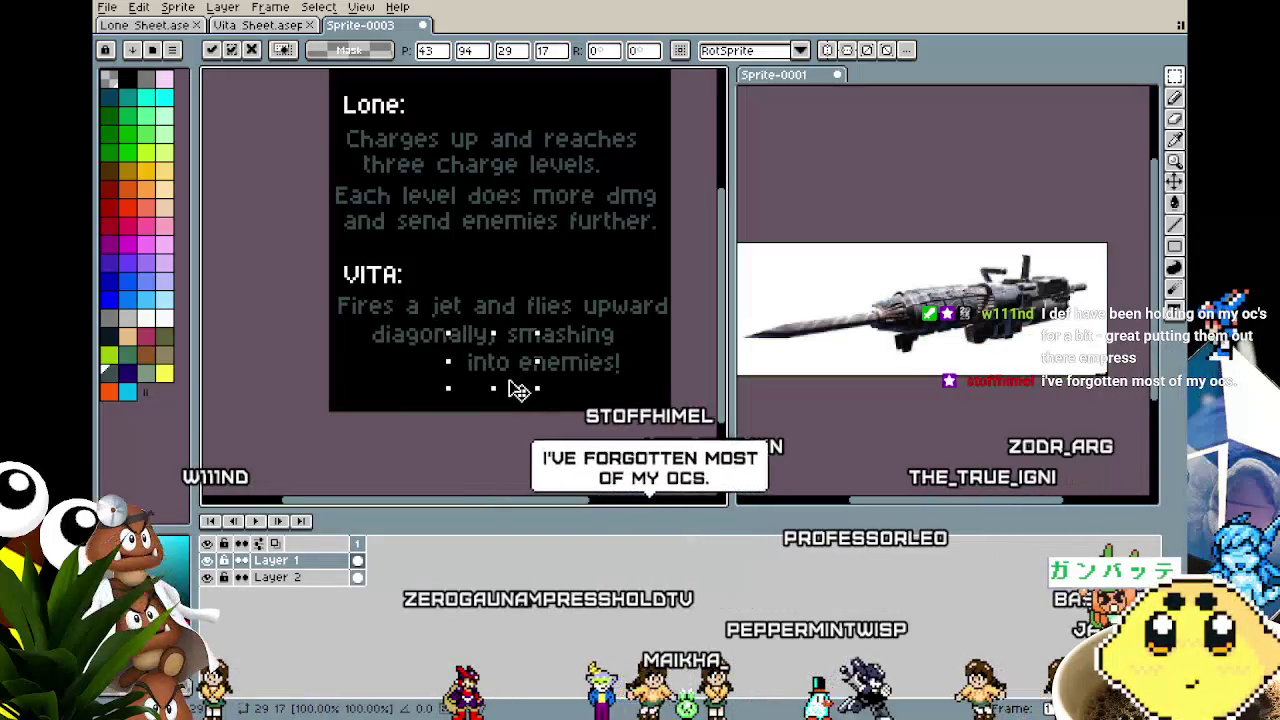
{"action": "key", "text": "Return"}
{"action": "scroll", "coordinate": [575, 461], "scroll_direction": "right", "scroll_amount": 1}
{"action": "scroll", "coordinate": [575, 461], "scroll_direction": "up", "scroll_amount": 1}
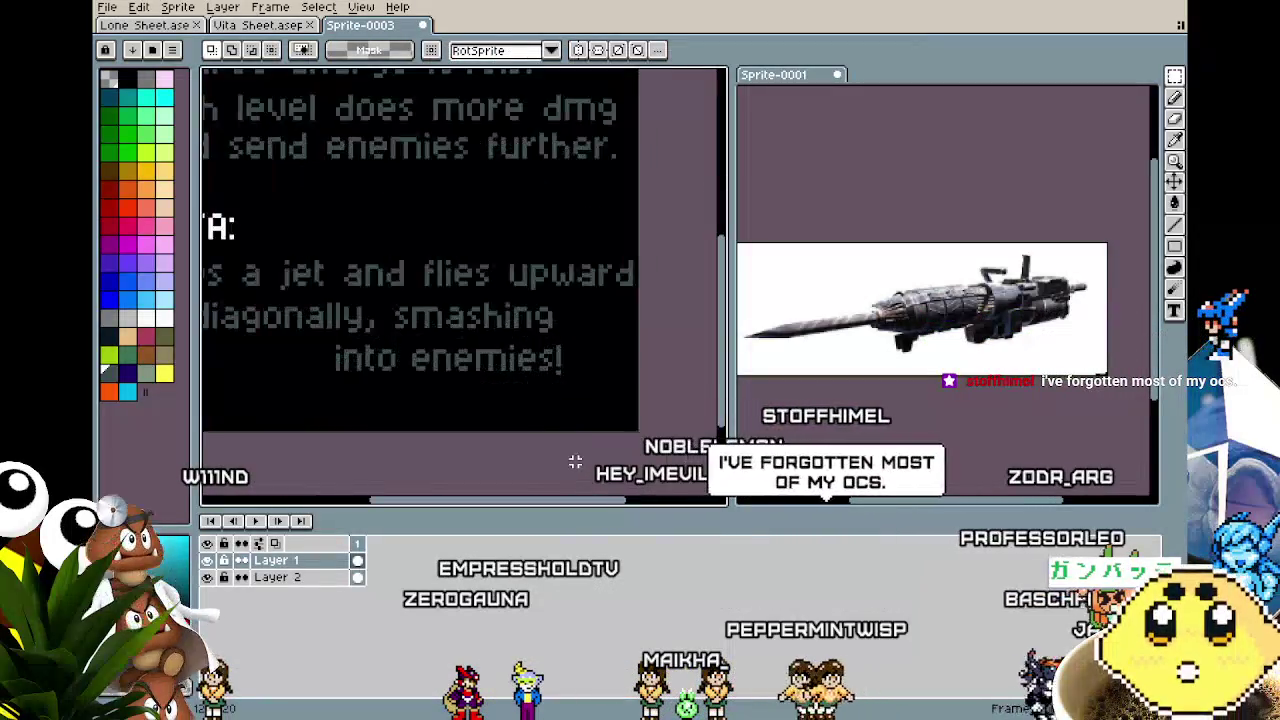
{"action": "left_click_drag", "start_coordinate": [367, 267], "coordinate": [512, 326]}
{"action": "scroll", "coordinate": [509, 326], "scroll_direction": "down", "scroll_amount": 1}
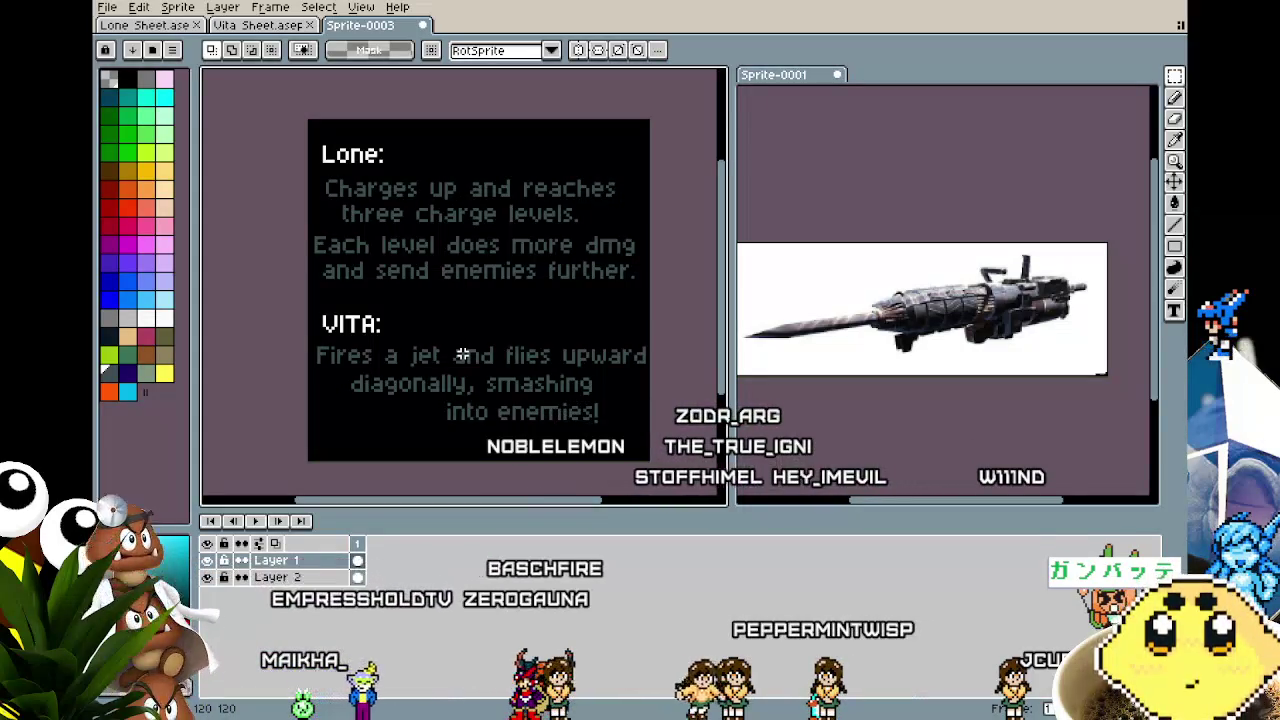
Pan and zoom around the Lone/VITA text card to review it.
{"action": "mouse_move", "coordinate": [497, 322]}
{"action": "left_mouse_down"}
{"action": "mouse_move", "coordinate": [451, 331]}
{"action": "mouse_move", "coordinate": [491, 363]}
{"action": "mouse_move", "coordinate": [464, 302]}
{"action": "left_mouse_up"}
{"action": "scroll", "coordinate": [453, 331], "scroll_direction": "up", "scroll_amount": 1}
{"action": "scroll", "coordinate": [464, 302], "scroll_direction": "down", "scroll_amount": 1}
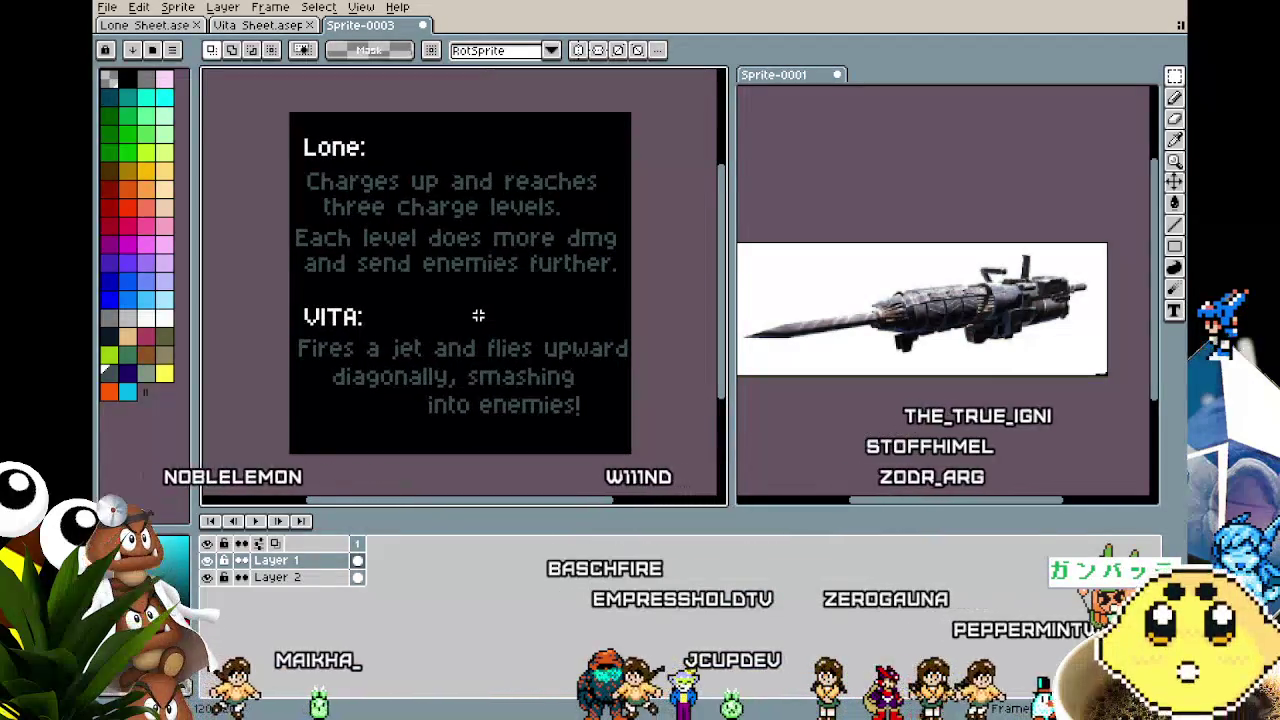
{"action": "left_click_drag", "start_coordinate": [478, 315], "coordinate": [460, 337]}
{"action": "scroll", "coordinate": [465, 315], "scroll_direction": "up", "scroll_amount": 1}
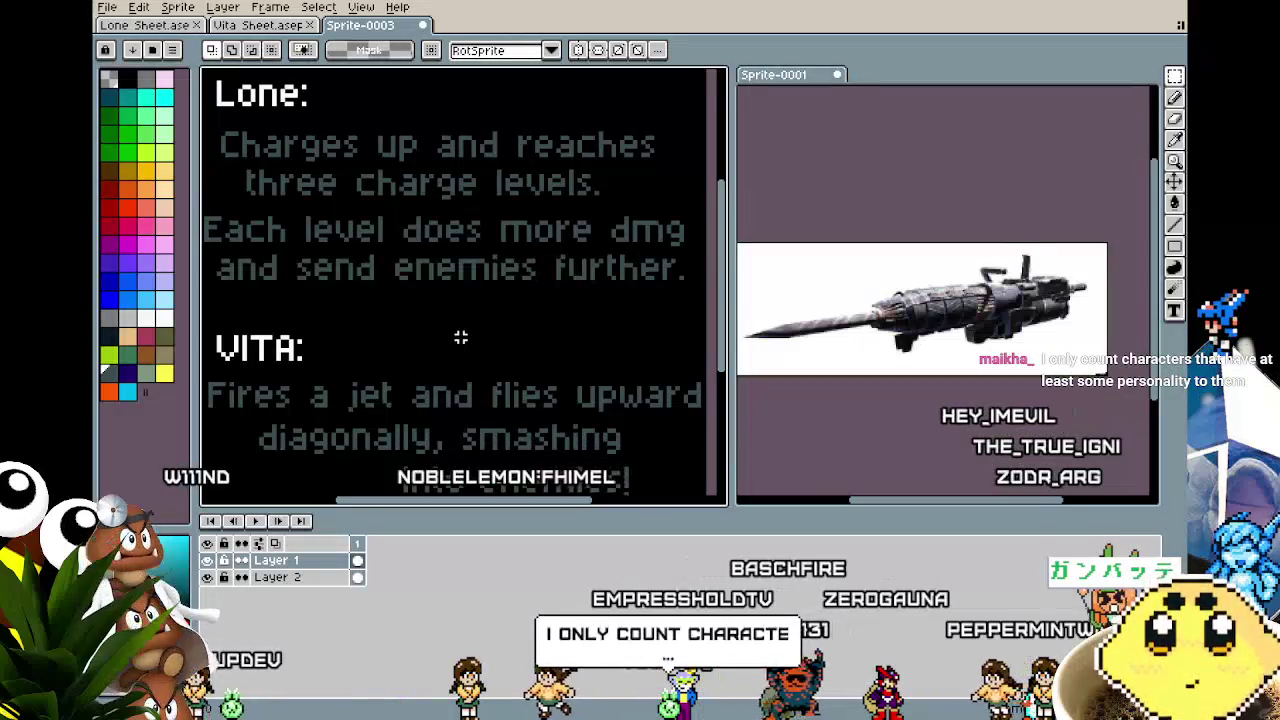
{"action": "scroll", "coordinate": [460, 337], "scroll_direction": "down", "scroll_amount": 1}
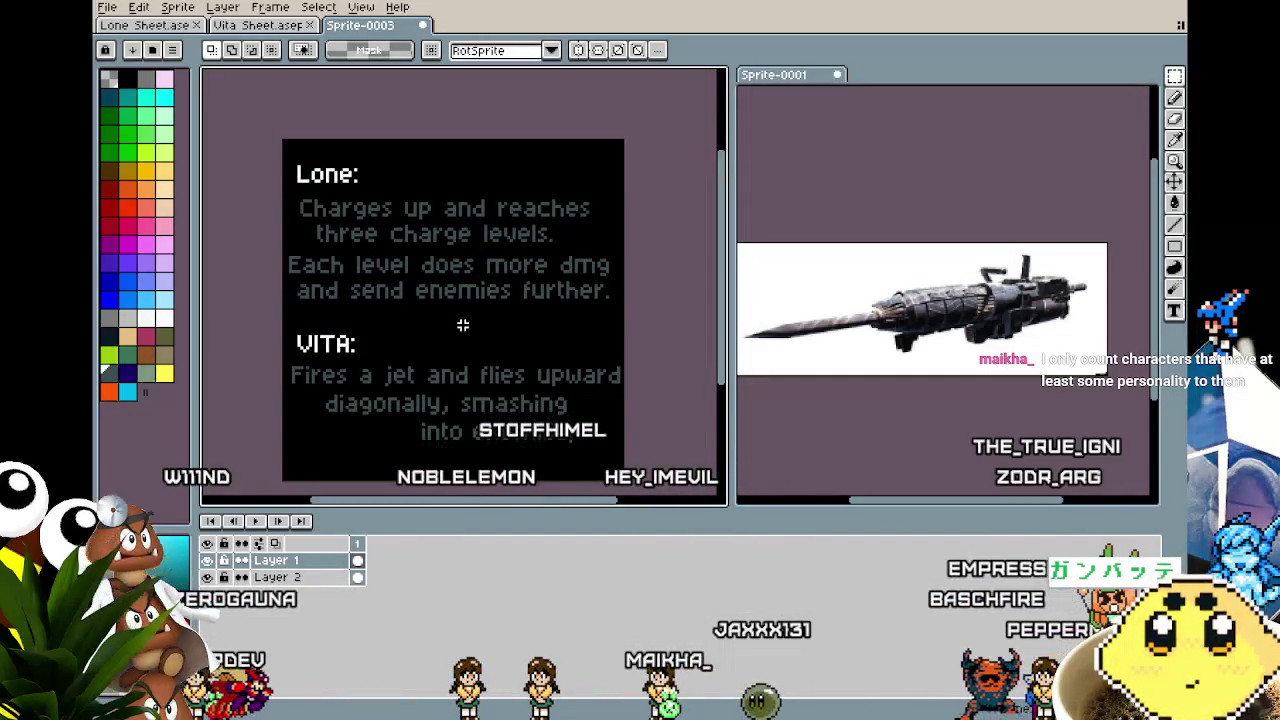
{"action": "left_click_drag", "start_coordinate": [462, 325], "coordinate": [453, 302]}
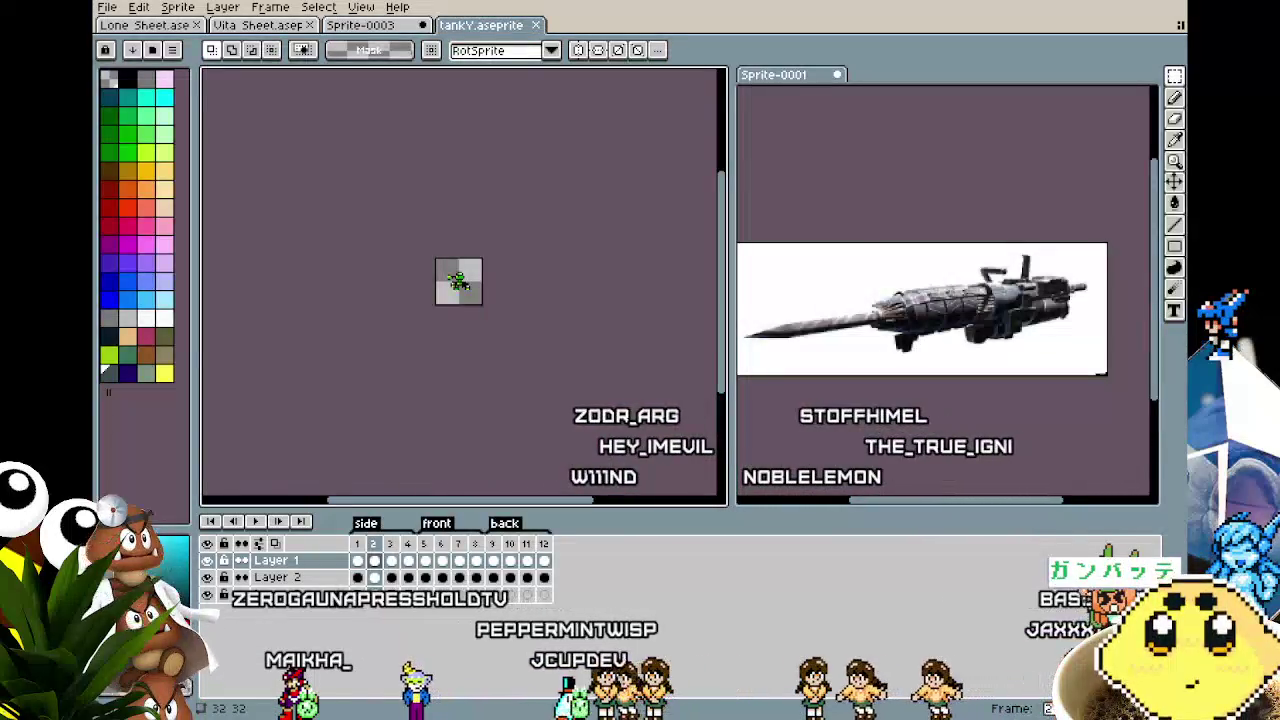
Zoom in on the tankY sprite, centre it, and play its animation.
{"action": "scroll", "coordinate": [457, 329], "scroll_direction": "up", "scroll_amount": 2}
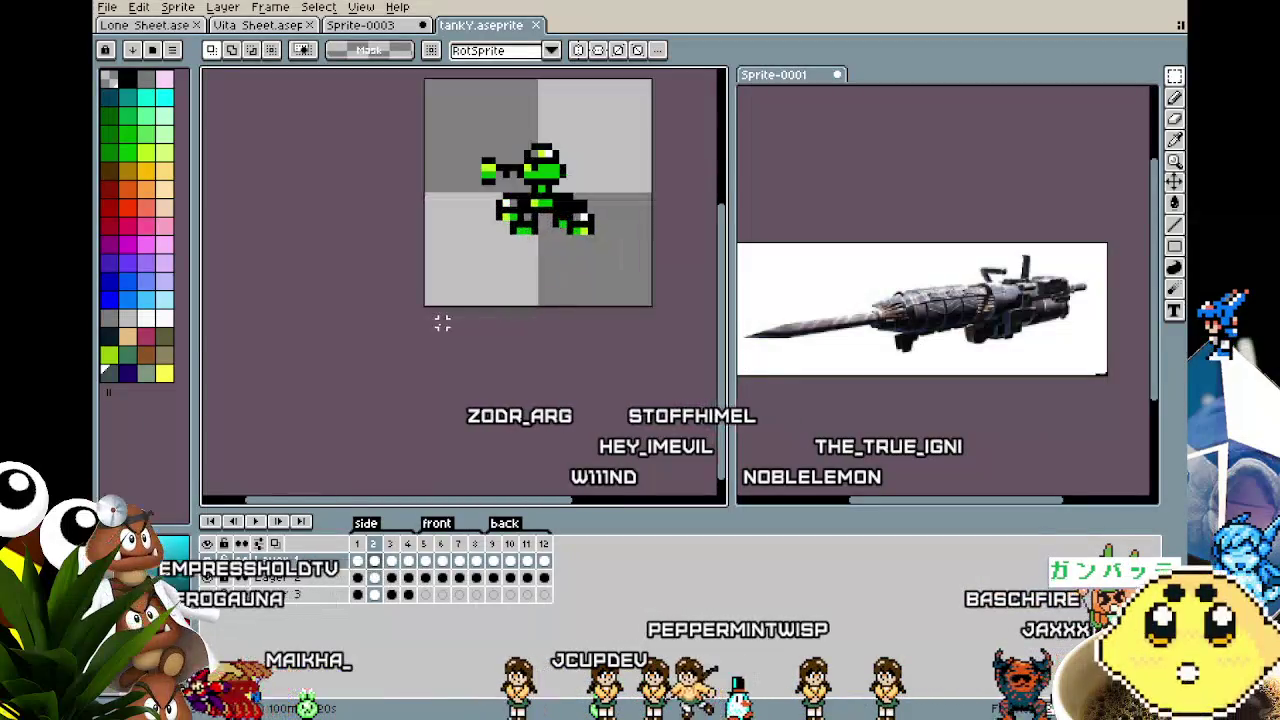
{"action": "scroll", "coordinate": [440, 323], "scroll_direction": "up", "scroll_amount": 2}
{"action": "left_click_drag", "start_coordinate": [397, 375], "coordinate": [348, 419]}
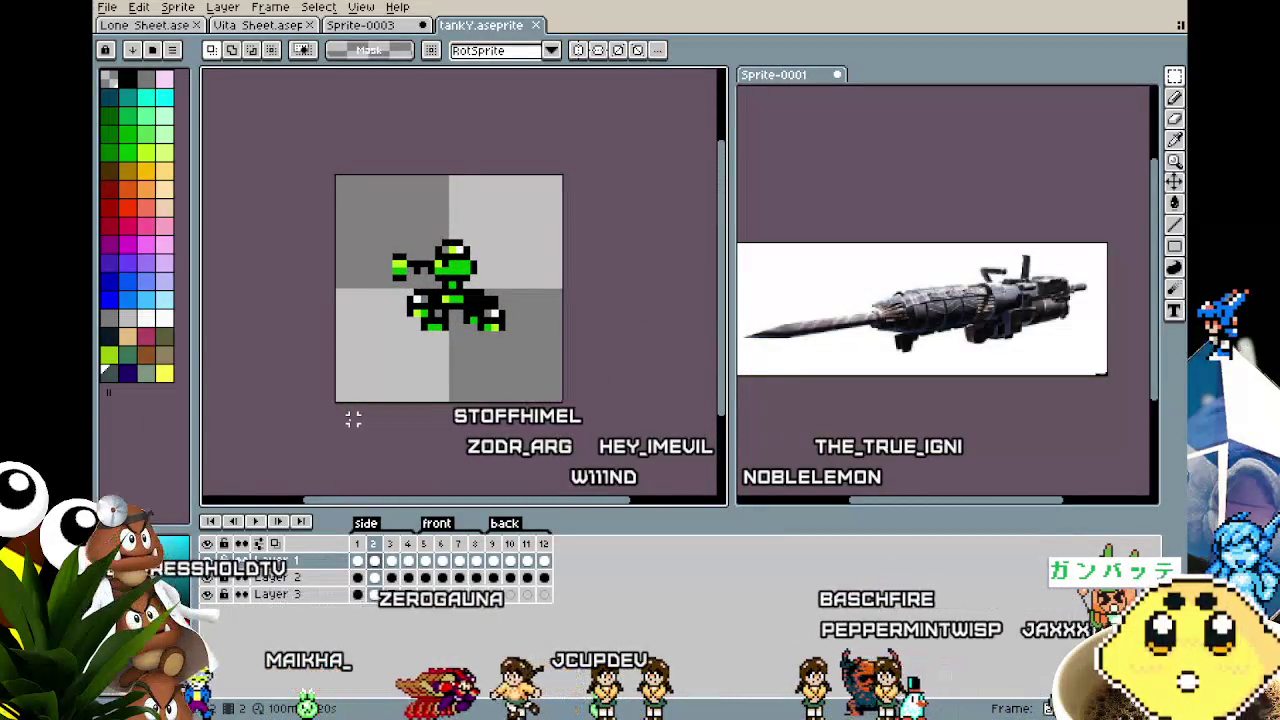
{"action": "key", "text": "Return"}
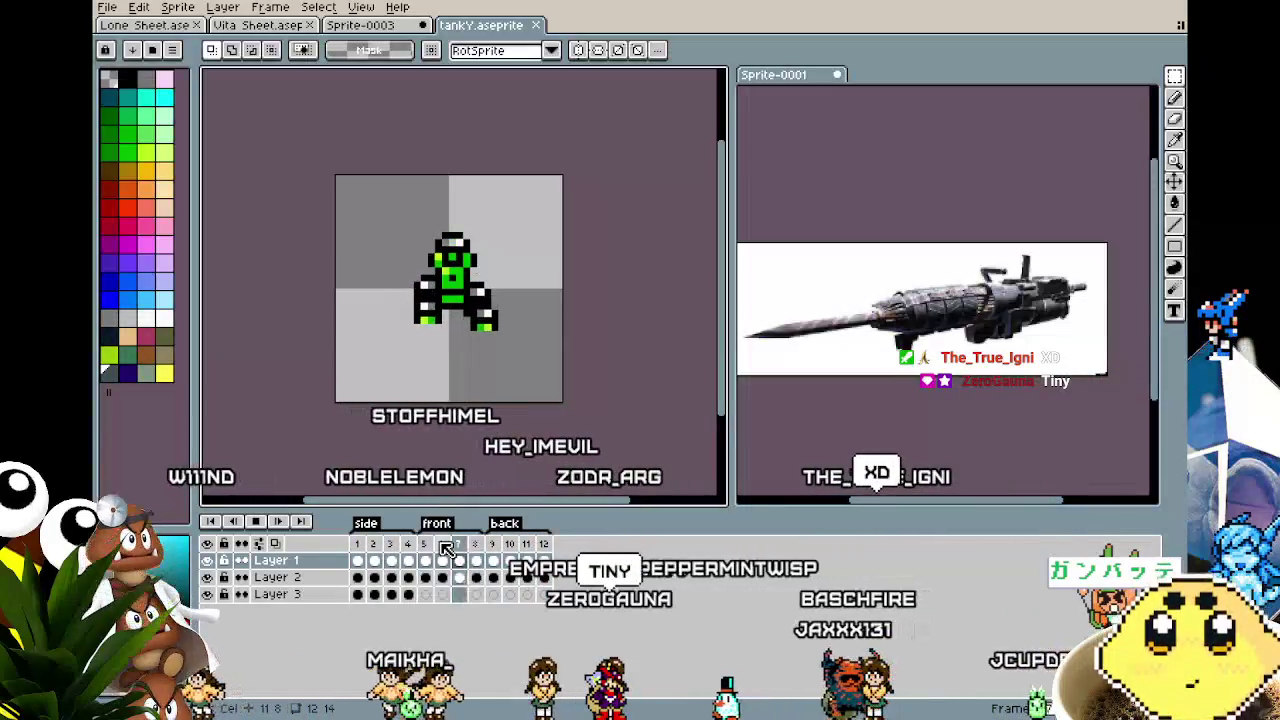
Step through the tankY poses frame by frame, then open TANK-Y.gif.
{"action": "scroll", "coordinate": [365, 404], "scroll_direction": "up", "scroll_amount": 1}
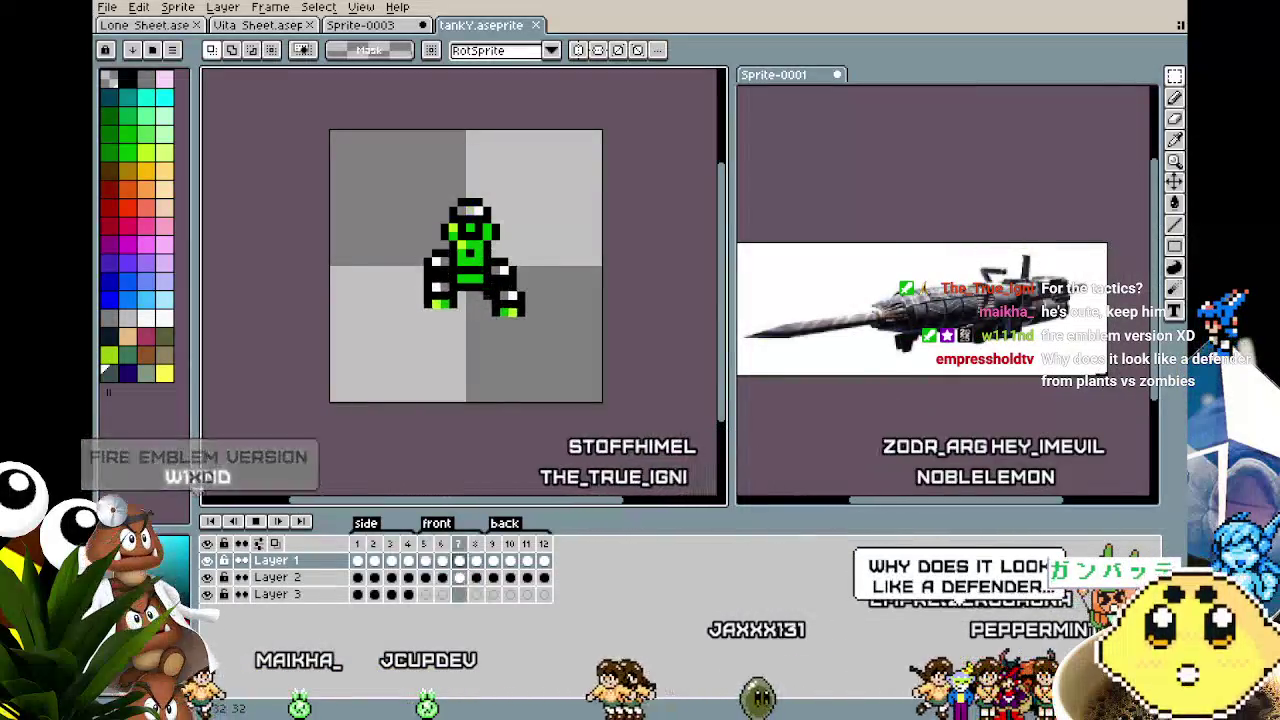
{"action": "key", "text": "Right"}
{"action": "key", "text": "Right"}
{"action": "key", "text": "Right"}
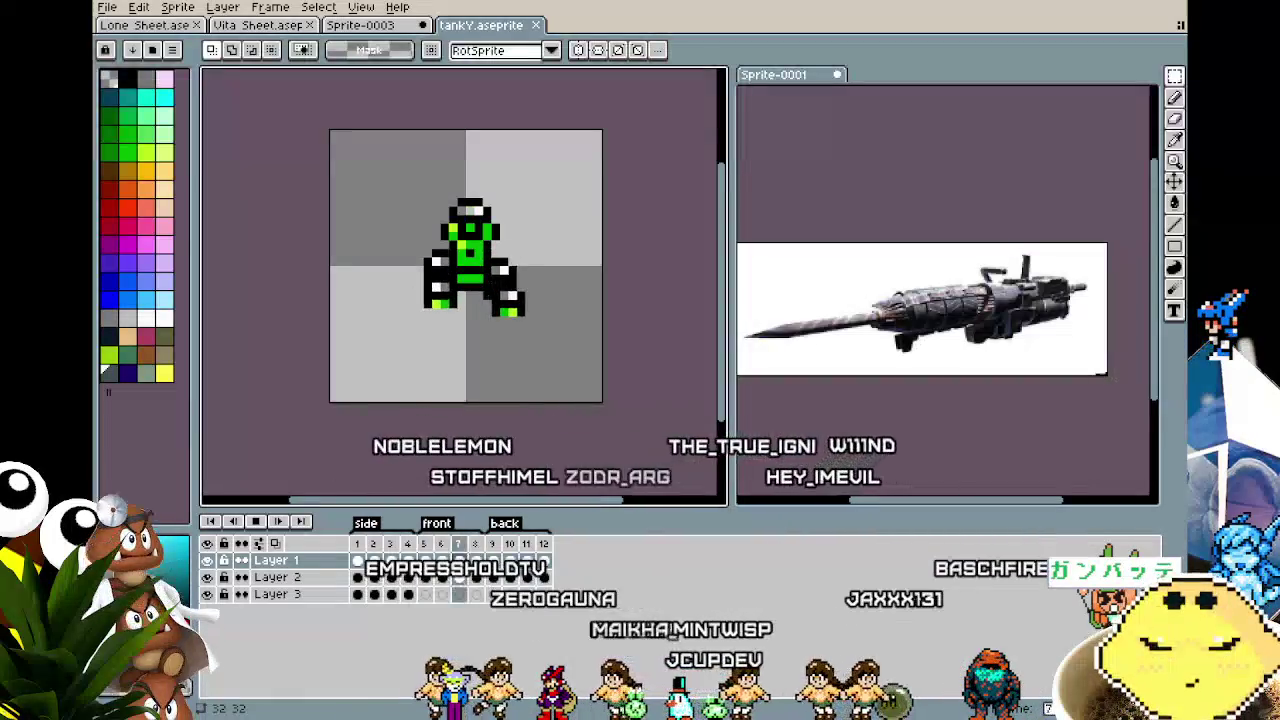
{"action": "key", "text": "Left"}
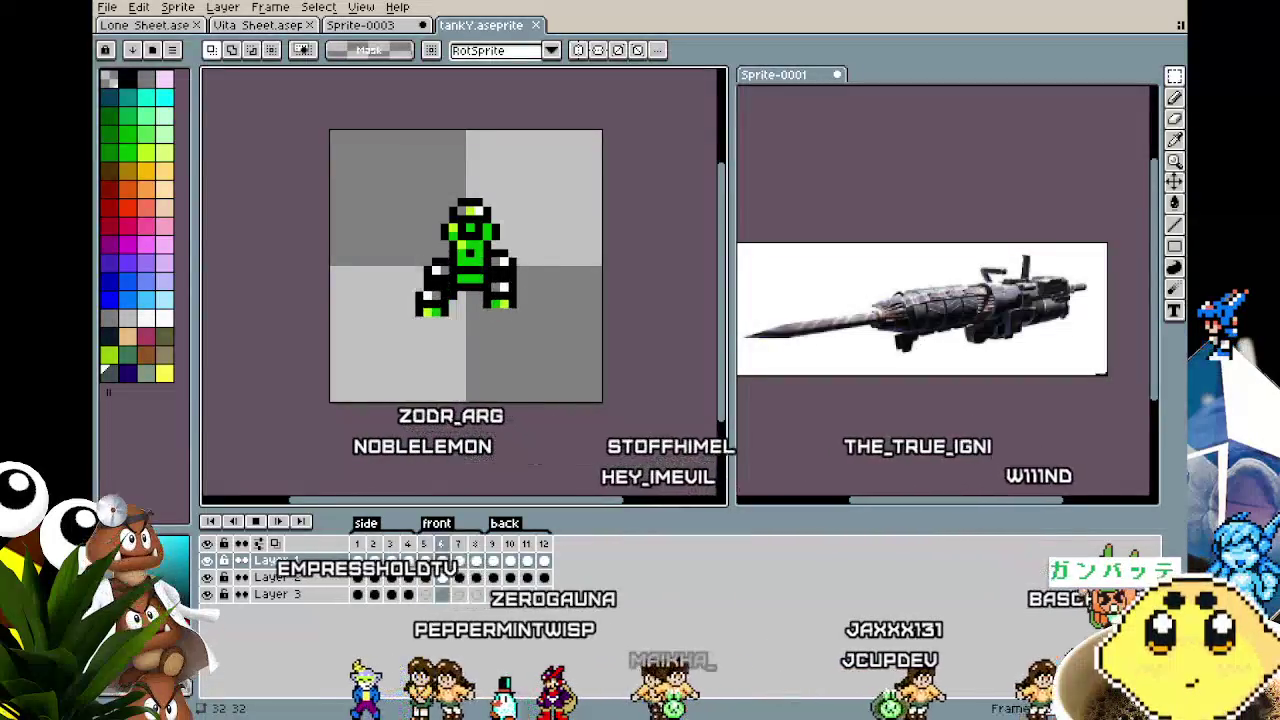
{"action": "key", "text": "Right"}
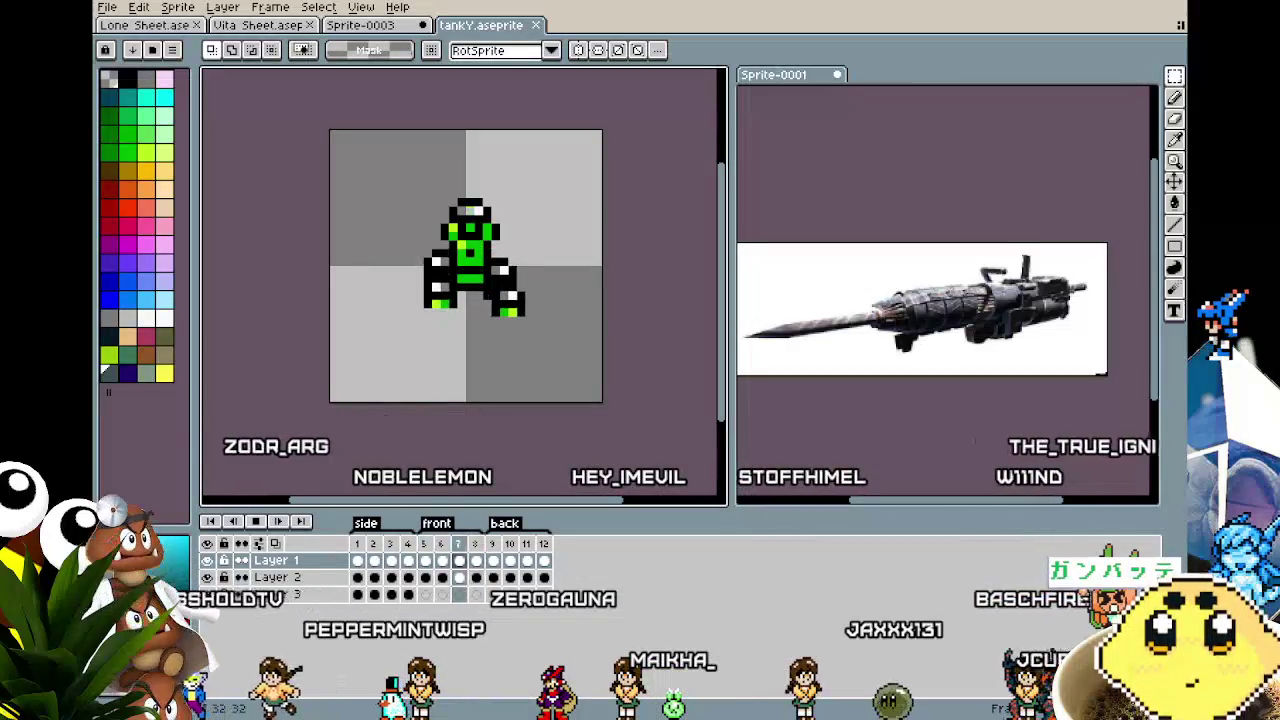
{"action": "key", "text": "Return"}
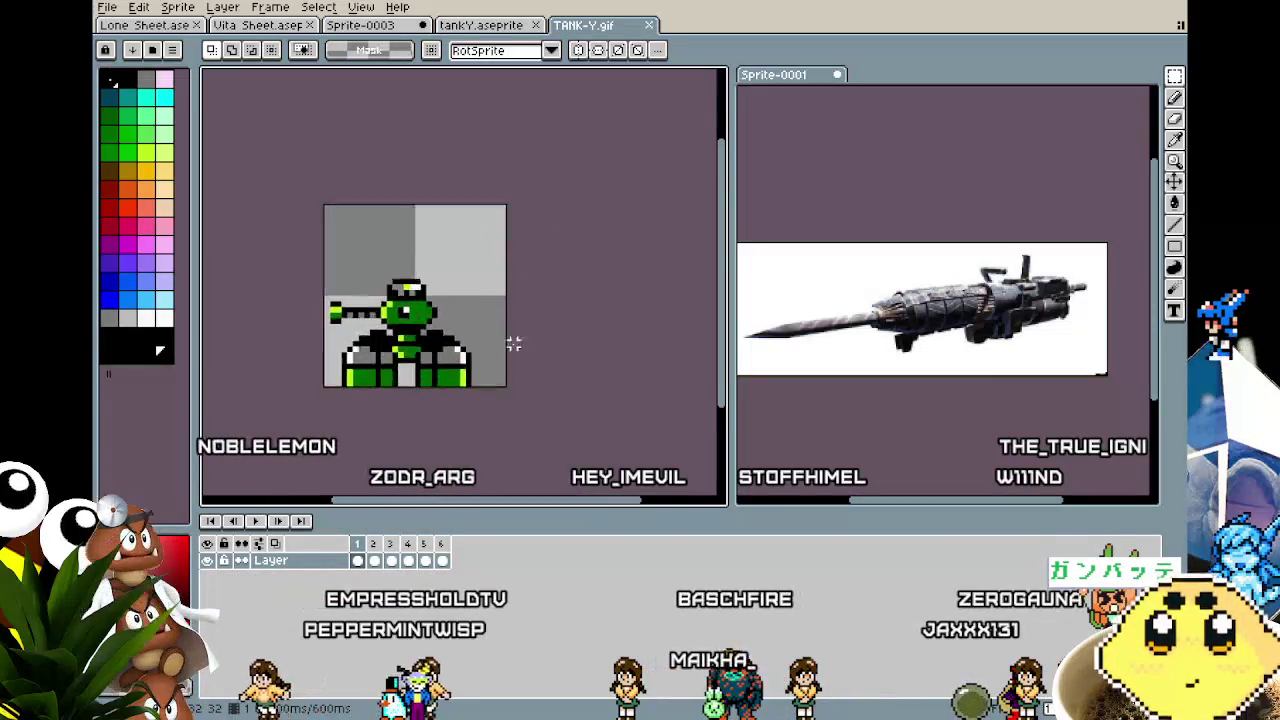
{"action": "scroll", "coordinate": [513, 343], "scroll_direction": "up", "scroll_amount": 1}
{"action": "left_click_drag", "start_coordinate": [506, 391], "coordinate": [572, 397]}
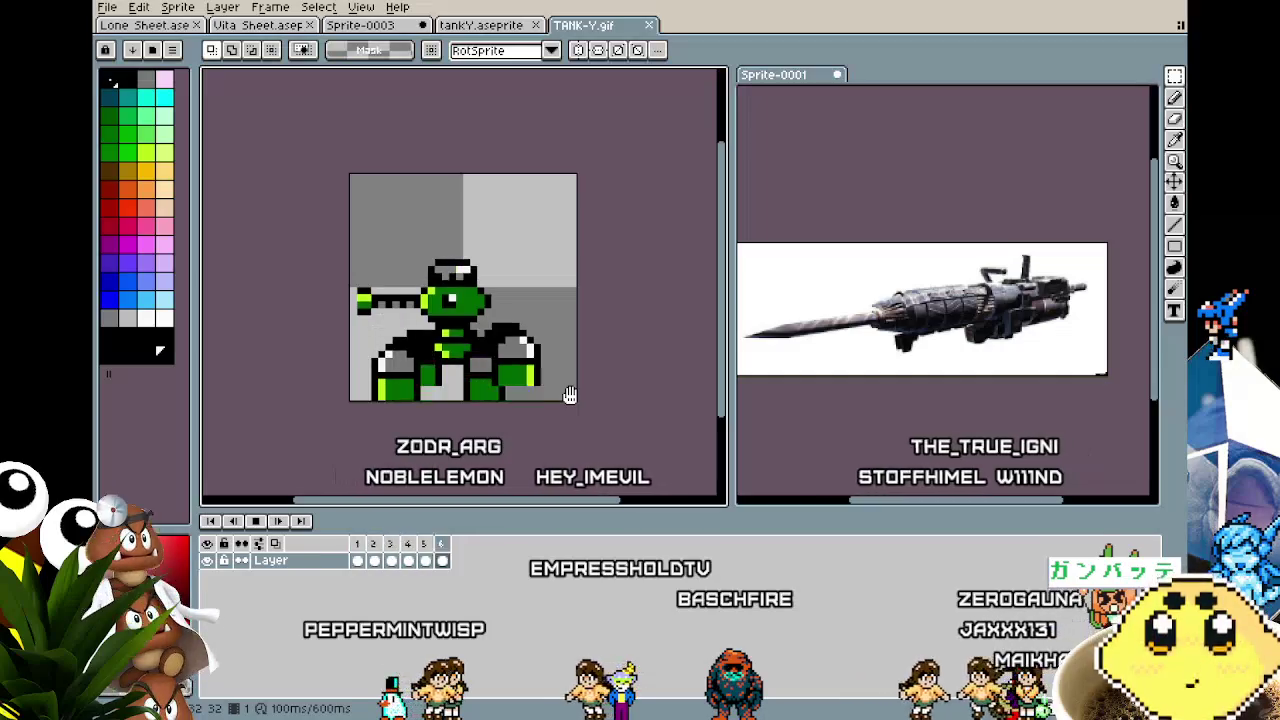
{"action": "scroll", "coordinate": [569, 395], "scroll_direction": "down", "scroll_amount": 2}
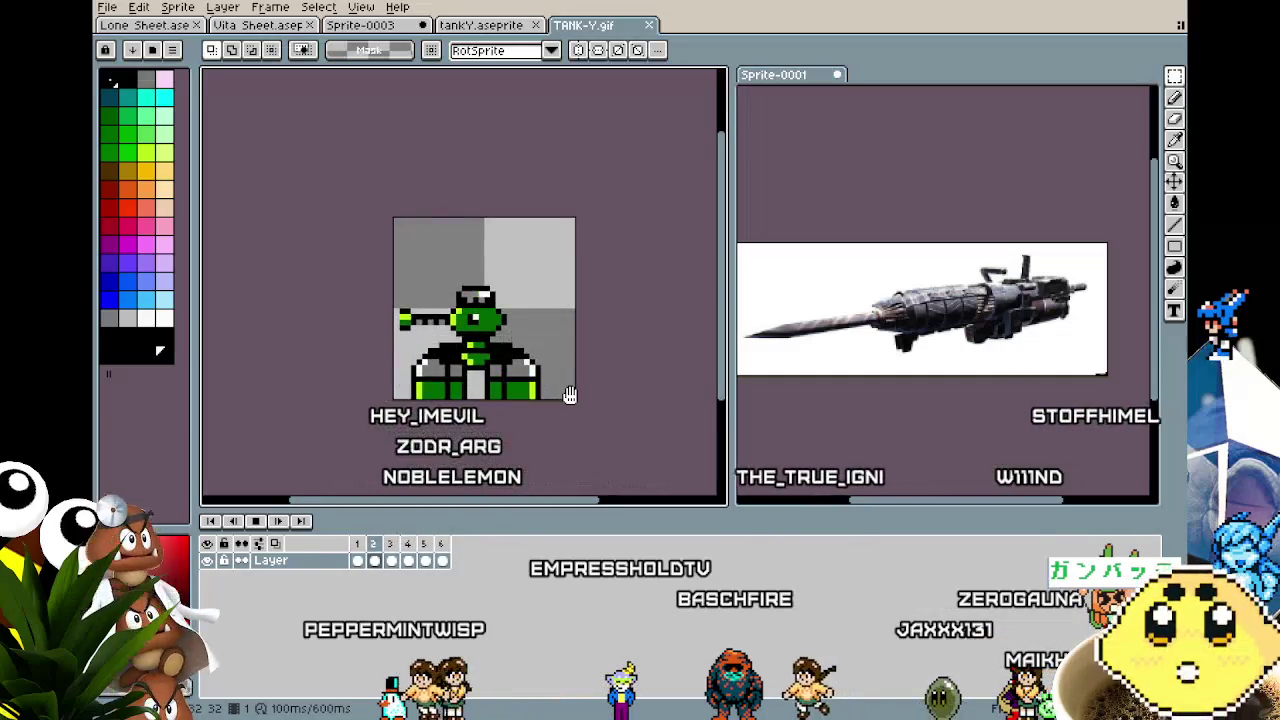
{"action": "scroll", "coordinate": [560, 402], "scroll_direction": "down", "scroll_amount": 2}
{"action": "scroll", "coordinate": [516, 420], "scroll_direction": "up", "scroll_amount": 1}
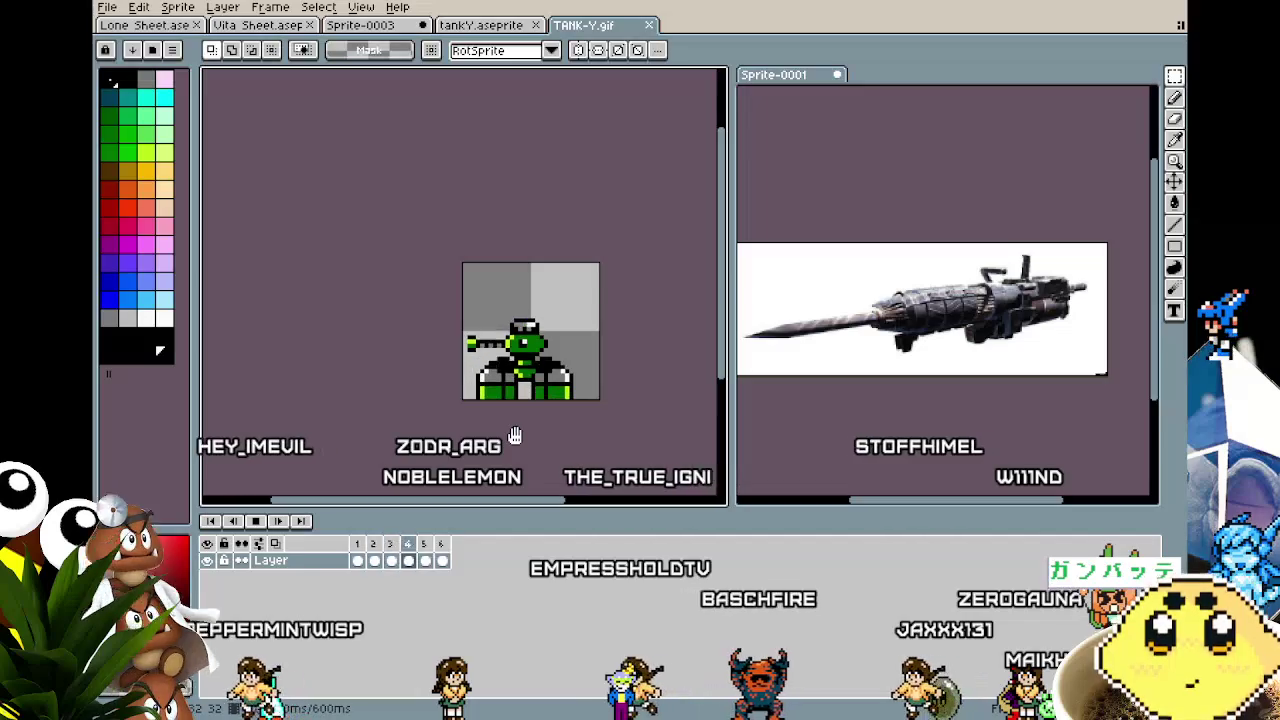
{"action": "left_click", "coordinate": [107, 7]}
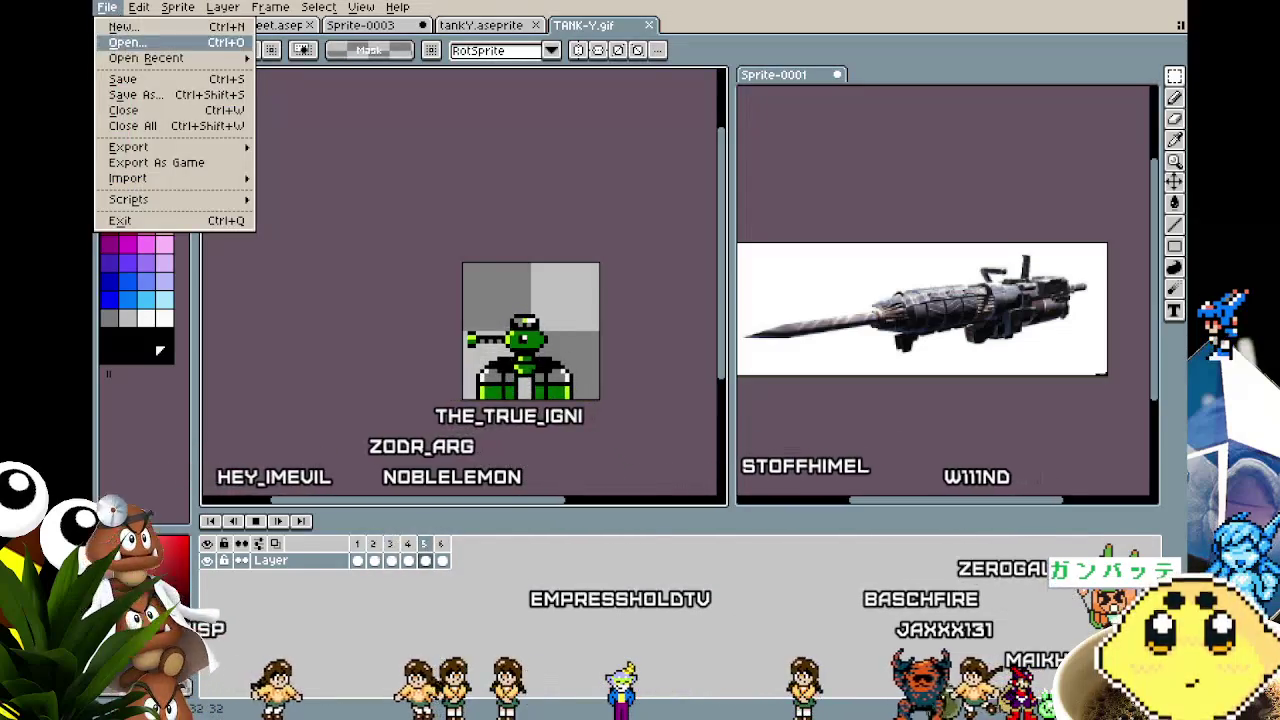
{"action": "left_click", "coordinate": [127, 42]}
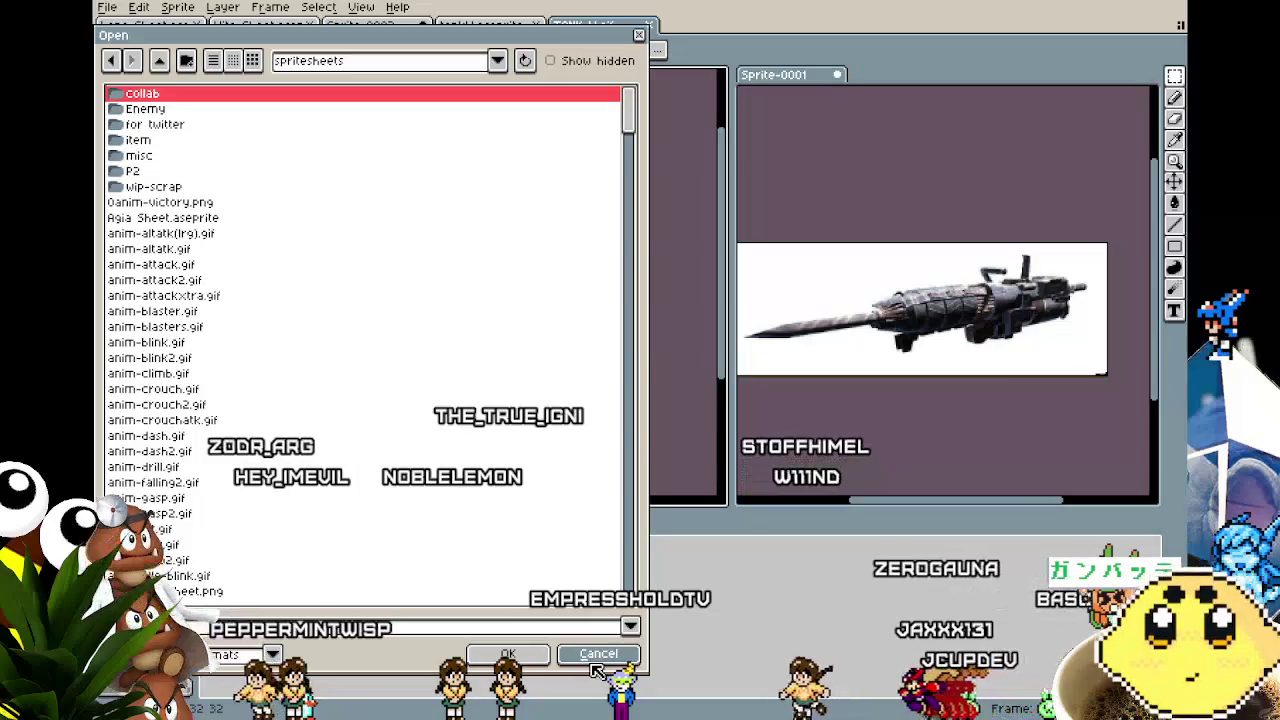
{"action": "left_click", "coordinate": [596, 658]}
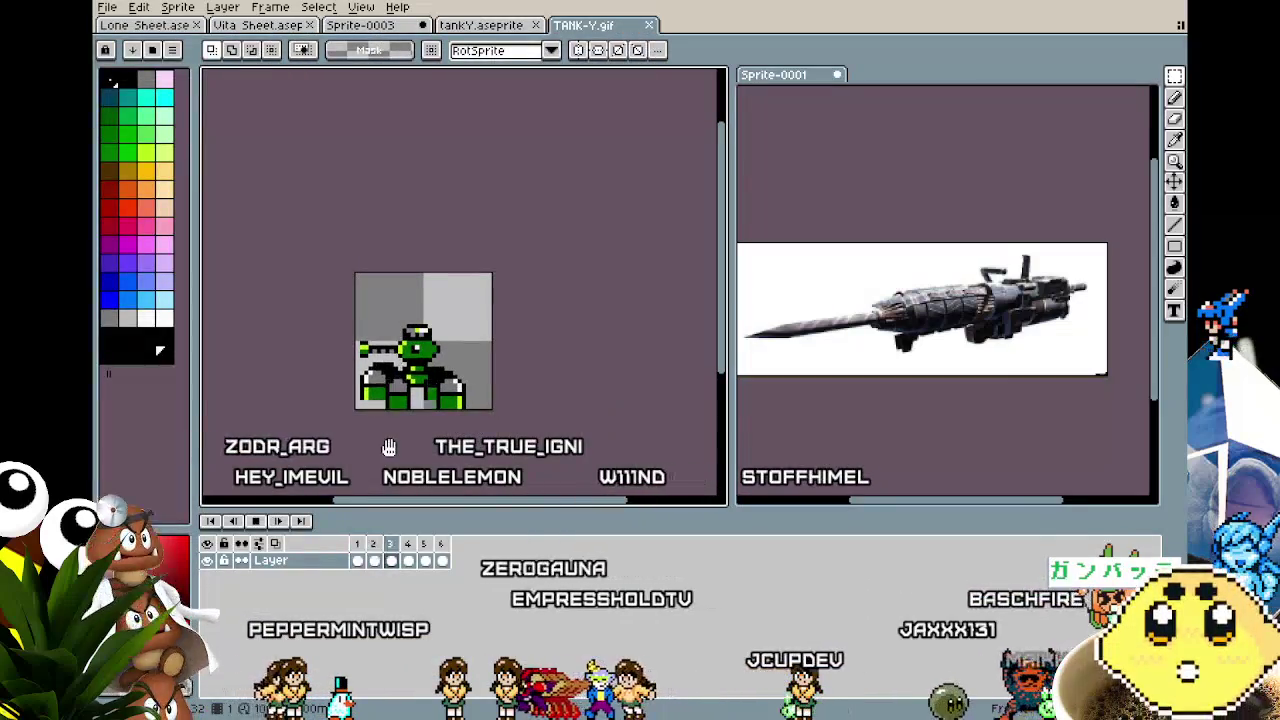
{"action": "scroll", "coordinate": [375, 455], "scroll_direction": "down", "scroll_amount": 1}
{"action": "scroll", "coordinate": [368, 442], "scroll_direction": "up", "scroll_amount": 2}
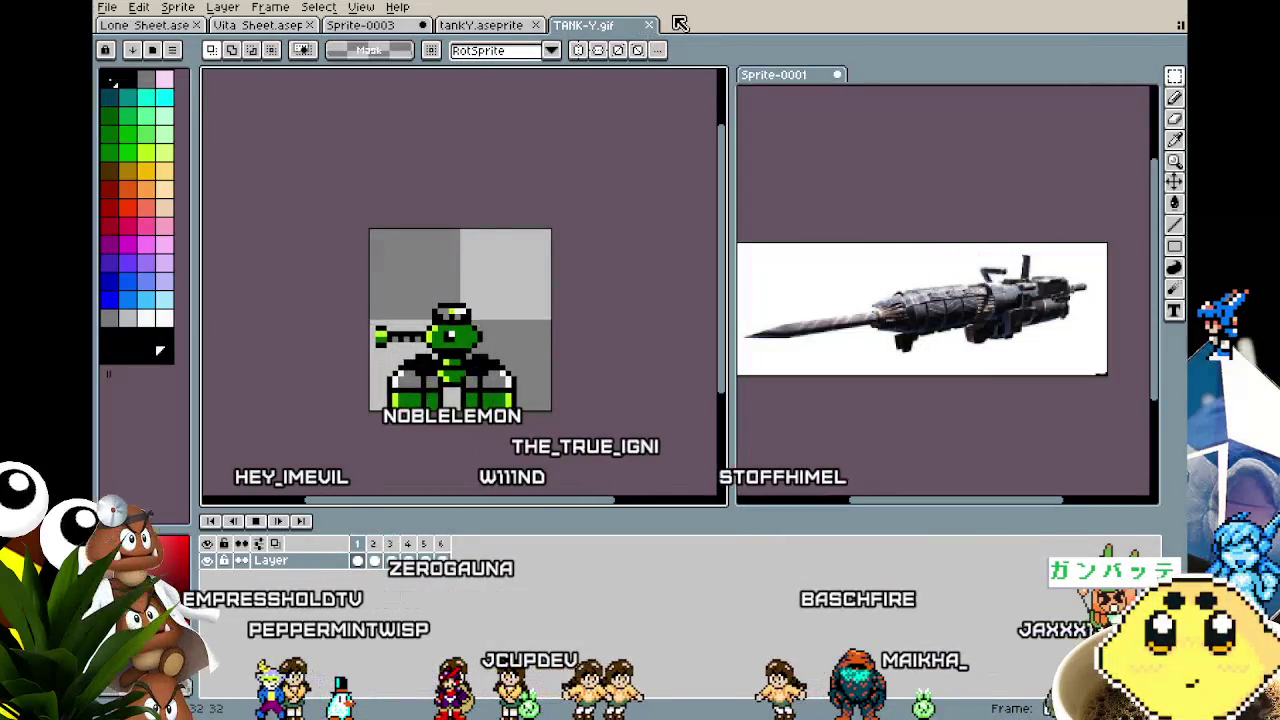
{"action": "left_click", "coordinate": [516, 30]}
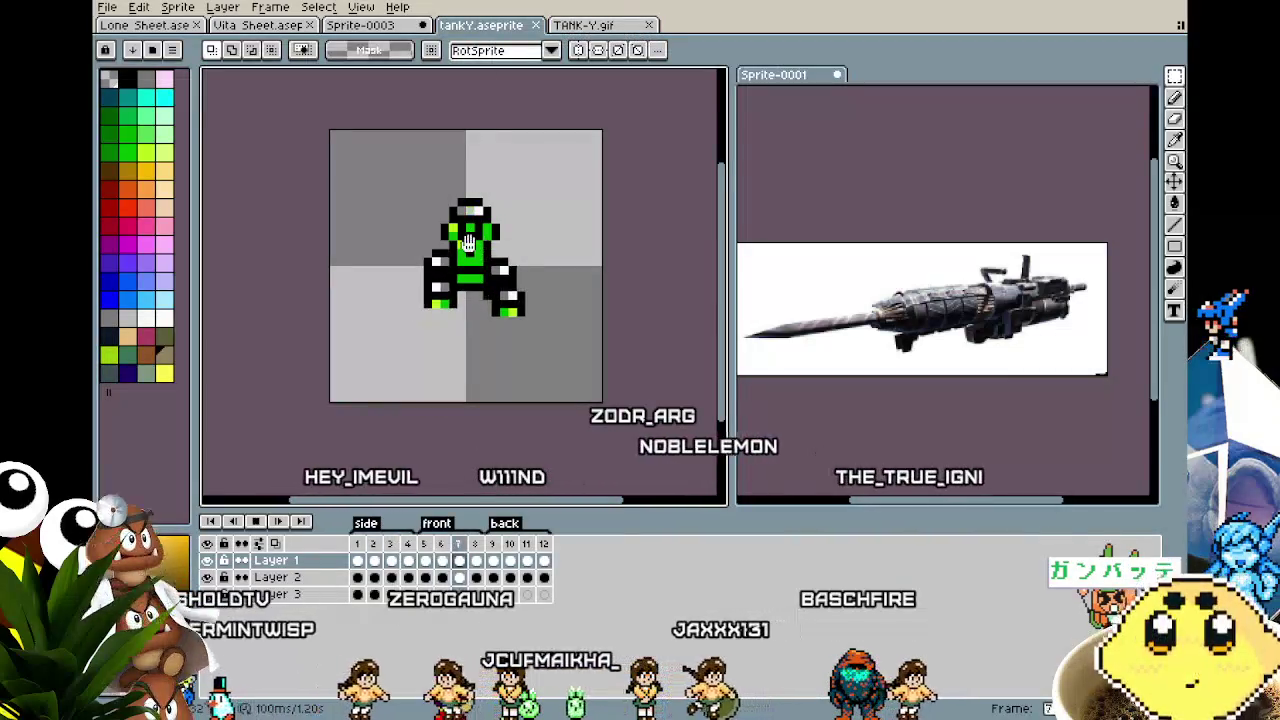
Dock the tankY sprite in a pane below the gun reference and refocus the text sprite.
{"action": "left_click_drag", "start_coordinate": [361, 362], "coordinate": [403, 400]}
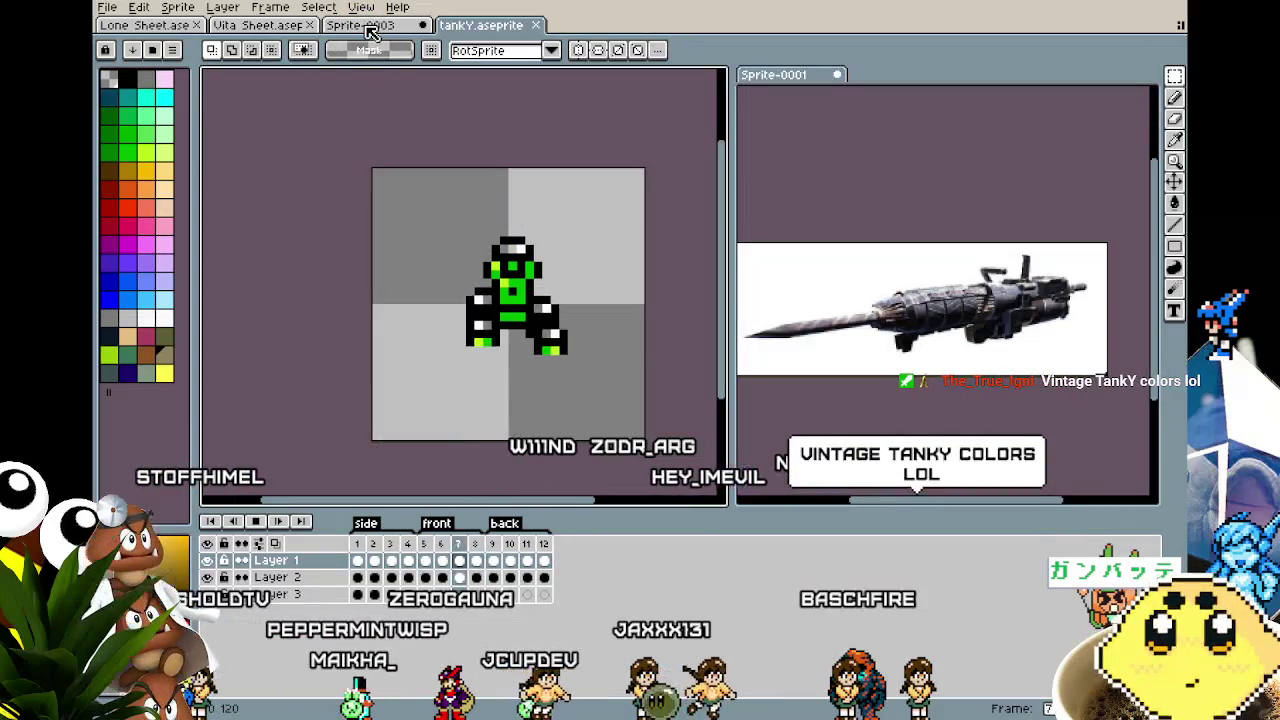
{"action": "left_click_drag", "start_coordinate": [388, 137], "coordinate": [402, 143]}
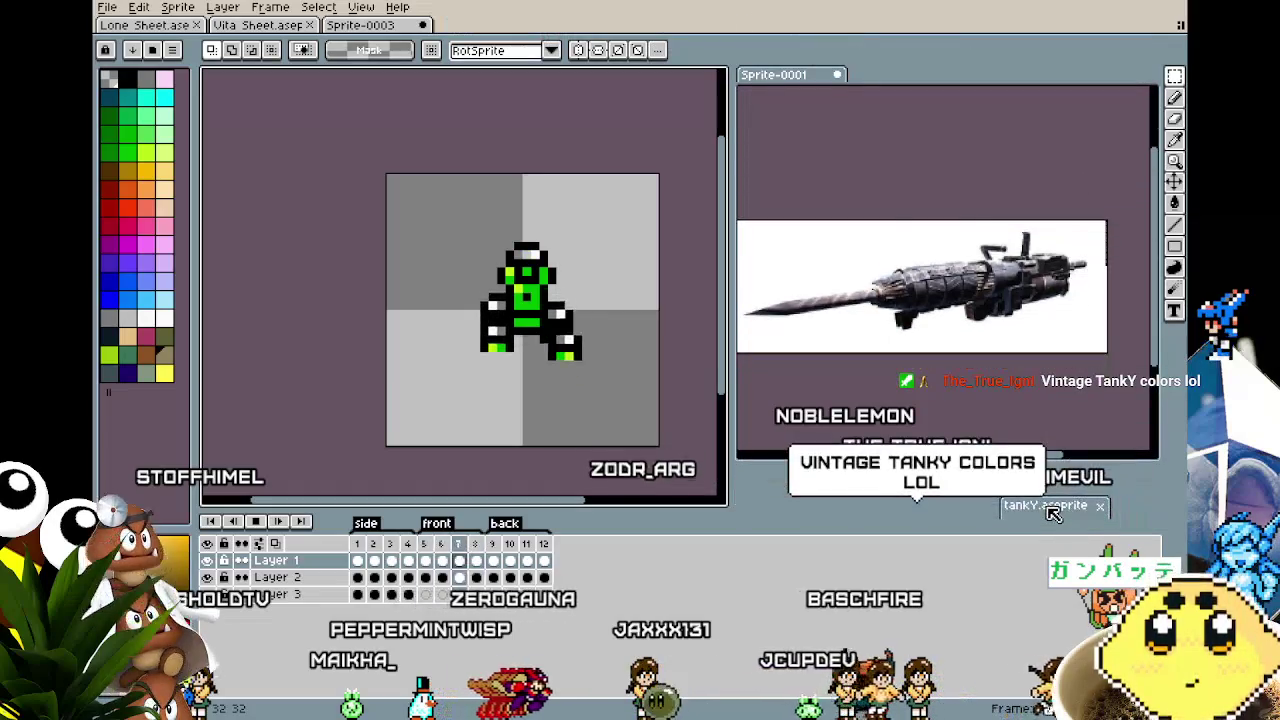
{"action": "left_click_drag", "start_coordinate": [757, 46], "coordinate": [1050, 513]}
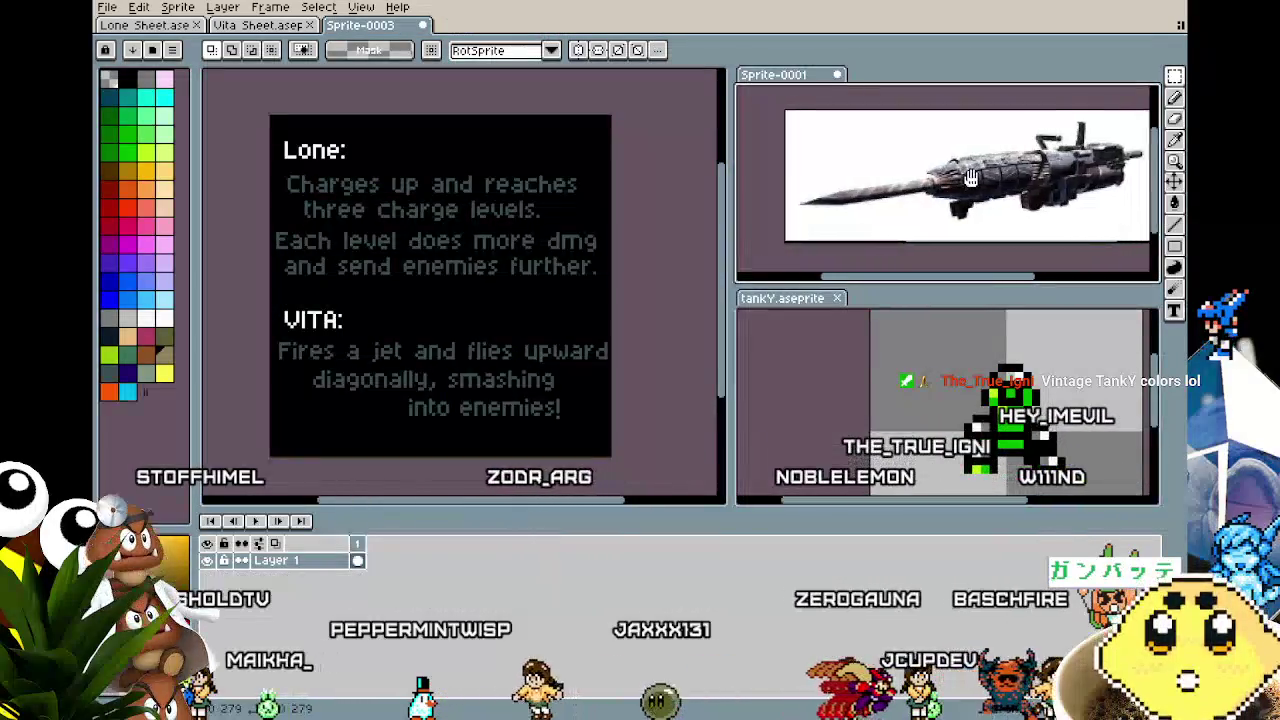
{"action": "left_click", "coordinate": [430, 367]}
{"action": "left_click_drag", "start_coordinate": [430, 367], "coordinate": [469, 372]}
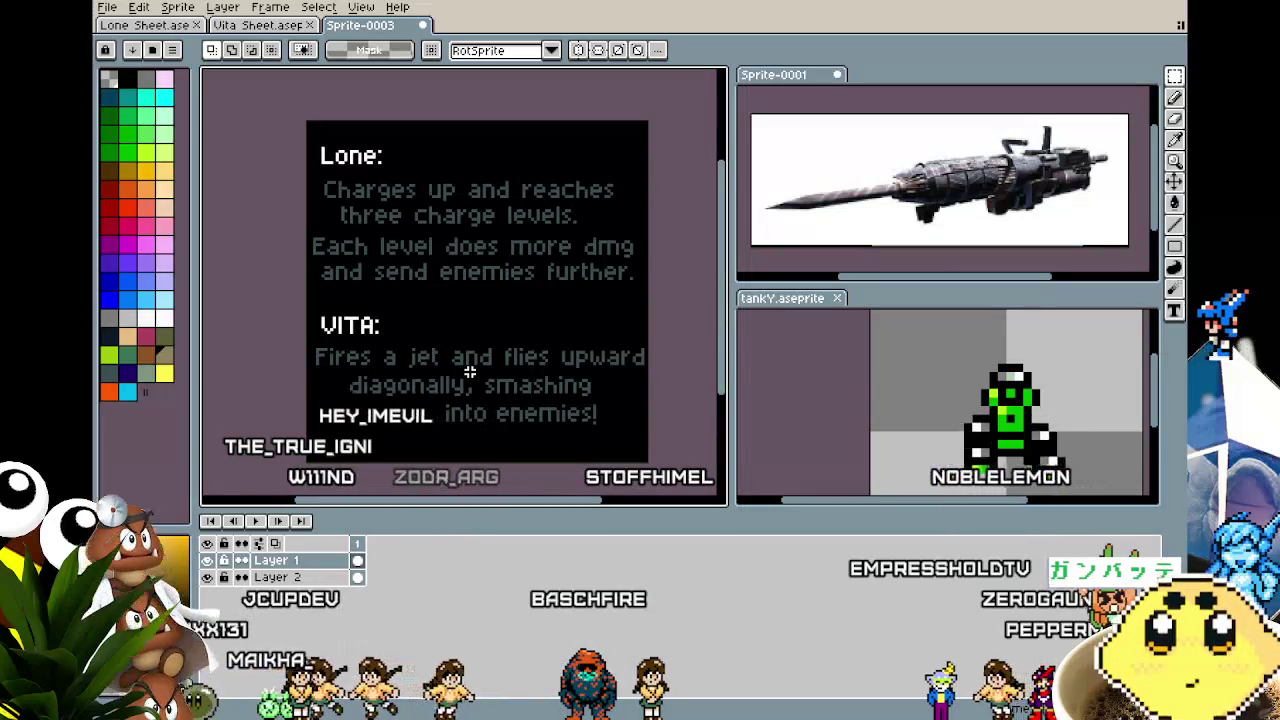
Switch between panes and pan the text sprite and gun reference into comfortable view.
{"action": "left_click", "coordinate": [765, 457]}
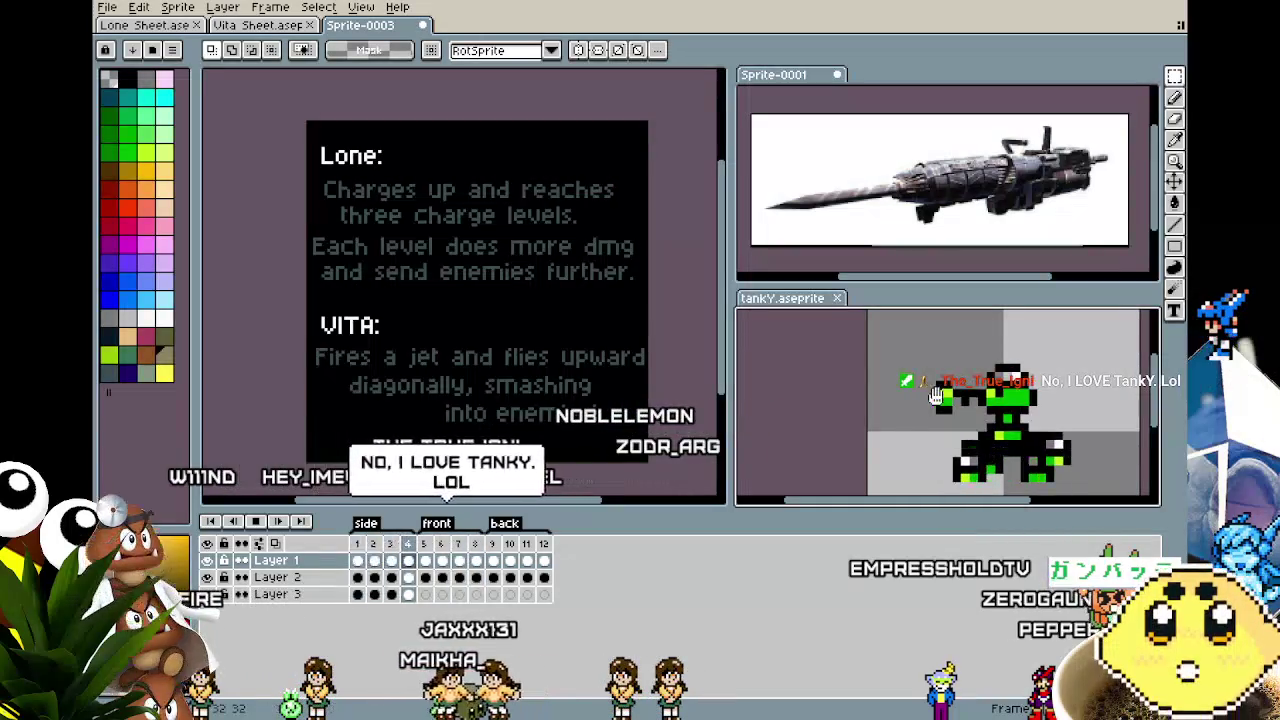
{"action": "scroll", "coordinate": [930, 392], "scroll_direction": "up", "scroll_amount": 1}
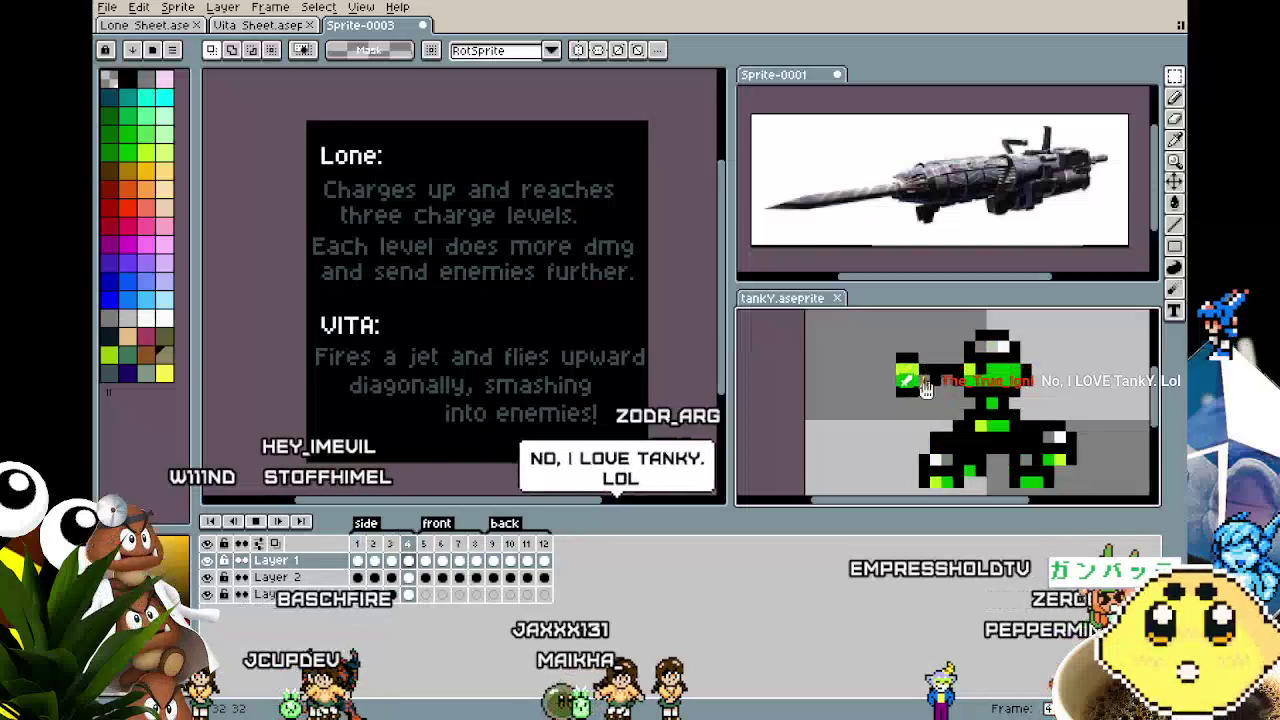
{"action": "scroll", "coordinate": [926, 390], "scroll_direction": "down", "scroll_amount": 1}
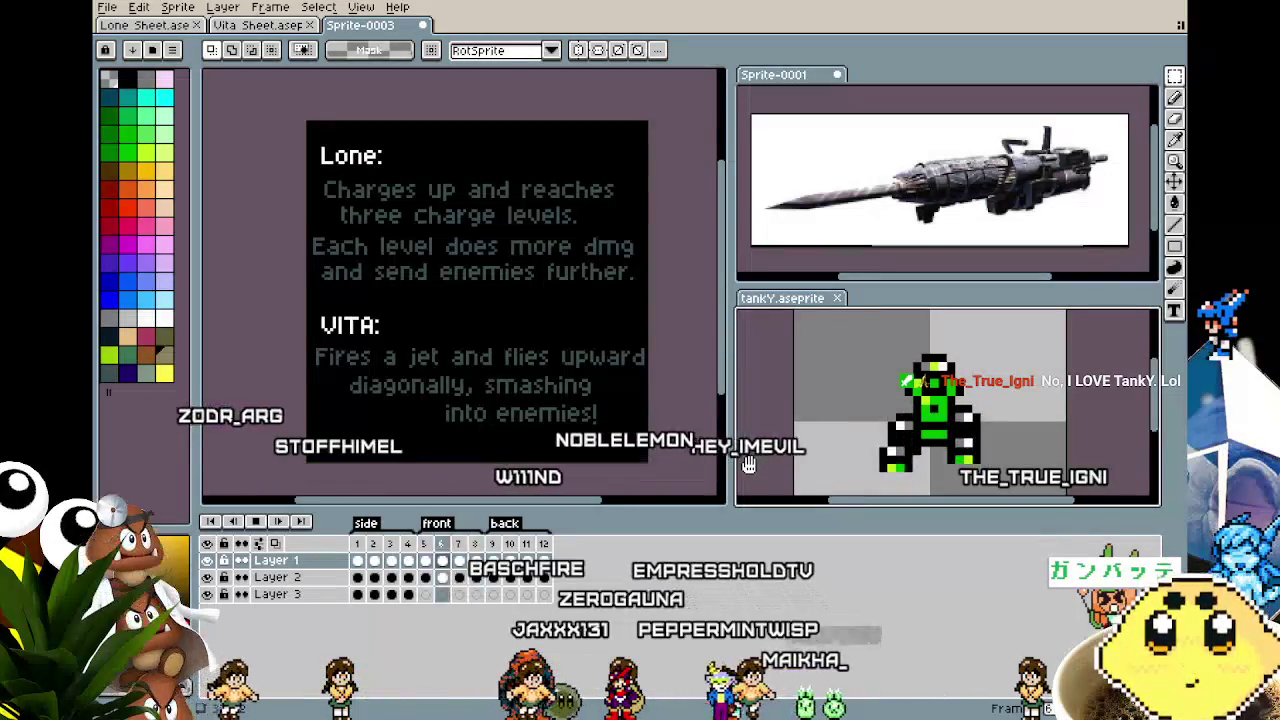
{"action": "key", "text": "ctrl+z"}
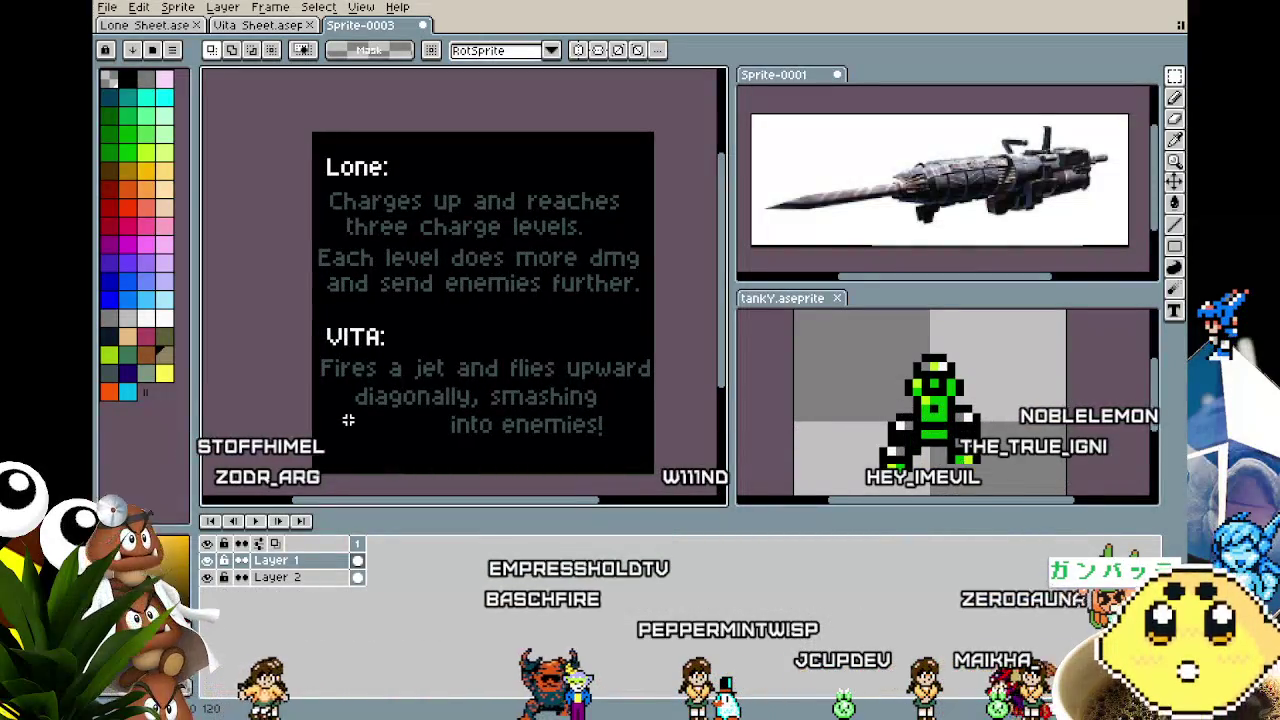
{"action": "left_click_drag", "start_coordinate": [348, 420], "coordinate": [327, 418]}
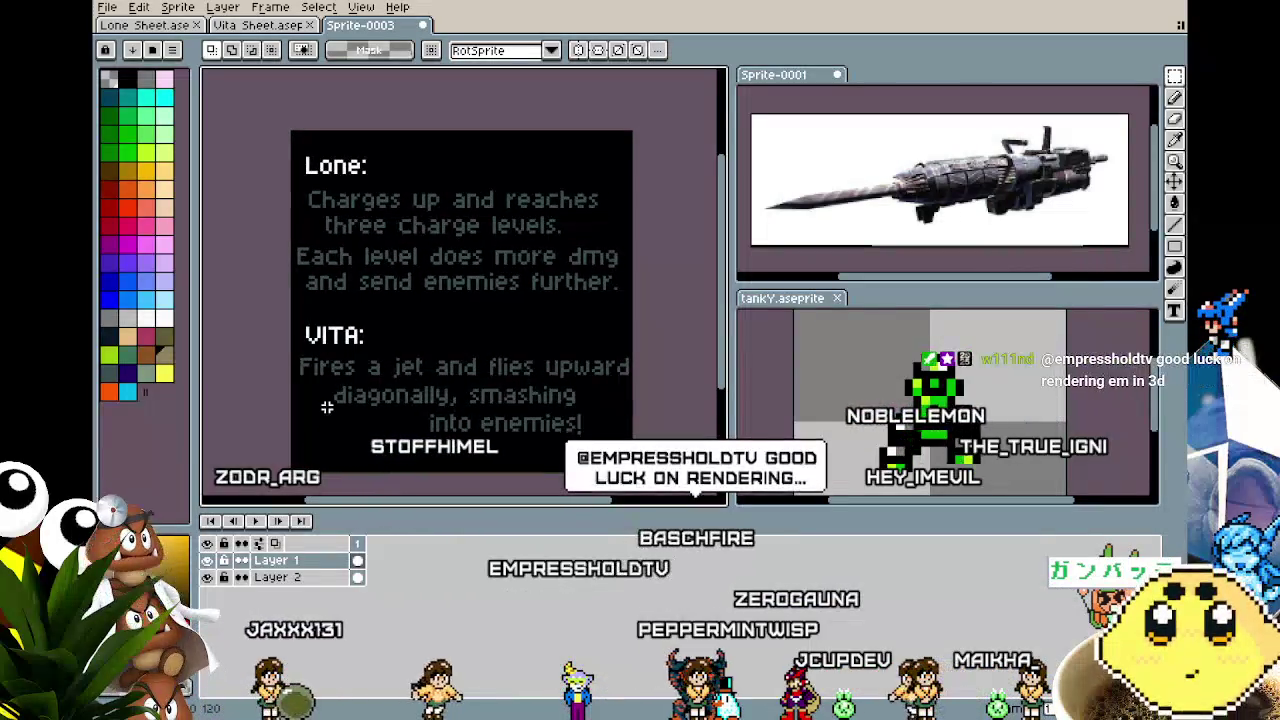
{"action": "scroll", "coordinate": [327, 407], "scroll_direction": "up", "scroll_amount": 1}
{"action": "mouse_move", "coordinate": [323, 406]}
{"action": "left_mouse_down"}
{"action": "mouse_move", "coordinate": [242, 413]}
{"action": "mouse_move", "coordinate": [380, 414]}
{"action": "left_mouse_up"}
{"action": "scroll", "coordinate": [242, 413], "scroll_direction": "down", "scroll_amount": 1}
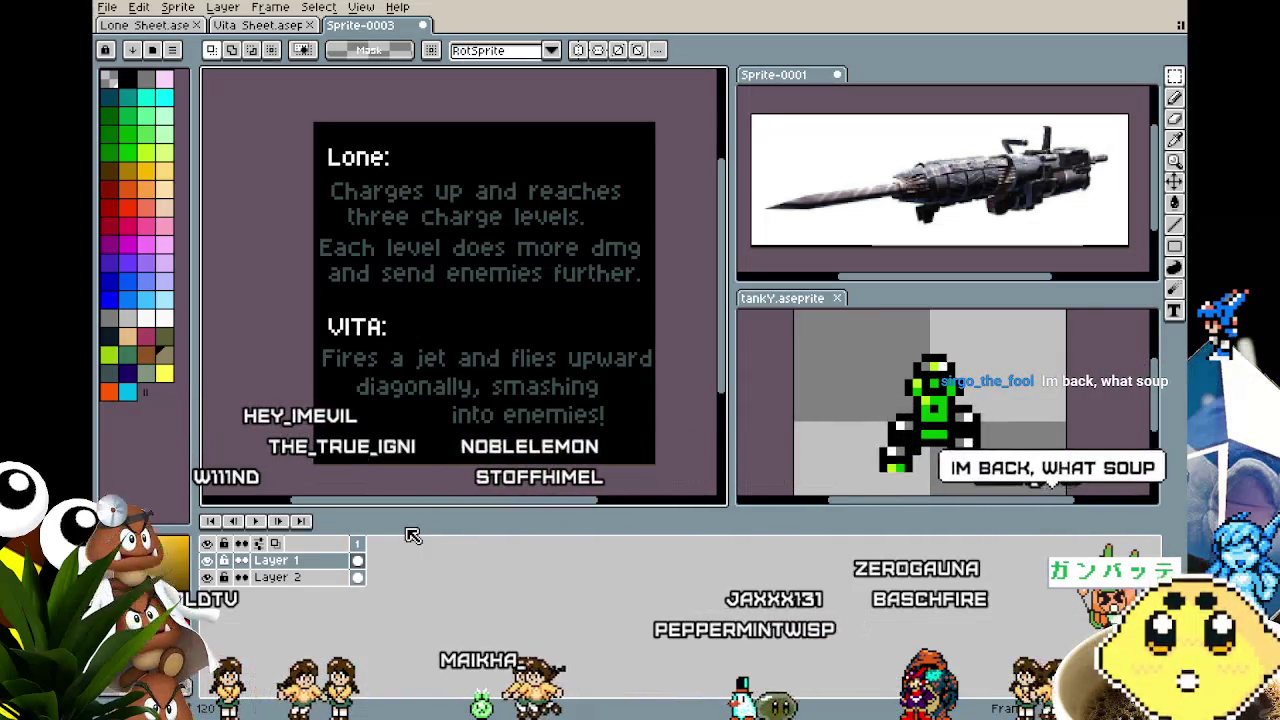
{"action": "left_click_drag", "start_coordinate": [450, 300], "coordinate": [429, 296]}
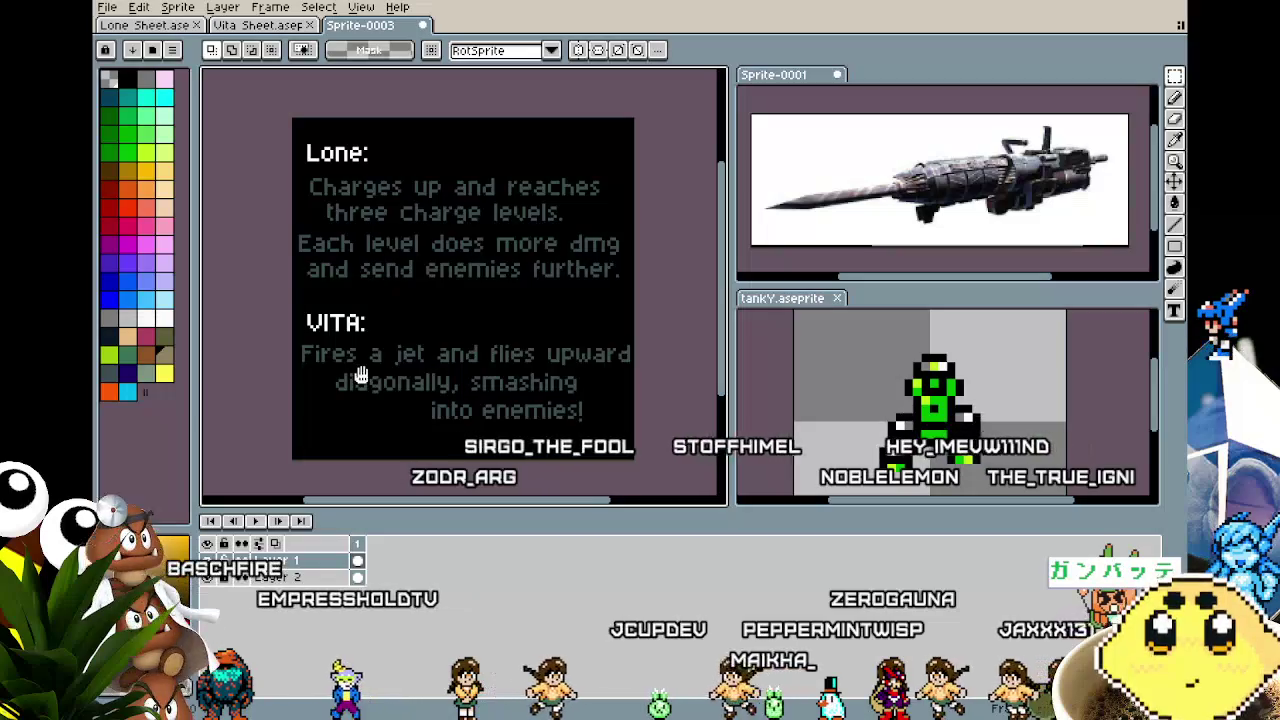
{"action": "left_click_drag", "start_coordinate": [363, 371], "coordinate": [395, 381]}
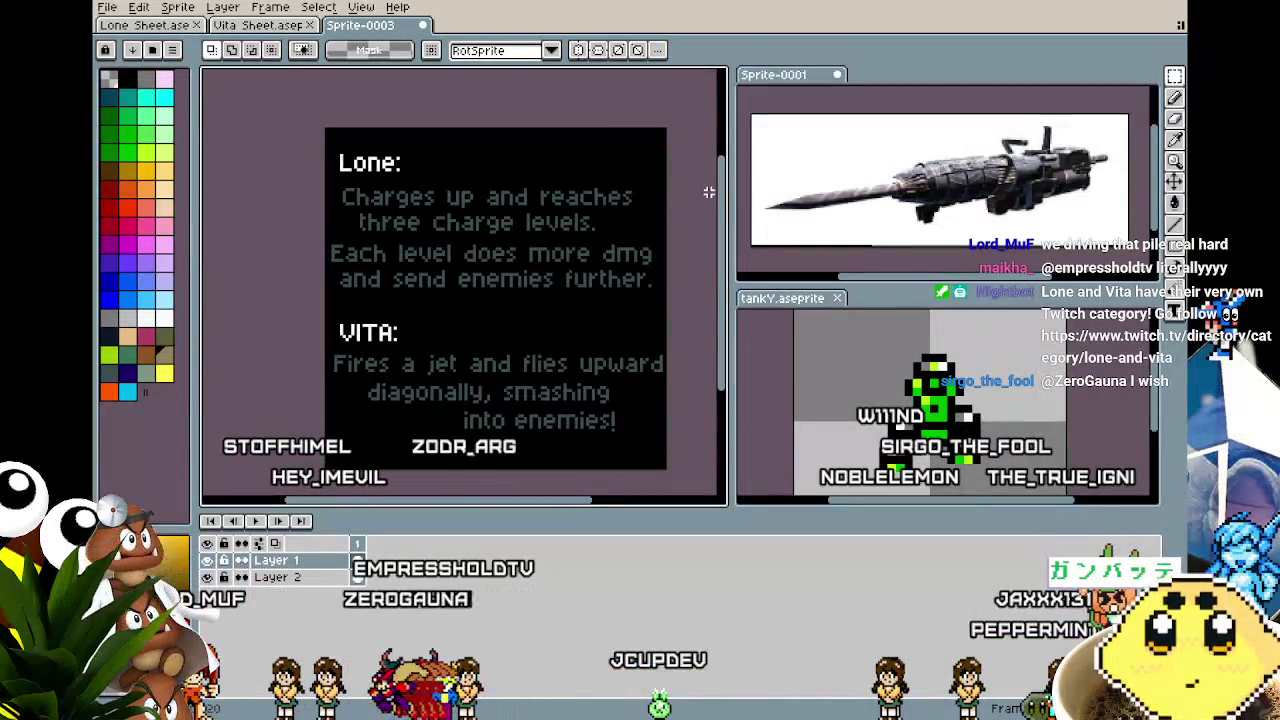
{"action": "left_click_drag", "start_coordinate": [805, 230], "coordinate": [811, 225]}
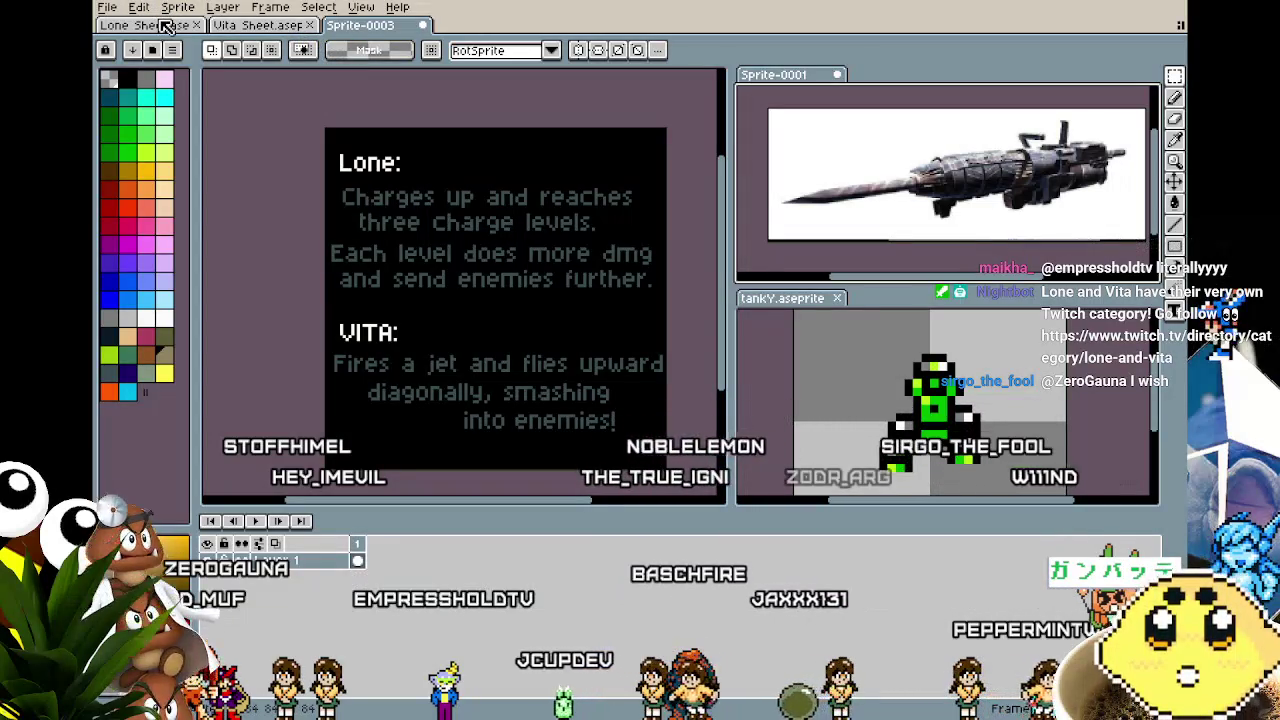
Show the Lone Sheet enlarged and step ahead to the frames with the big grey gun.
{"action": "left_click", "coordinate": [165, 25]}
{"action": "scroll", "coordinate": [466, 348], "scroll_direction": "up", "scroll_amount": 3}
{"action": "left_click_drag", "start_coordinate": [477, 332], "coordinate": [237, 289]}
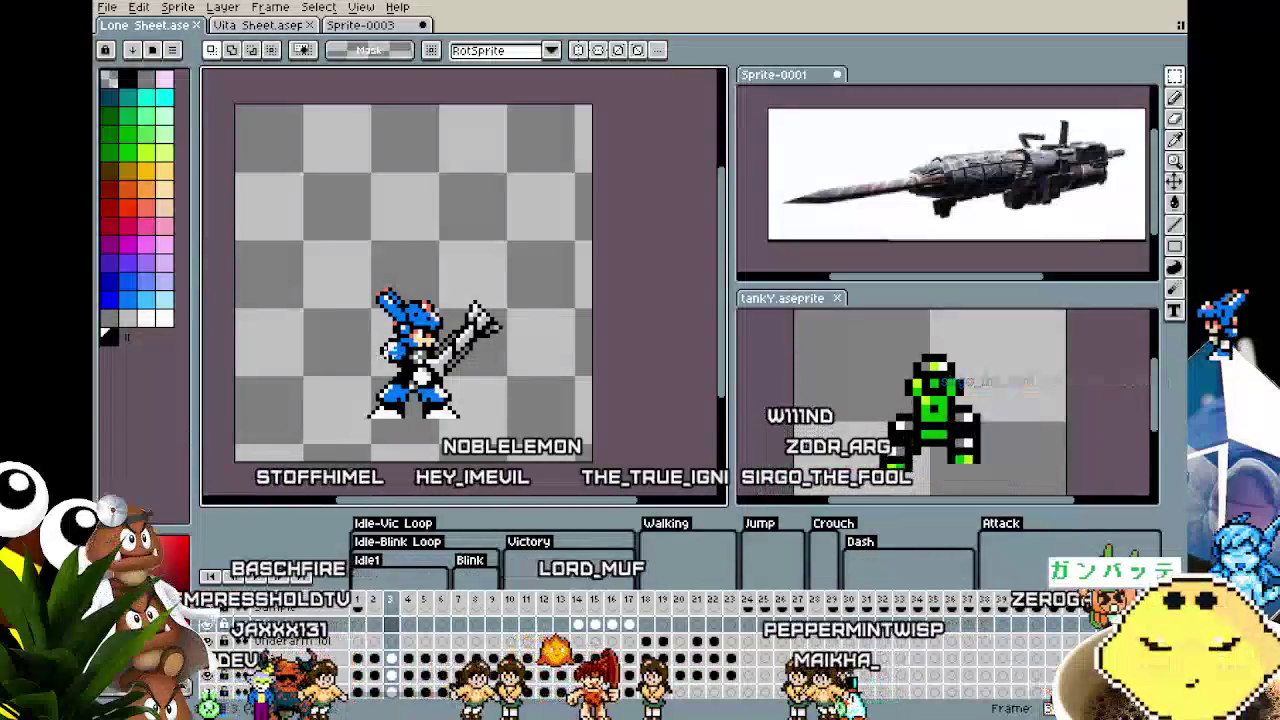
{"action": "key", "text": "Right"}
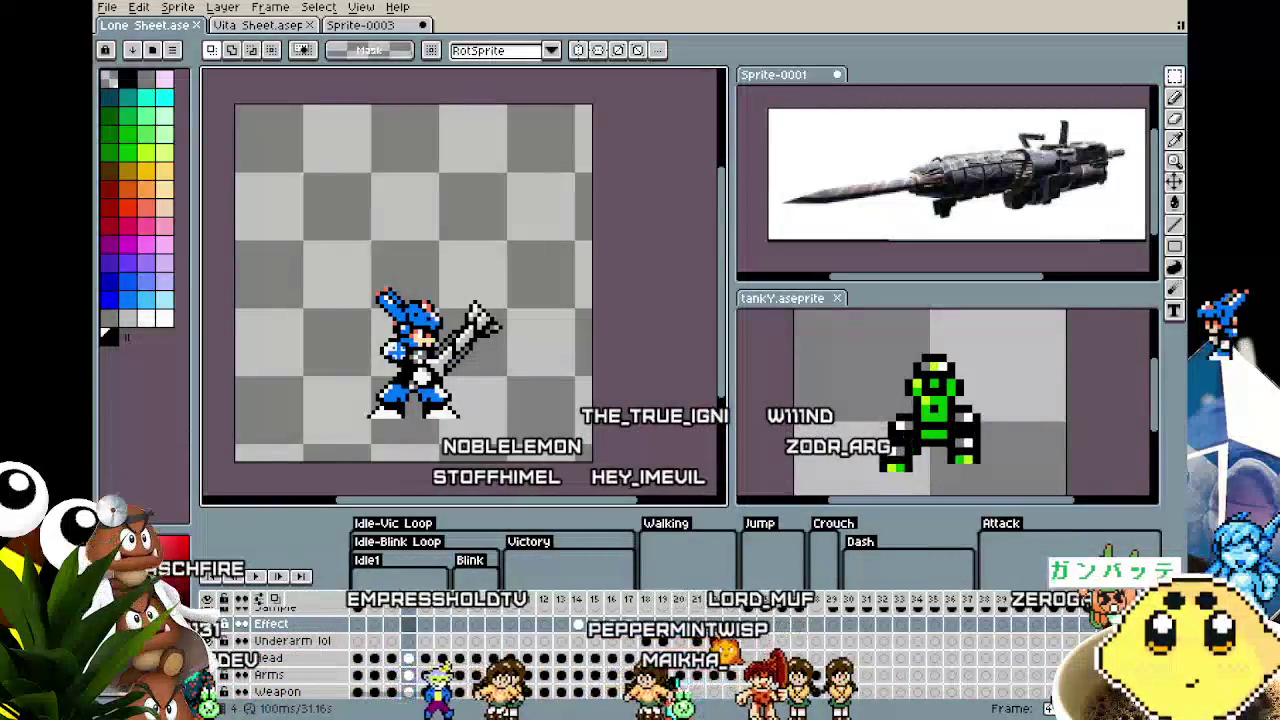
{"action": "key", "text": "Right"}
{"action": "key", "text": "Right"}
{"action": "key", "text": "Right"}
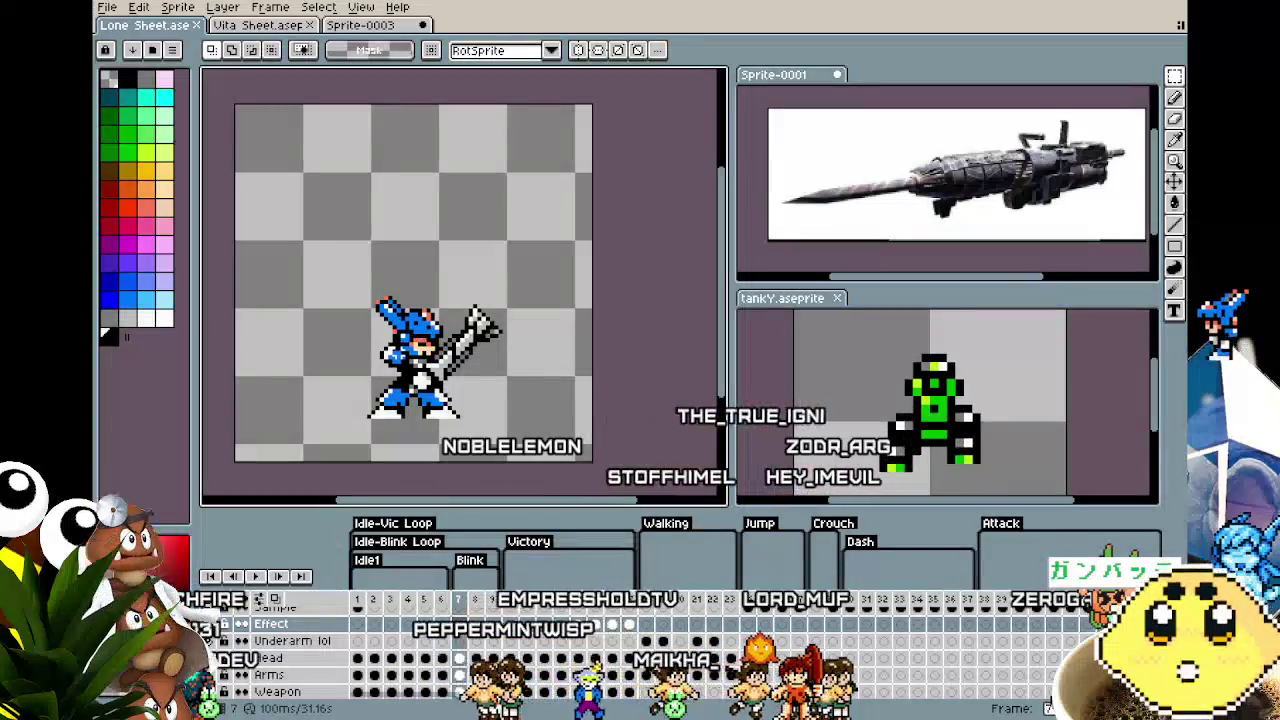
{"action": "mouse_move", "coordinate": [589, 283]}
{"action": "left_mouse_down"}
{"action": "mouse_move", "coordinate": [640, 357]}
{"action": "mouse_move", "coordinate": [569, 369]}
{"action": "left_mouse_up"}
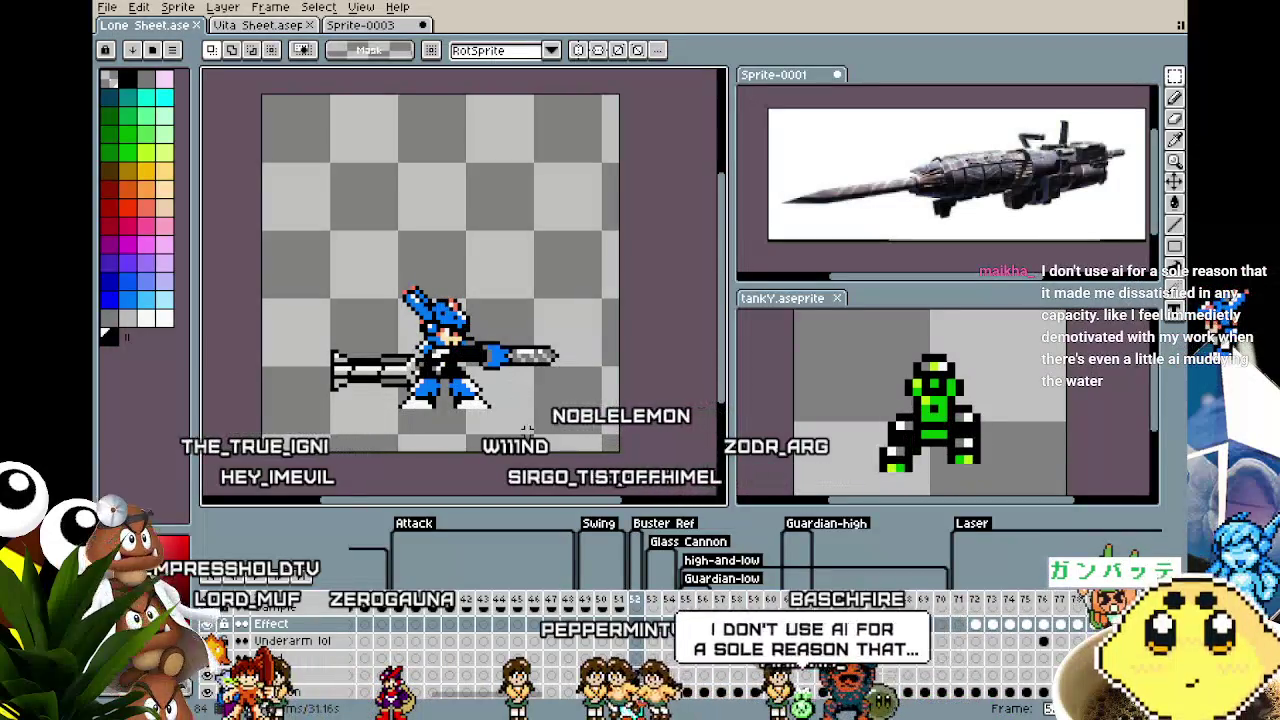
Compare Lone's attack frames 61, 51 and 49, ending on the raised-arm pose.
{"action": "scroll", "coordinate": [527, 428], "scroll_direction": "up", "scroll_amount": 1}
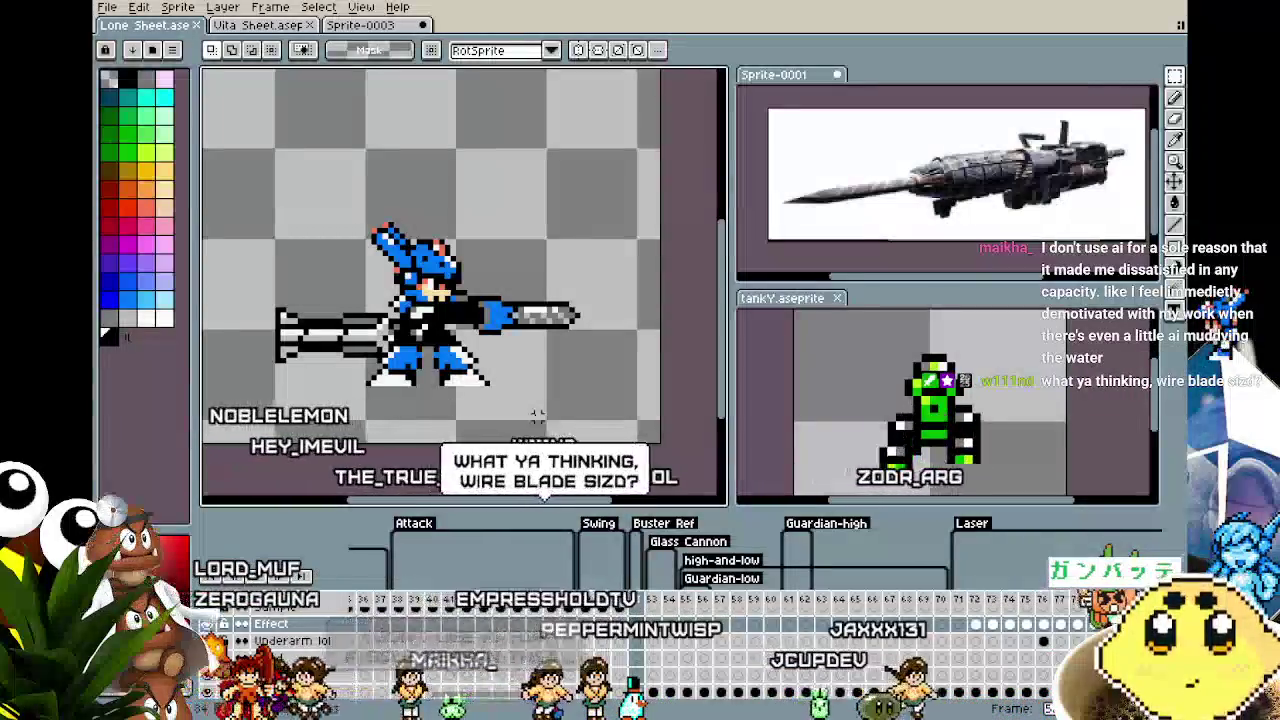
{"action": "left_click_drag", "start_coordinate": [537, 416], "coordinate": [600, 426]}
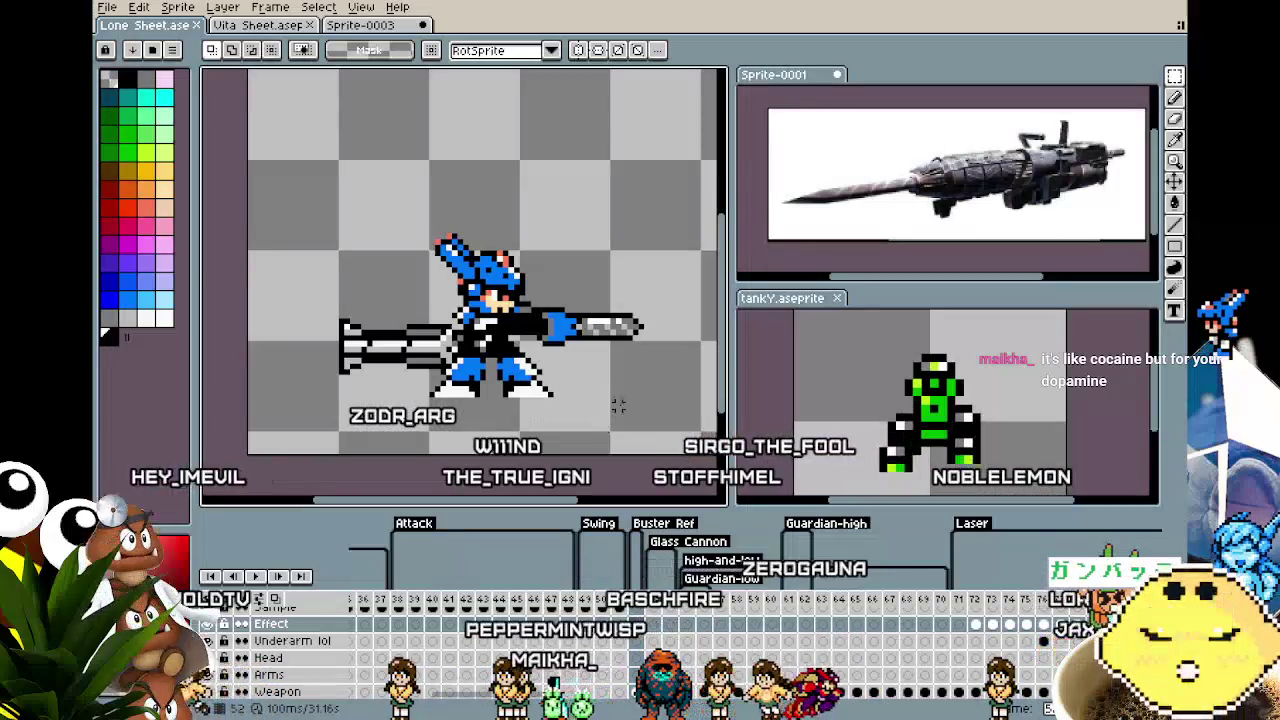
{"action": "left_click", "coordinate": [797, 603]}
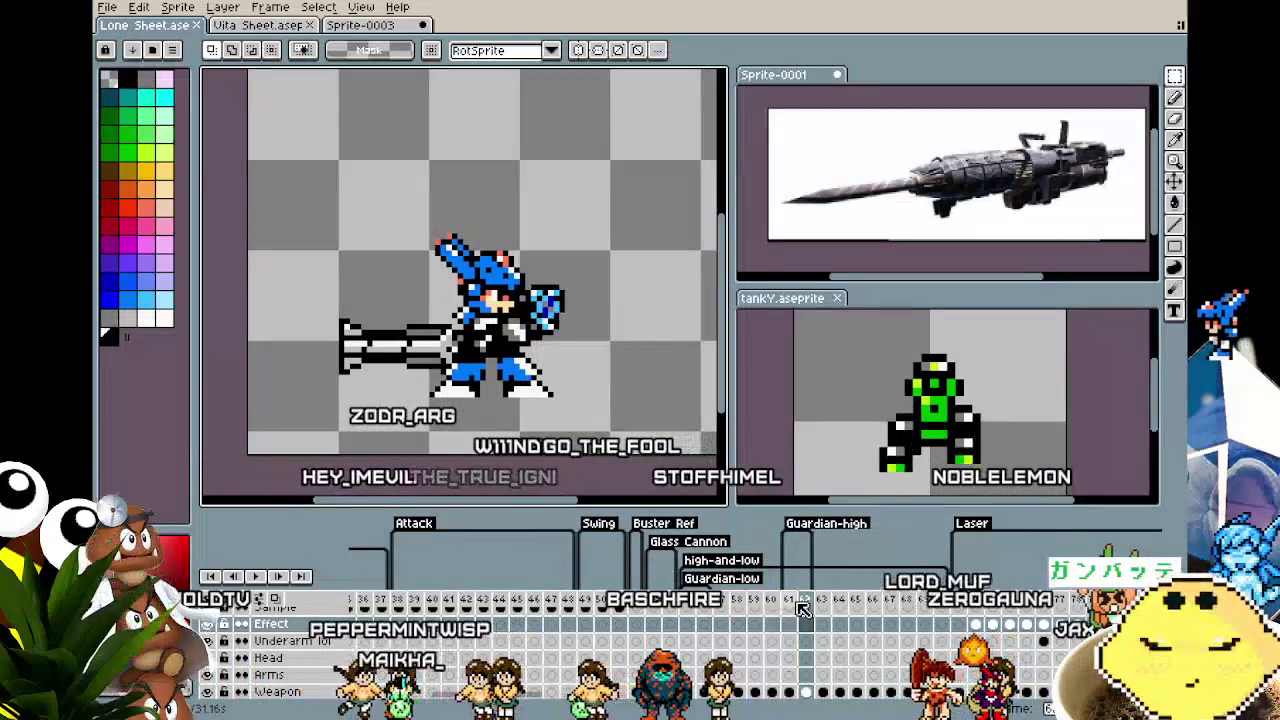
{"action": "key", "text": "Left"}
{"action": "key", "text": "Left"}
{"action": "key", "text": "Left"}
{"action": "key", "text": "Left"}
{"action": "key", "text": "Left"}
{"action": "key", "text": "Right"}
{"action": "key", "text": "Right"}
{"action": "key", "text": "Right"}
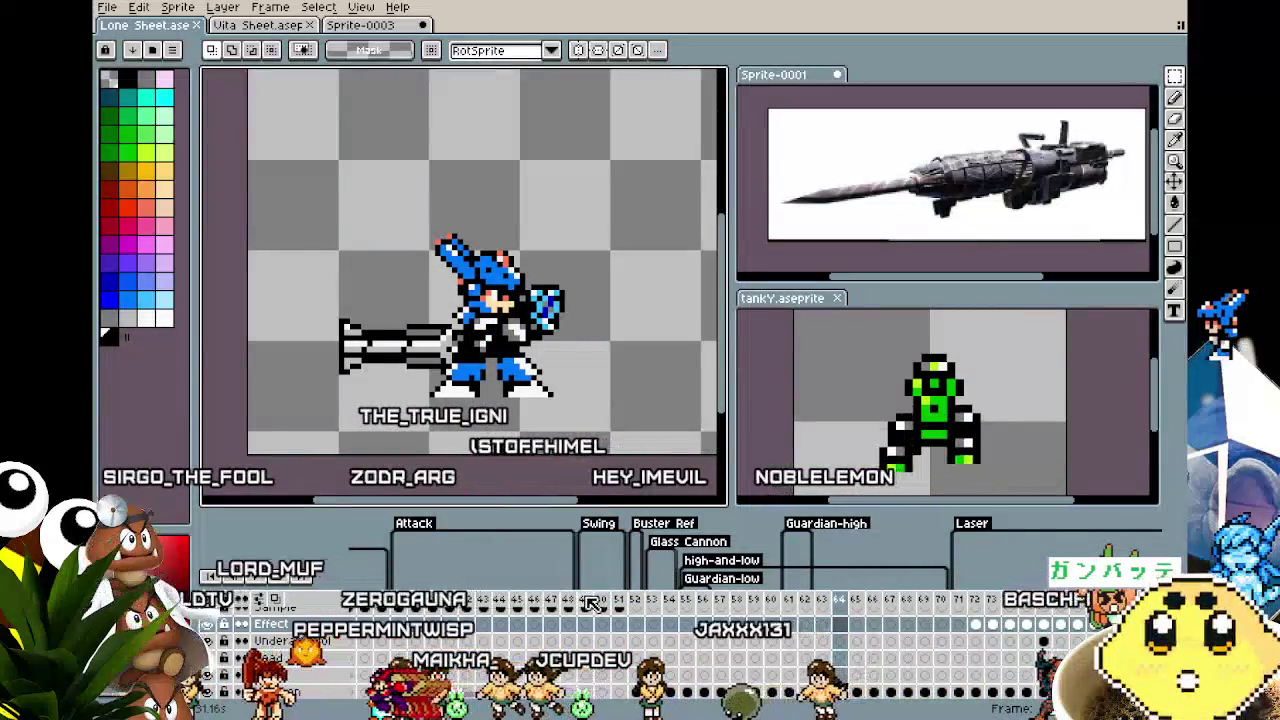
{"action": "left_click", "coordinate": [614, 600]}
{"action": "left_click", "coordinate": [585, 600]}
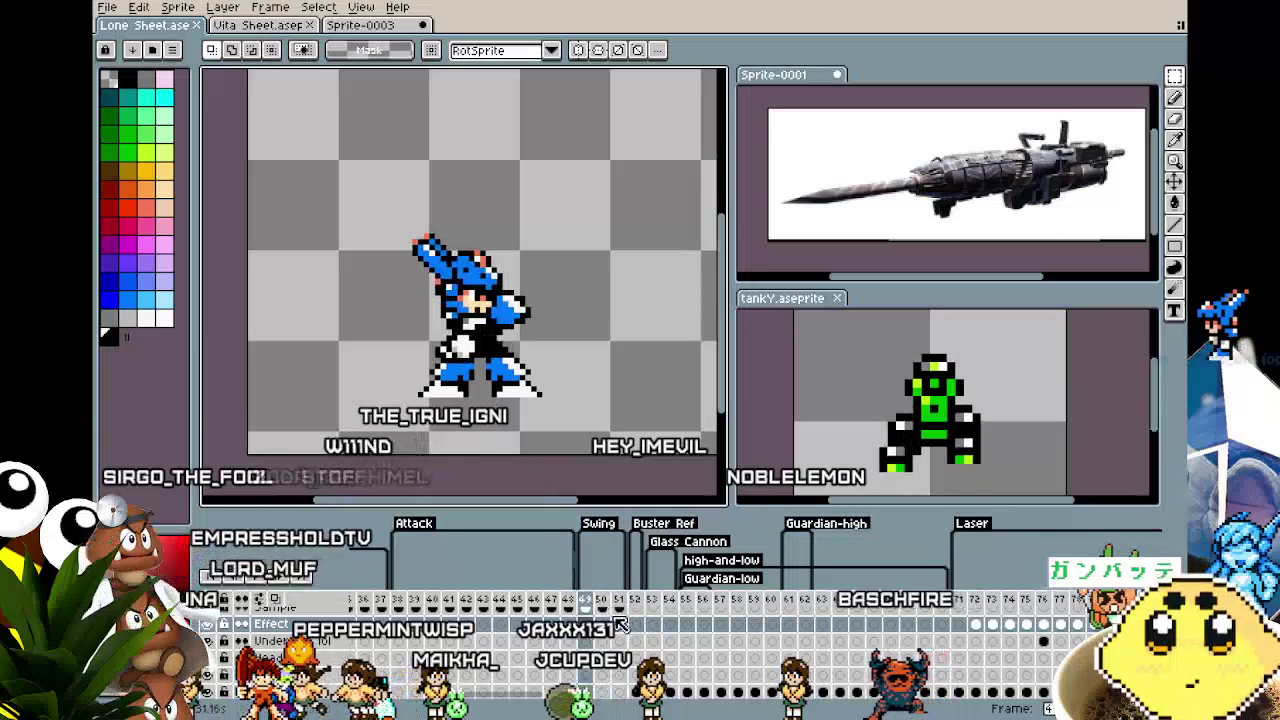
{"action": "left_click", "coordinate": [641, 603]}
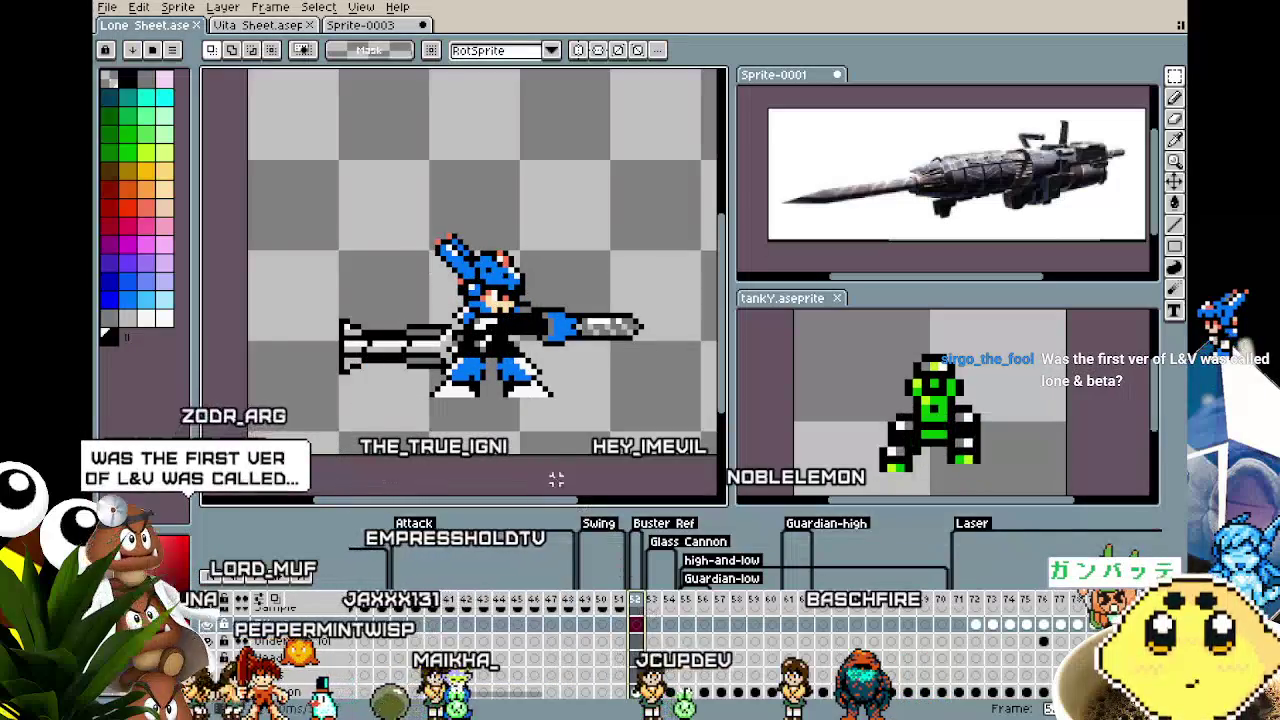
{"action": "scroll", "coordinate": [500, 450], "scroll_direction": "down", "scroll_amount": 1}
{"action": "scroll", "coordinate": [447, 426], "scroll_direction": "up", "scroll_amount": 1}
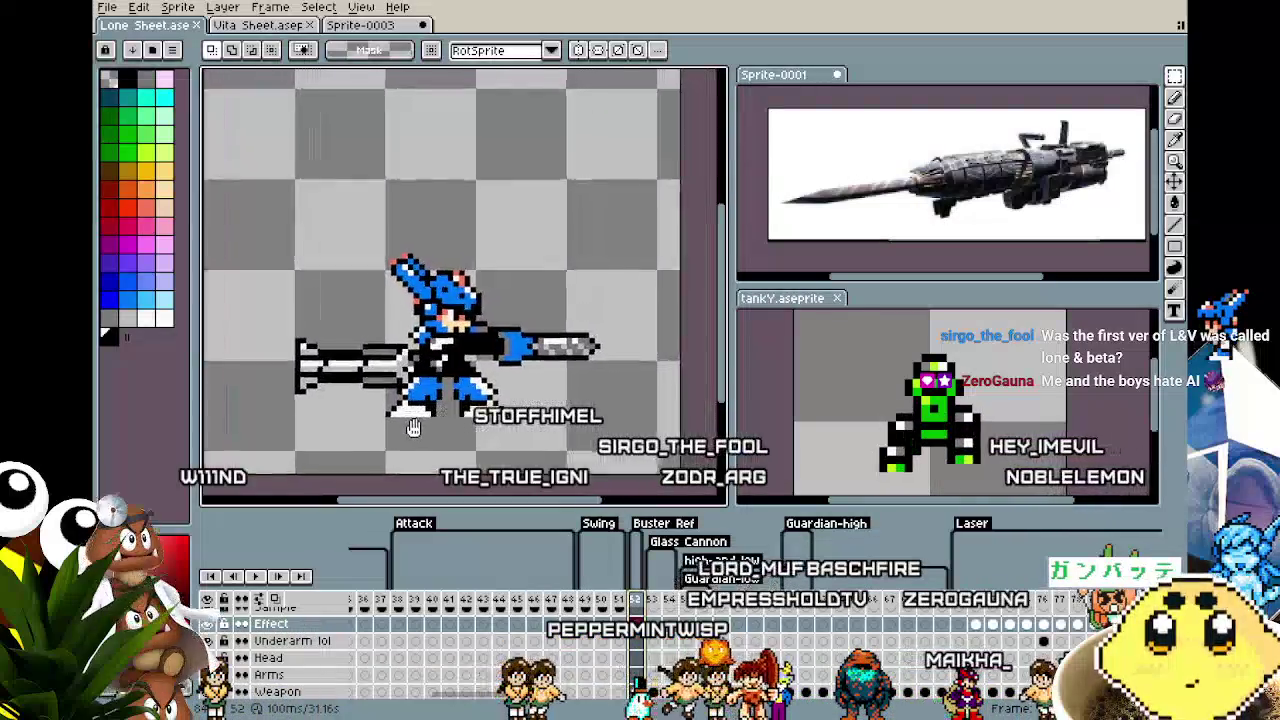
{"action": "scroll", "coordinate": [465, 285], "scroll_direction": "up", "scroll_amount": 1}
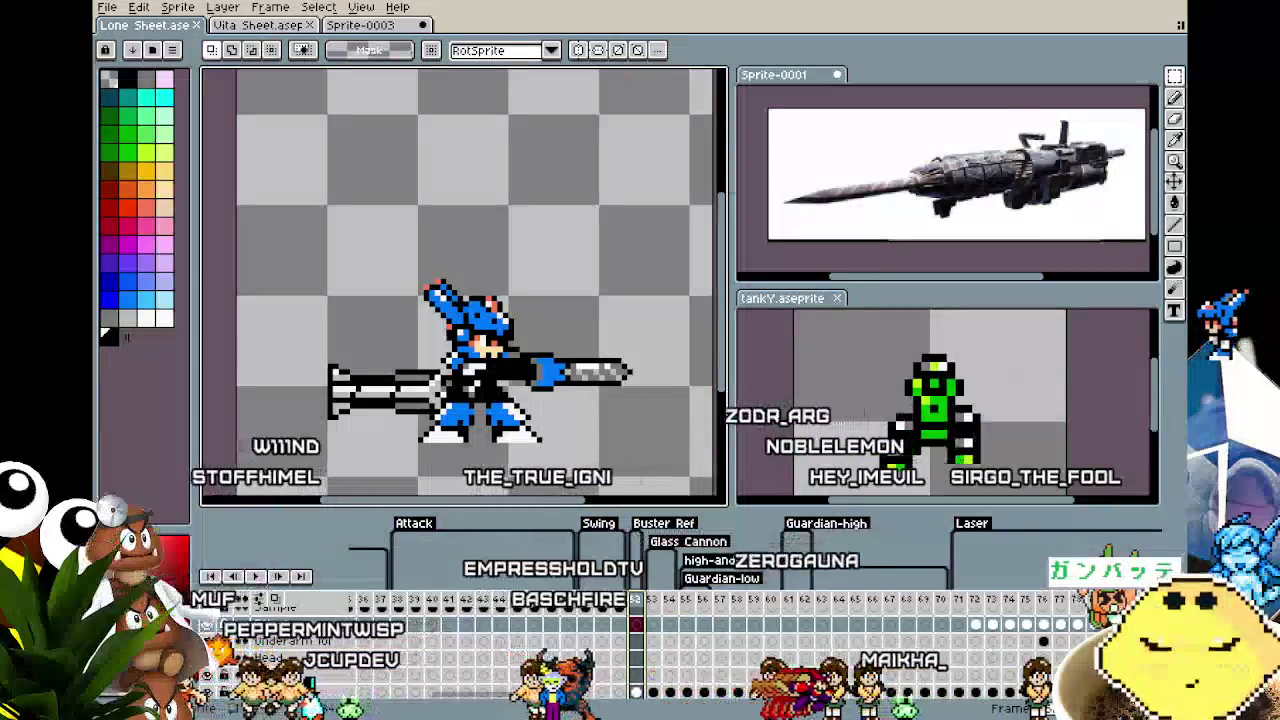
{"action": "scroll", "coordinate": [440, 465], "scroll_direction": "up", "scroll_amount": 1}
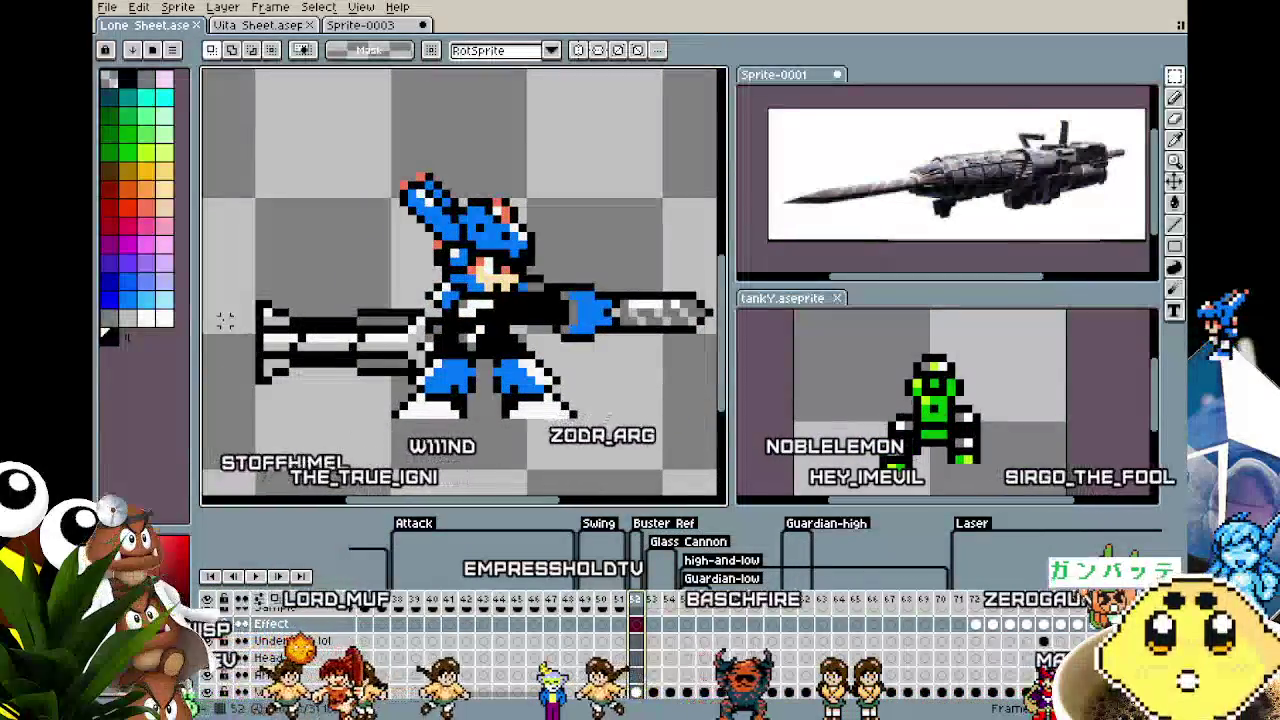
{"action": "key", "text": "g"}
{"action": "key", "text": "v"}
{"action": "key", "text": "g"}
{"action": "scroll", "coordinate": [513, 660], "scroll_direction": "down", "scroll_amount": 2}
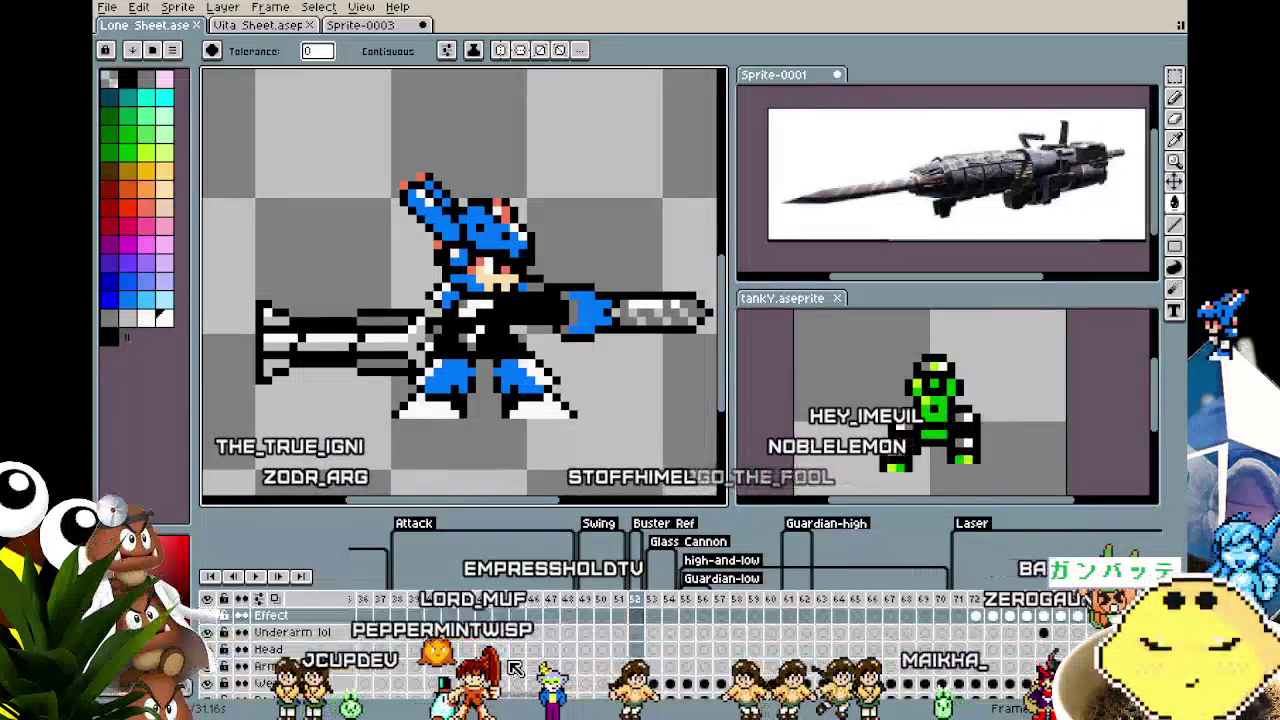
{"action": "scroll", "coordinate": [513, 668], "scroll_direction": "up", "scroll_amount": 3}
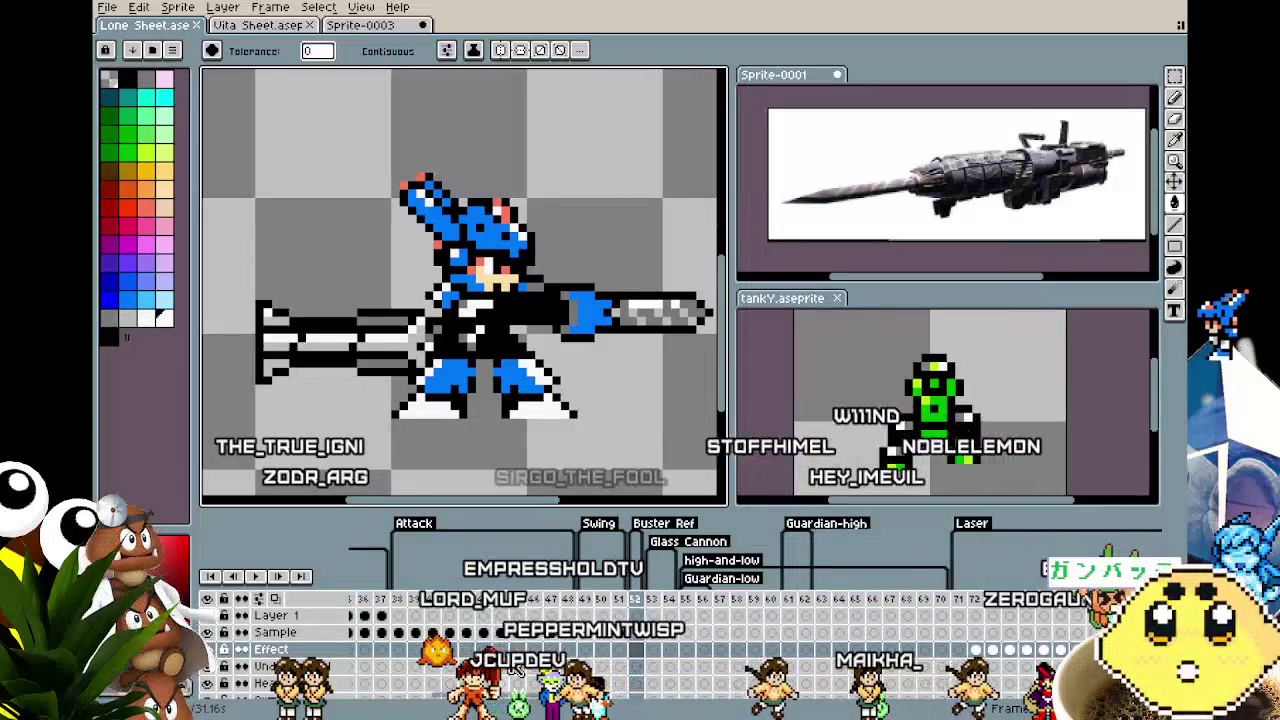
{"action": "scroll", "coordinate": [513, 668], "scroll_direction": "down", "scroll_amount": 3}
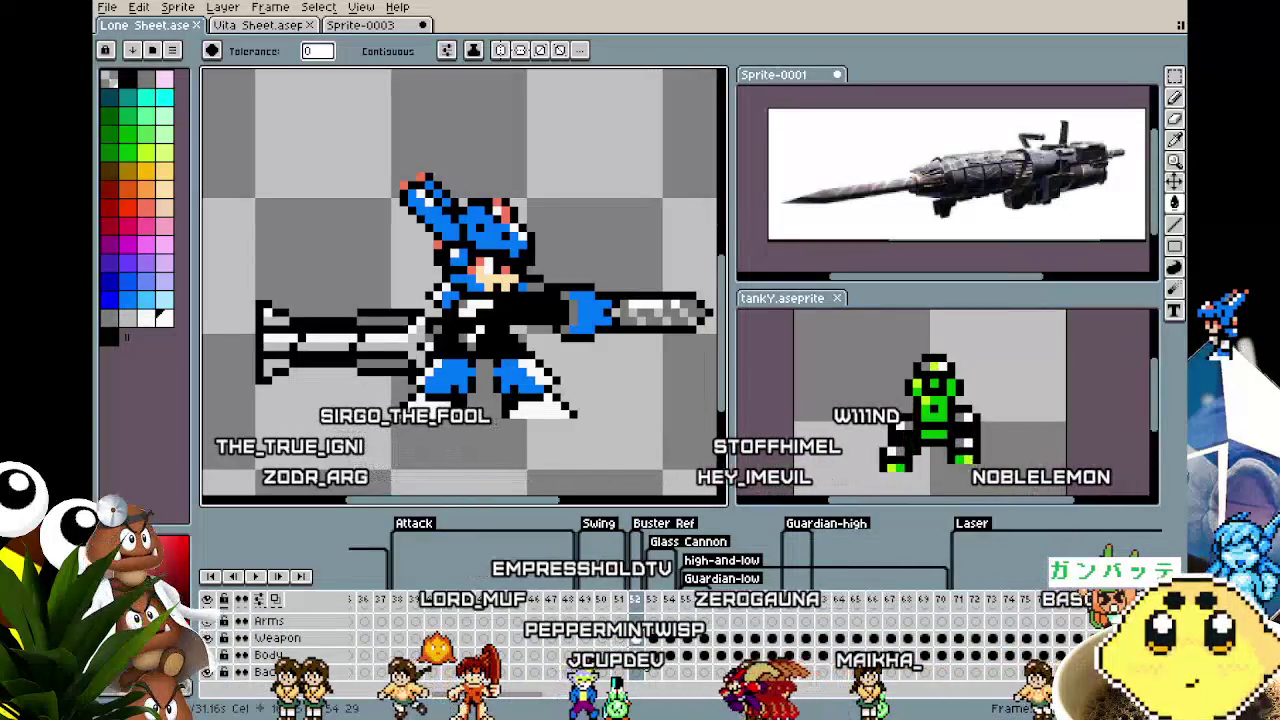
{"action": "left_click", "coordinate": [510, 400]}
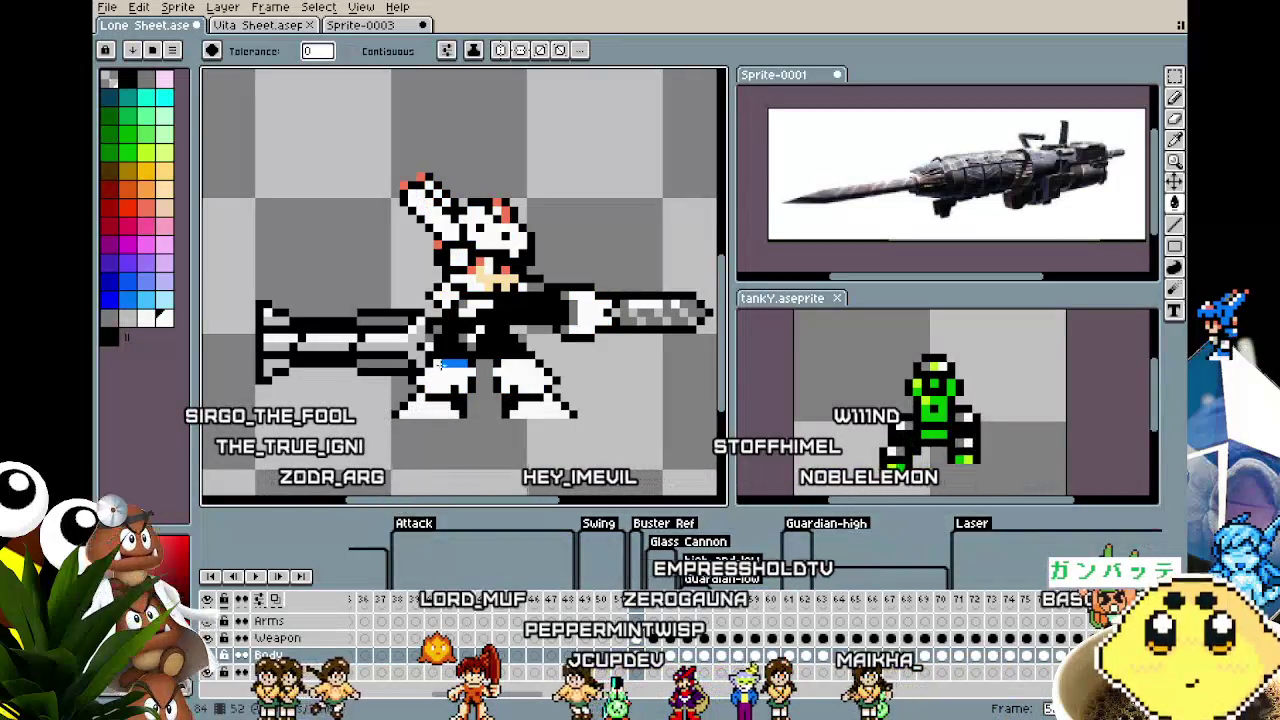
{"action": "key", "text": "w"}
{"action": "scroll", "coordinate": [429, 420], "scroll_direction": "up", "scroll_amount": 1}
{"action": "scroll", "coordinate": [429, 420], "scroll_direction": "down", "scroll_amount": 1}
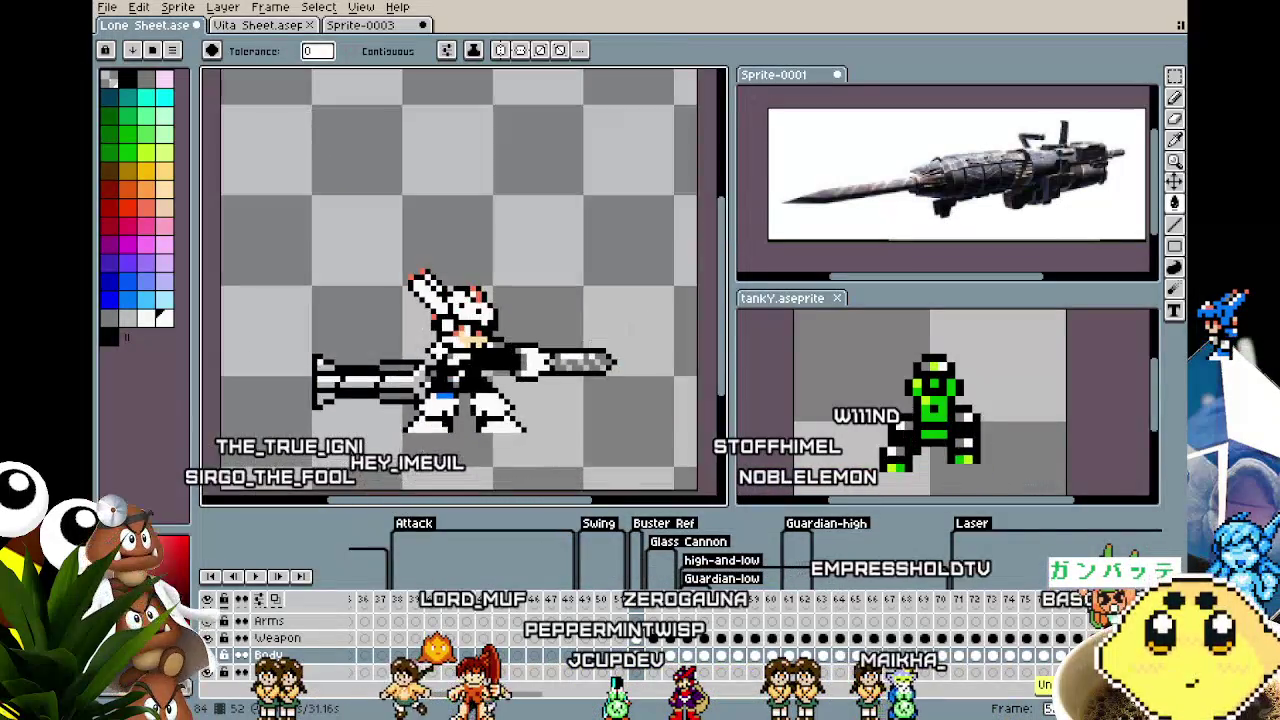
{"action": "scroll", "coordinate": [429, 420], "scroll_direction": "up", "scroll_amount": 1}
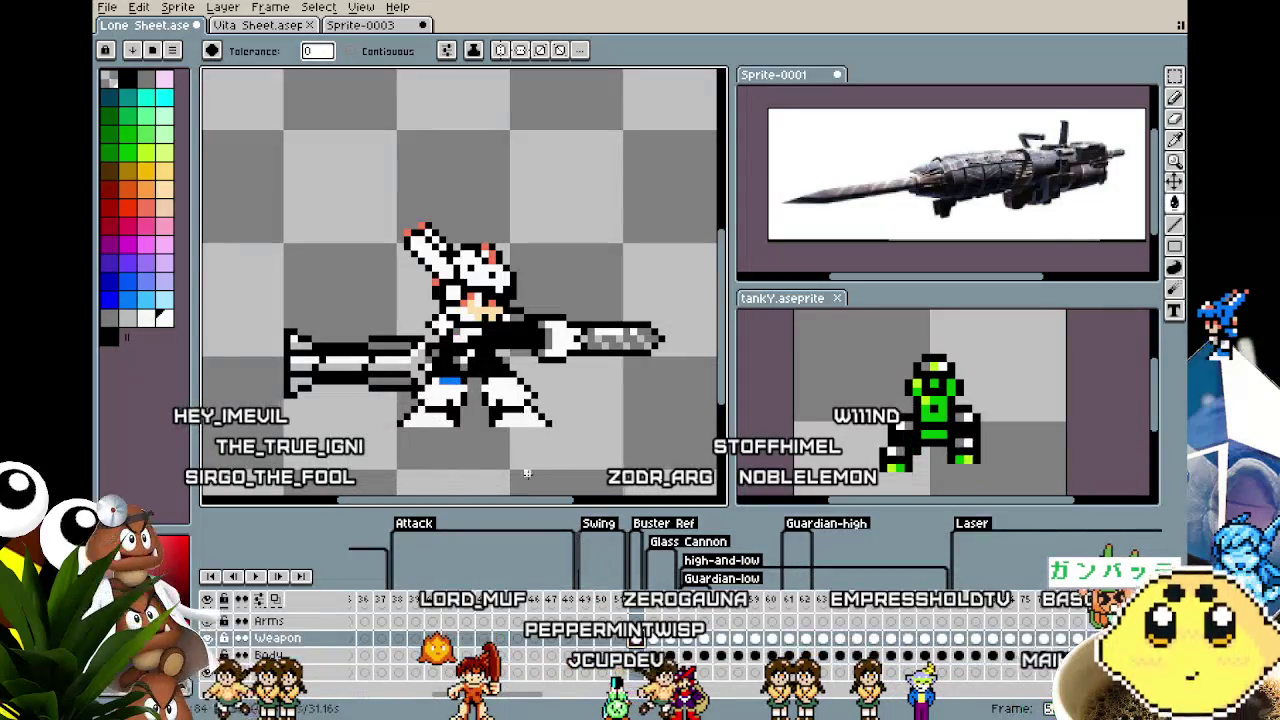
{"action": "scroll", "coordinate": [415, 487], "scroll_direction": "down", "scroll_amount": 2}
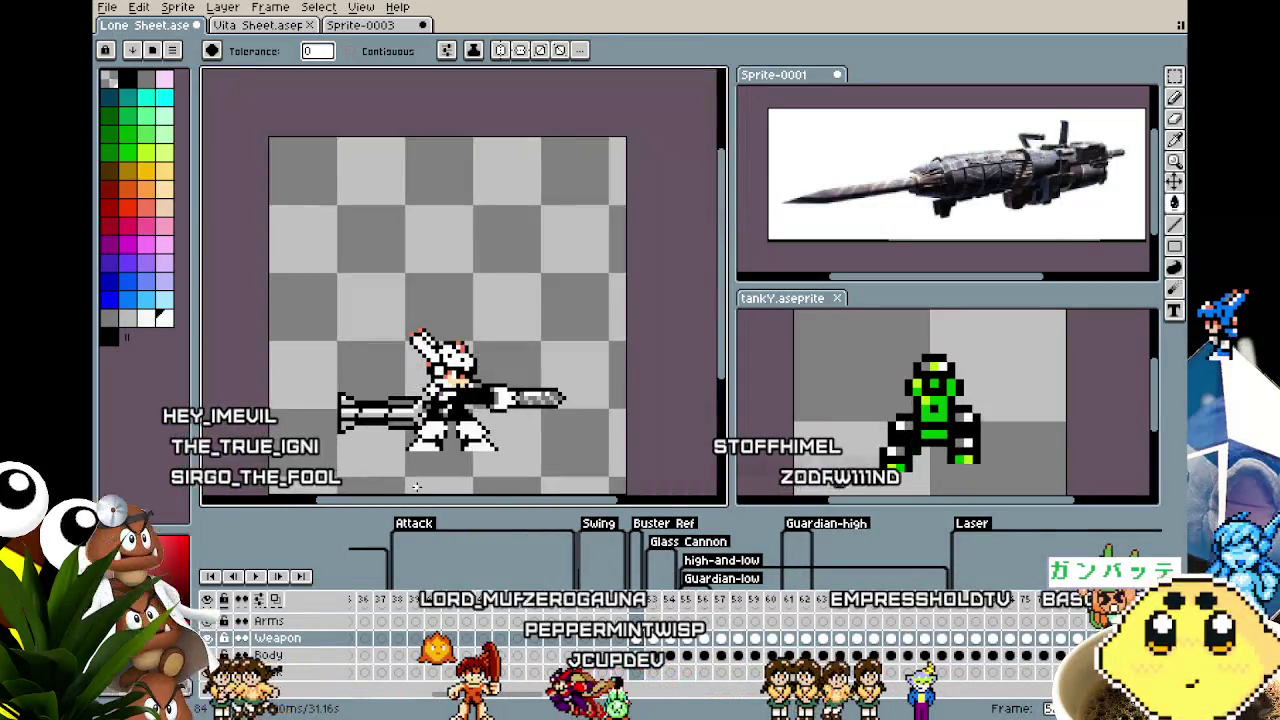
{"action": "left_click", "coordinate": [127, 318]}
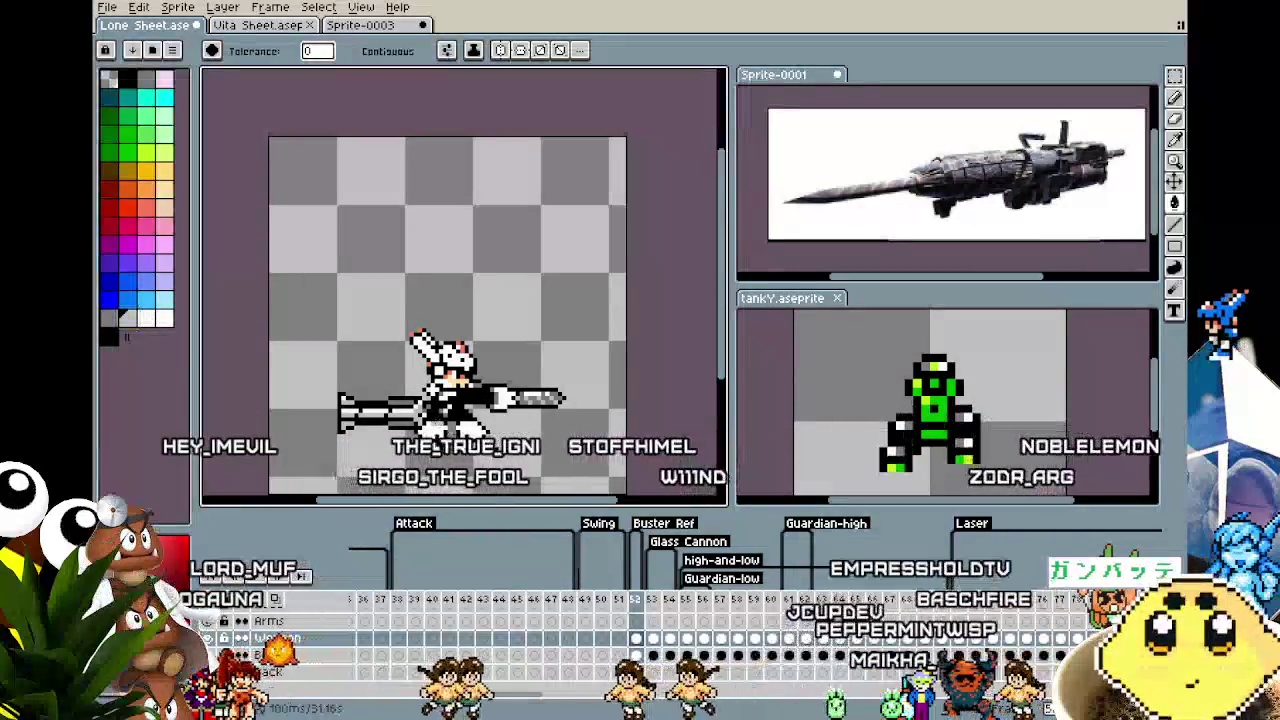
{"action": "key", "text": "Down"}
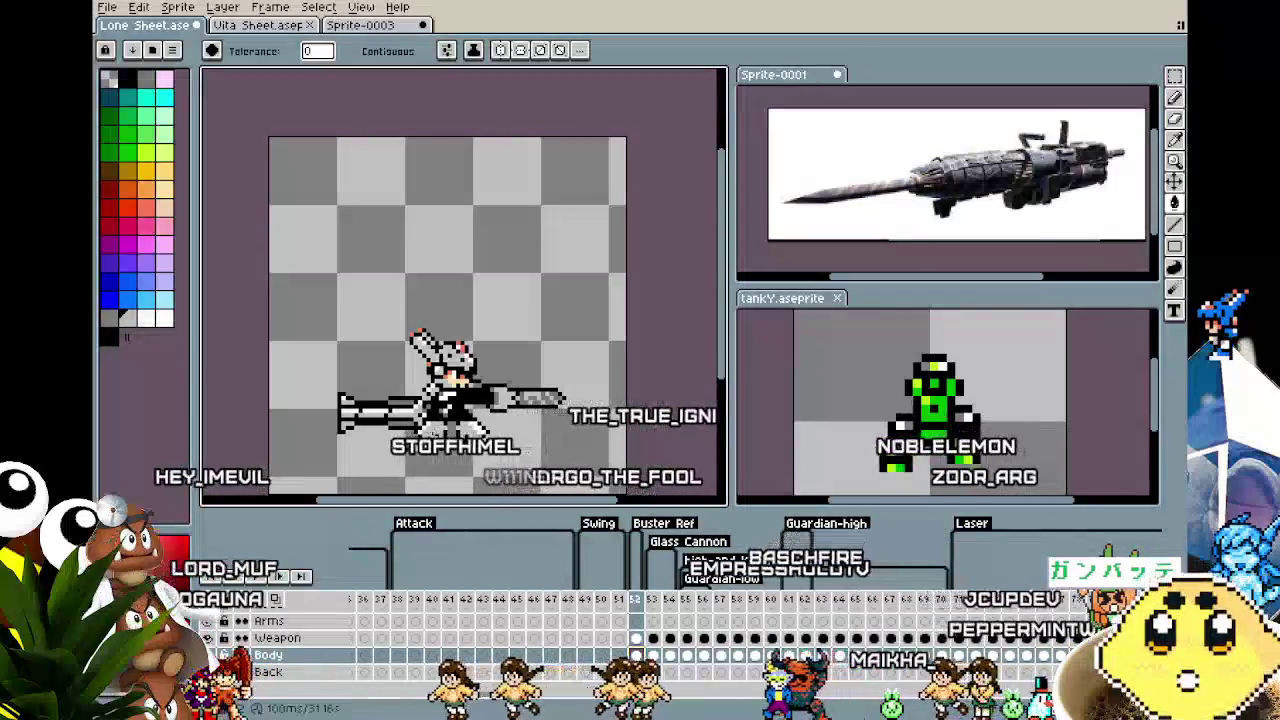
{"action": "scroll", "coordinate": [373, 482], "scroll_direction": "up", "scroll_amount": 1}
{"action": "scroll", "coordinate": [373, 482], "scroll_direction": "up", "scroll_amount": 1}
{"action": "scroll", "coordinate": [373, 482], "scroll_direction": "up", "scroll_amount": 1}
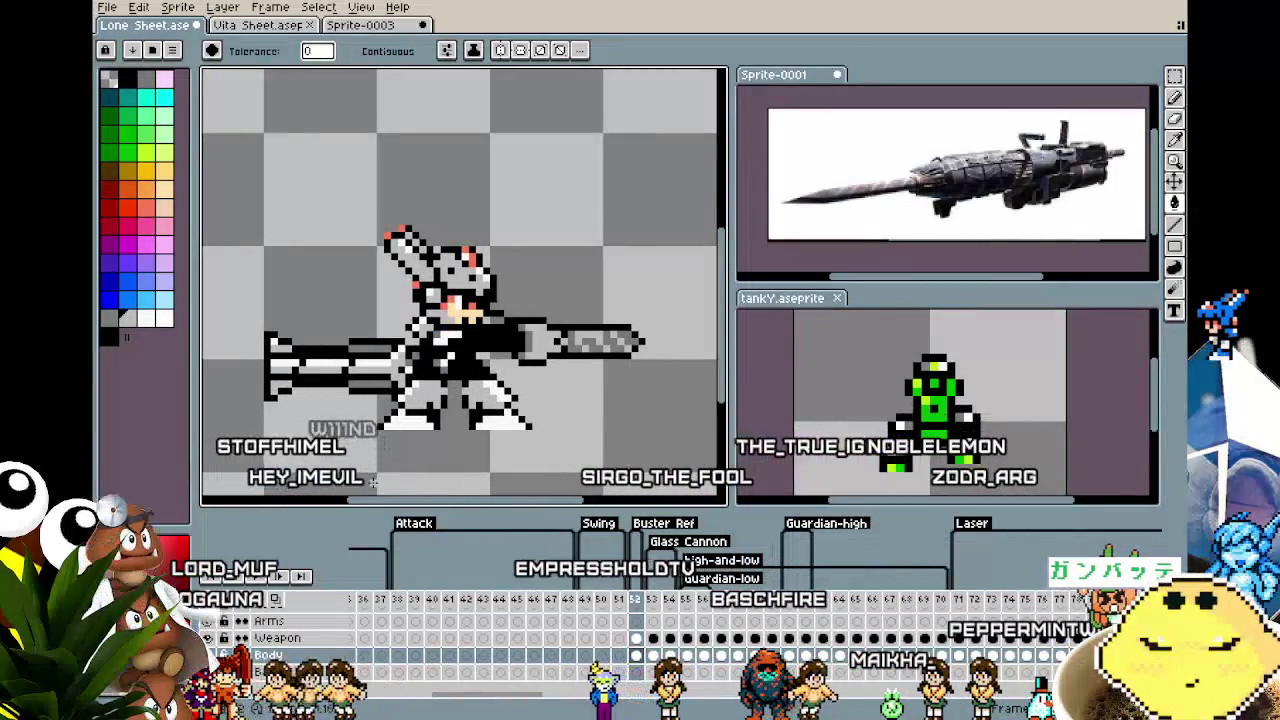
{"action": "key", "text": "Up"}
{"action": "key", "text": "ctrl+v"}
{"action": "key", "text": "Return"}
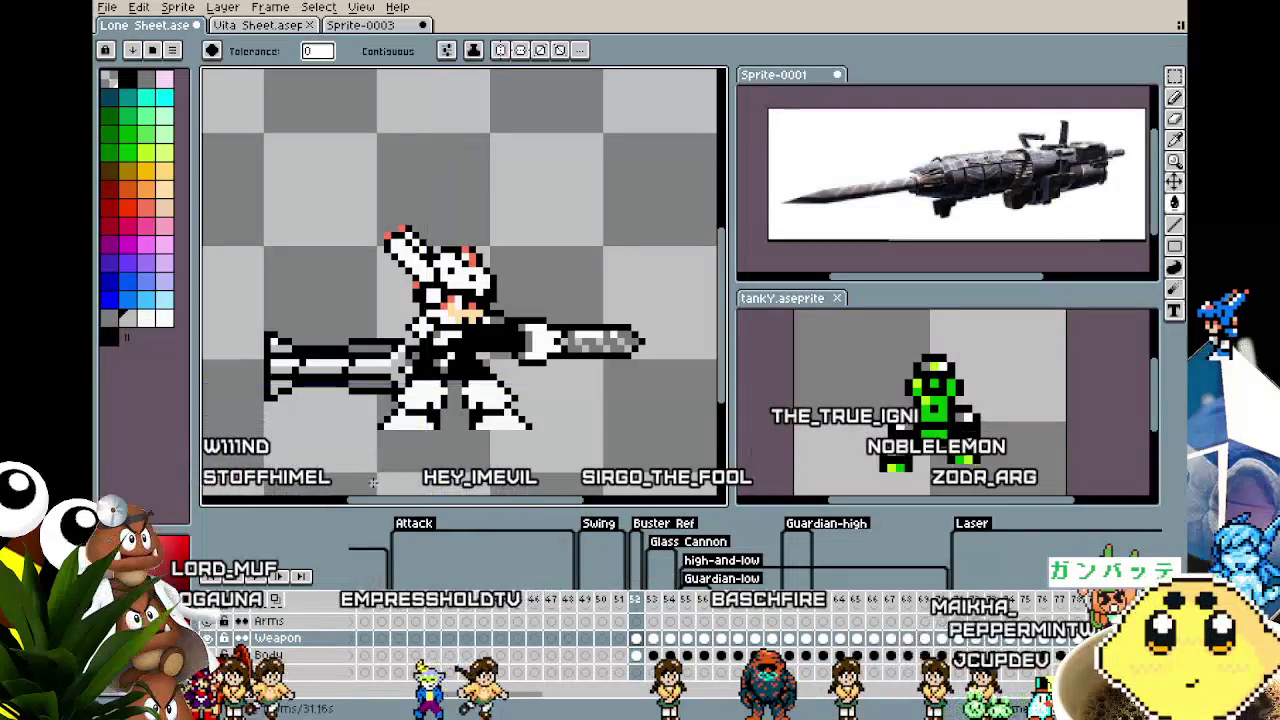
{"action": "key", "text": "ctrl+z"}
{"action": "key", "text": "Return"}
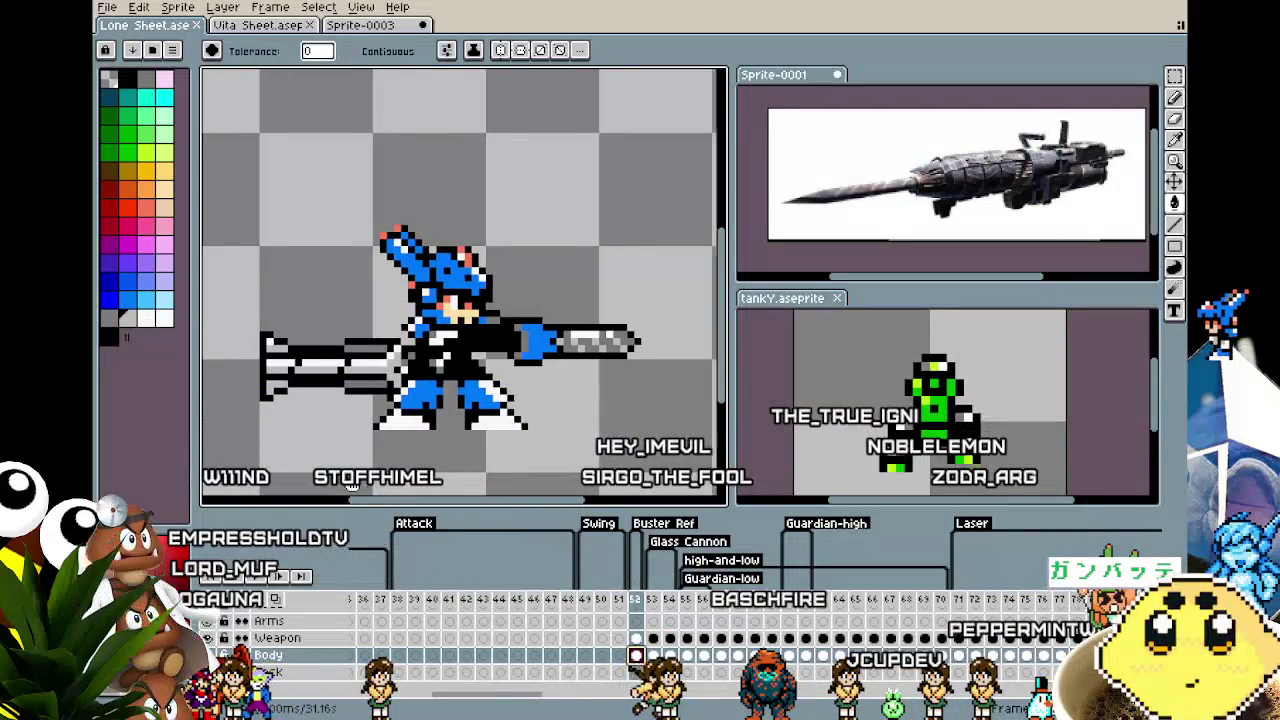
{"action": "key", "text": "Down"}
{"action": "left_click_drag", "start_coordinate": [373, 480], "coordinate": [298, 483]}
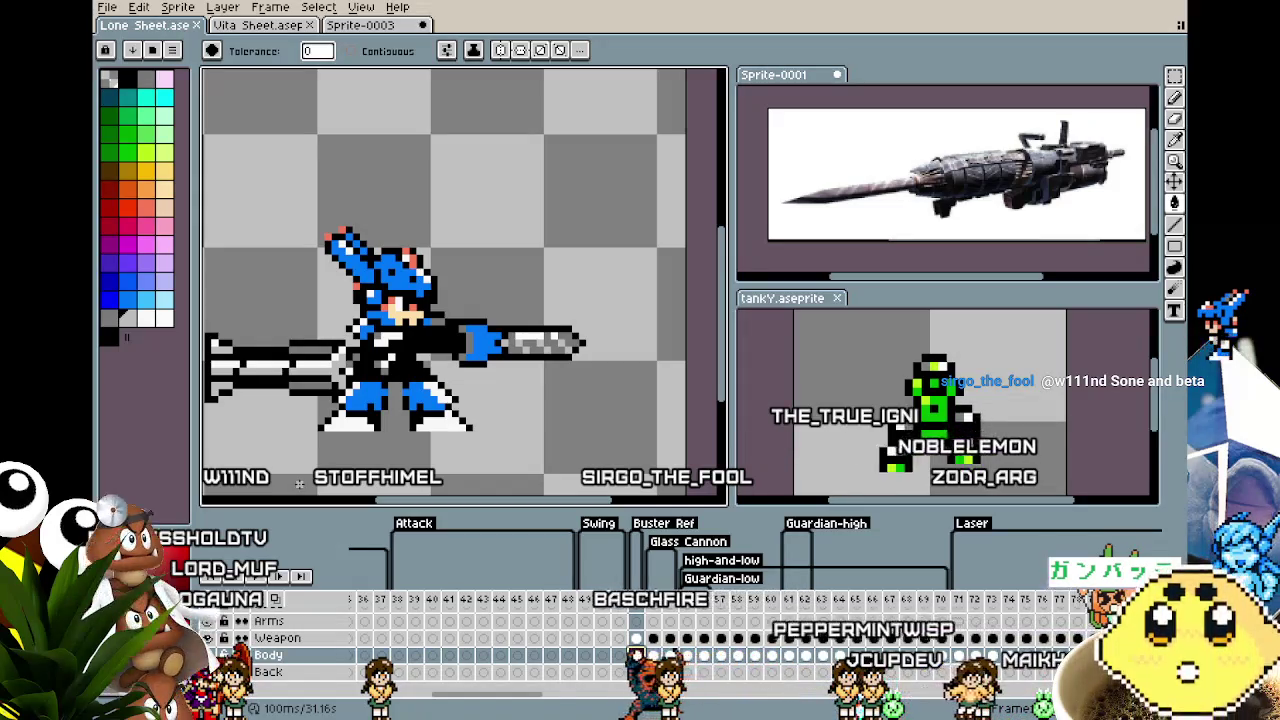
{"action": "scroll", "coordinate": [307, 466], "scroll_direction": "left", "scroll_amount": 1}
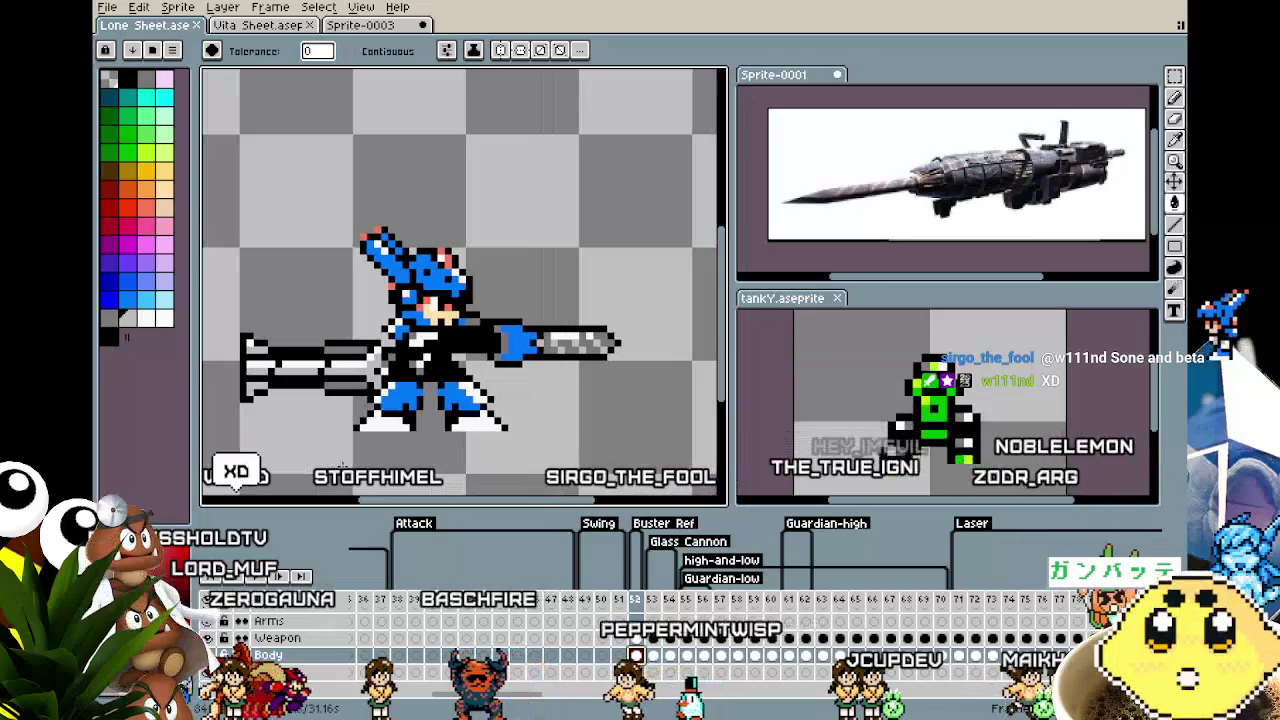
{"action": "scroll", "coordinate": [330, 466], "scroll_direction": "down", "scroll_amount": 1}
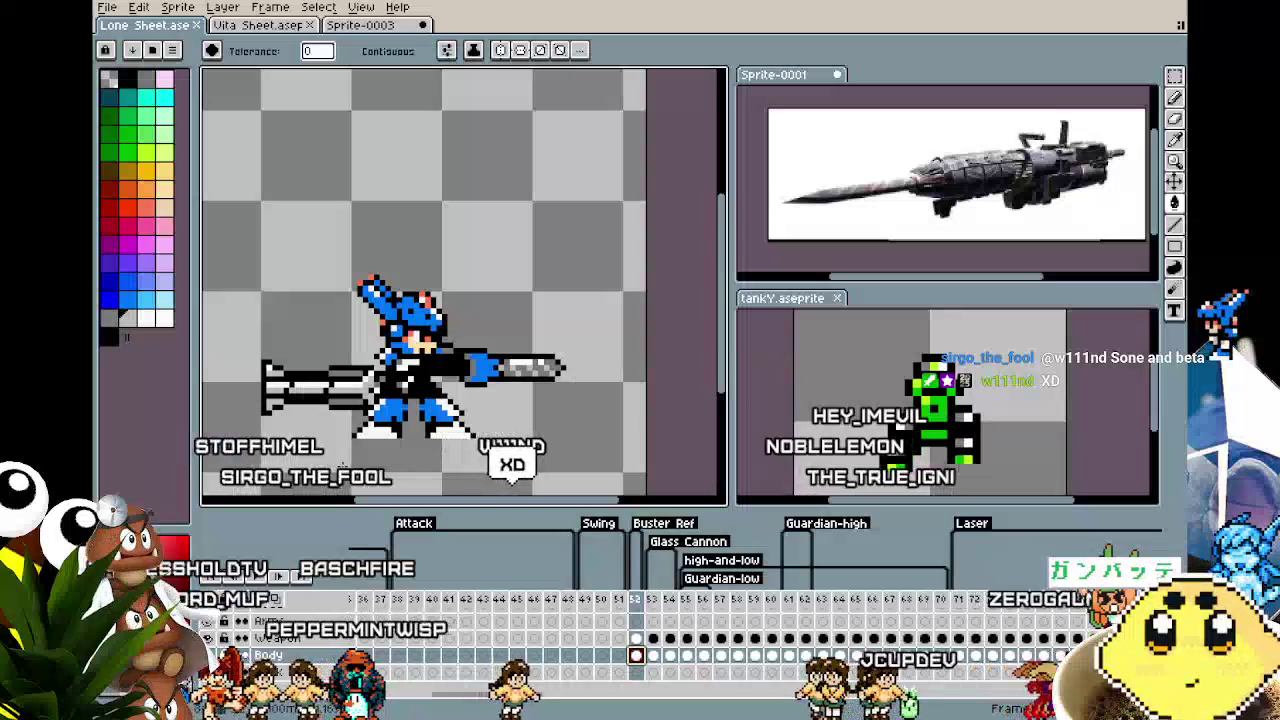
{"action": "left_click_drag", "start_coordinate": [341, 464], "coordinate": [361, 467]}
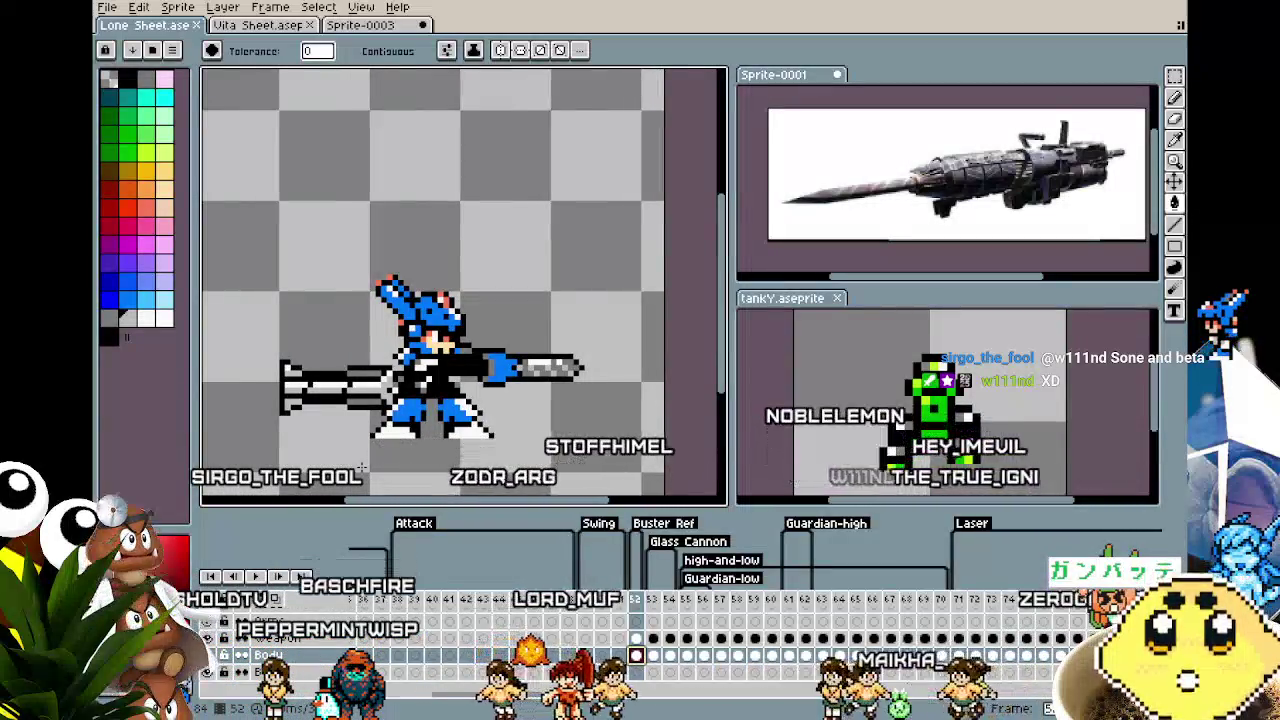
{"action": "left_click_drag", "start_coordinate": [360, 467], "coordinate": [340, 463]}
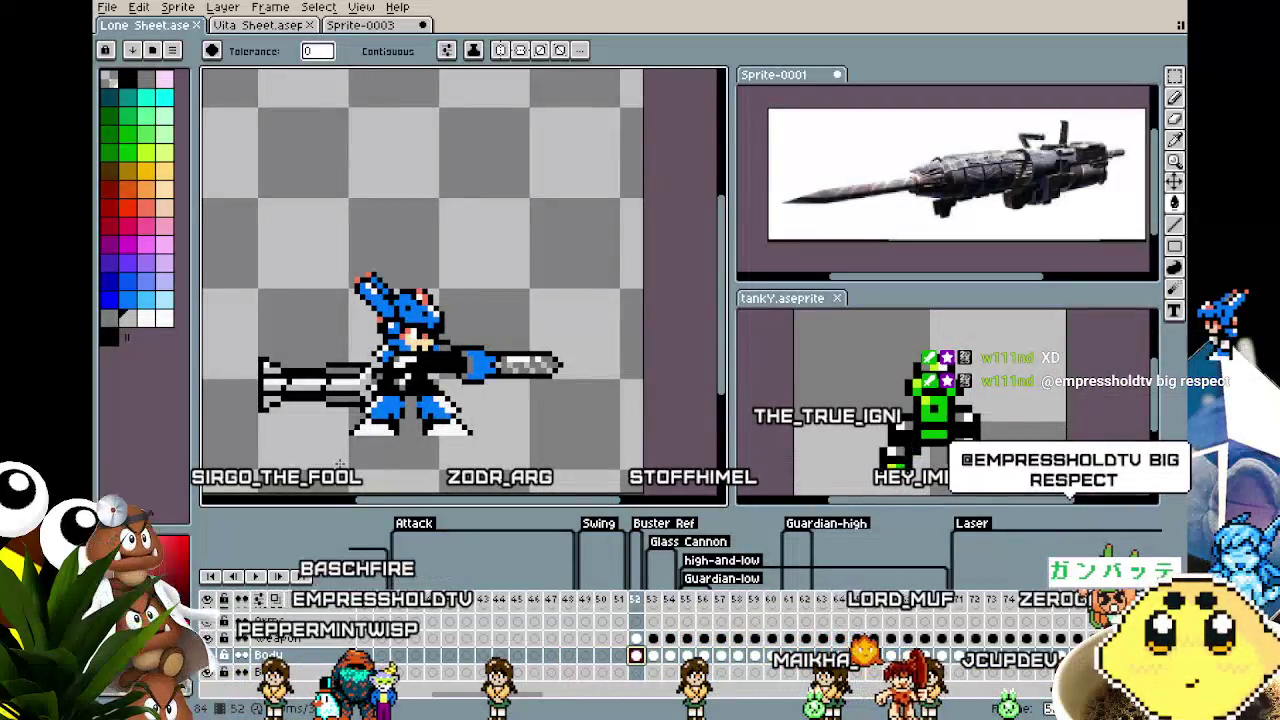
{"action": "scroll", "coordinate": [340, 463], "scroll_direction": "up", "scroll_amount": 1}
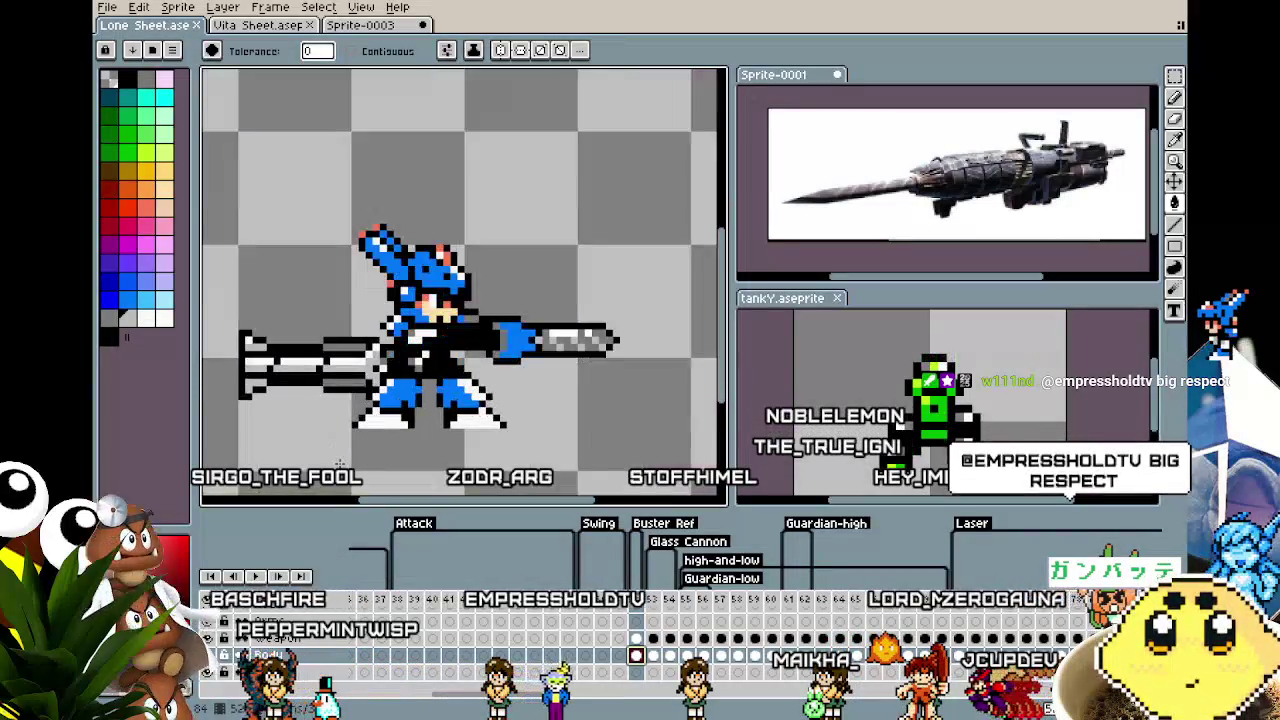
{"action": "left_click_drag", "start_coordinate": [339, 463], "coordinate": [308, 463]}
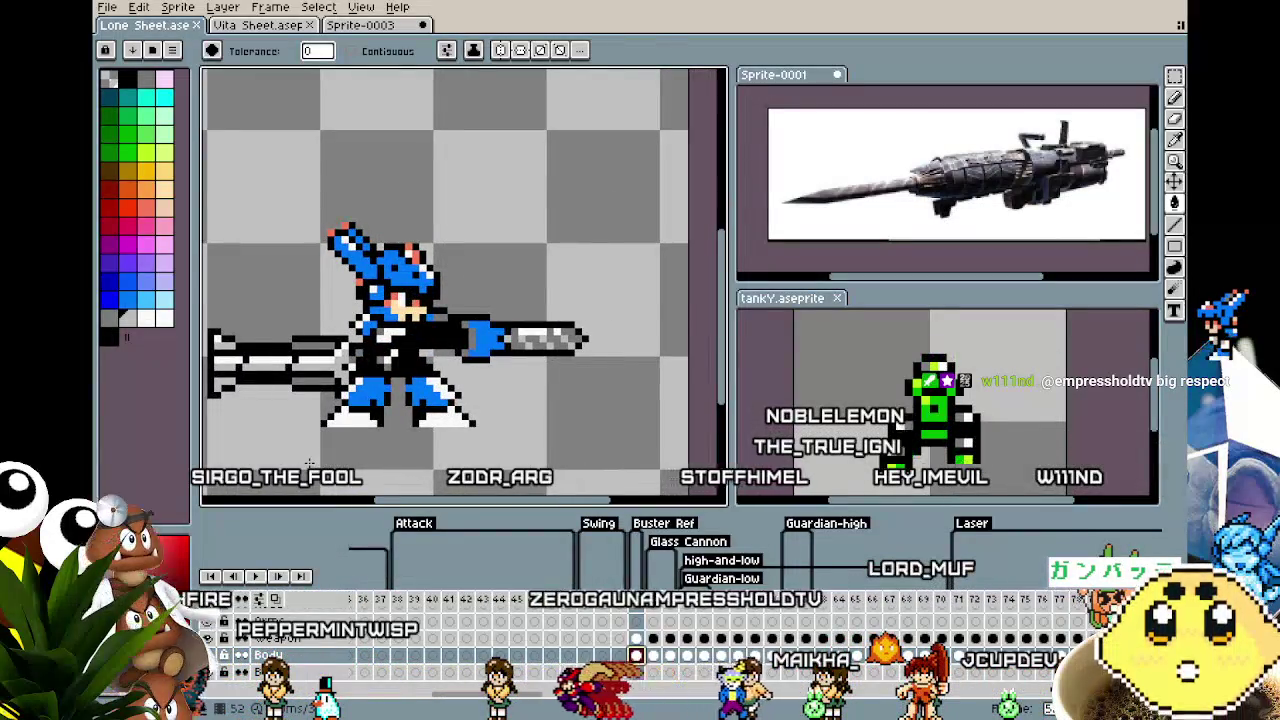
{"action": "scroll", "coordinate": [310, 463], "scroll_direction": "down", "scroll_amount": 1}
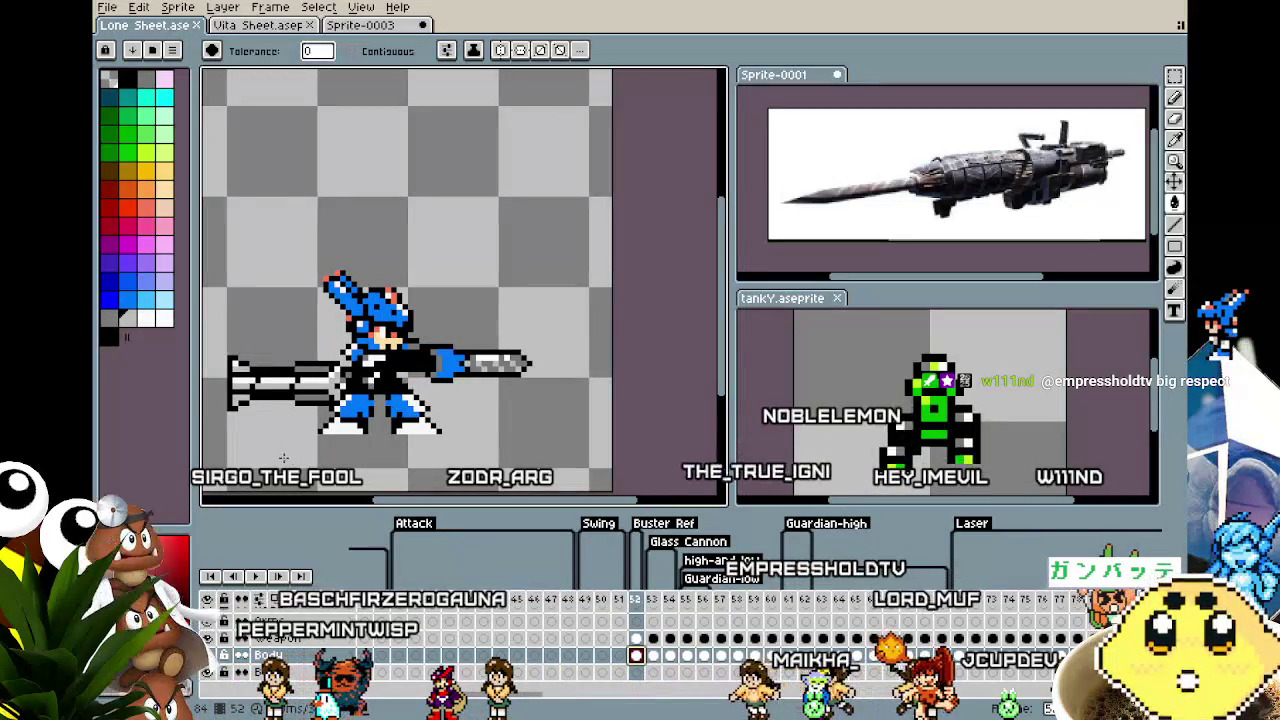
{"action": "left_click_drag", "start_coordinate": [283, 457], "coordinate": [313, 460]}
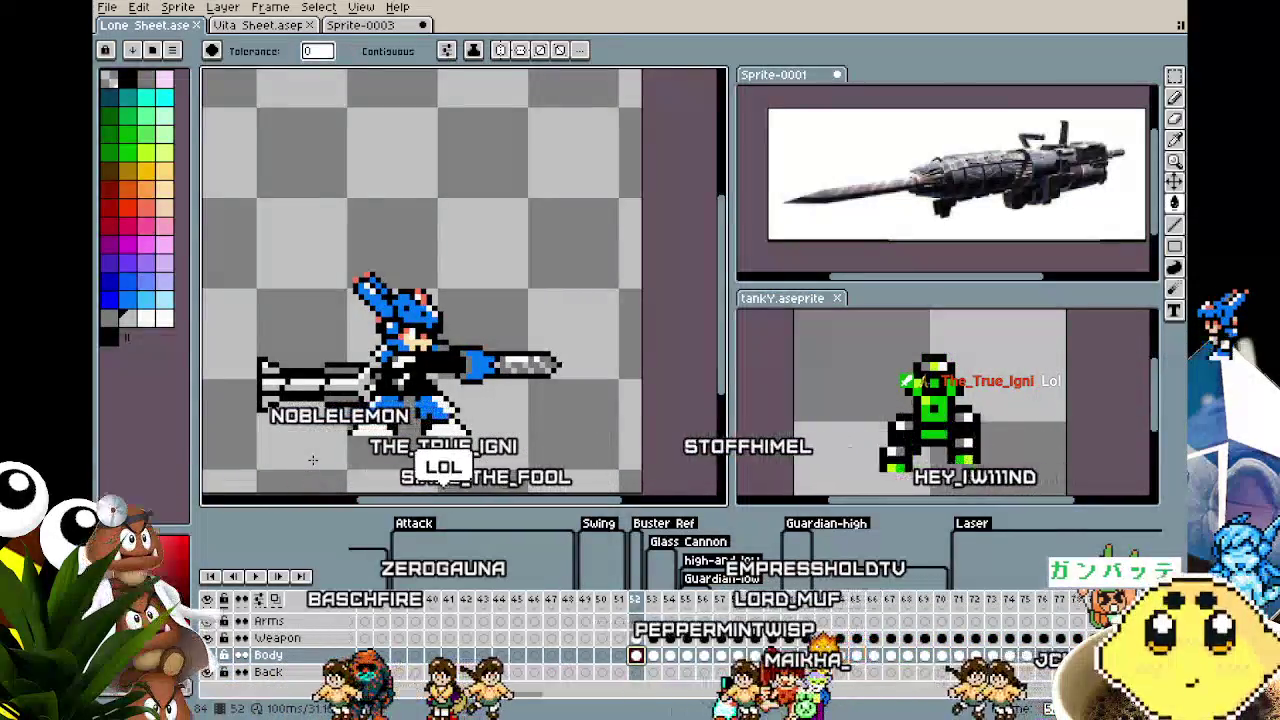
{"action": "mouse_move", "coordinate": [313, 460]}
{"action": "left_mouse_down"}
{"action": "mouse_move", "coordinate": [375, 459]}
{"action": "mouse_move", "coordinate": [334, 462]}
{"action": "left_mouse_up"}
{"action": "scroll", "coordinate": [378, 459], "scroll_direction": "up", "scroll_amount": 1}
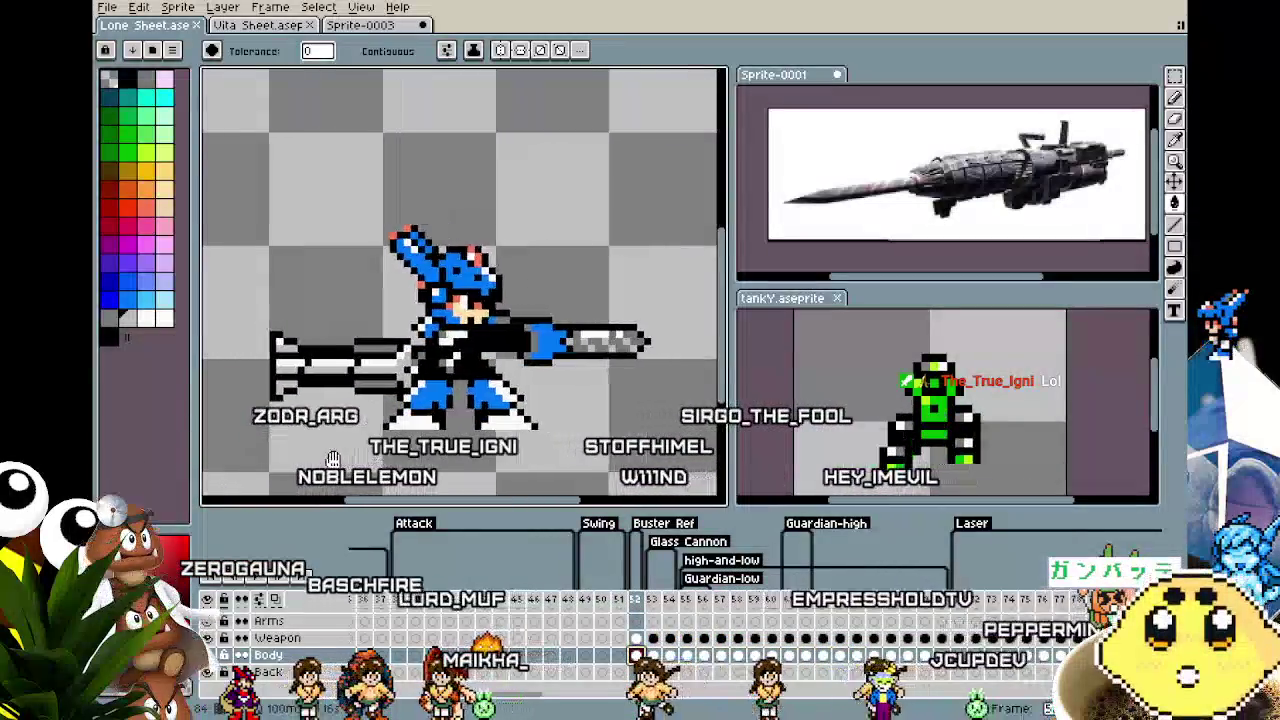
{"action": "left_click_drag", "start_coordinate": [378, 322], "coordinate": [388, 386]}
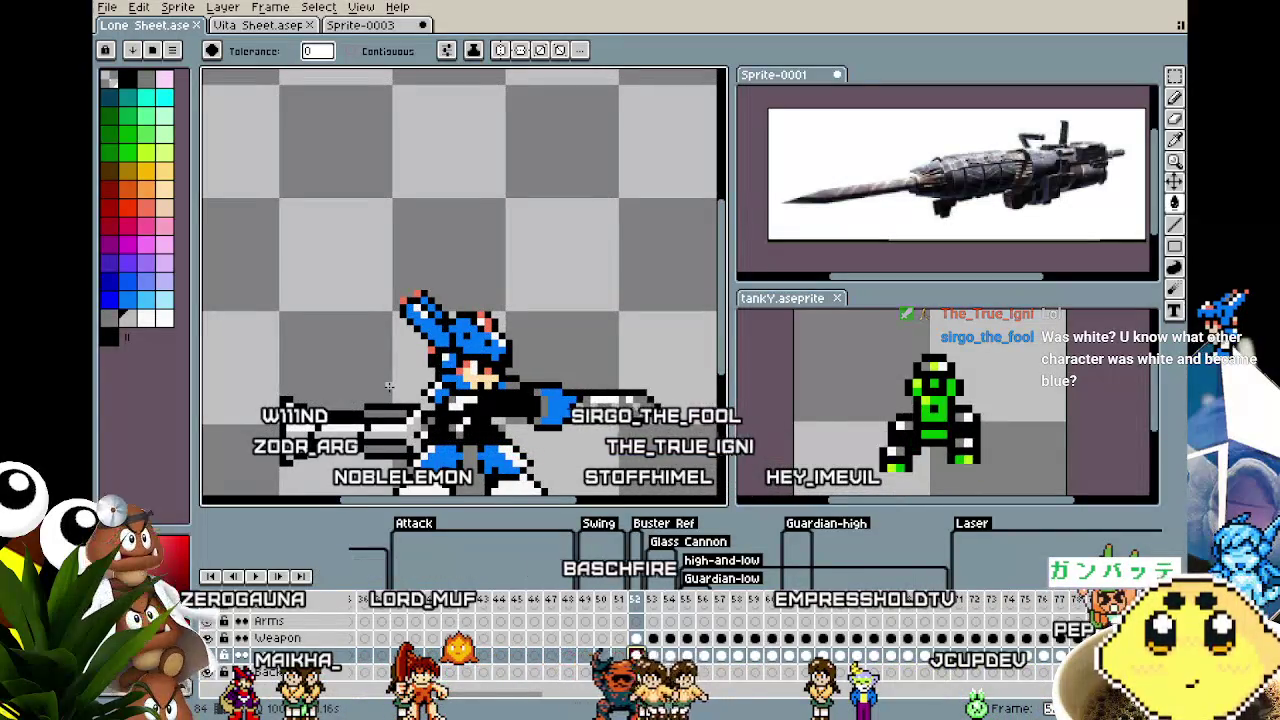
{"action": "left_click_drag", "start_coordinate": [388, 386], "coordinate": [353, 337]}
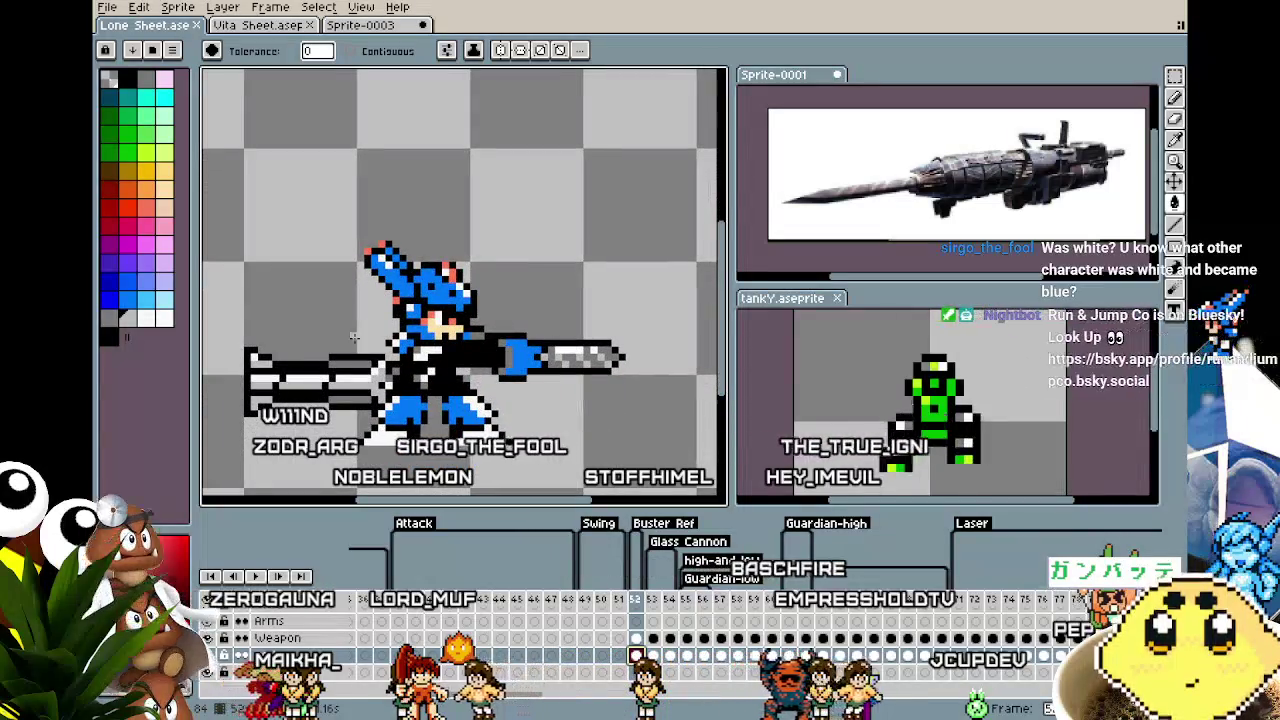
{"action": "scroll", "coordinate": [353, 337], "scroll_direction": "down", "scroll_amount": 1}
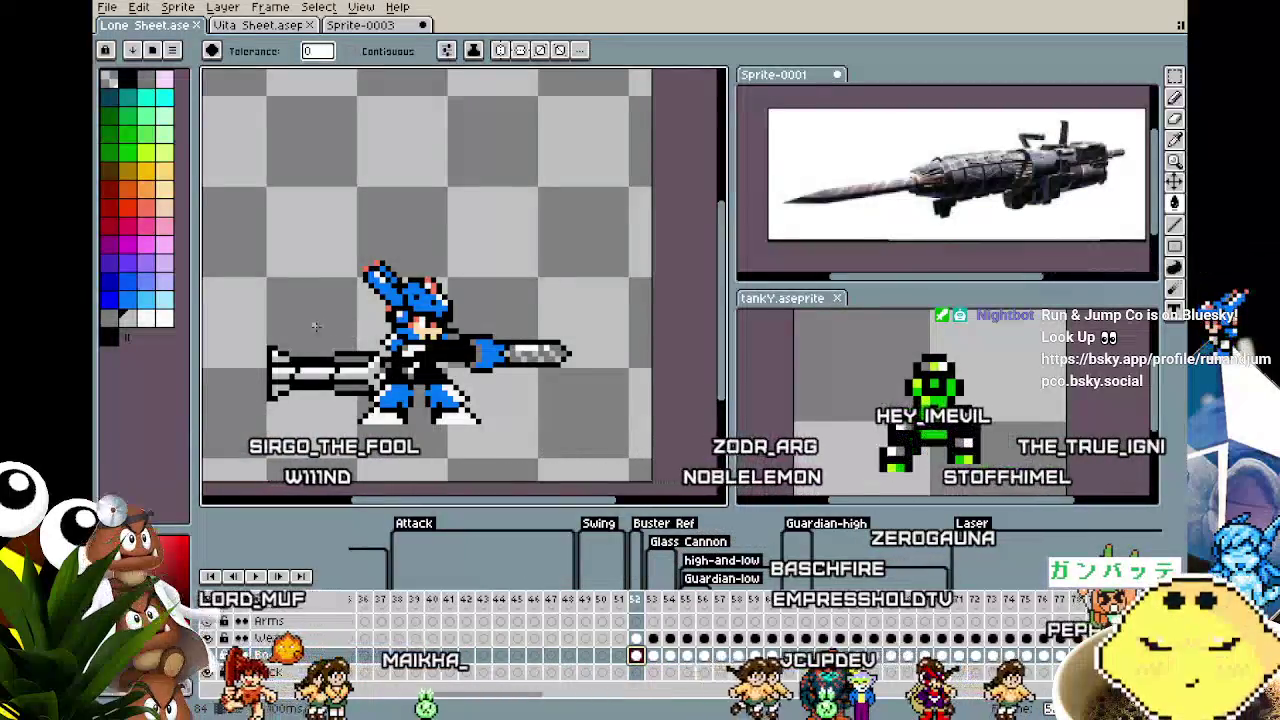
{"action": "scroll", "coordinate": [353, 337], "scroll_direction": "up", "scroll_amount": 1}
{"action": "left_click_drag", "start_coordinate": [333, 345], "coordinate": [335, 341]}
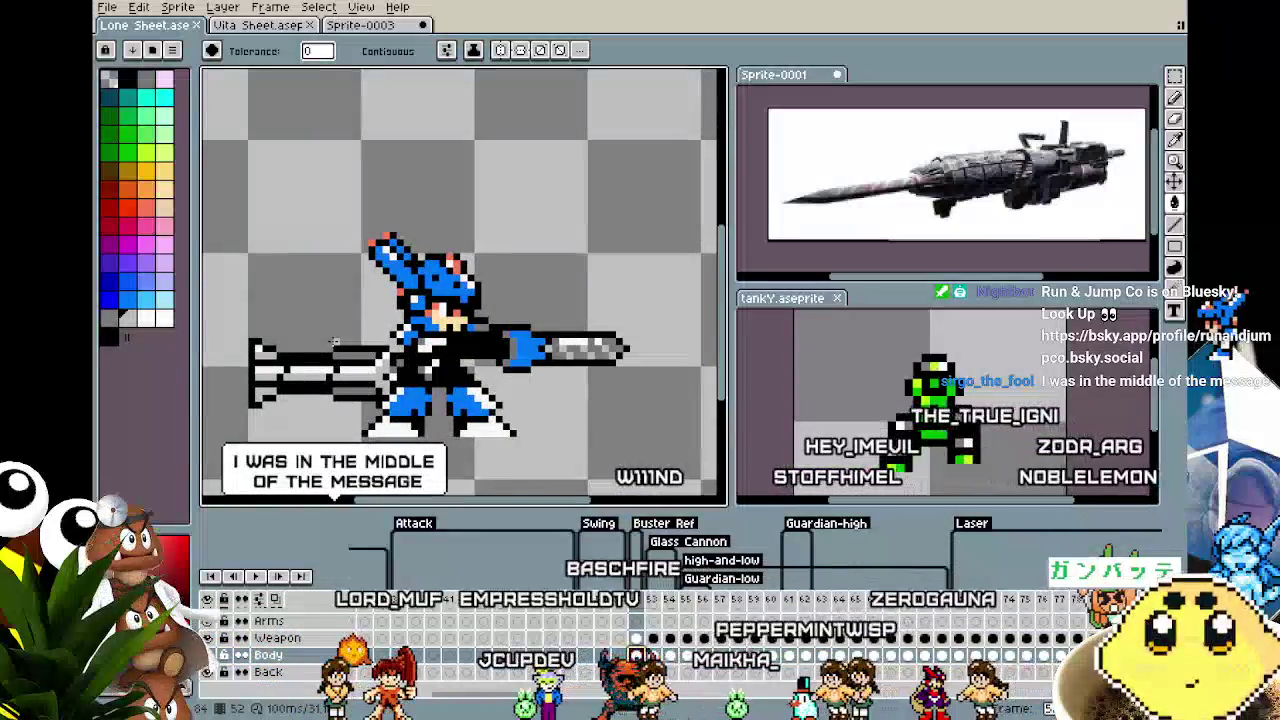
{"action": "scroll", "coordinate": [335, 341], "scroll_direction": "down", "scroll_amount": 1}
{"action": "key", "text": "i"}
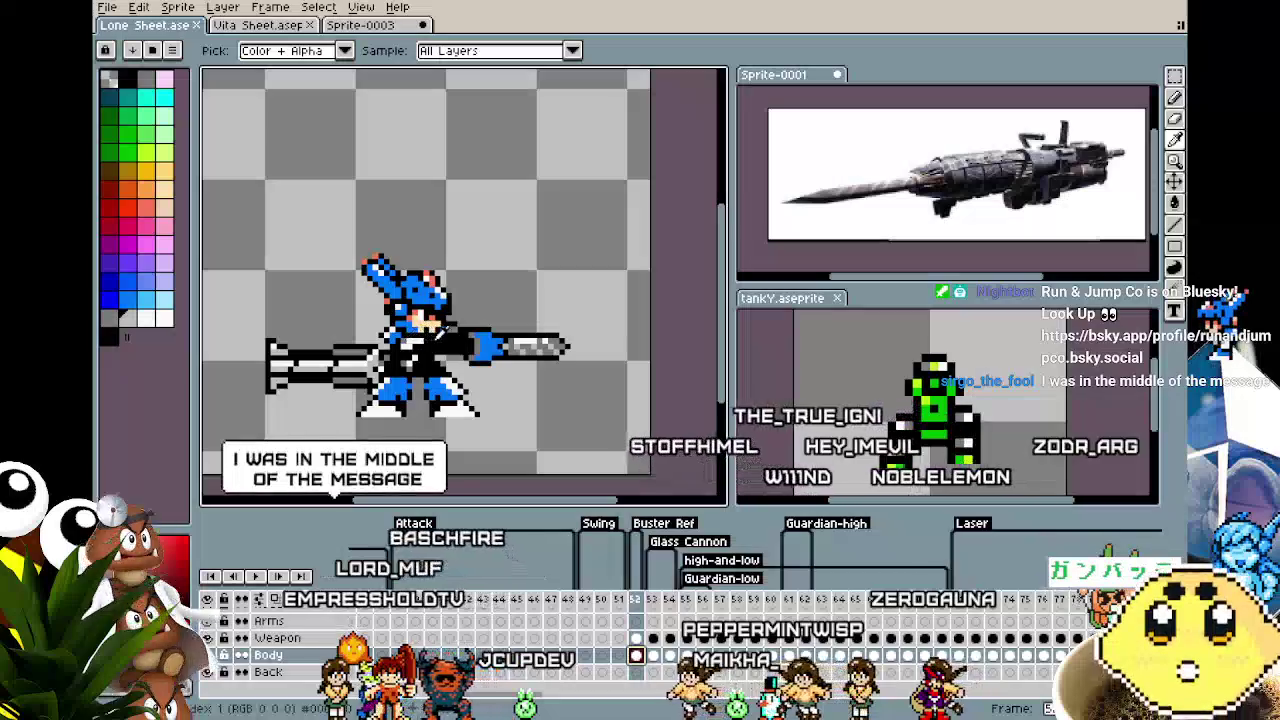
{"action": "key", "text": "g"}
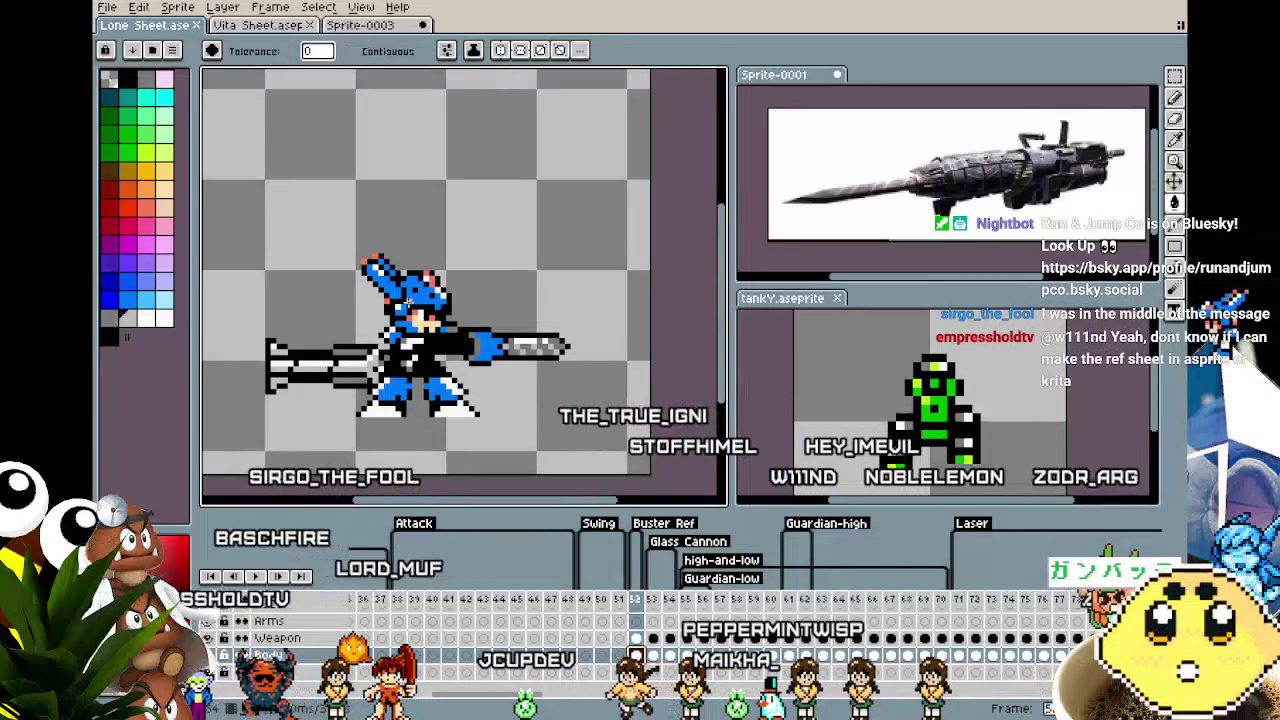
{"action": "scroll", "coordinate": [407, 300], "scroll_direction": "up", "scroll_amount": 1}
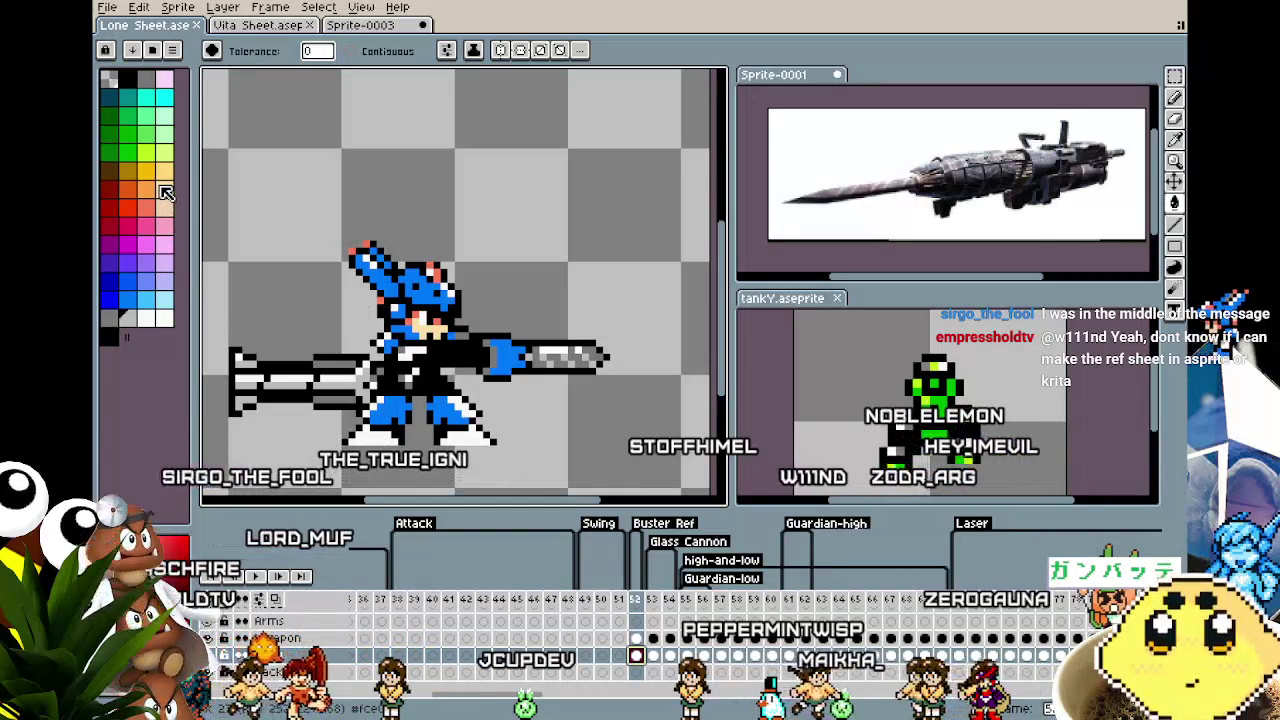
{"action": "left_click_drag", "start_coordinate": [315, 376], "coordinate": [331, 371]}
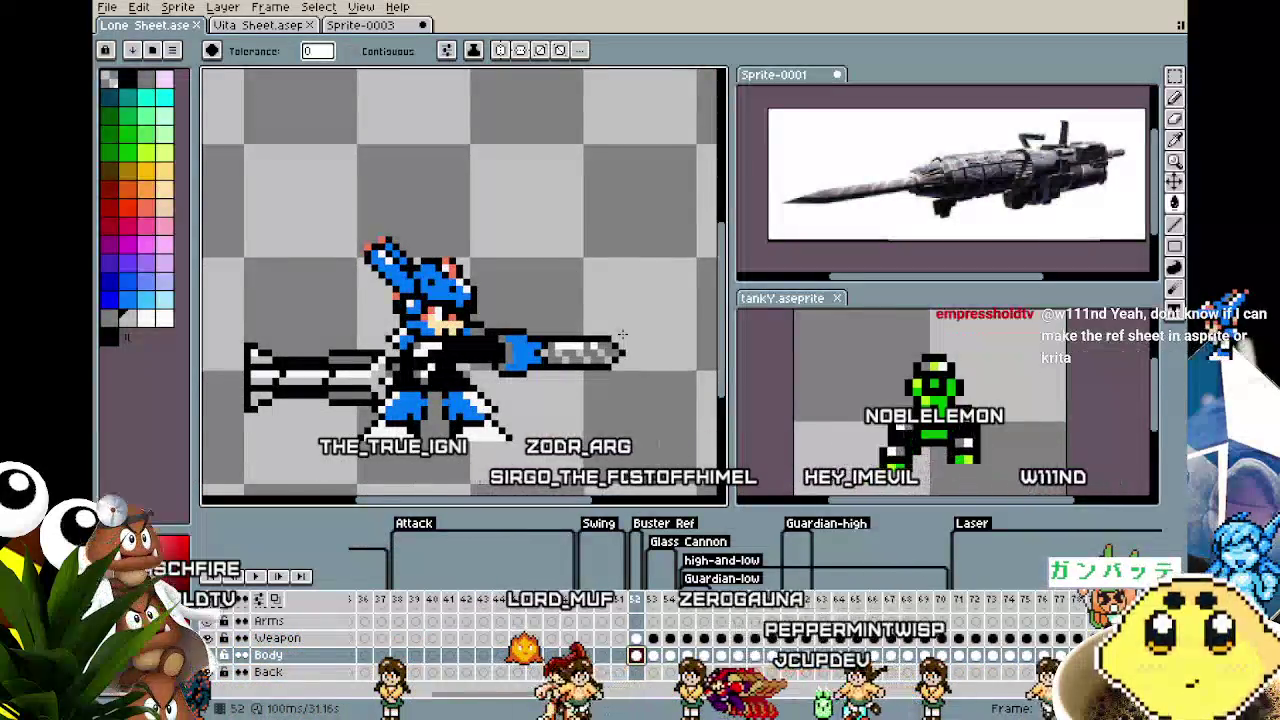
{"action": "scroll", "coordinate": [621, 335], "scroll_direction": "up", "scroll_amount": 1}
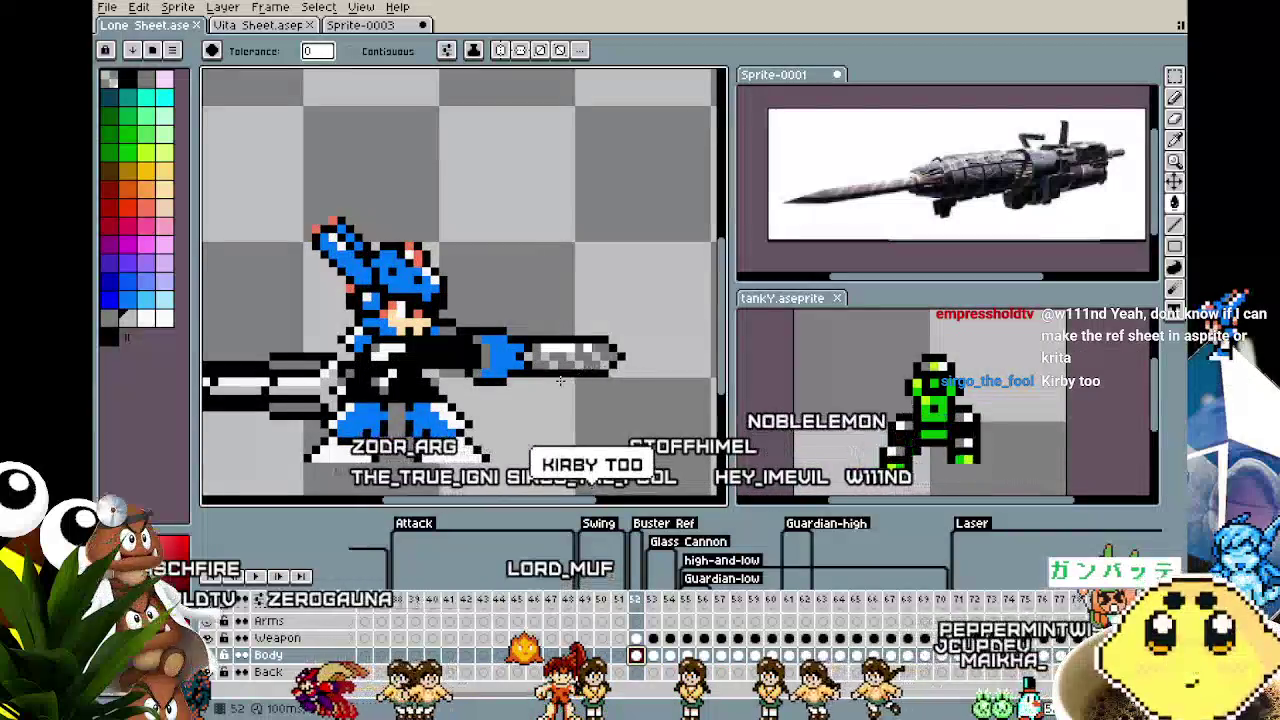
{"action": "right_click", "coordinate": [650, 596]}
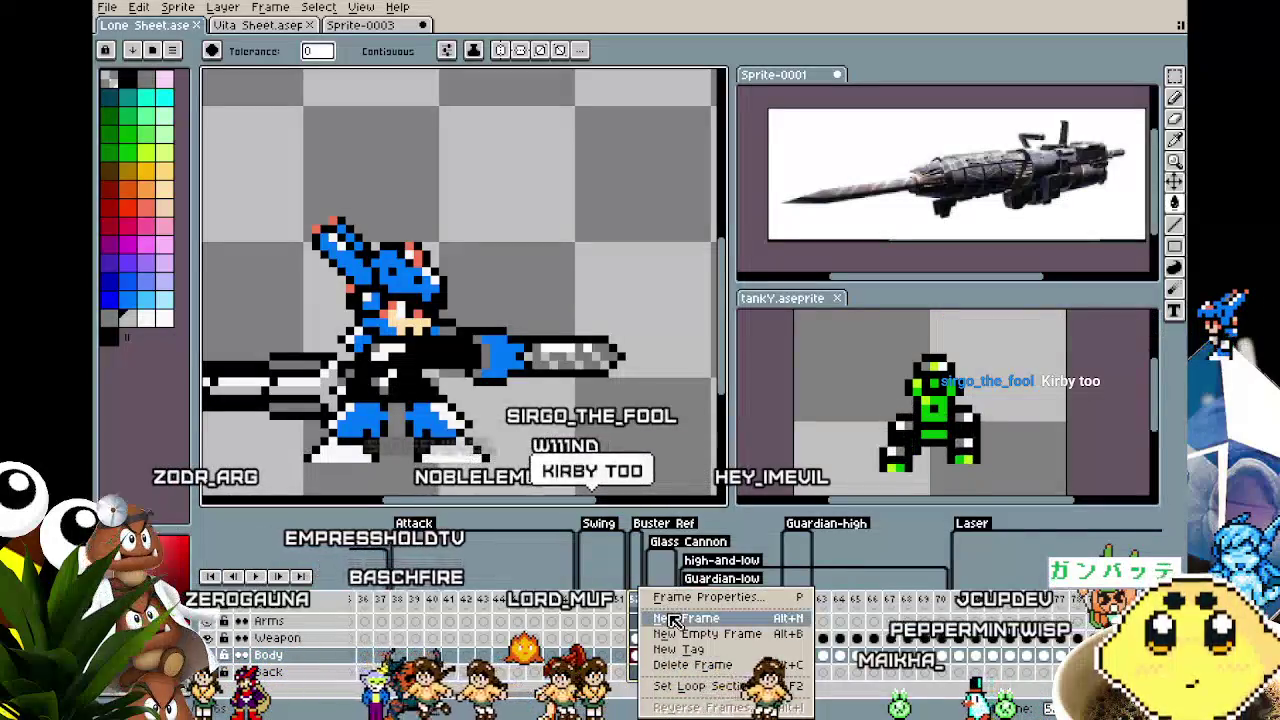
Add then undo a frame, and compare frames 54 and 52.
{"action": "left_click", "coordinate": [668, 617]}
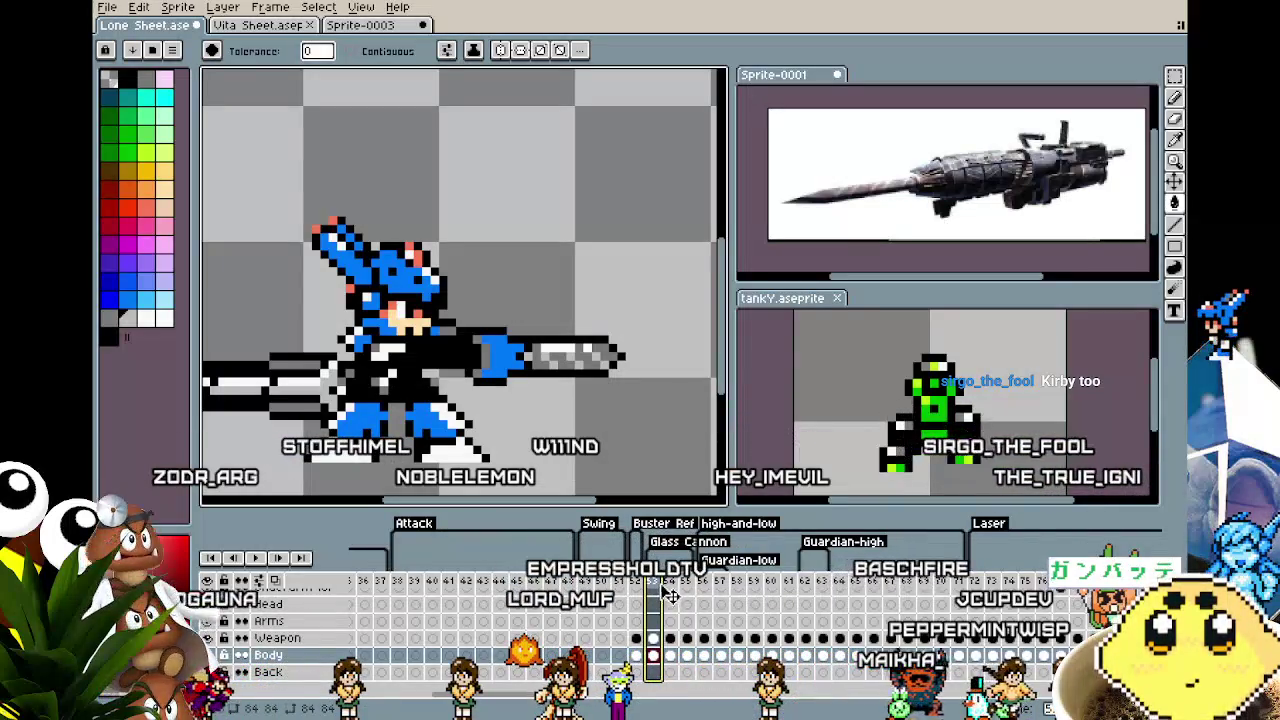
{"action": "key", "text": "ctrl+z"}
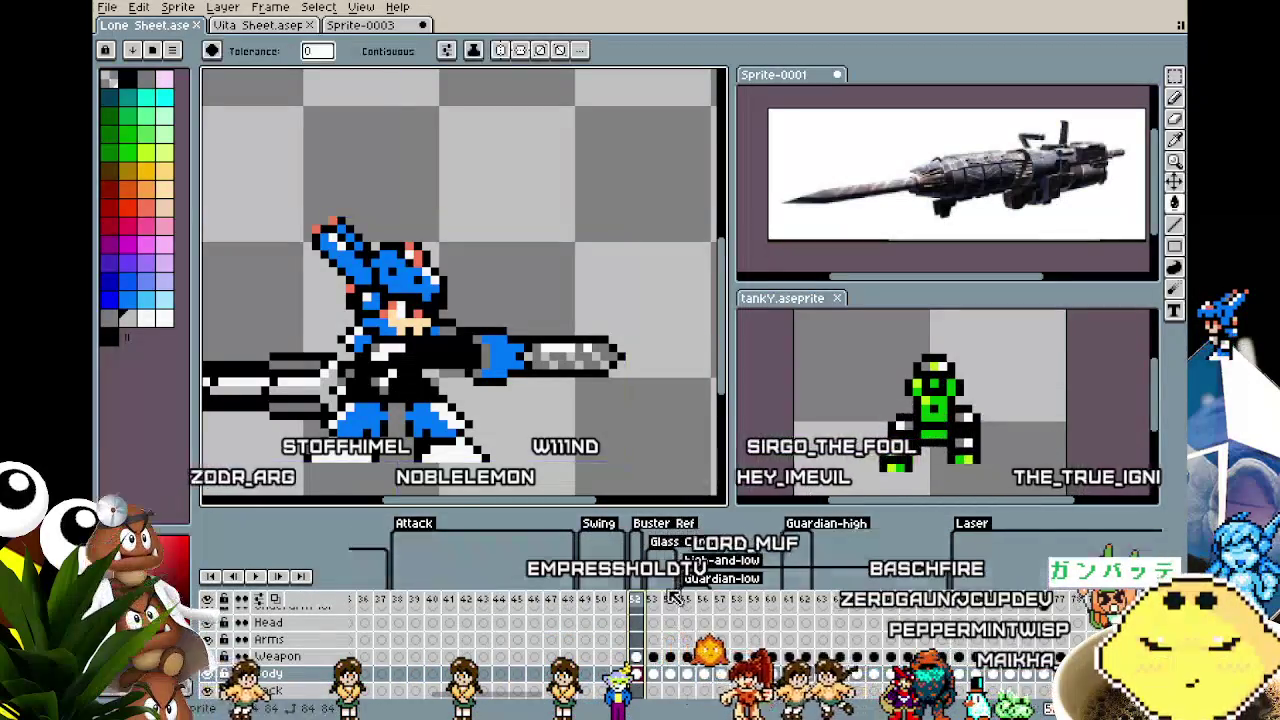
{"action": "left_click", "coordinate": [675, 598]}
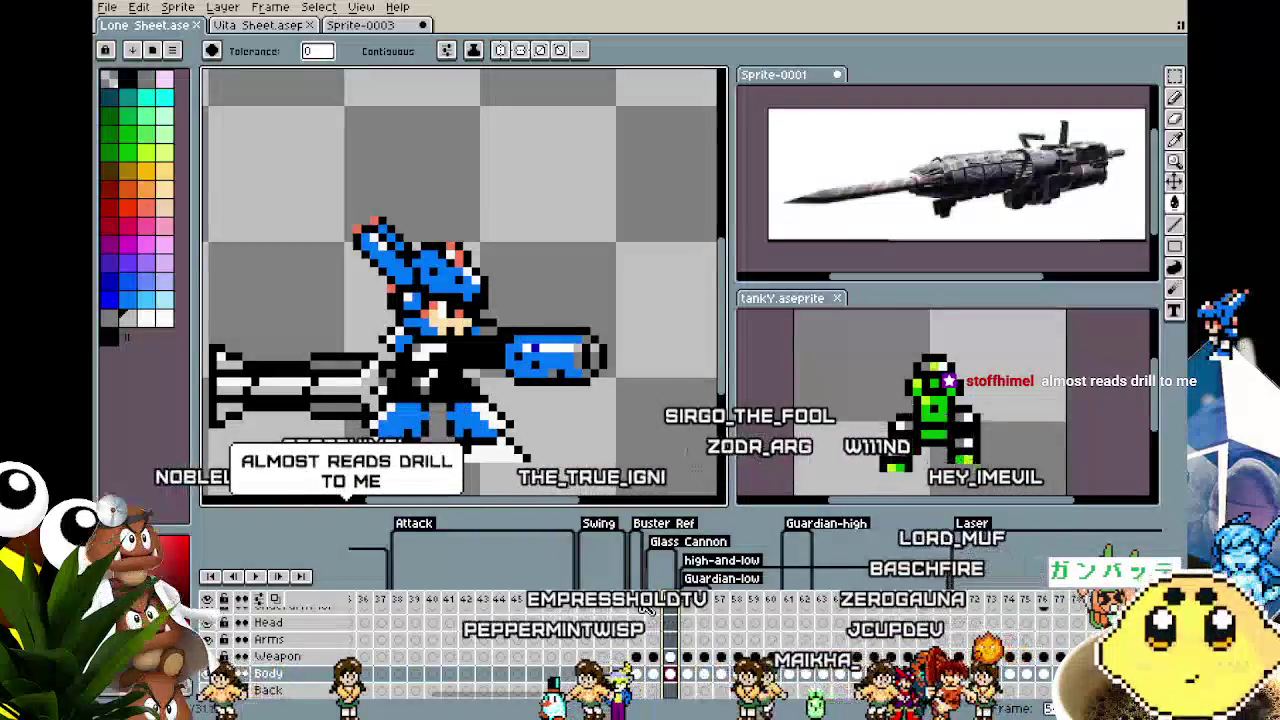
{"action": "left_click", "coordinate": [643, 606]}
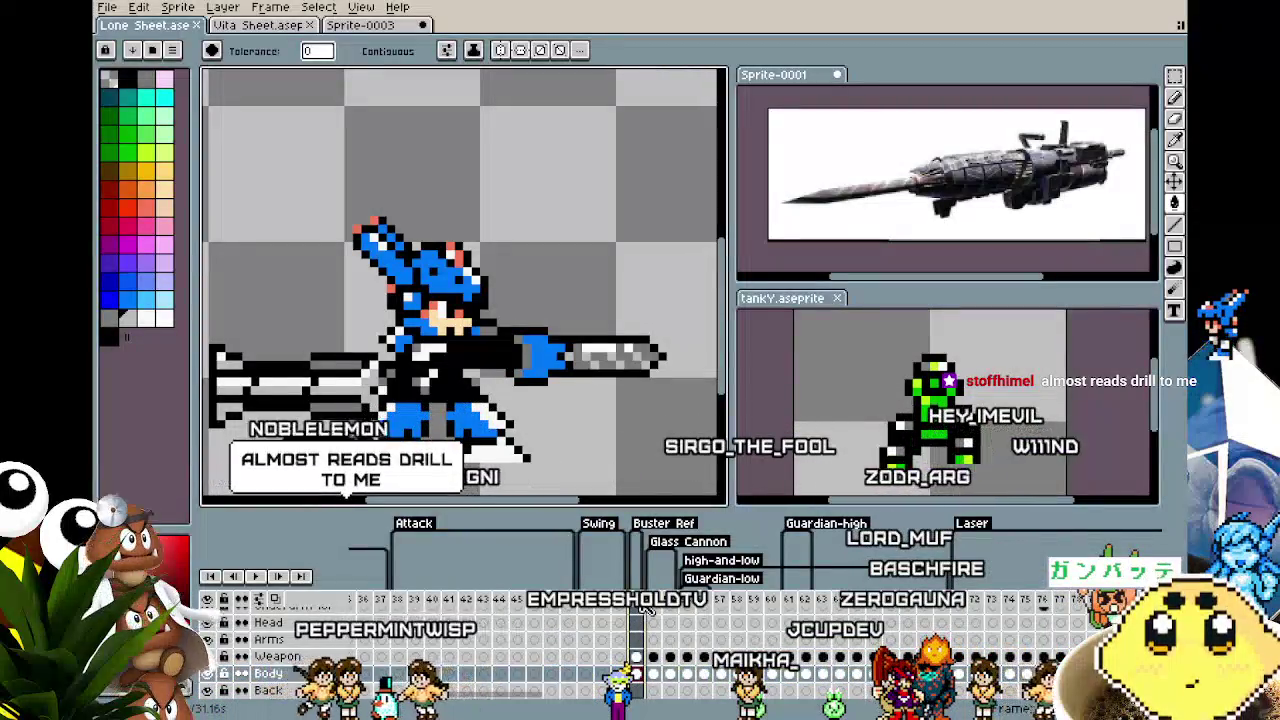
Insert a new frame after frame 52 and return to frame 52's options.
{"action": "right_click", "coordinate": [645, 600]}
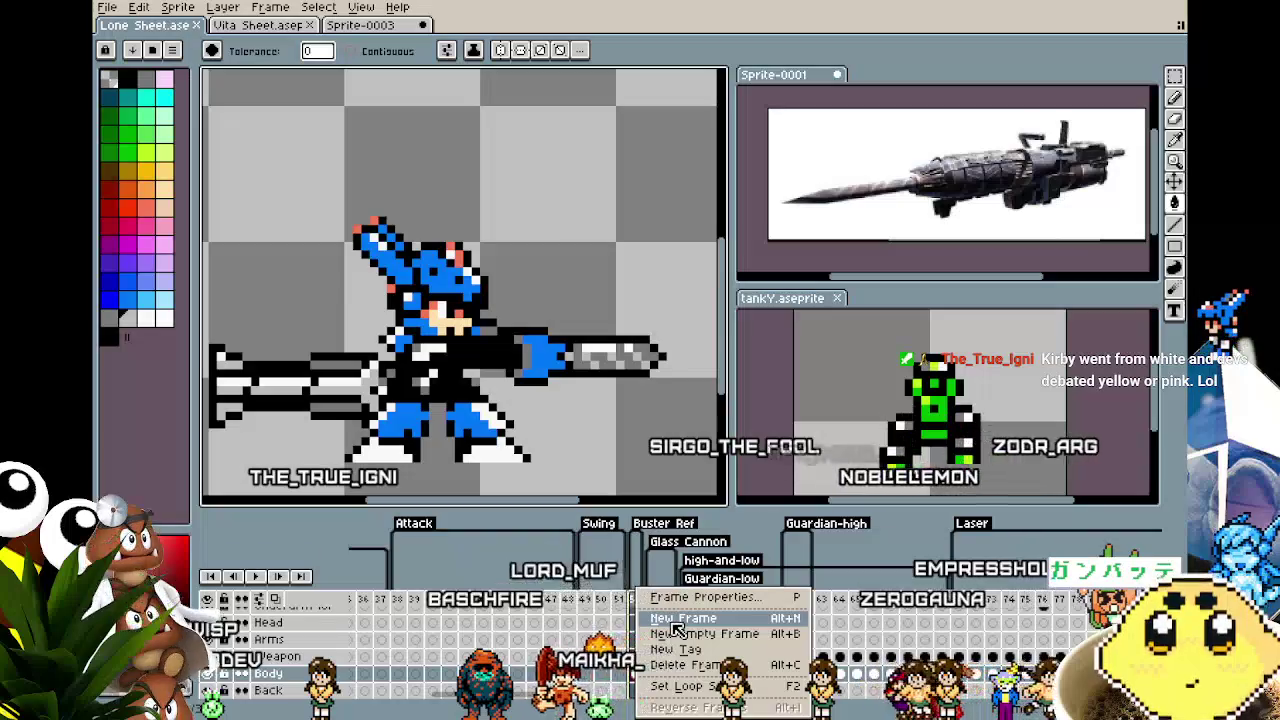
{"action": "left_click", "coordinate": [674, 620]}
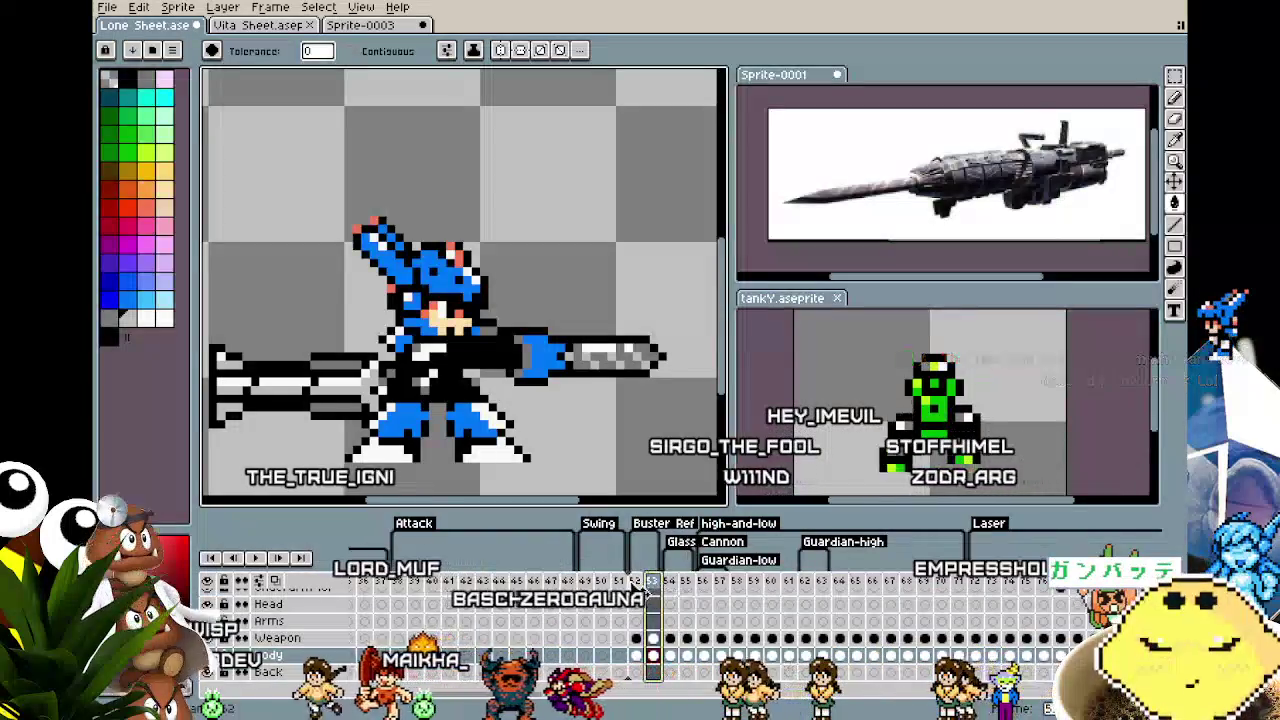
{"action": "left_click", "coordinate": [636, 580]}
{"action": "right_click", "coordinate": [650, 604]}
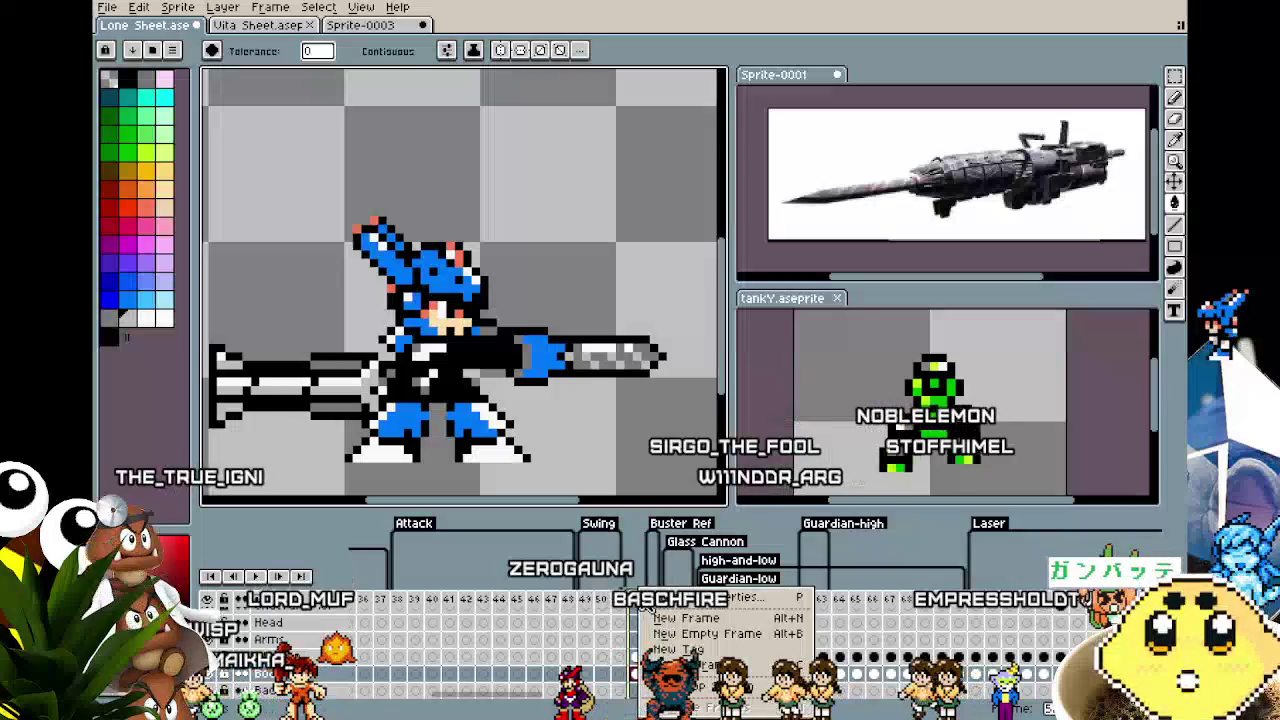
{"action": "left_click", "coordinate": [606, 626]}
{"action": "right_click", "coordinate": [638, 606]}
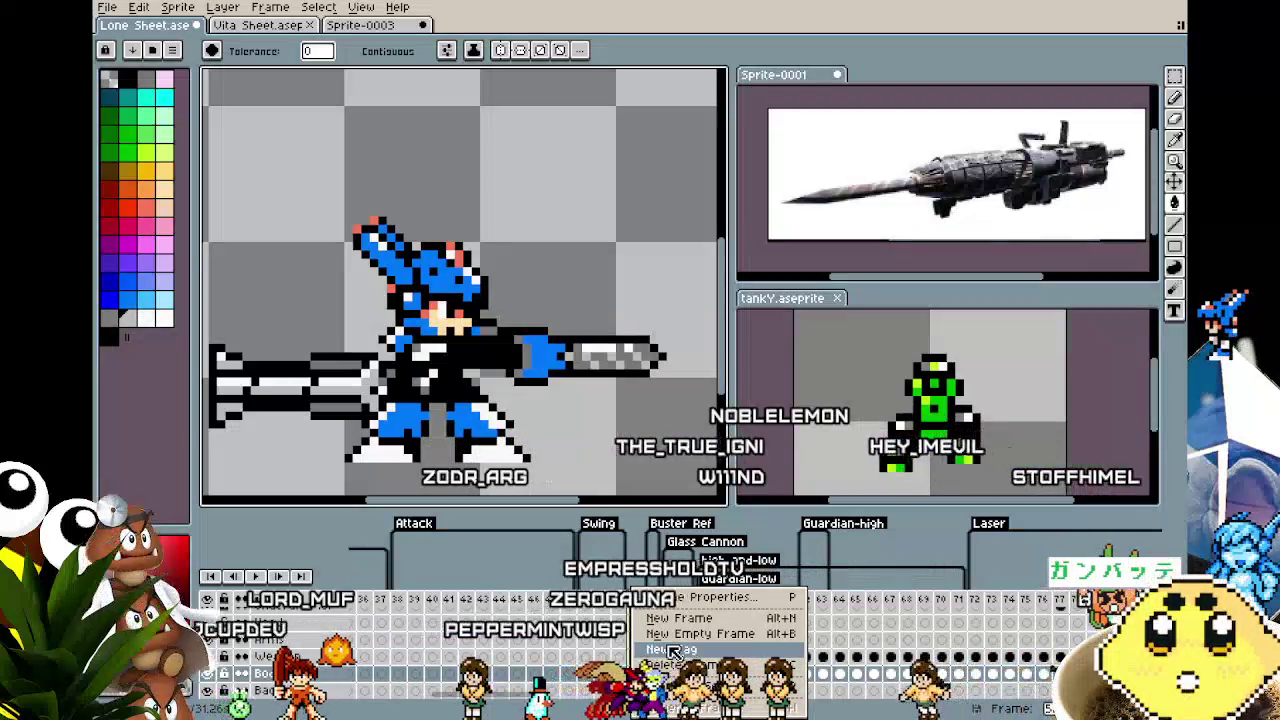
Add a 'Pile Bunker' tag on frame 52 and select its Weapon layer cel.
{"action": "left_click", "coordinate": [673, 650]}
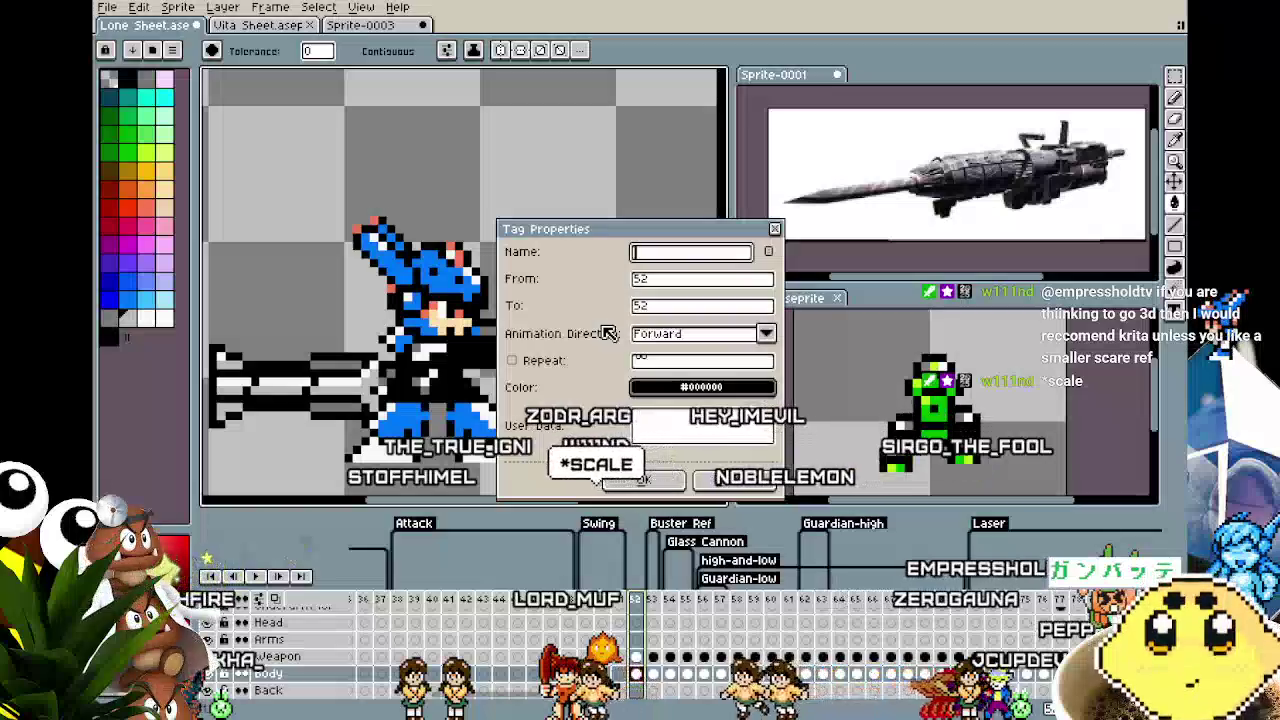
{"action": "type", "text": "Pile"}
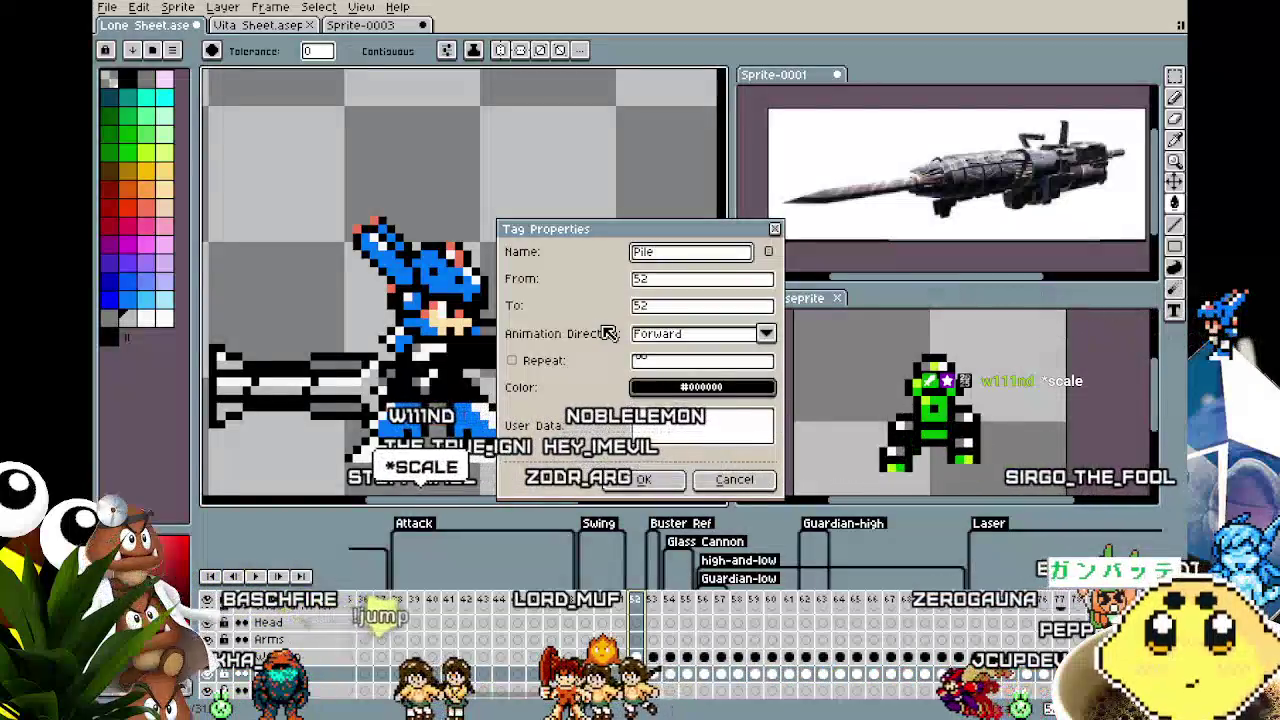
{"action": "type", "text": " Bunker"}
{"action": "key", "text": "Return"}
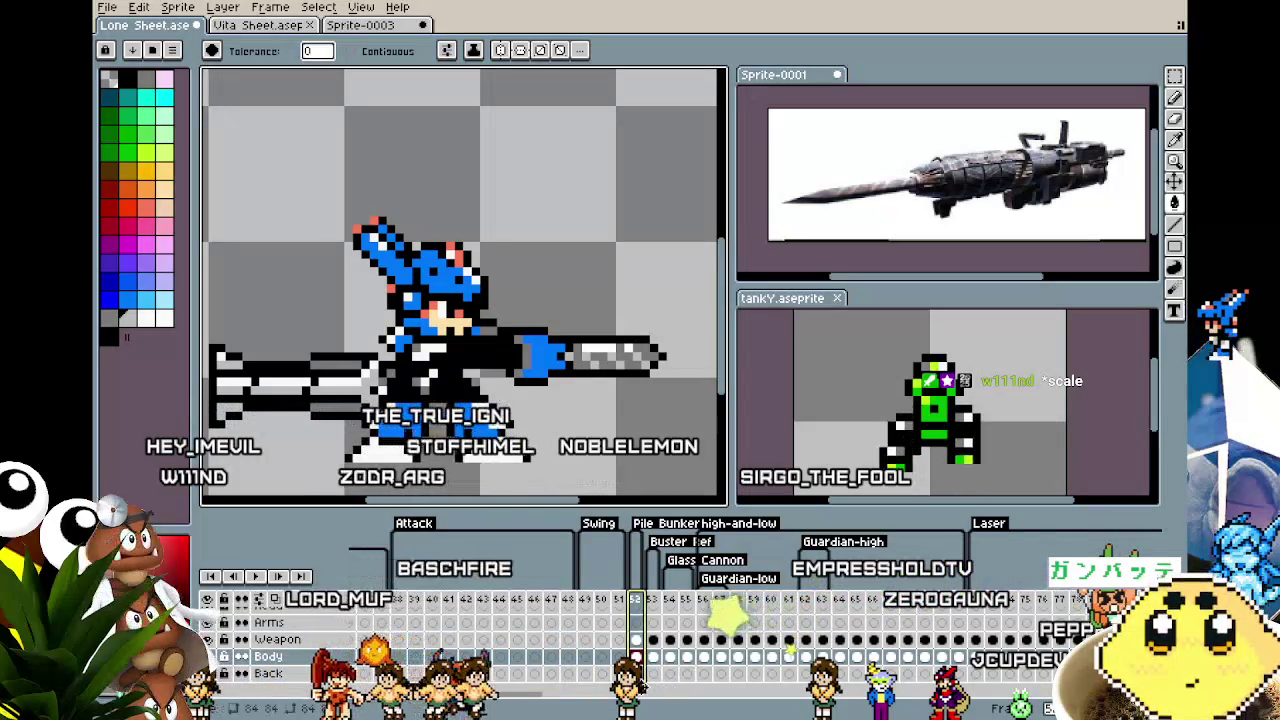
{"action": "left_click", "coordinate": [636, 640]}
Paint out the grey gun barrel and blue tip on frame 52's Weapon cel.
{"action": "key", "text": "b"}
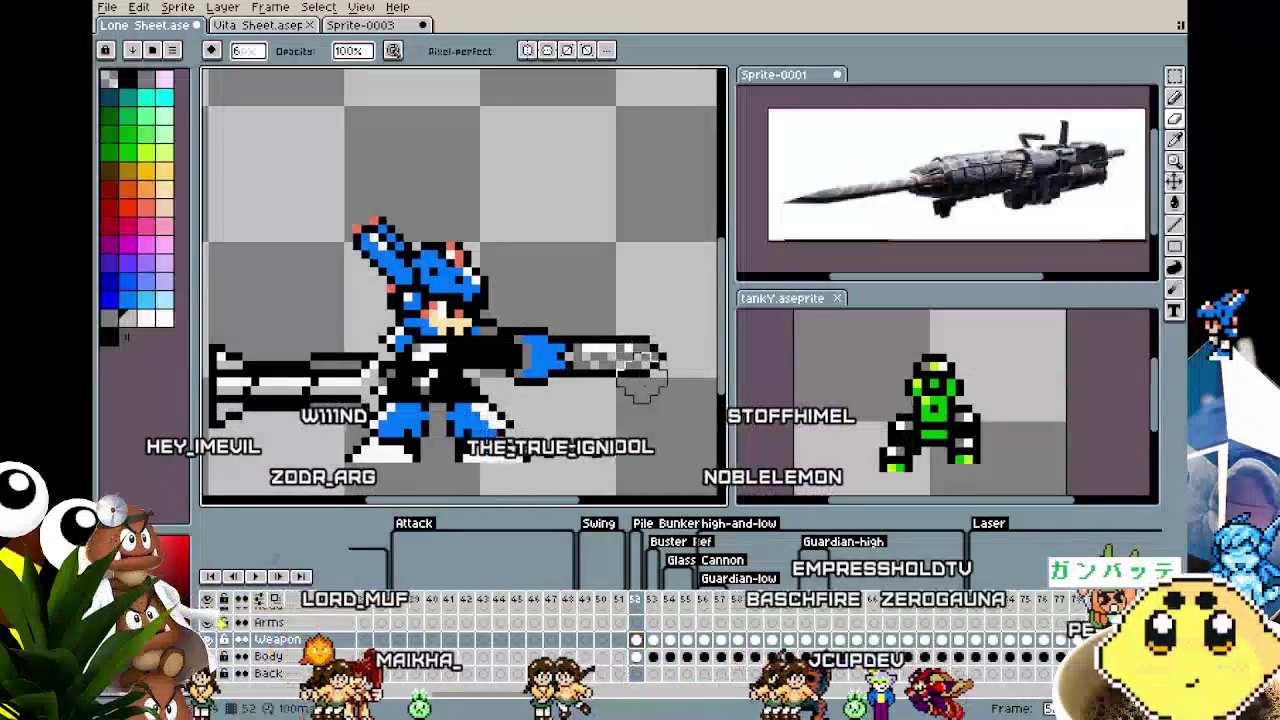
{"action": "left_click", "coordinate": [647, 657]}
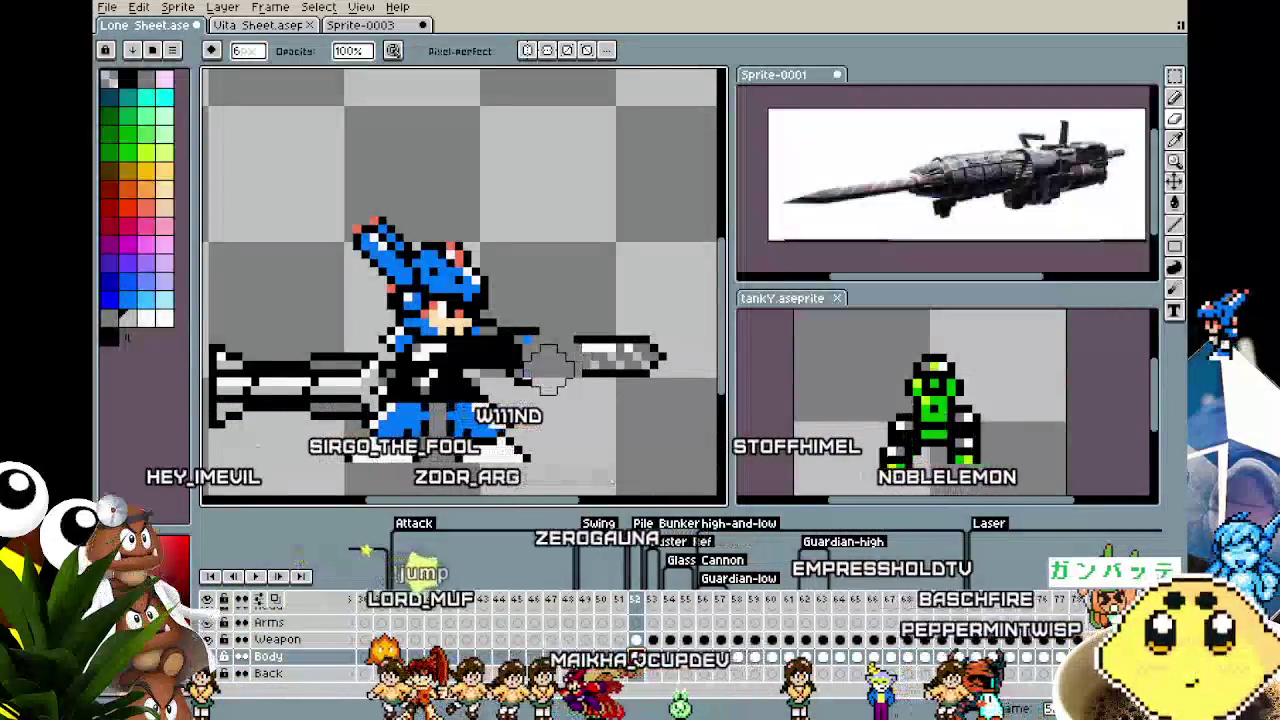
{"action": "left_click_drag", "start_coordinate": [540, 372], "coordinate": [620, 352]}
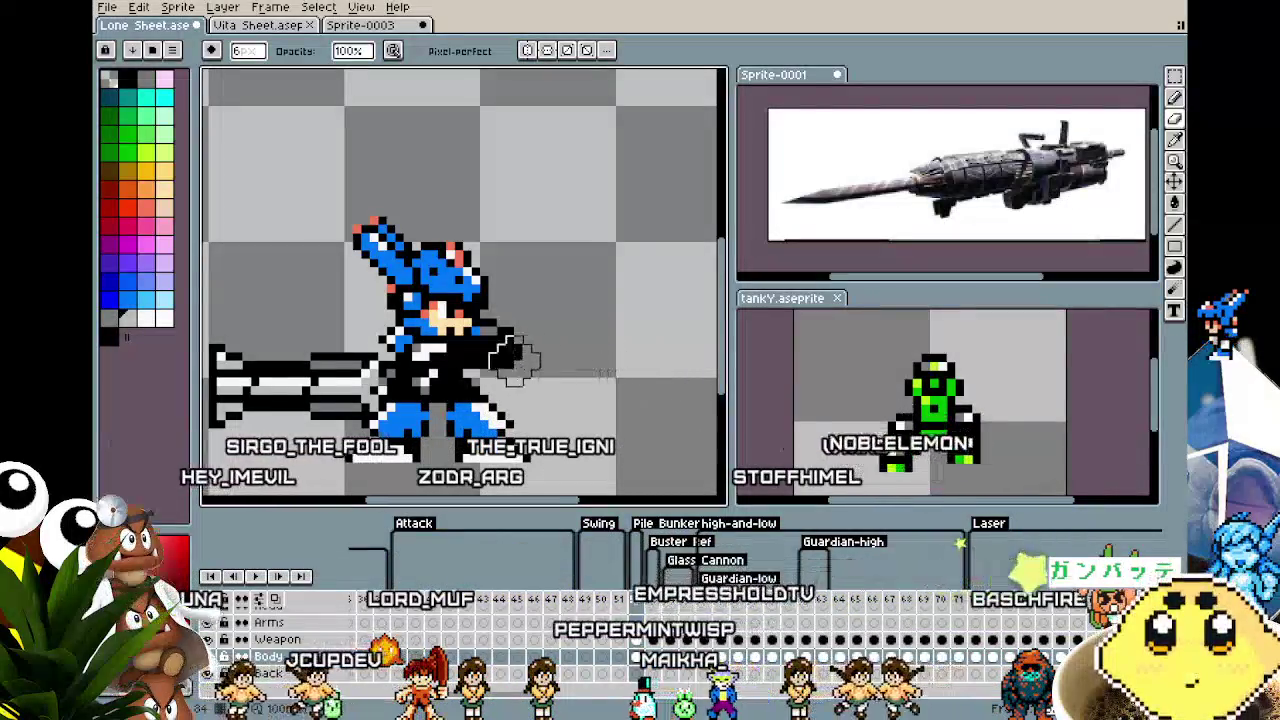
{"action": "scroll", "coordinate": [453, 365], "scroll_direction": "up", "scroll_amount": 1}
{"action": "scroll", "coordinate": [500, 372], "scroll_direction": "down", "scroll_amount": 2}
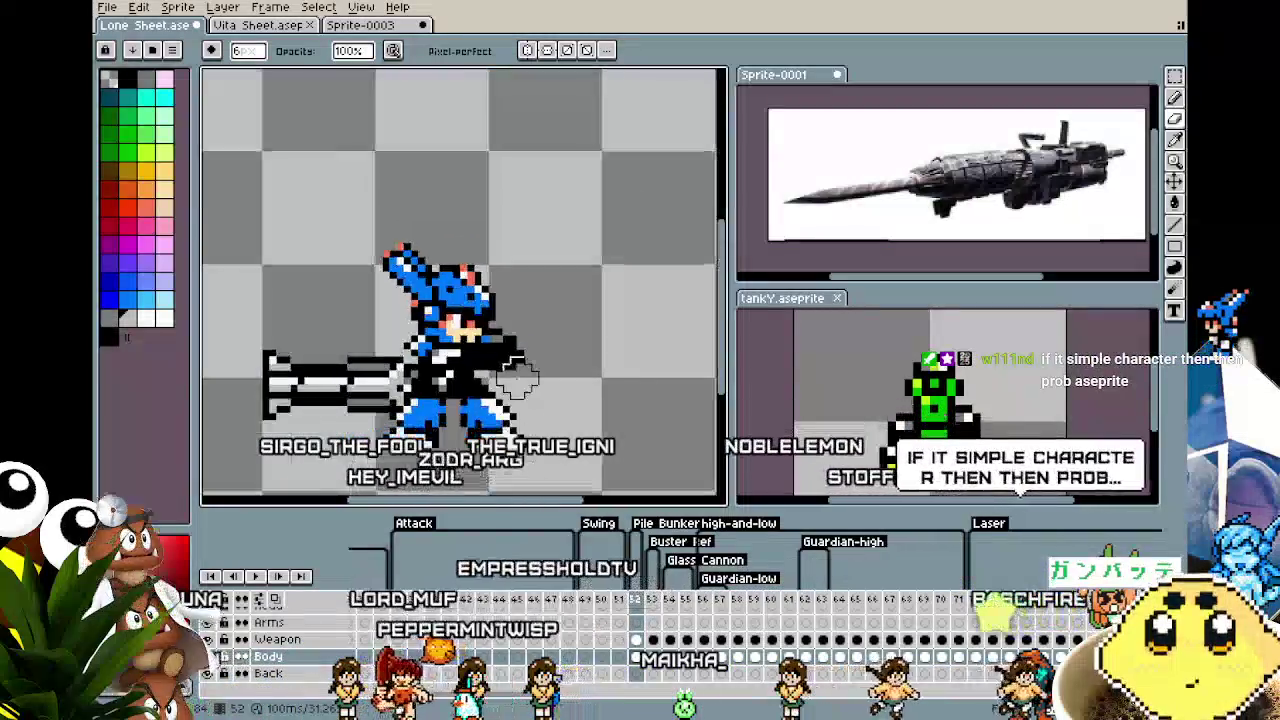
{"action": "scroll", "coordinate": [518, 375], "scroll_direction": "down", "scroll_amount": 1}
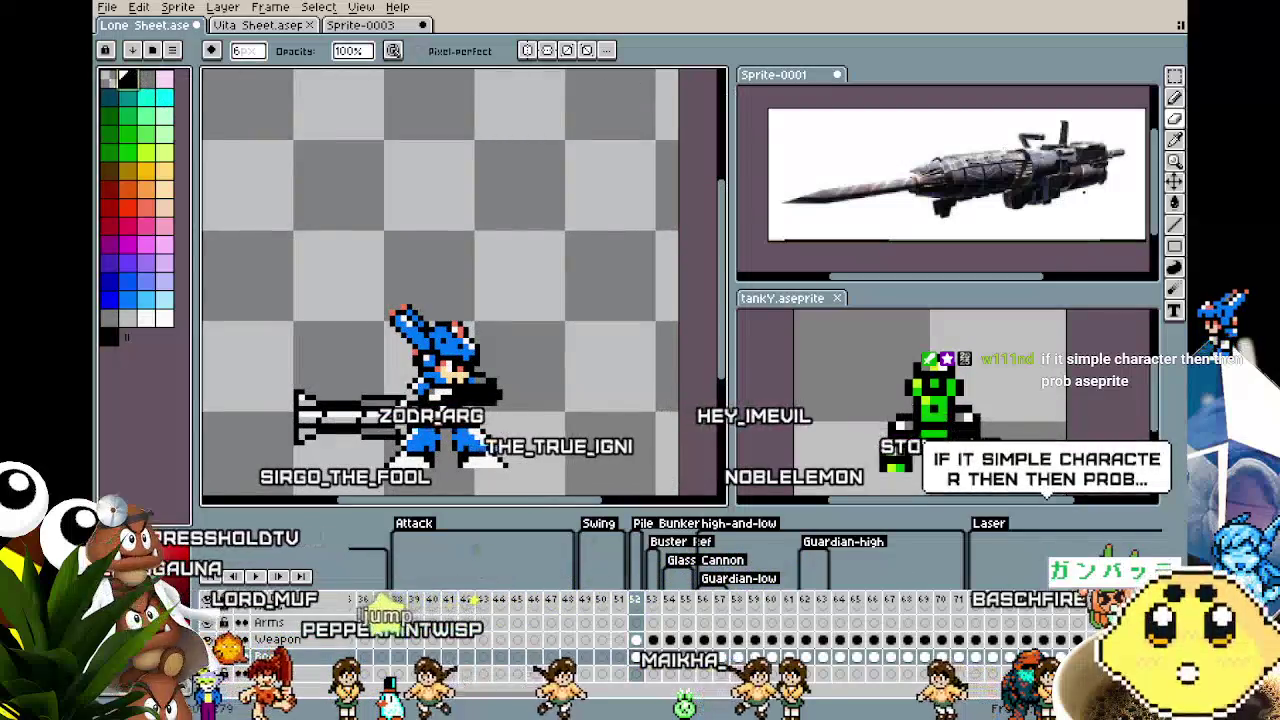
Draw two overlapping ellipse outlines above the character, redoing the misplaced second ellipse.
{"action": "left_click", "coordinate": [1174, 246]}
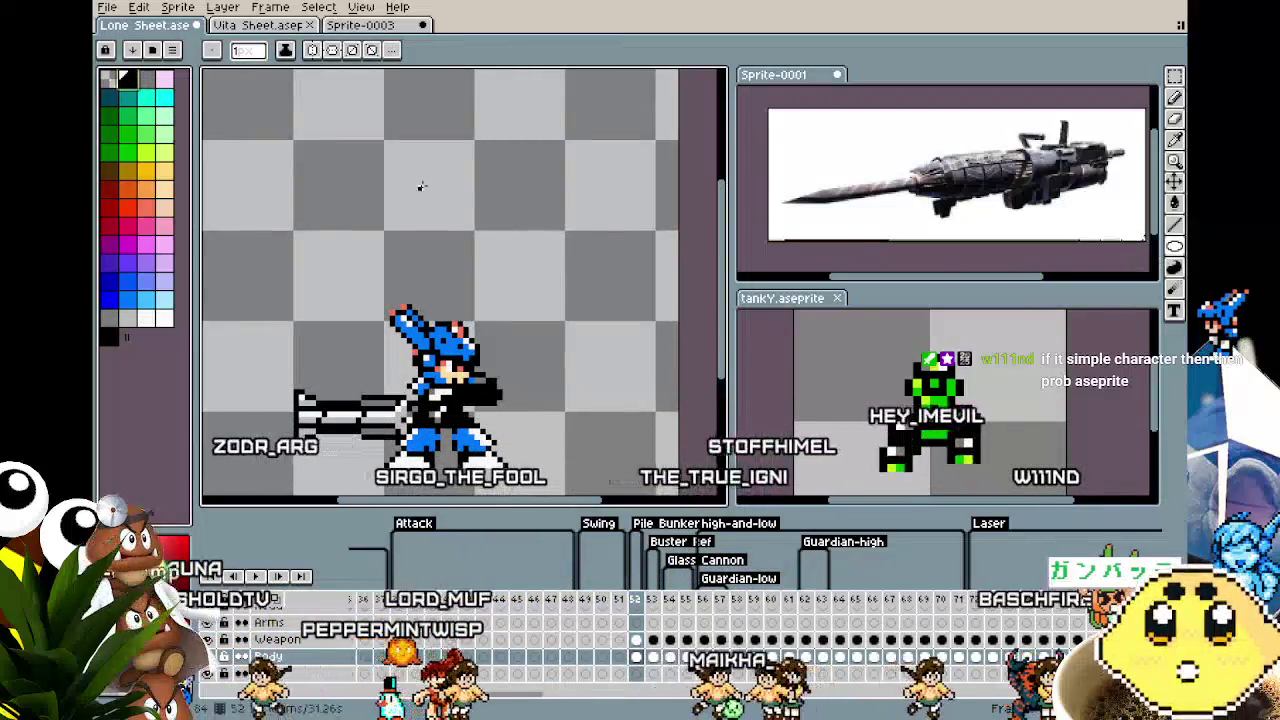
{"action": "left_click_drag", "start_coordinate": [393, 187], "coordinate": [453, 232]}
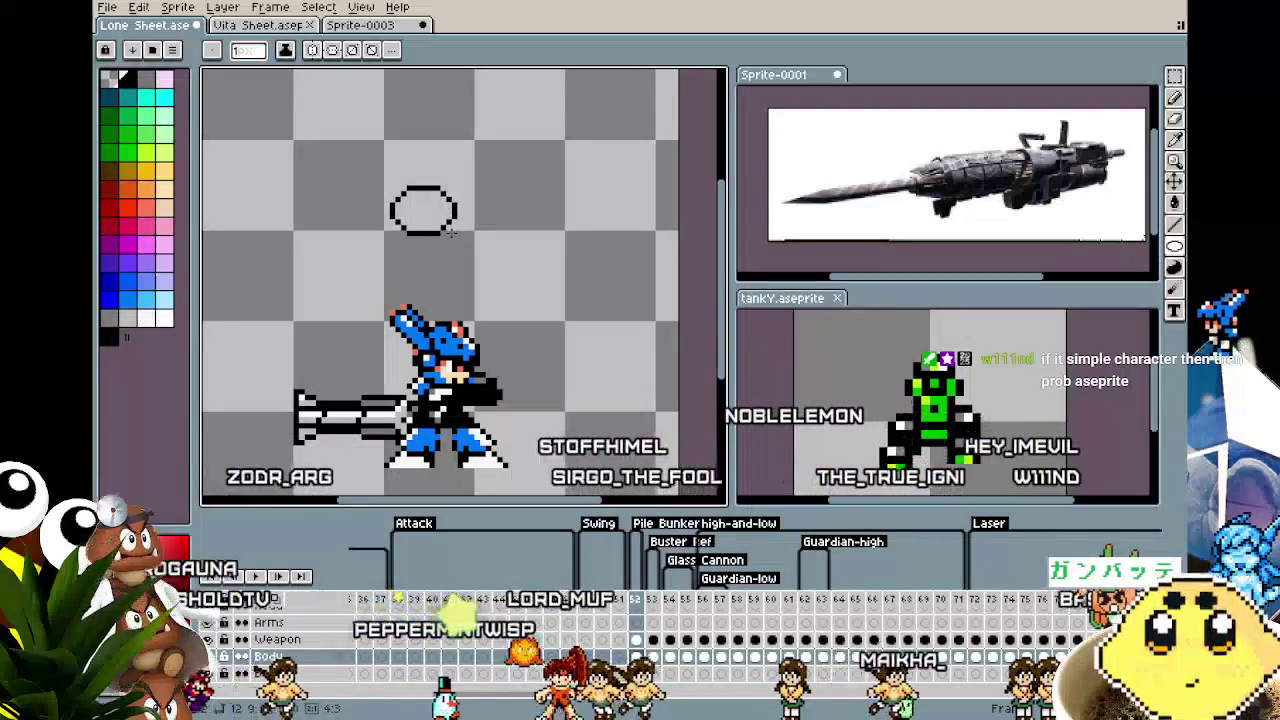
{"action": "scroll", "coordinate": [452, 232], "scroll_direction": "up", "scroll_amount": 1}
{"action": "mouse_move", "coordinate": [420, 186]}
{"action": "left_mouse_down"}
{"action": "mouse_move", "coordinate": [492, 214]}
{"action": "mouse_move", "coordinate": [484, 234]}
{"action": "left_mouse_up"}
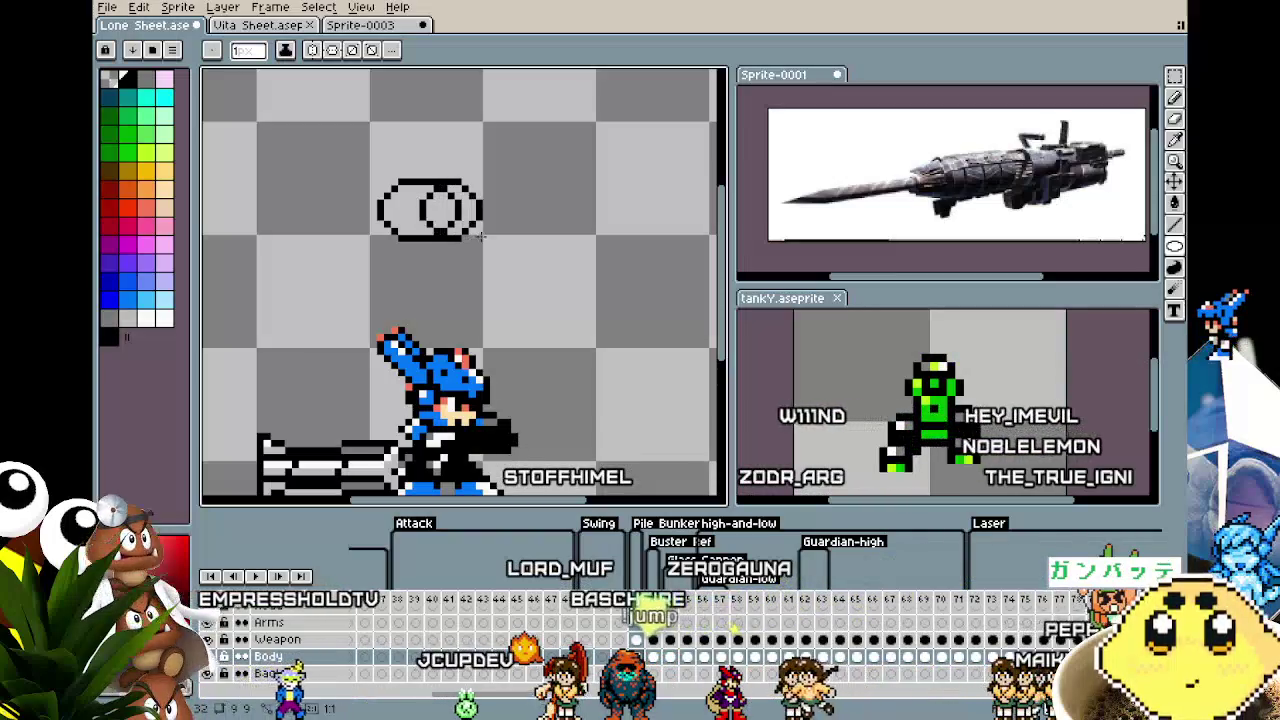
{"action": "key", "text": "ctrl+z"}
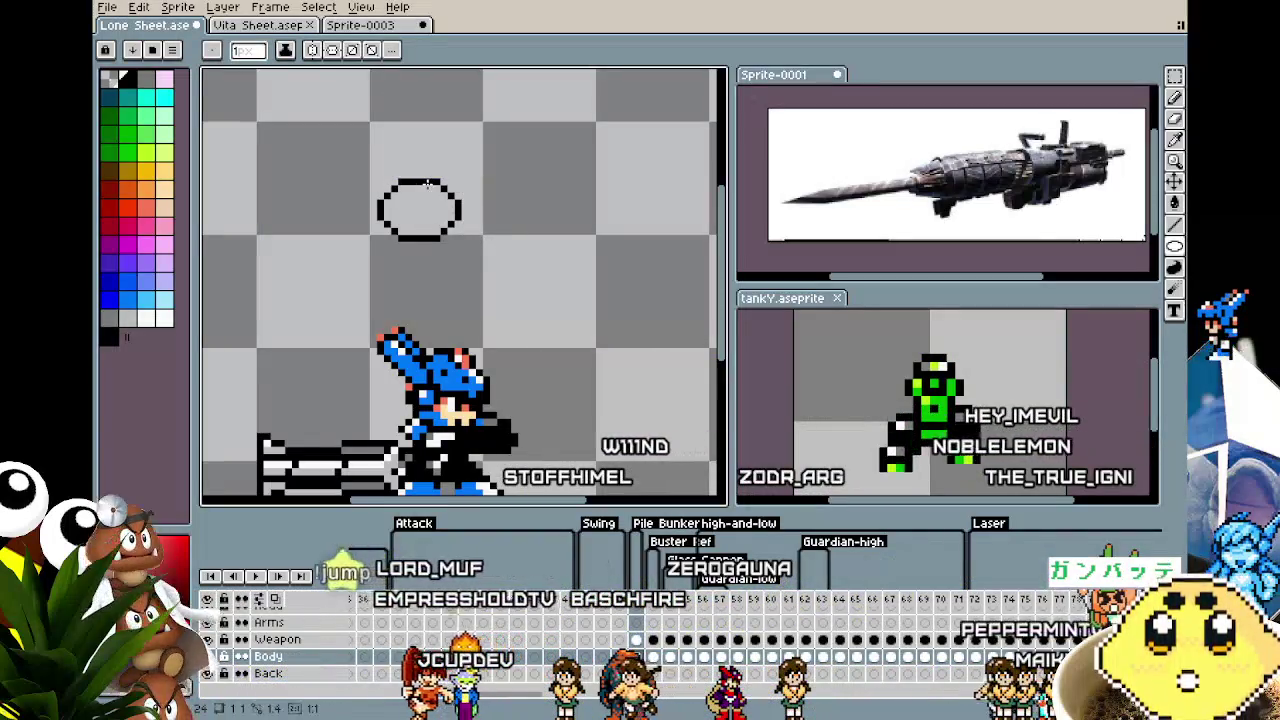
{"action": "left_click_drag", "start_coordinate": [430, 186], "coordinate": [472, 236]}
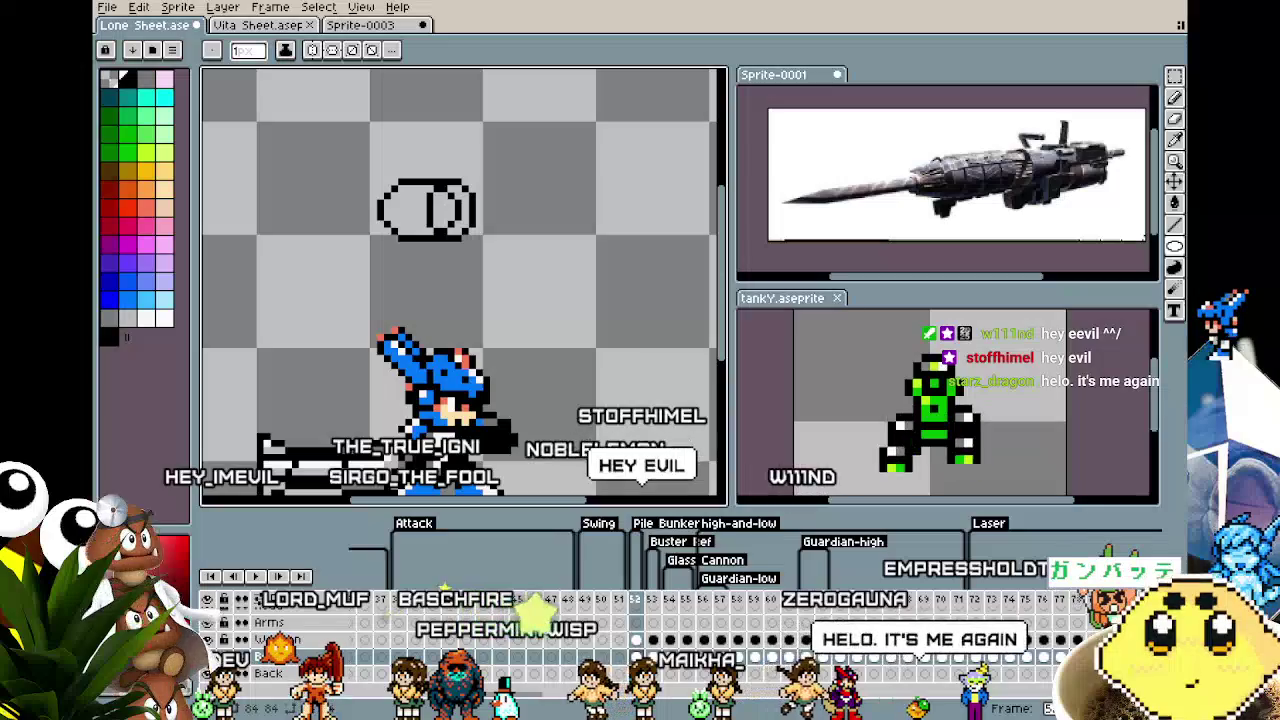
{"action": "left_click_drag", "start_coordinate": [584, 302], "coordinate": [579, 277]}
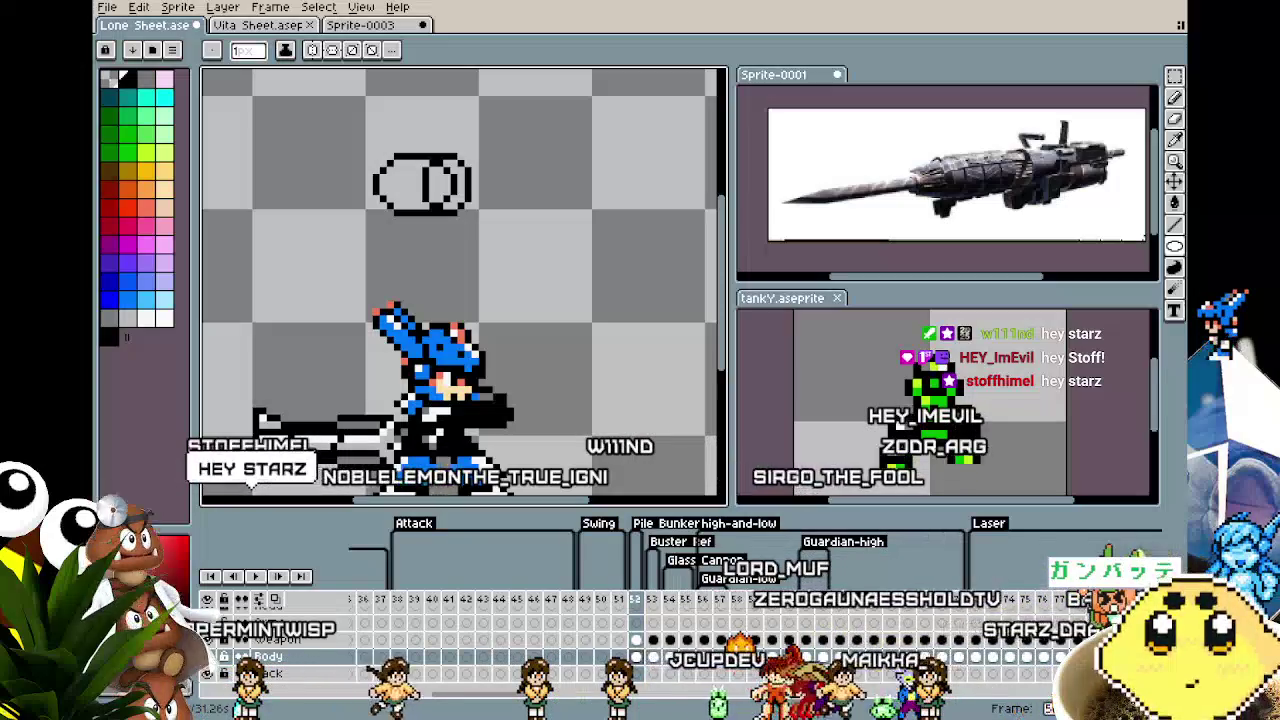
{"action": "scroll", "coordinate": [515, 266], "scroll_direction": "up", "scroll_amount": 1}
{"action": "scroll", "coordinate": [515, 266], "scroll_direction": "up", "scroll_amount": 1}
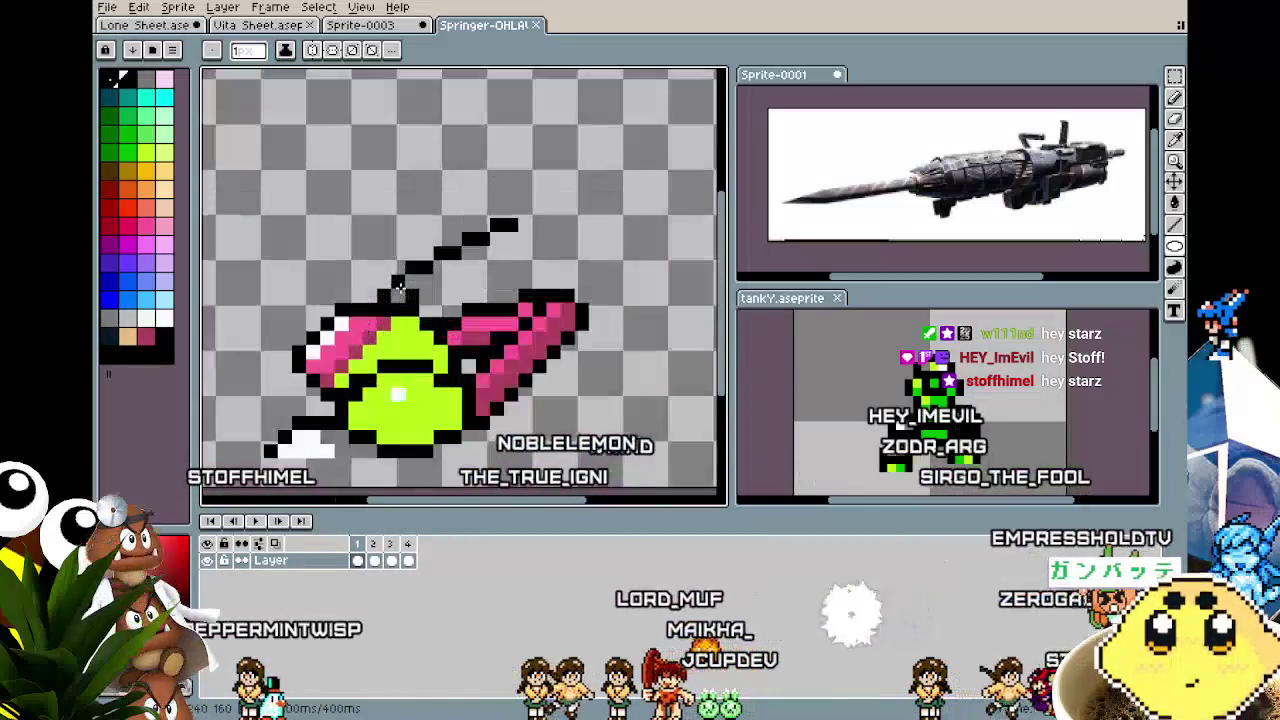
{"action": "scroll", "coordinate": [515, 266], "scroll_direction": "up", "scroll_amount": 1}
{"action": "key", "text": "Return"}
{"action": "scroll", "coordinate": [520, 330], "scroll_direction": "down", "scroll_amount": 1}
{"action": "scroll", "coordinate": [529, 440], "scroll_direction": "down", "scroll_amount": 1}
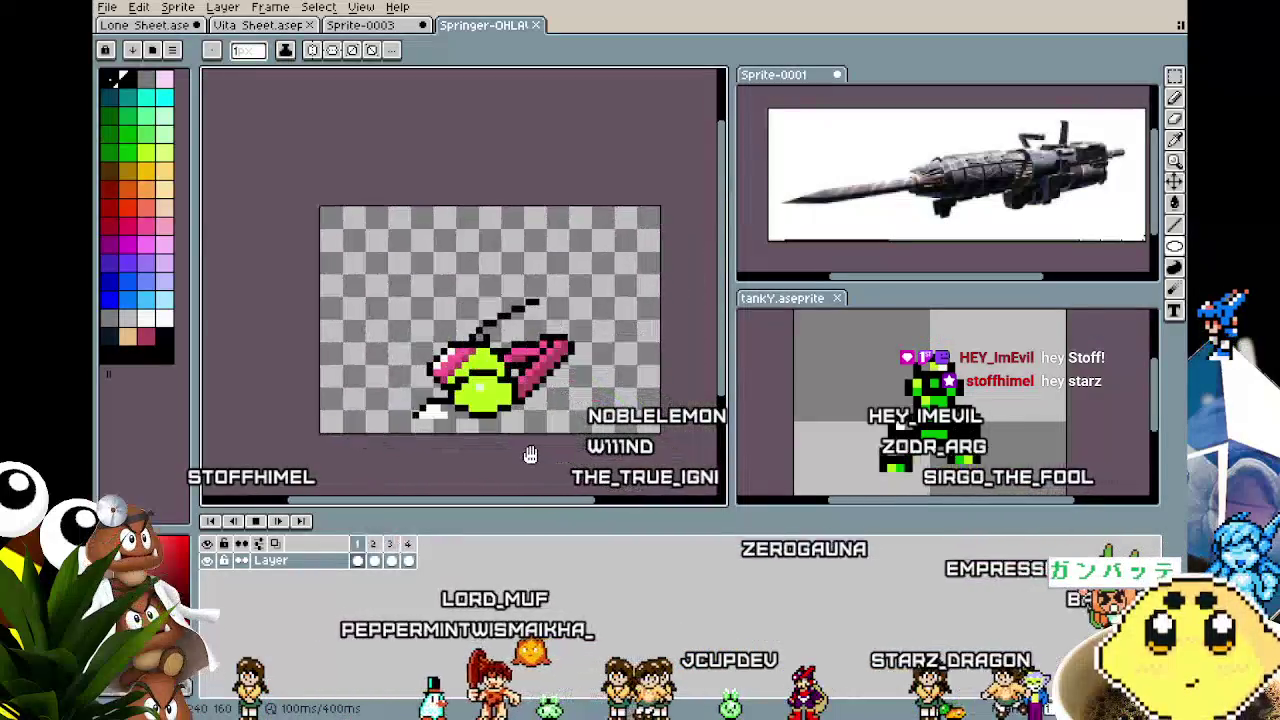
{"action": "scroll", "coordinate": [538, 420], "scroll_direction": "down", "scroll_amount": 1}
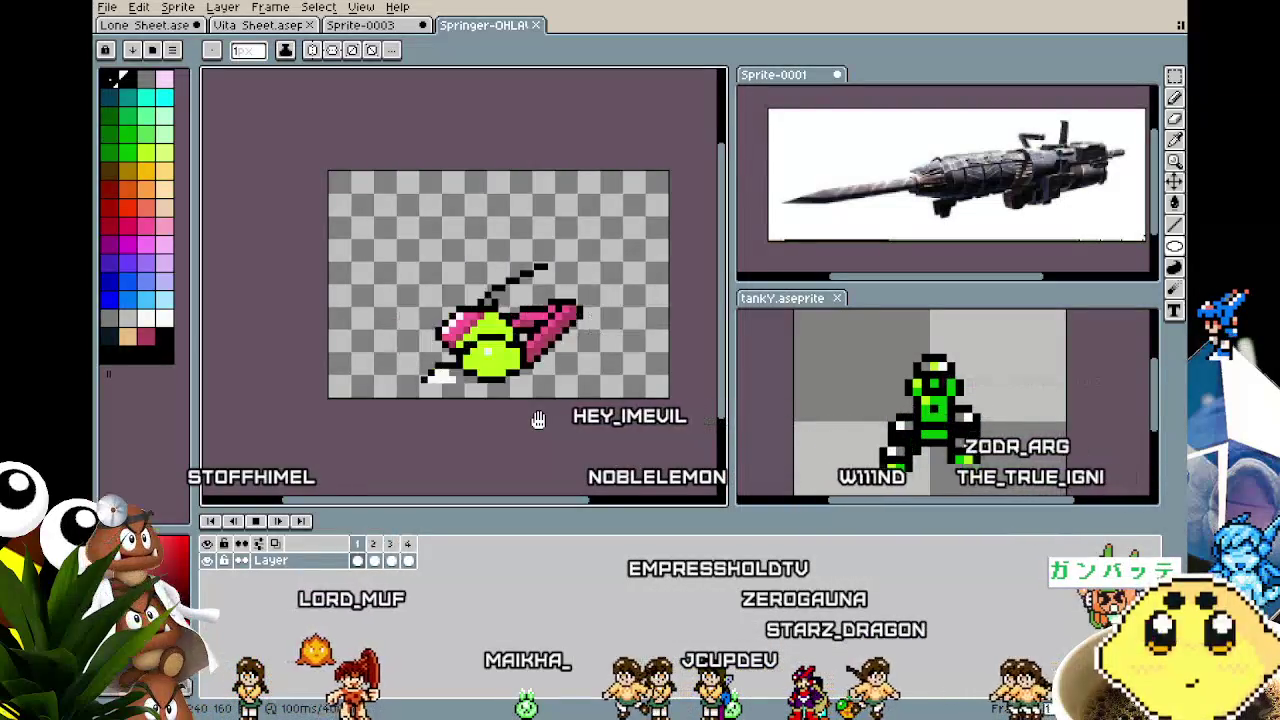
{"action": "left_click", "coordinate": [536, 25]}
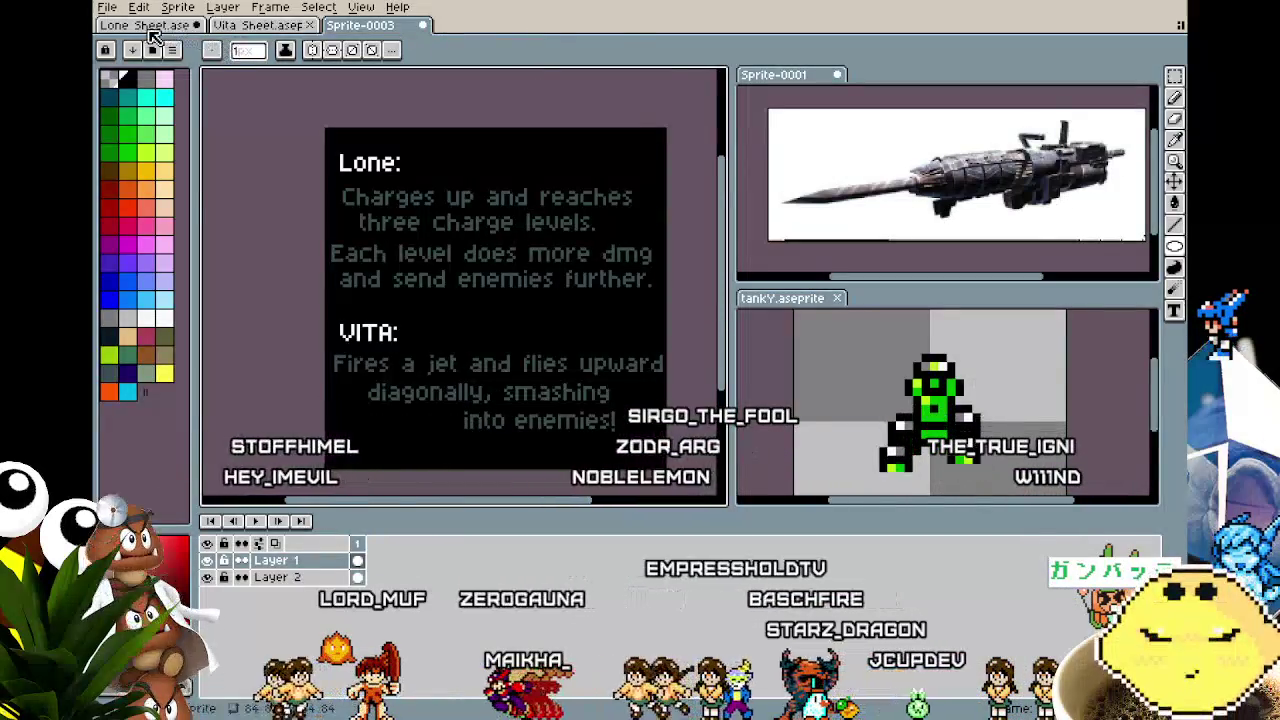
{"action": "key", "text": "ctrl+Tab"}
{"action": "scroll", "coordinate": [407, 195], "scroll_direction": "up", "scroll_amount": 3}
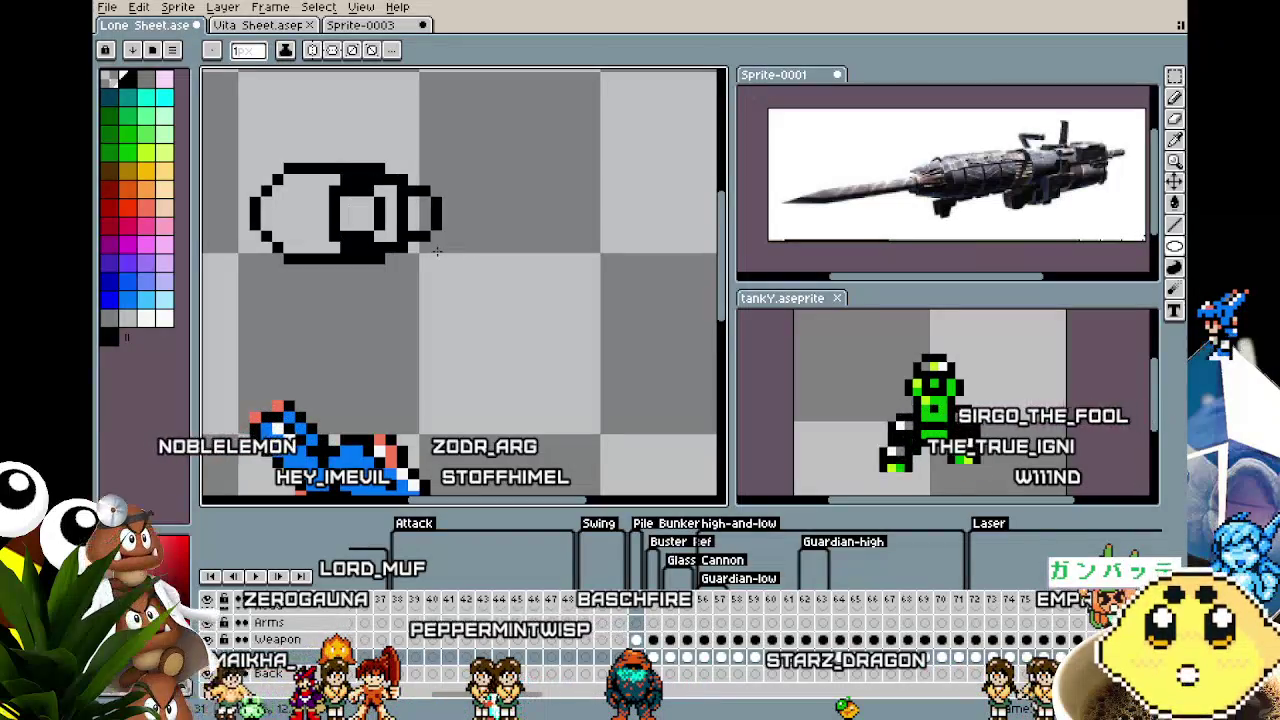
Pencil light grey shading inside the cylinder sketch's middle ring, then pick black and sample a grey.
{"action": "key", "text": "b"}
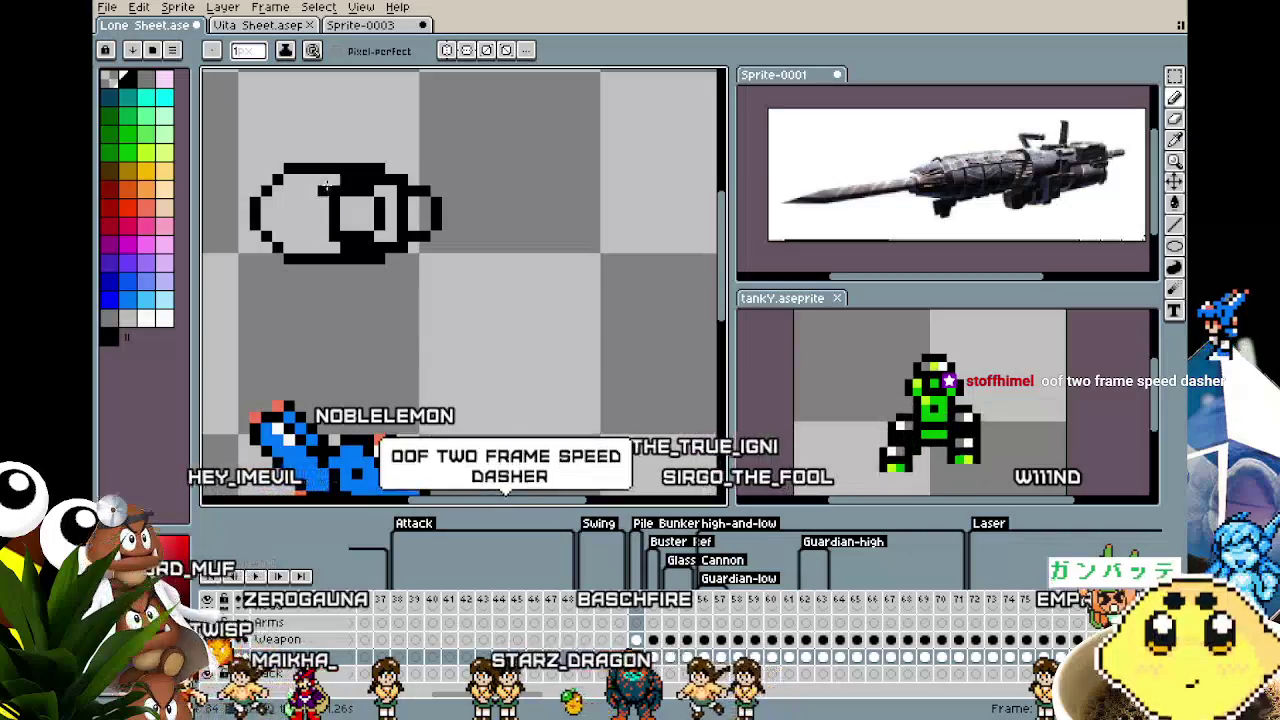
{"action": "scroll", "coordinate": [310, 262], "scroll_direction": "up", "scroll_amount": 1}
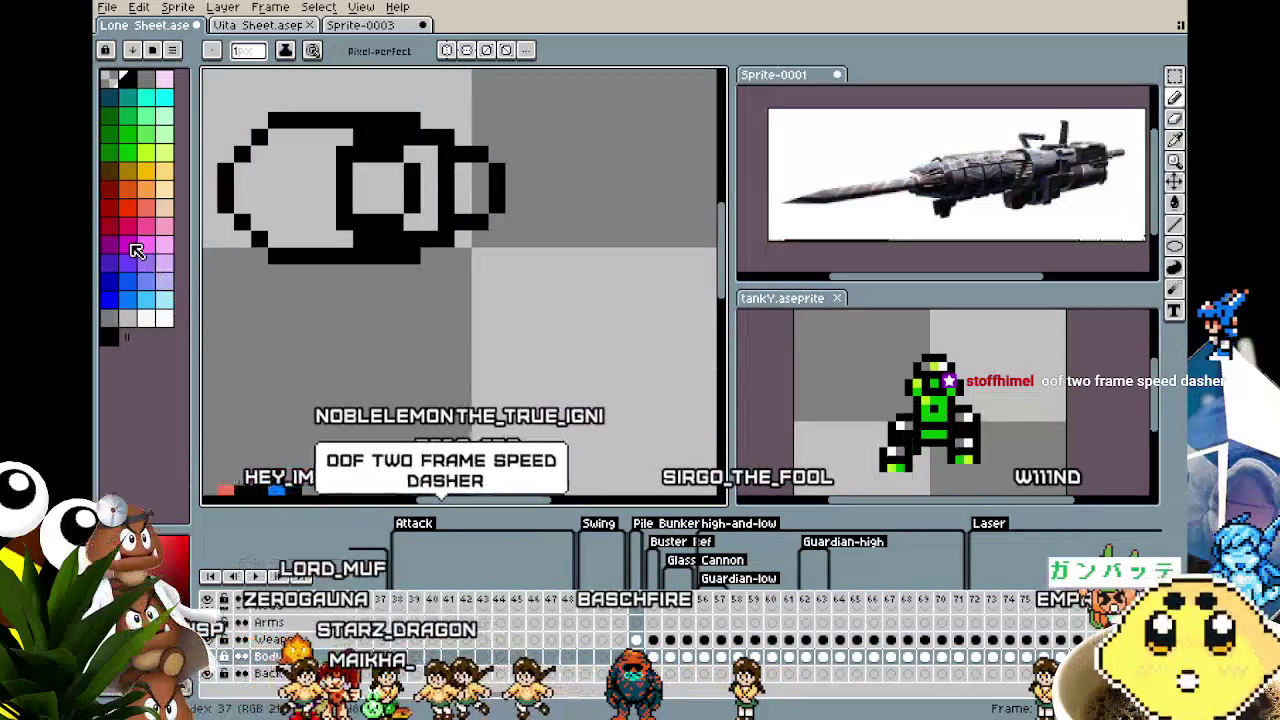
{"action": "left_click_drag", "start_coordinate": [288, 341], "coordinate": [321, 369]}
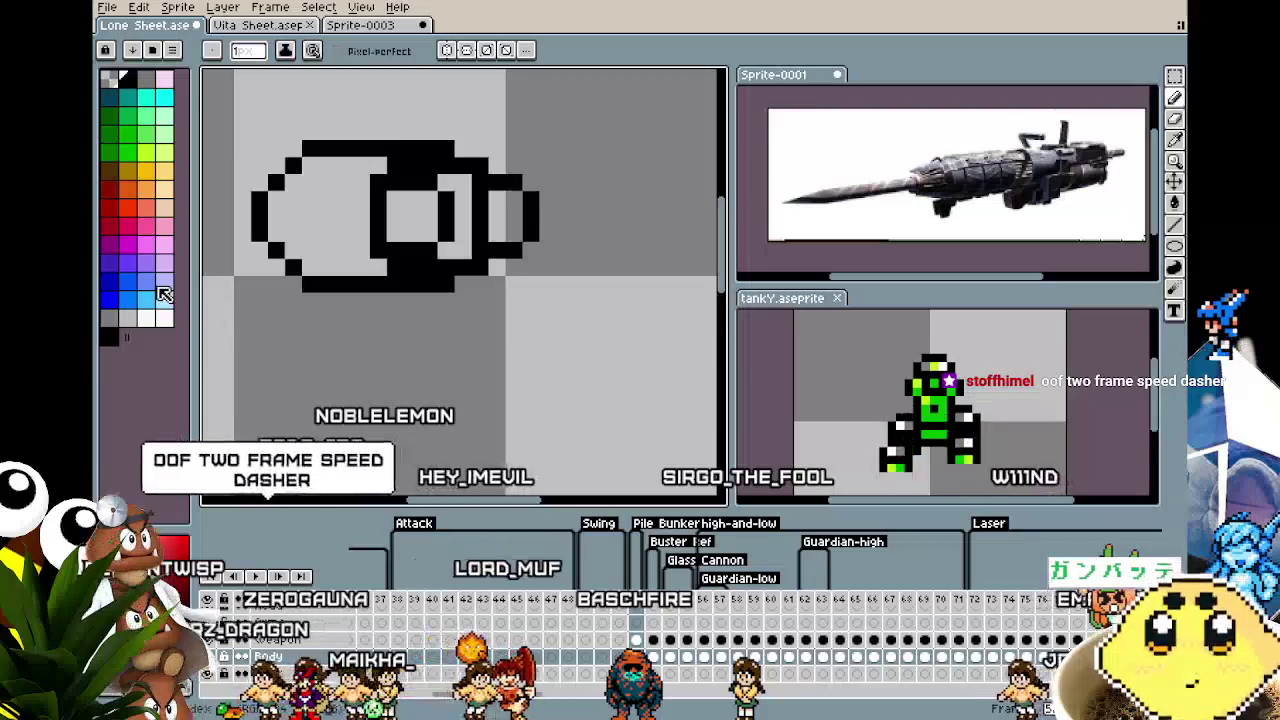
{"action": "left_click", "coordinate": [112, 320]}
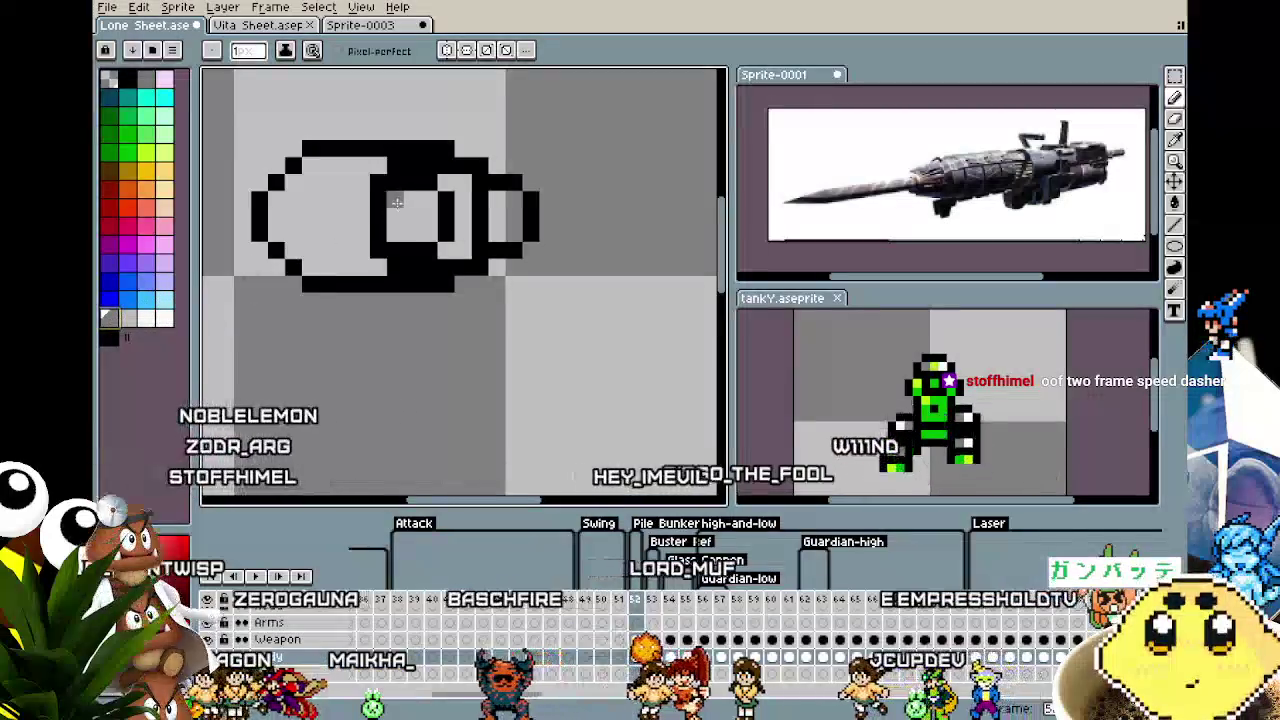
{"action": "left_click", "coordinate": [411, 191]}
{"action": "mouse_move", "coordinate": [411, 191]}
{"action": "left_mouse_down"}
{"action": "mouse_move", "coordinate": [437, 216]}
{"action": "mouse_move", "coordinate": [434, 243]}
{"action": "left_mouse_up"}
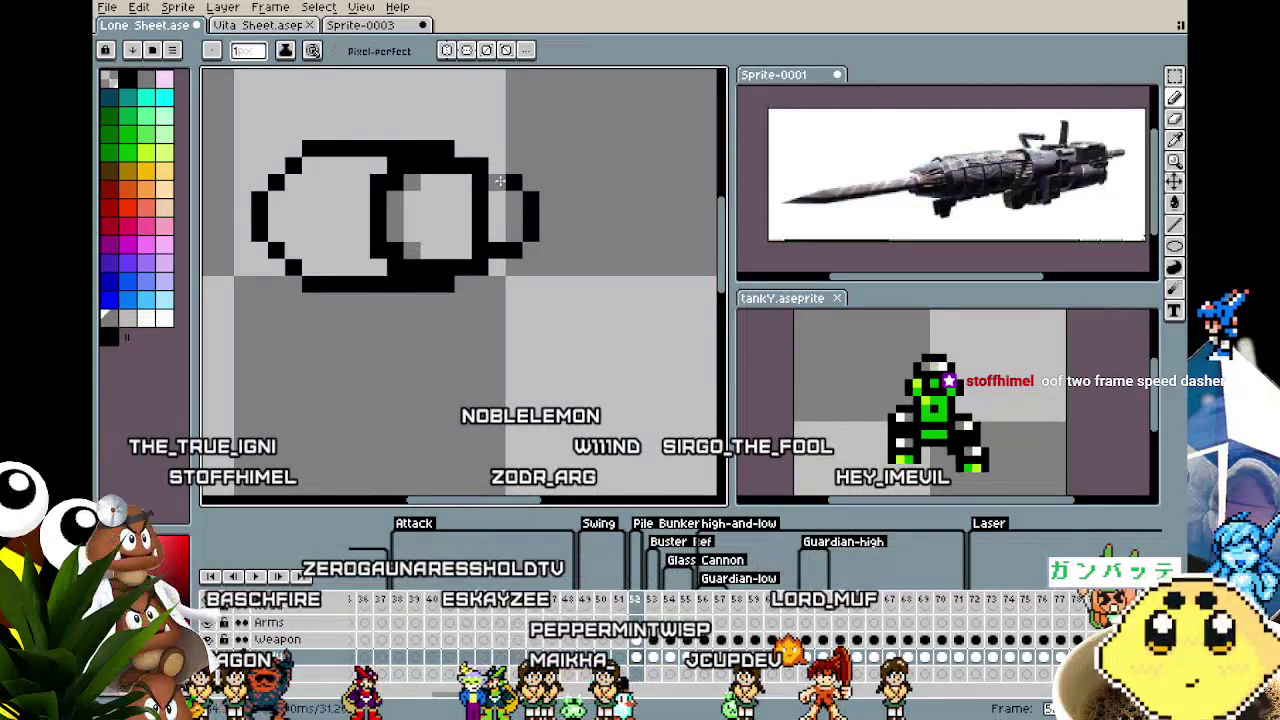
{"action": "left_click", "coordinate": [486, 205], "text": "alt"}
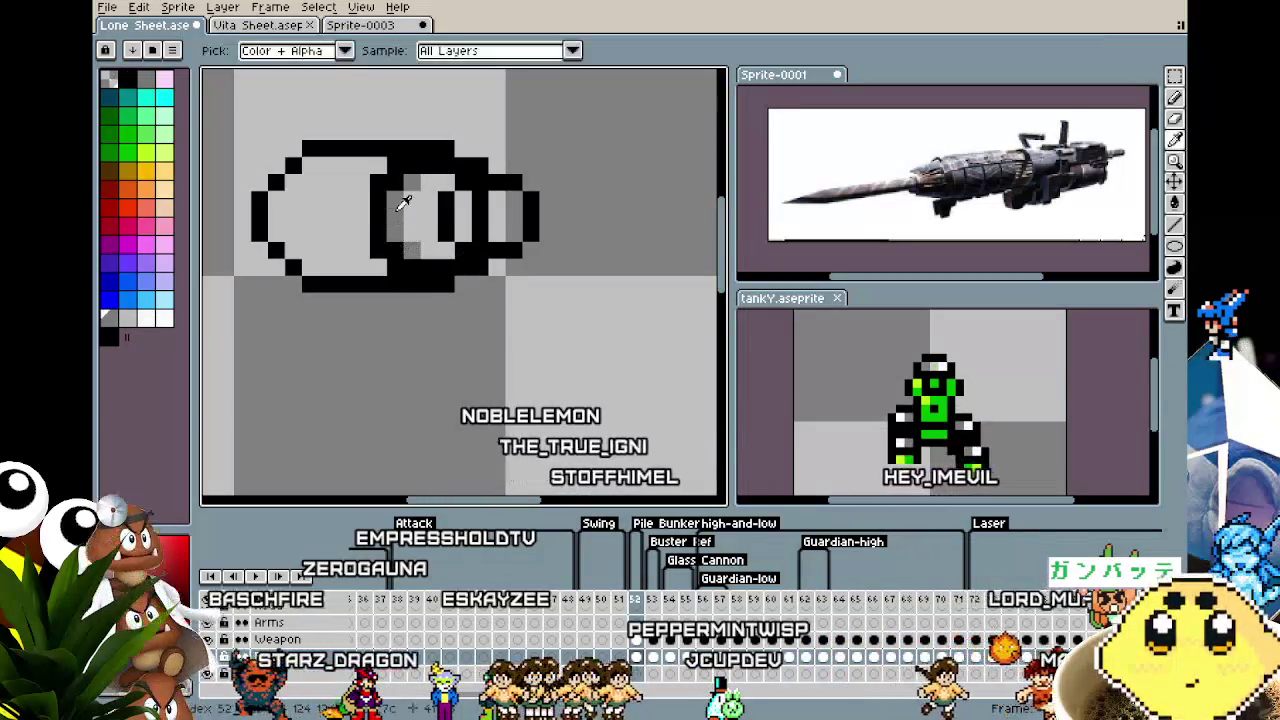
{"action": "left_click", "coordinate": [459, 230], "text": "alt"}
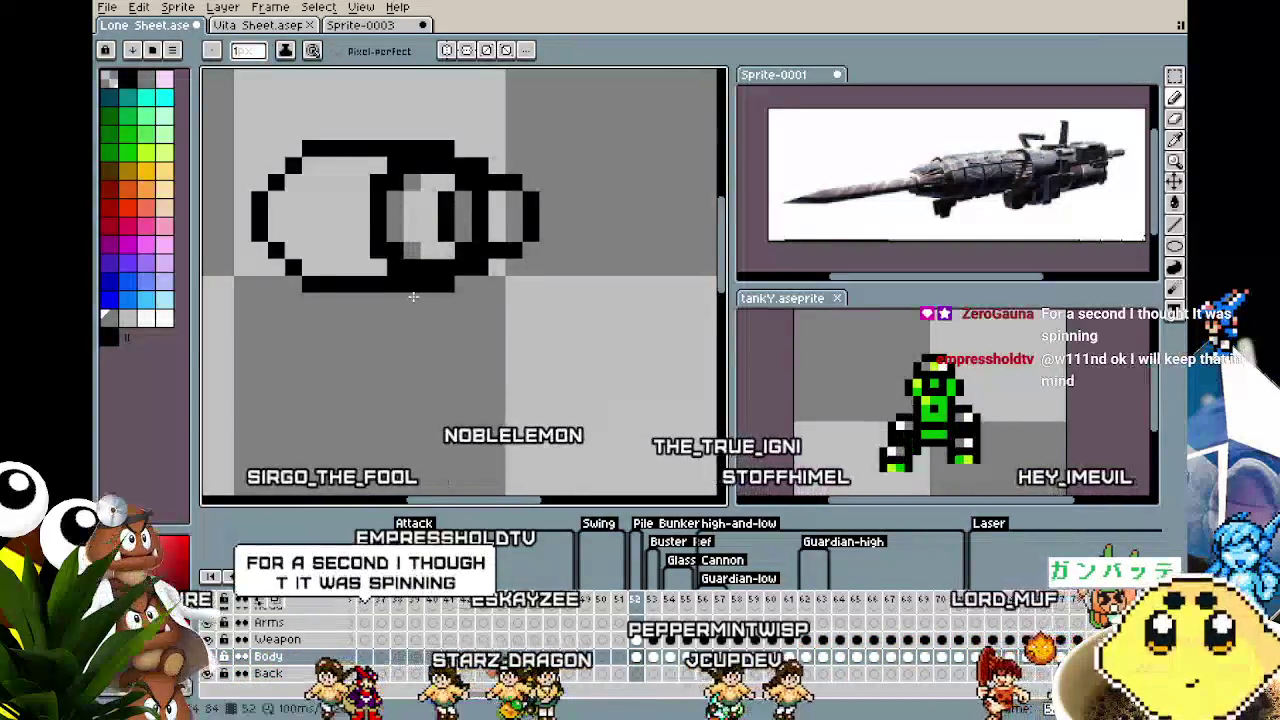
{"action": "scroll", "coordinate": [325, 290], "scroll_direction": "down", "scroll_amount": 1}
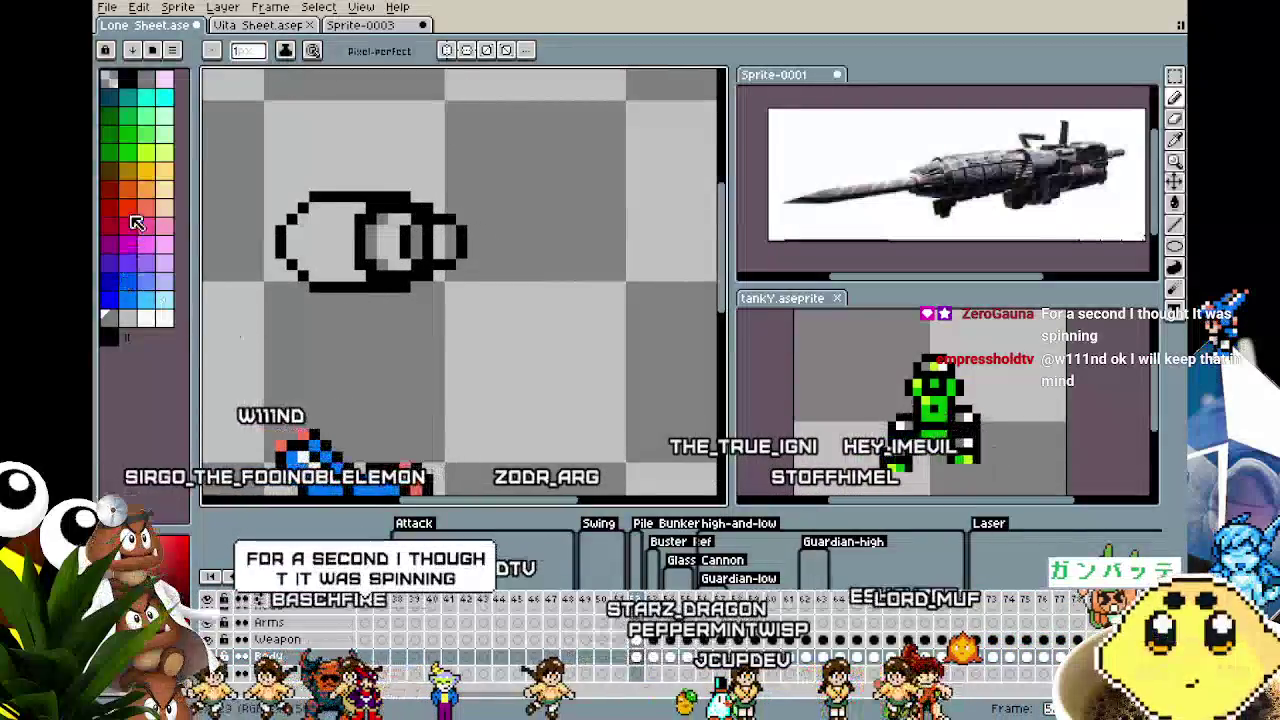
Load Aseprite's larger default palette.
{"action": "left_click", "coordinate": [172, 50]}
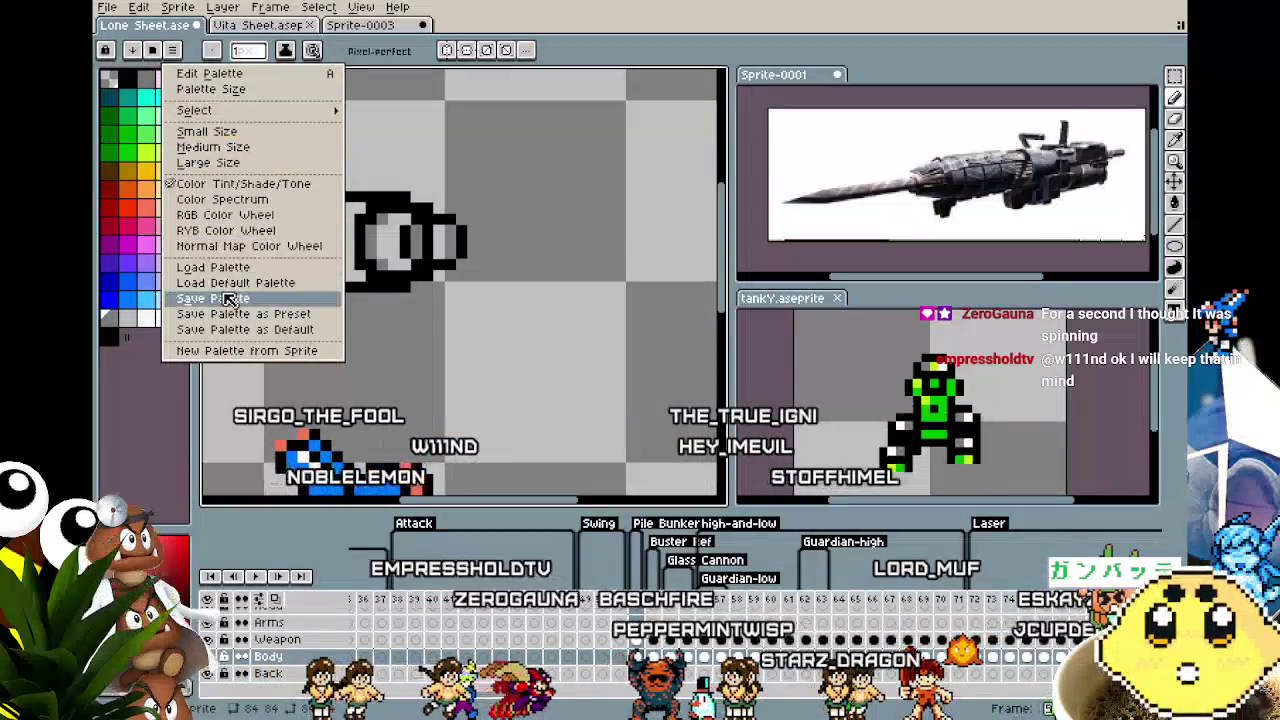
{"action": "left_click", "coordinate": [180, 282]}
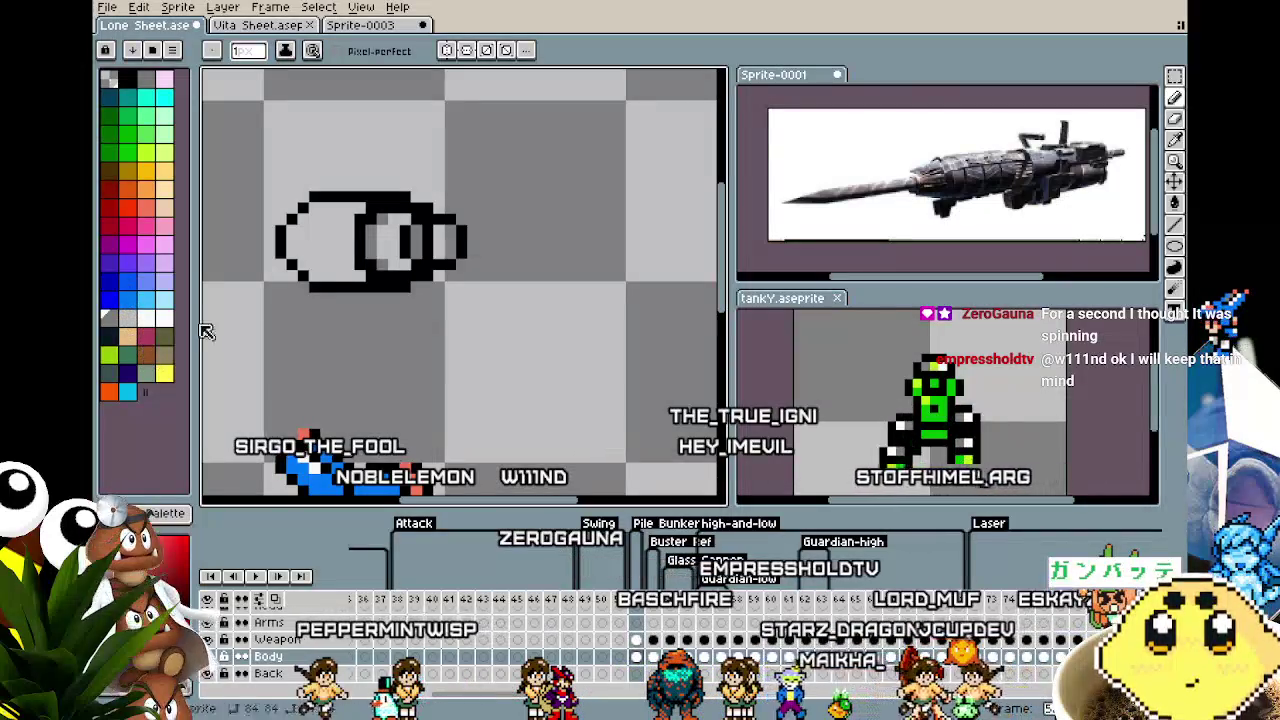
{"action": "scroll", "coordinate": [963, 178], "scroll_direction": "up", "scroll_amount": 2}
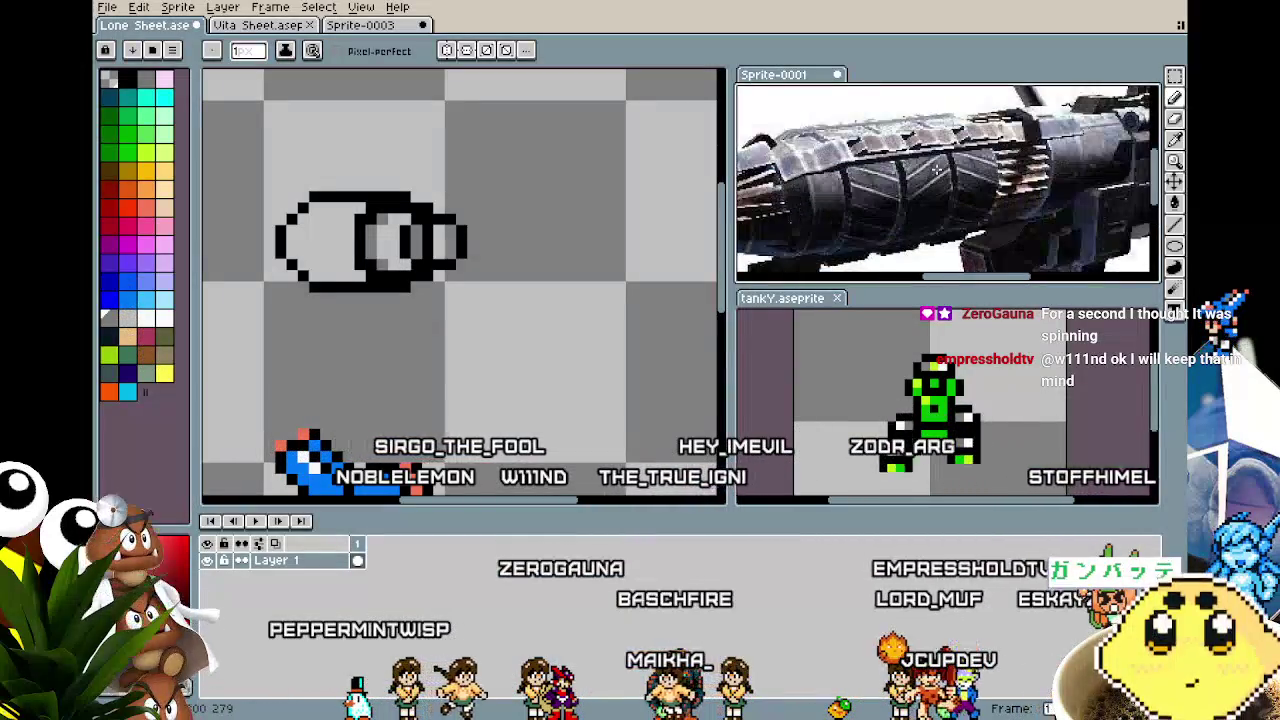
{"action": "scroll", "coordinate": [914, 170], "scroll_direction": "up", "scroll_amount": 3}
{"action": "scroll", "coordinate": [914, 170], "scroll_direction": "down", "scroll_amount": 1}
{"action": "scroll", "coordinate": [920, 173], "scroll_direction": "down", "scroll_amount": 1}
{"action": "scroll", "coordinate": [926, 176], "scroll_direction": "down", "scroll_amount": 1}
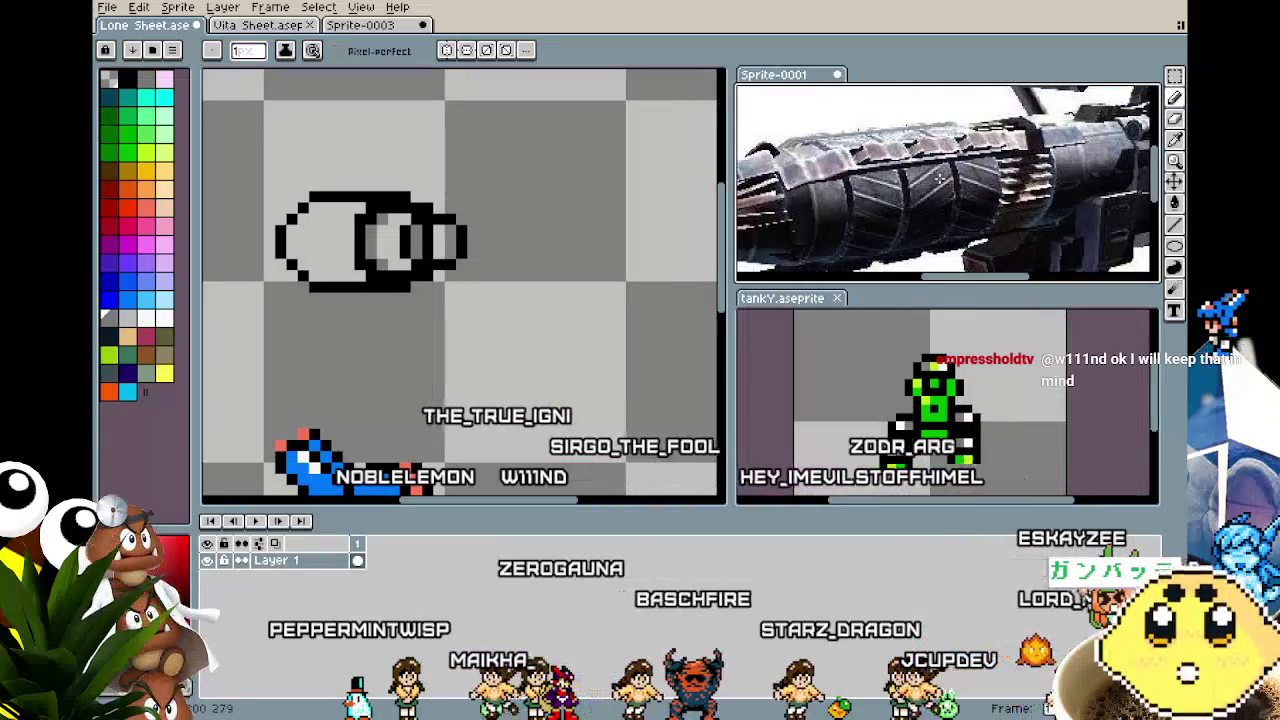
{"action": "scroll", "coordinate": [937, 181], "scroll_direction": "down", "scroll_amount": 1}
{"action": "scroll", "coordinate": [930, 195], "scroll_direction": "up", "scroll_amount": 1}
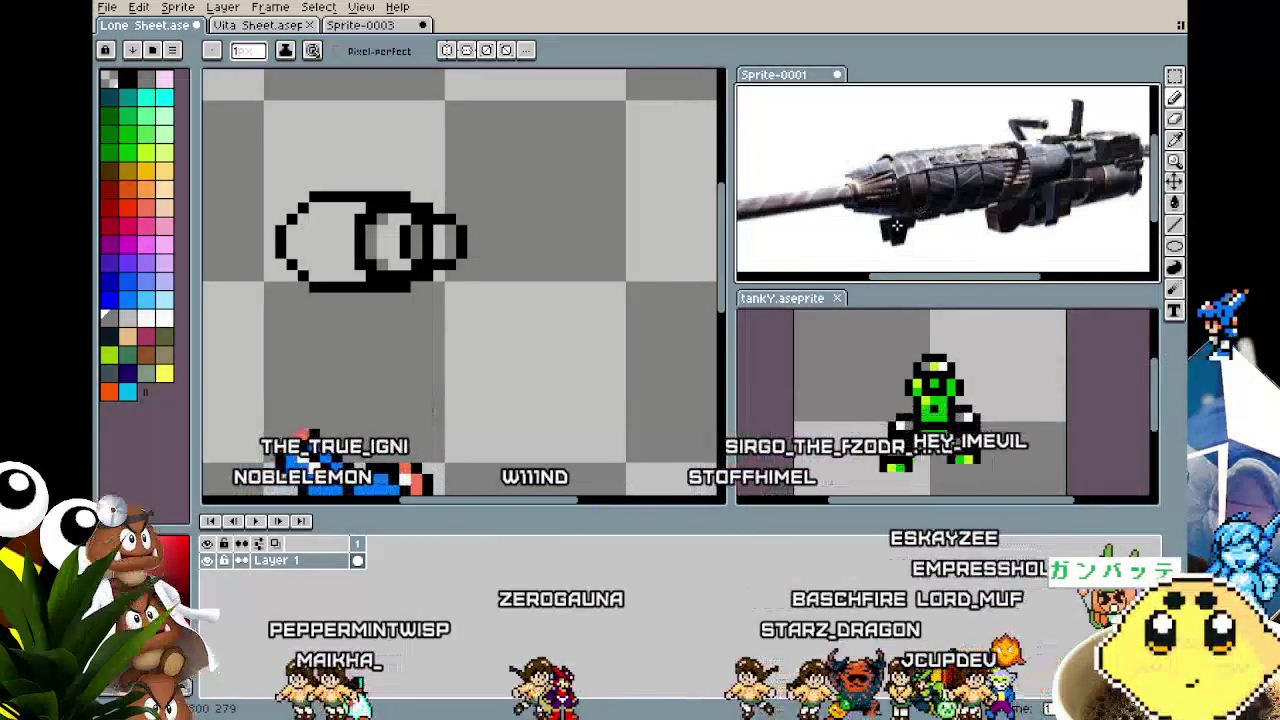
{"action": "left_click_drag", "start_coordinate": [460, 374], "coordinate": [496, 388]}
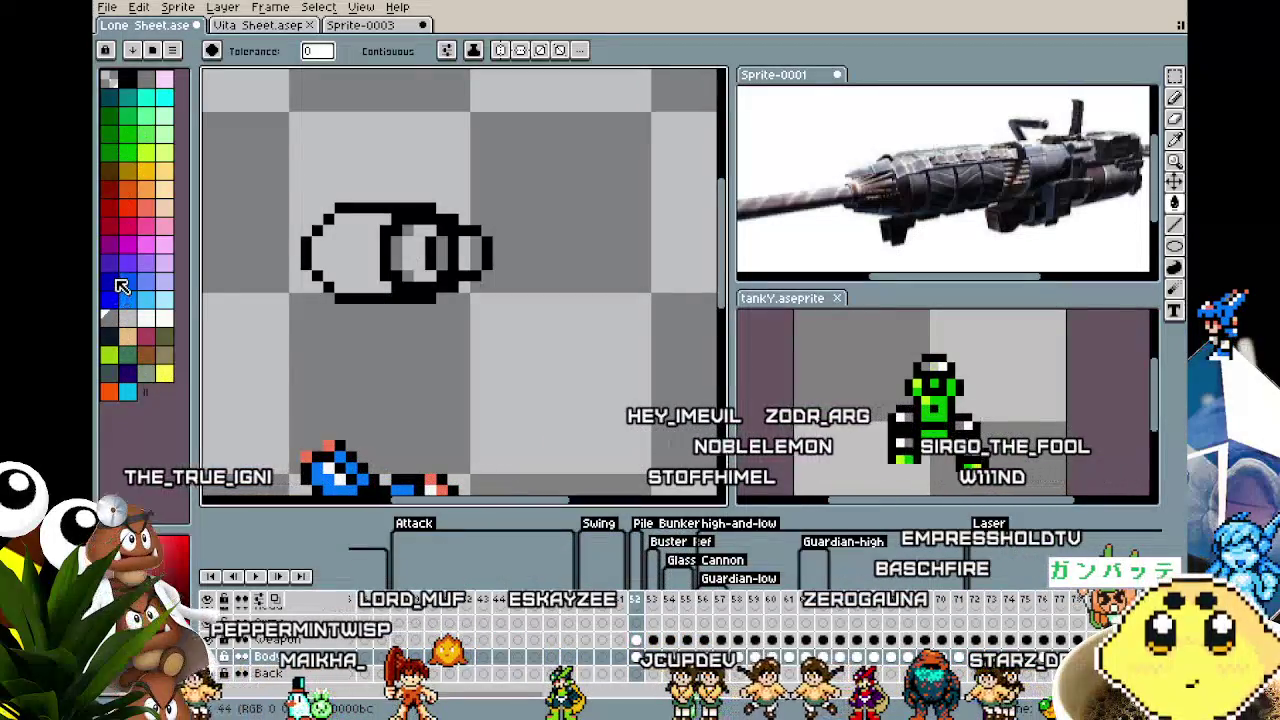
Fill the left ellipse interior dark teal and the rightmost section black, undoing a stray background fill.
{"action": "left_click", "coordinate": [338, 248]}
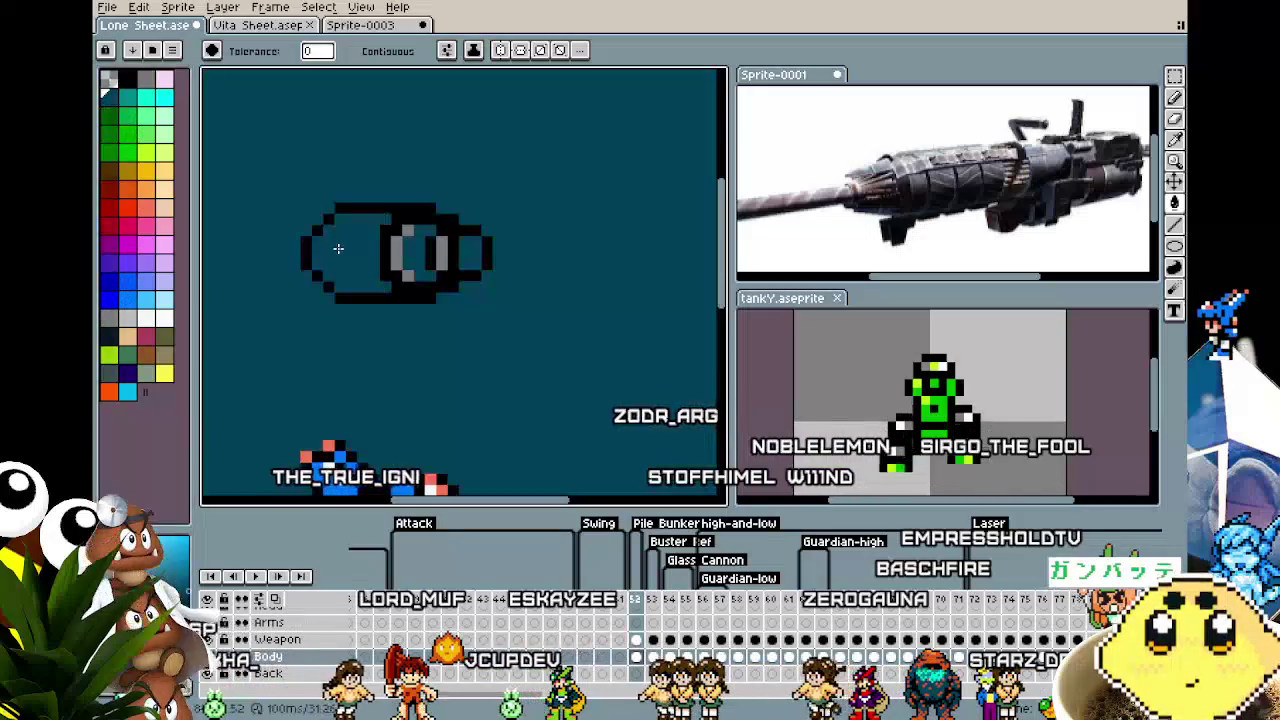
{"action": "key", "text": "ctrl+z"}
{"action": "left_click", "coordinate": [362, 241]}
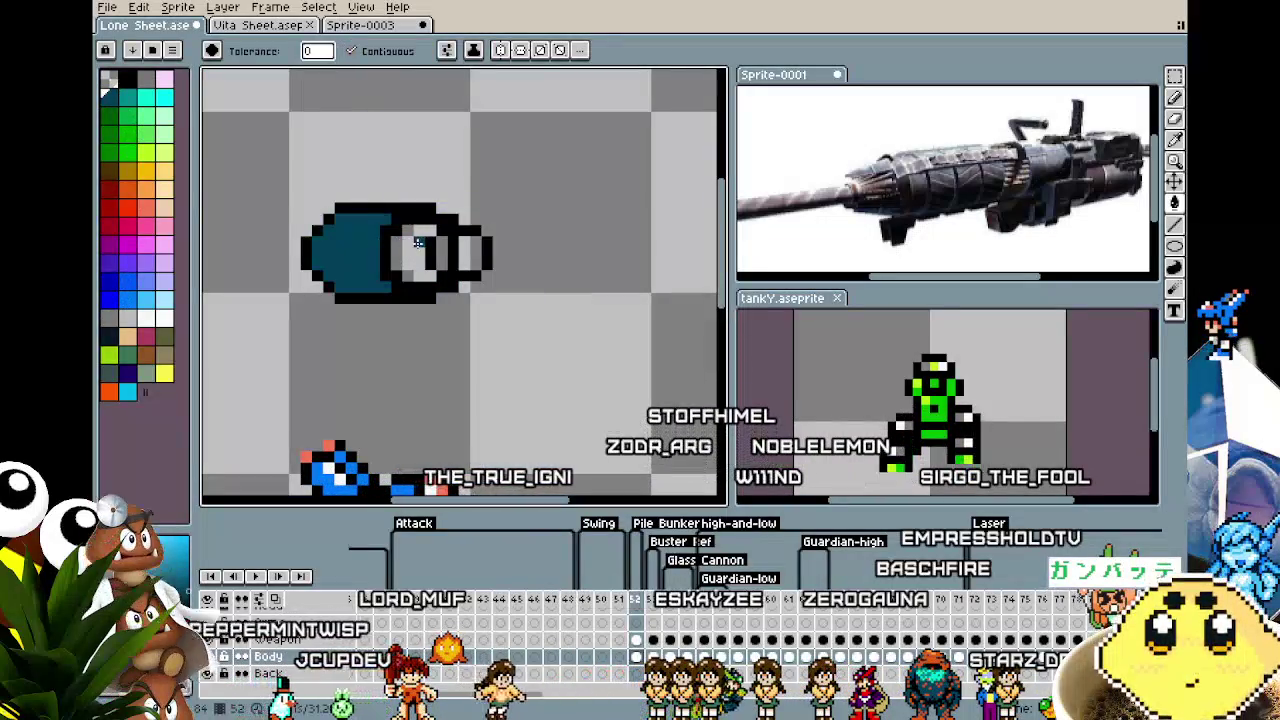
{"action": "scroll", "coordinate": [472, 247], "scroll_direction": "down", "scroll_amount": 1}
{"action": "scroll", "coordinate": [450, 280], "scroll_direction": "down", "scroll_amount": 2}
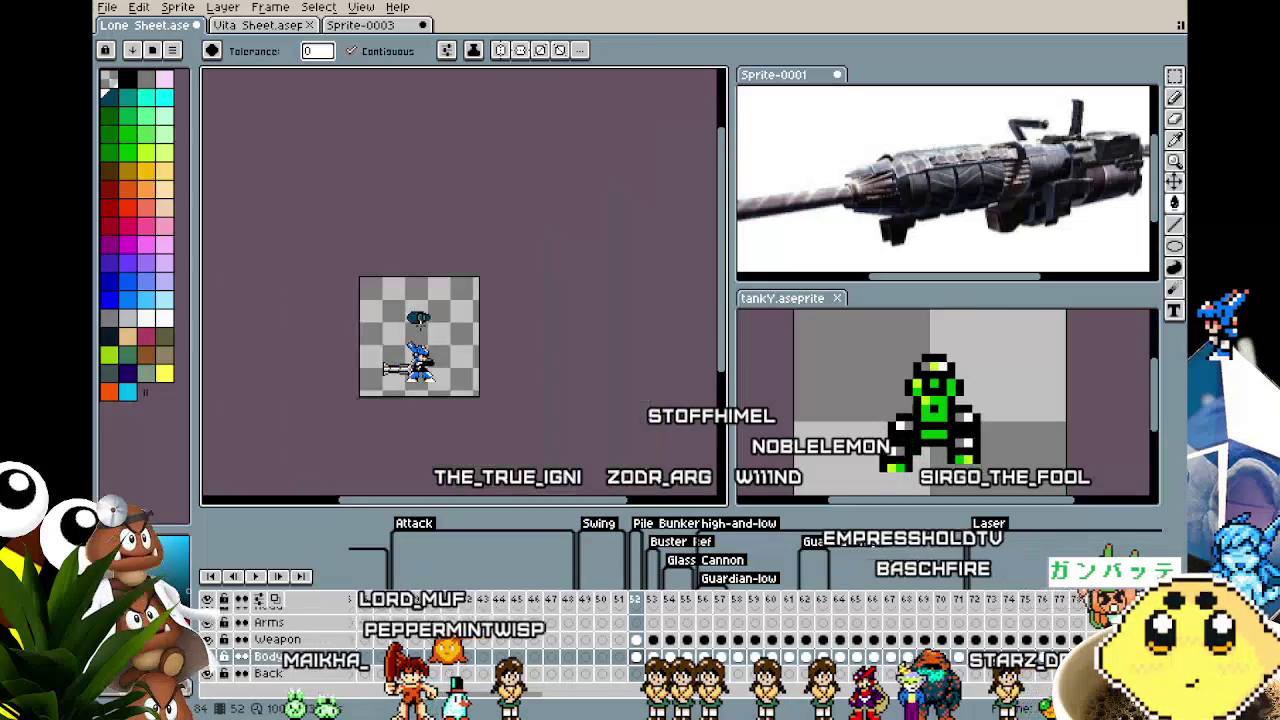
{"action": "scroll", "coordinate": [430, 300], "scroll_direction": "up", "scroll_amount": 2}
{"action": "scroll", "coordinate": [420, 325], "scroll_direction": "up", "scroll_amount": 1}
{"action": "scroll", "coordinate": [420, 325], "scroll_direction": "up", "scroll_amount": 1}
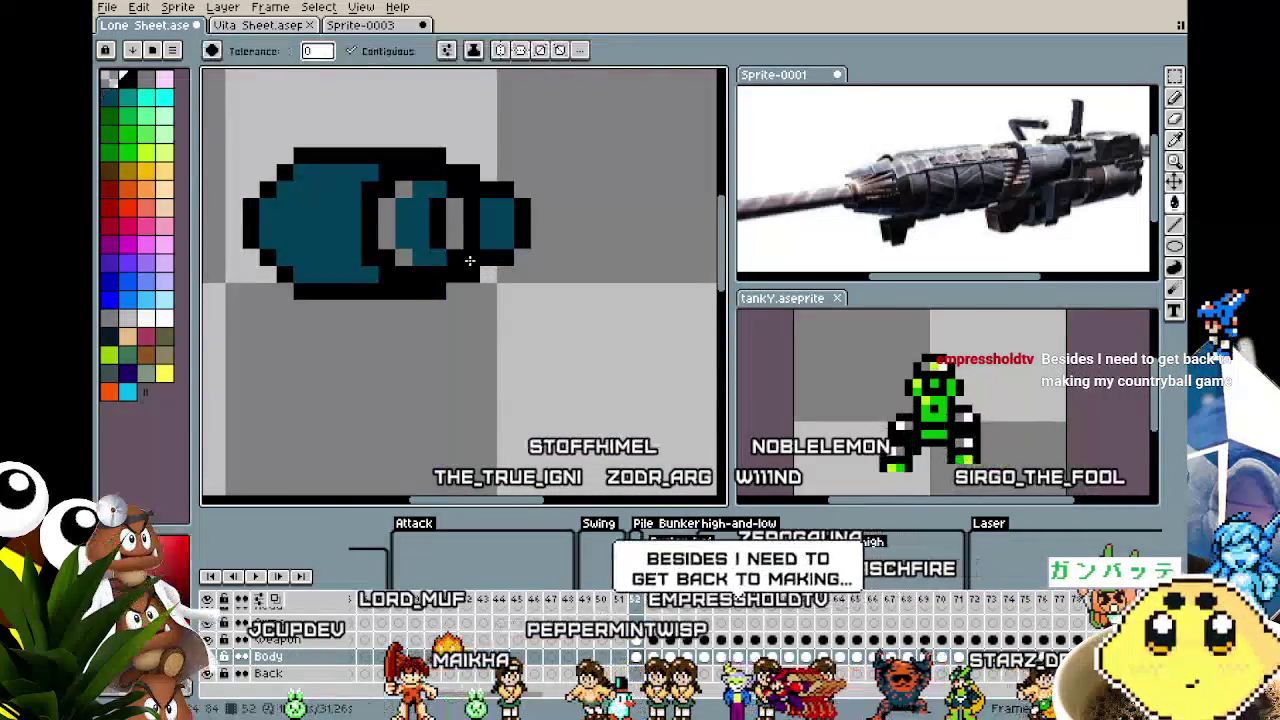
{"action": "left_click", "coordinate": [497, 236]}
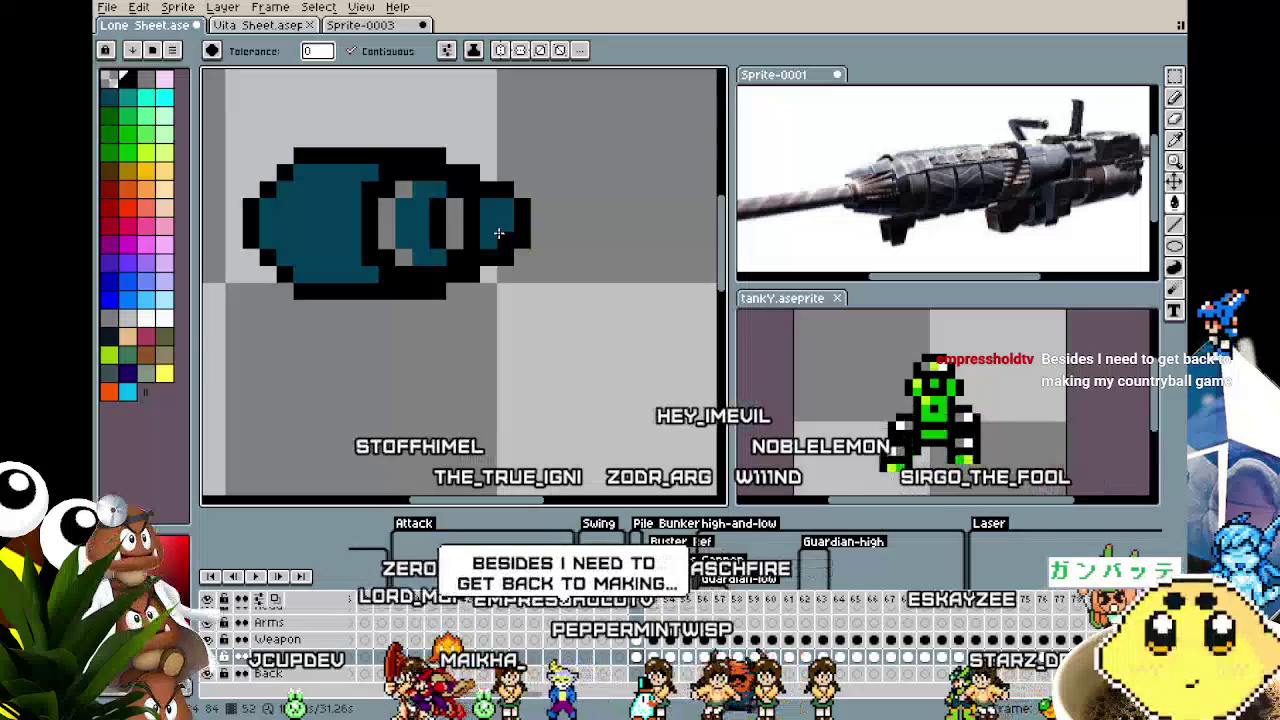
Pencil darker teal shading along the cylinder's left body.
{"action": "key", "text": "b"}
{"action": "scroll", "coordinate": [455, 310], "scroll_direction": "down", "scroll_amount": 1}
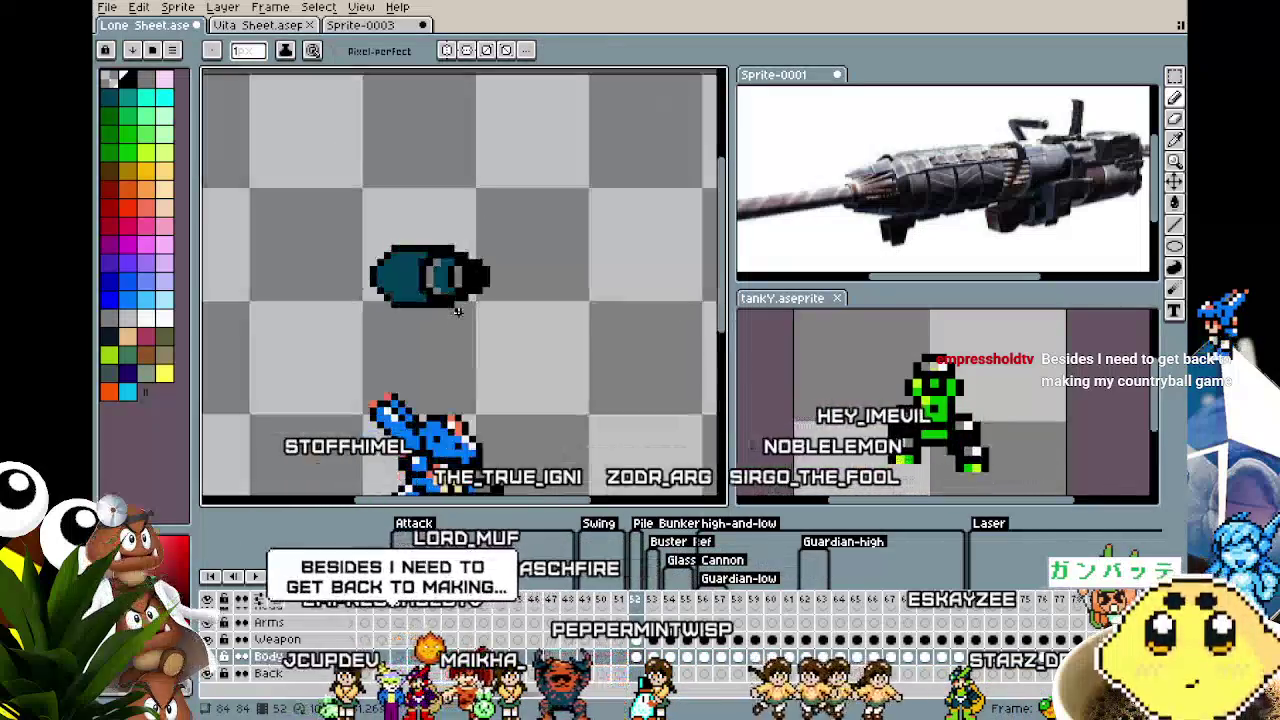
{"action": "scroll", "coordinate": [455, 310], "scroll_direction": "down", "scroll_amount": 1}
{"action": "key", "text": "i"}
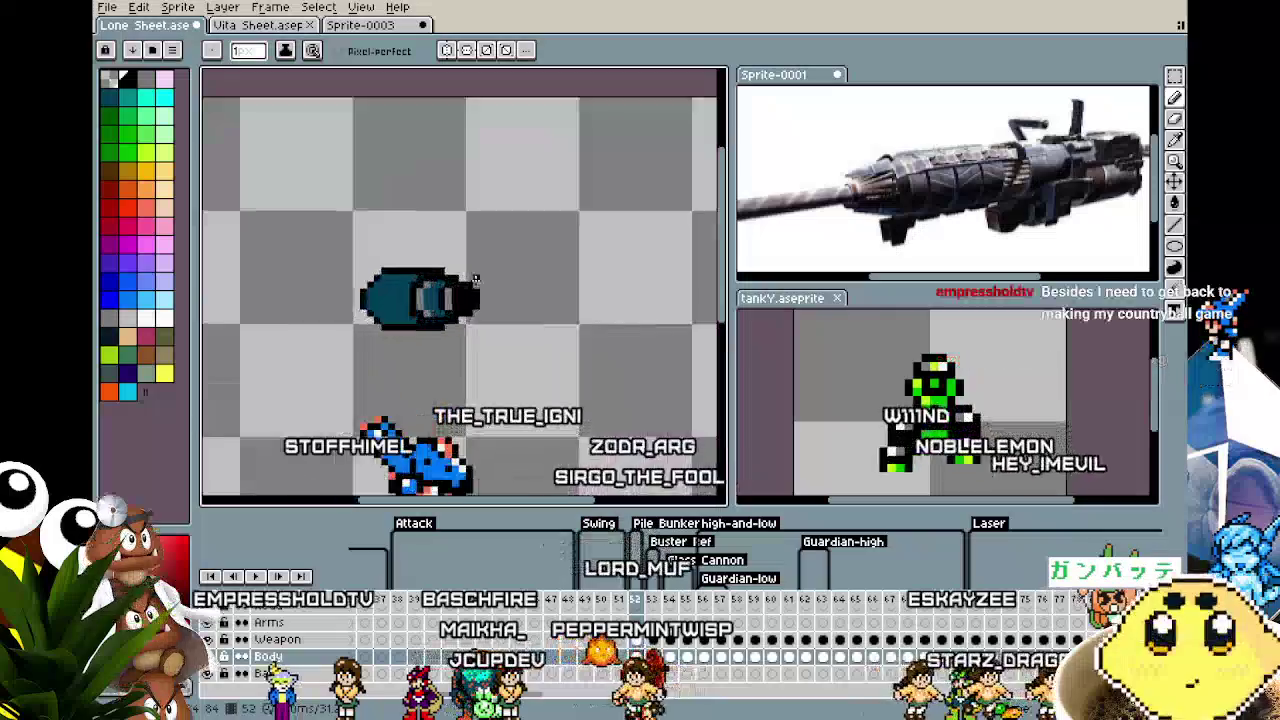
{"action": "scroll", "coordinate": [420, 288], "scroll_direction": "up", "scroll_amount": 1}
{"action": "scroll", "coordinate": [415, 285], "scroll_direction": "up", "scroll_amount": 1}
{"action": "key", "text": "b"}
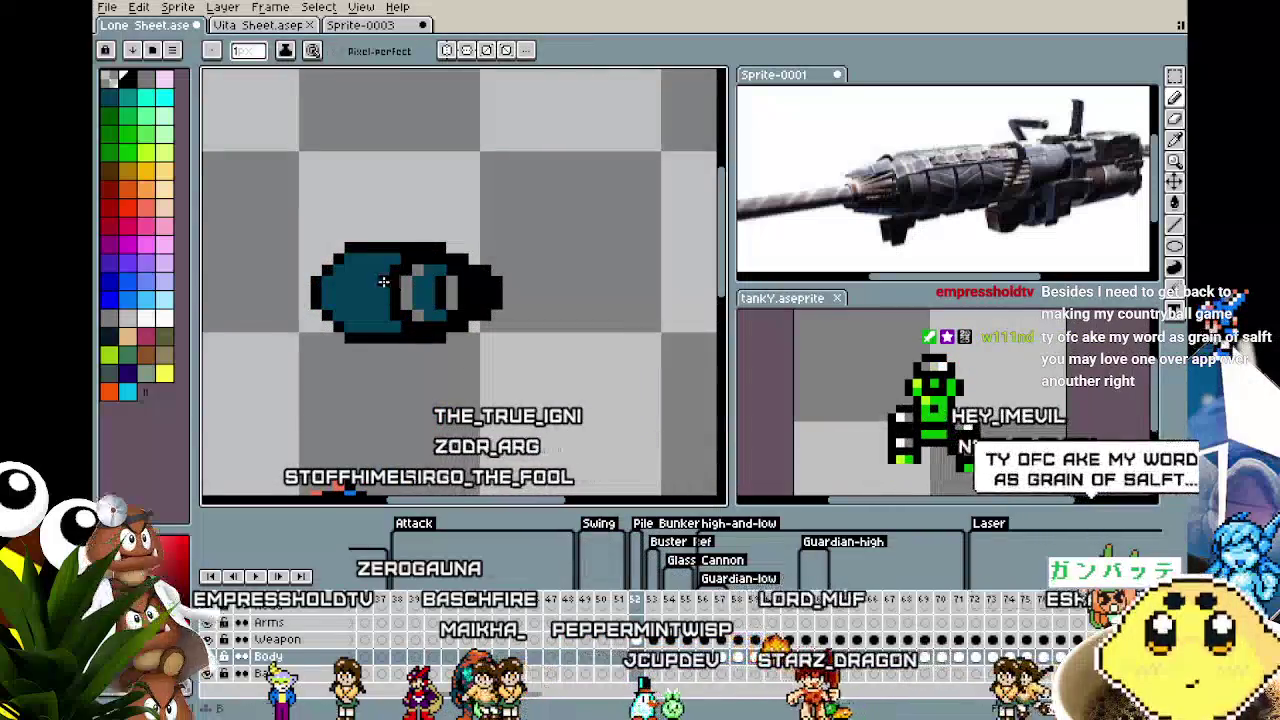
{"action": "left_click_drag", "start_coordinate": [357, 273], "coordinate": [350, 310]}
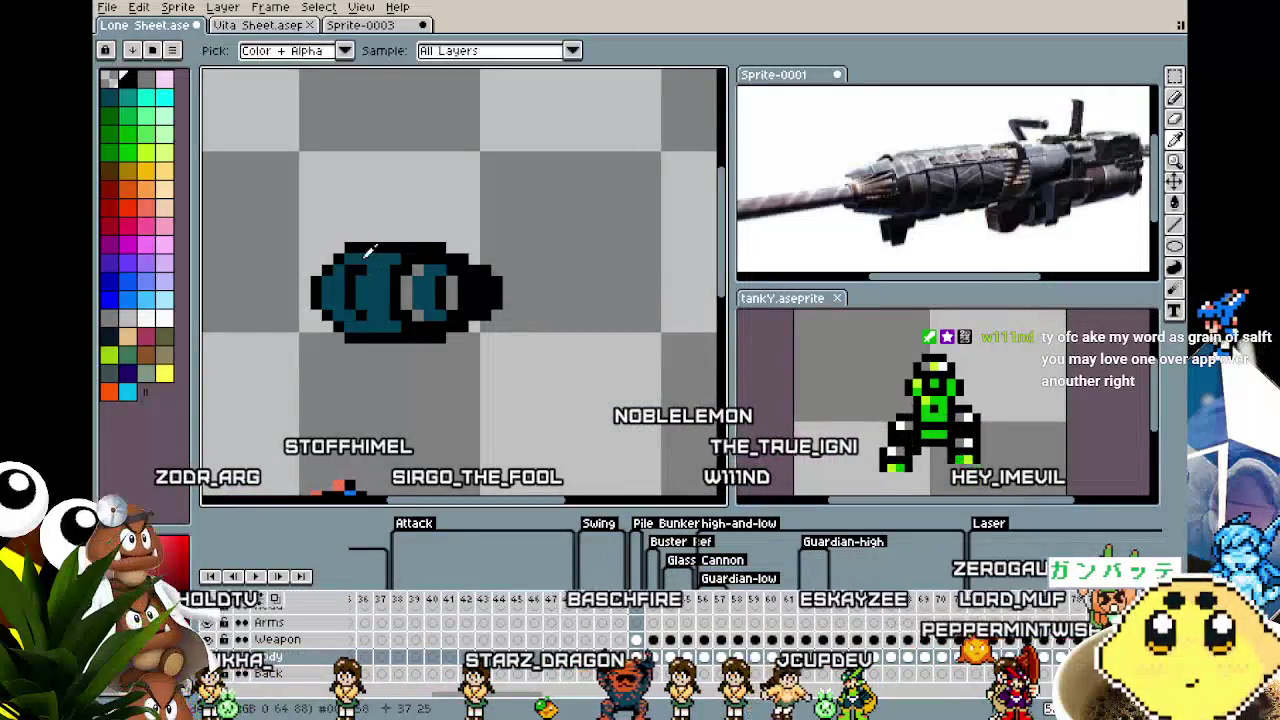
Eyedrop the grey highlight and teal colours from the sprite for further shading.
{"action": "left_click", "coordinate": [409, 318], "text": "alt"}
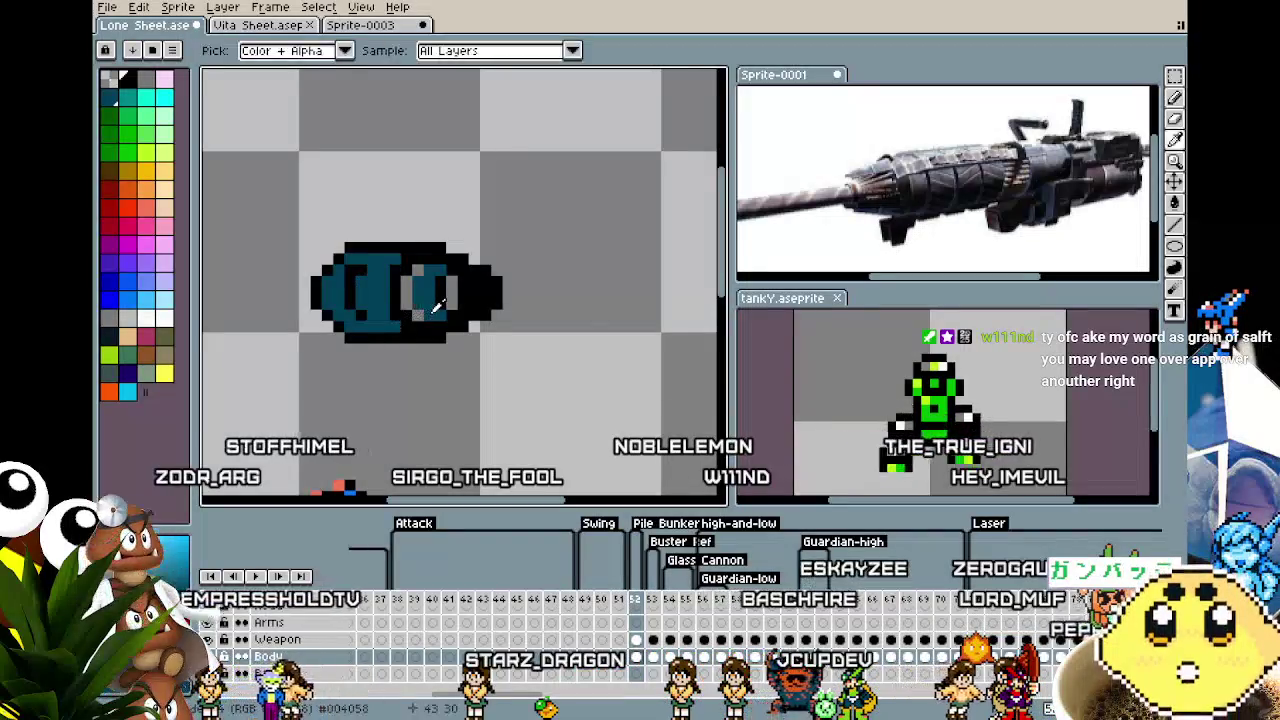
{"action": "left_click", "coordinate": [415, 316], "text": "alt"}
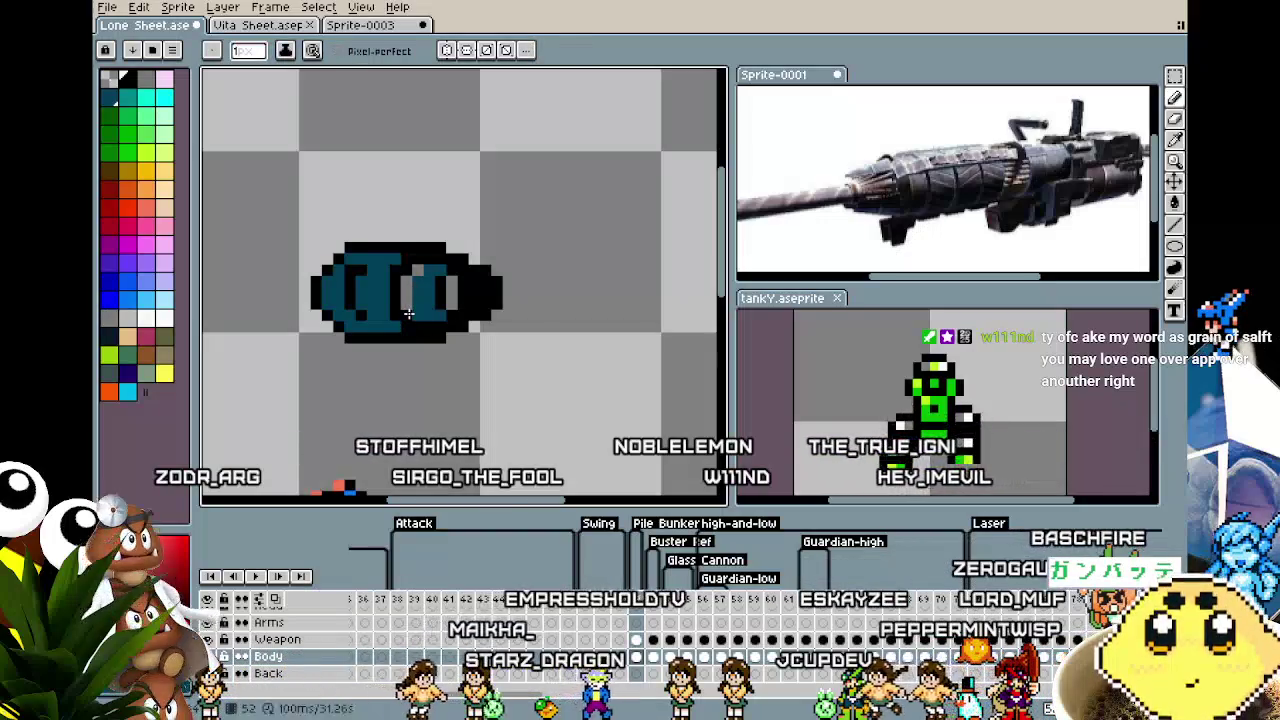
{"action": "left_click", "coordinate": [400, 316], "text": "alt"}
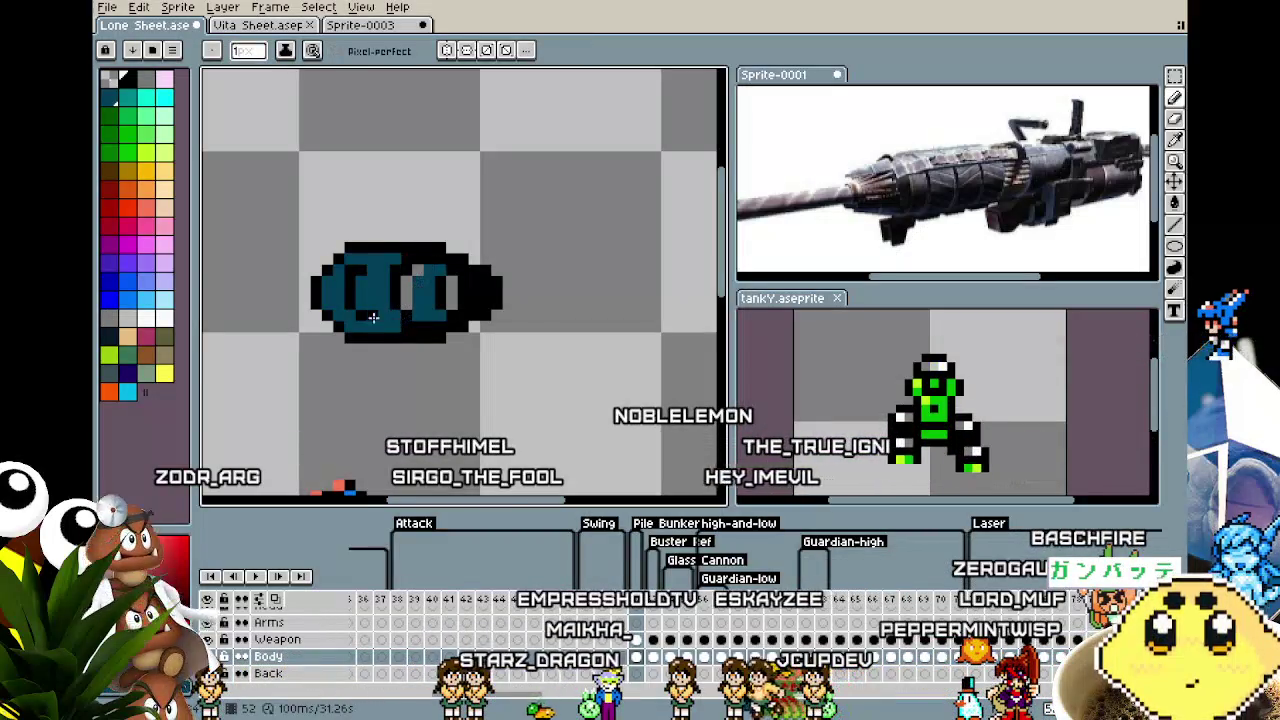
{"action": "scroll", "coordinate": [344, 309], "scroll_direction": "up", "scroll_amount": 1}
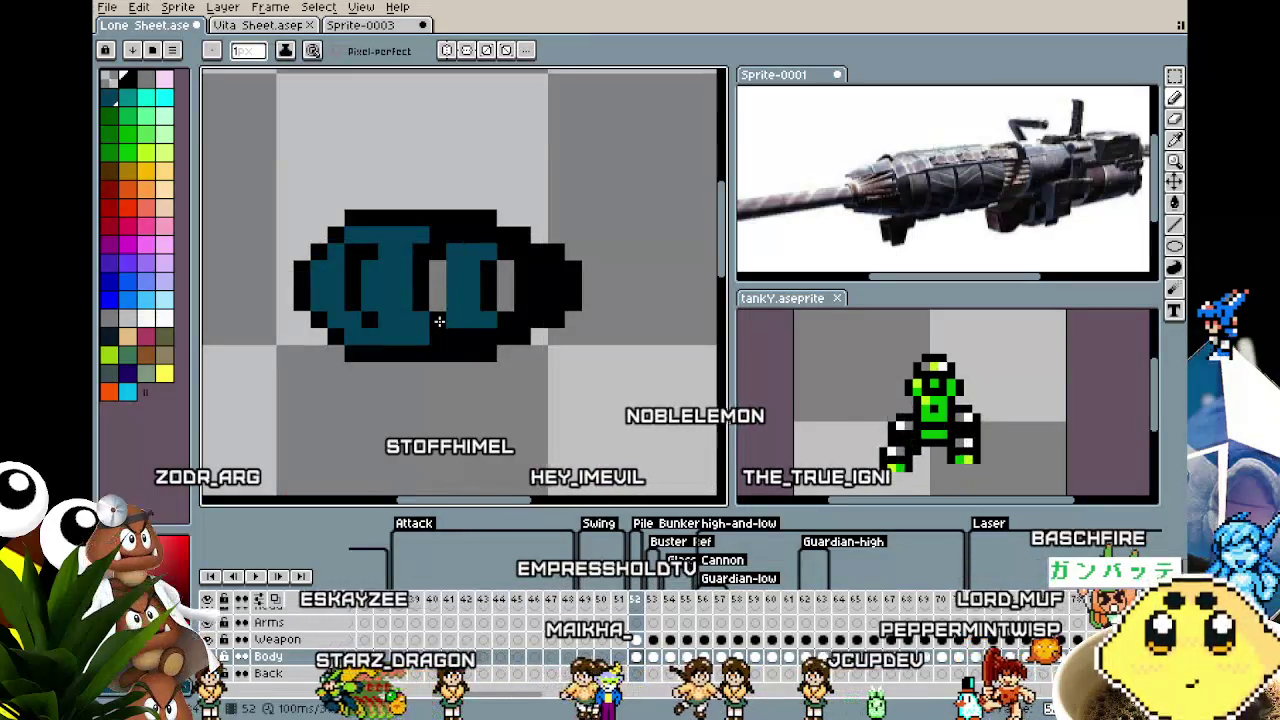
{"action": "left_click", "coordinate": [443, 277], "text": "alt"}
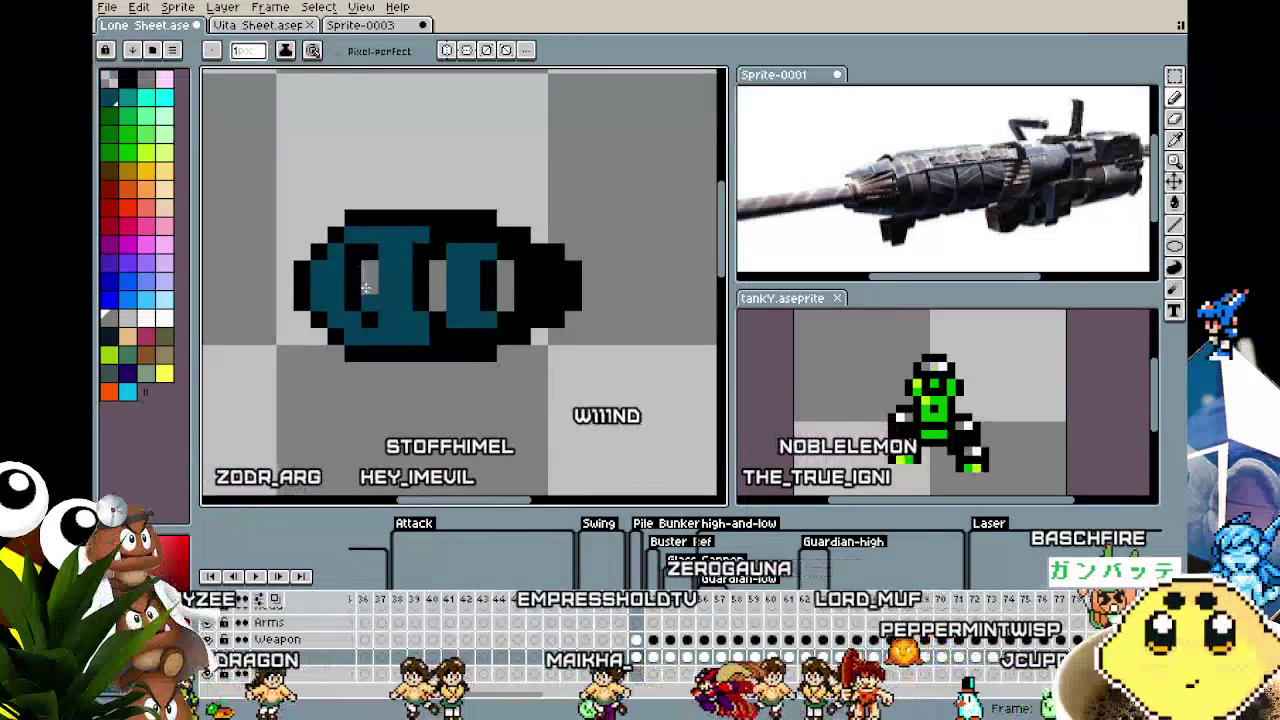
{"action": "scroll", "coordinate": [368, 300], "scroll_direction": "down", "scroll_amount": 2}
{"action": "scroll", "coordinate": [375, 320], "scroll_direction": "down", "scroll_amount": 1}
{"action": "scroll", "coordinate": [385, 333], "scroll_direction": "up", "scroll_amount": 2}
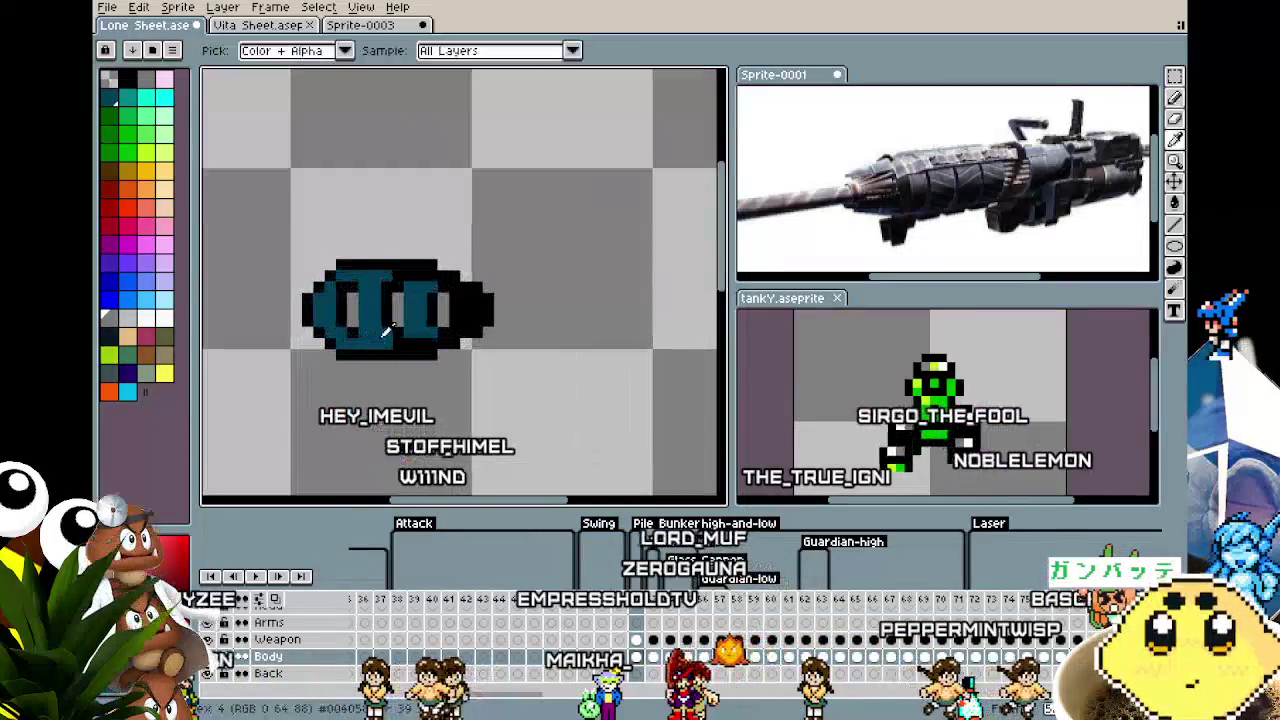
{"action": "left_click", "coordinate": [385, 333], "text": "alt"}
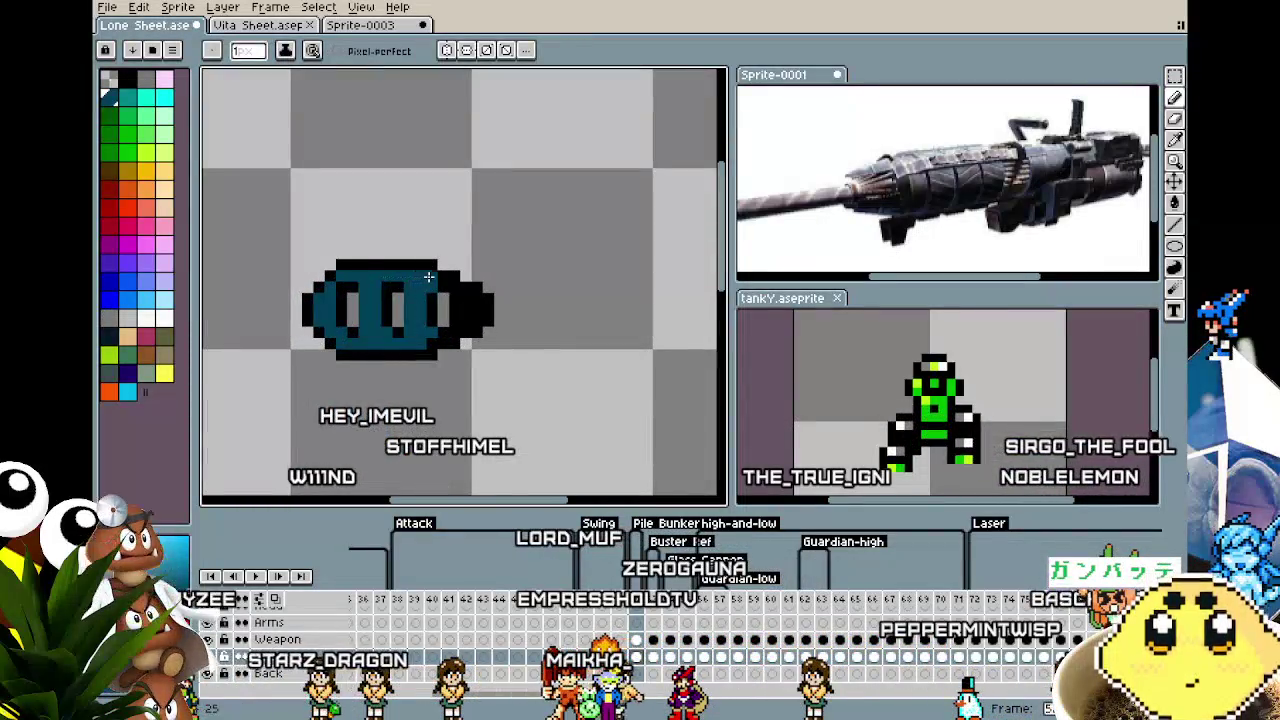
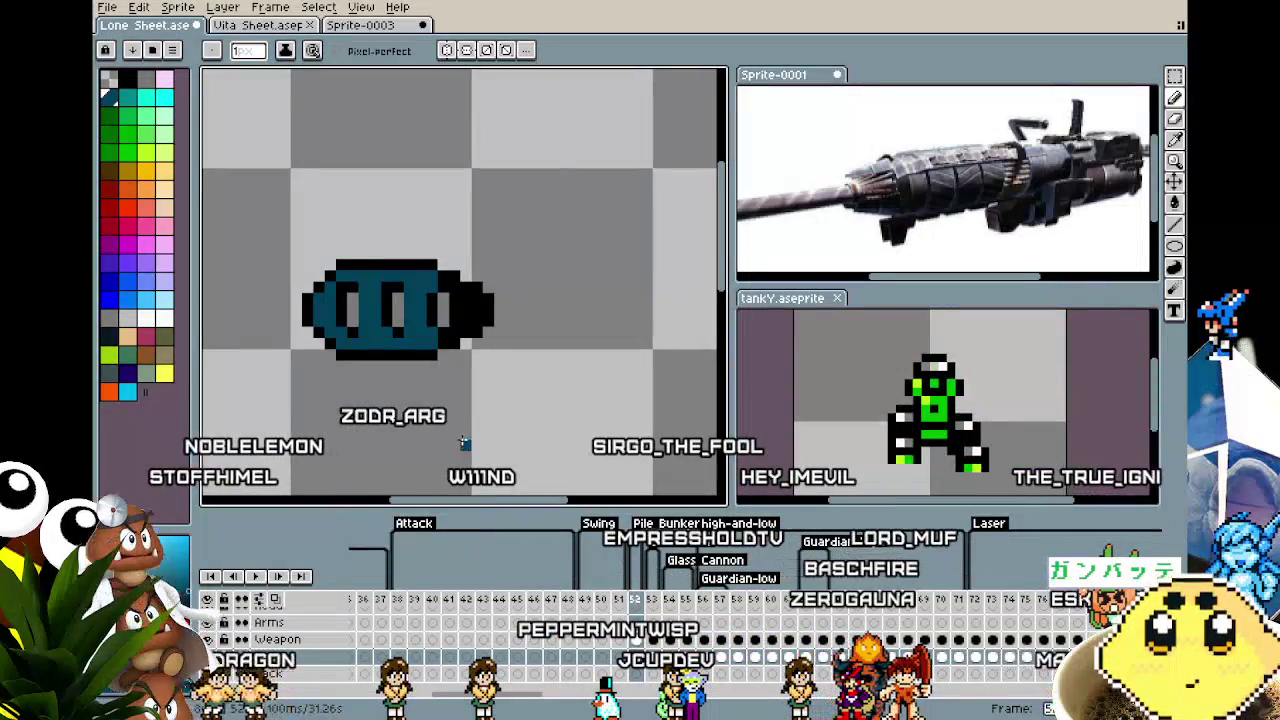
Extend the capsule's black top outline two pixels left to square off its corner.
{"action": "scroll", "coordinate": [421, 355], "scroll_direction": "up", "scroll_amount": 1}
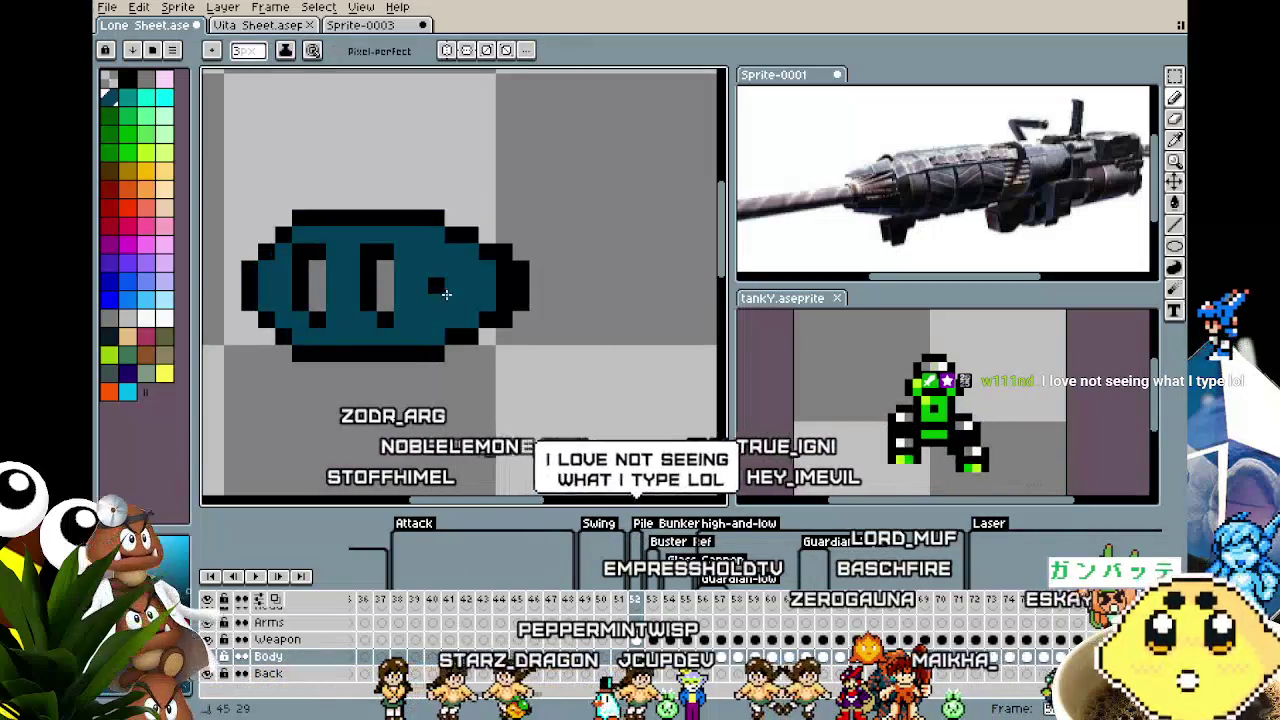
{"action": "scroll", "coordinate": [380, 333], "scroll_direction": "left", "scroll_amount": 3}
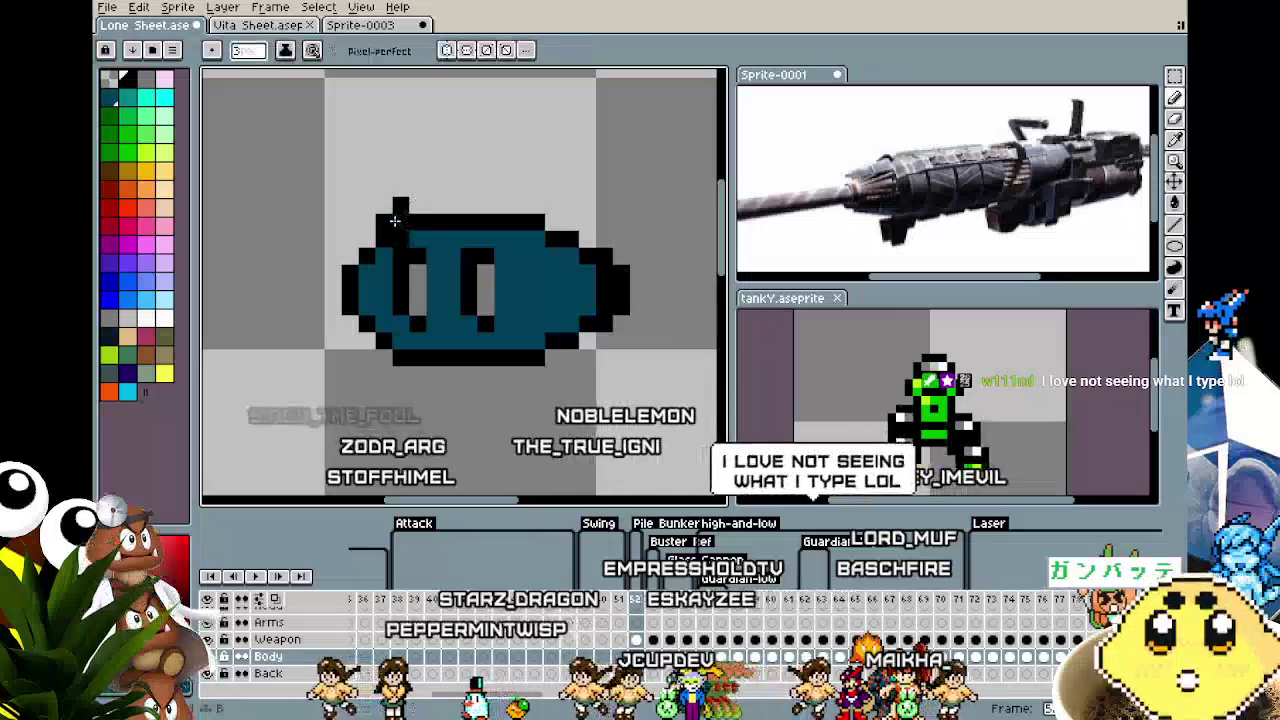
{"action": "left_click_drag", "start_coordinate": [395, 220], "coordinate": [365, 222]}
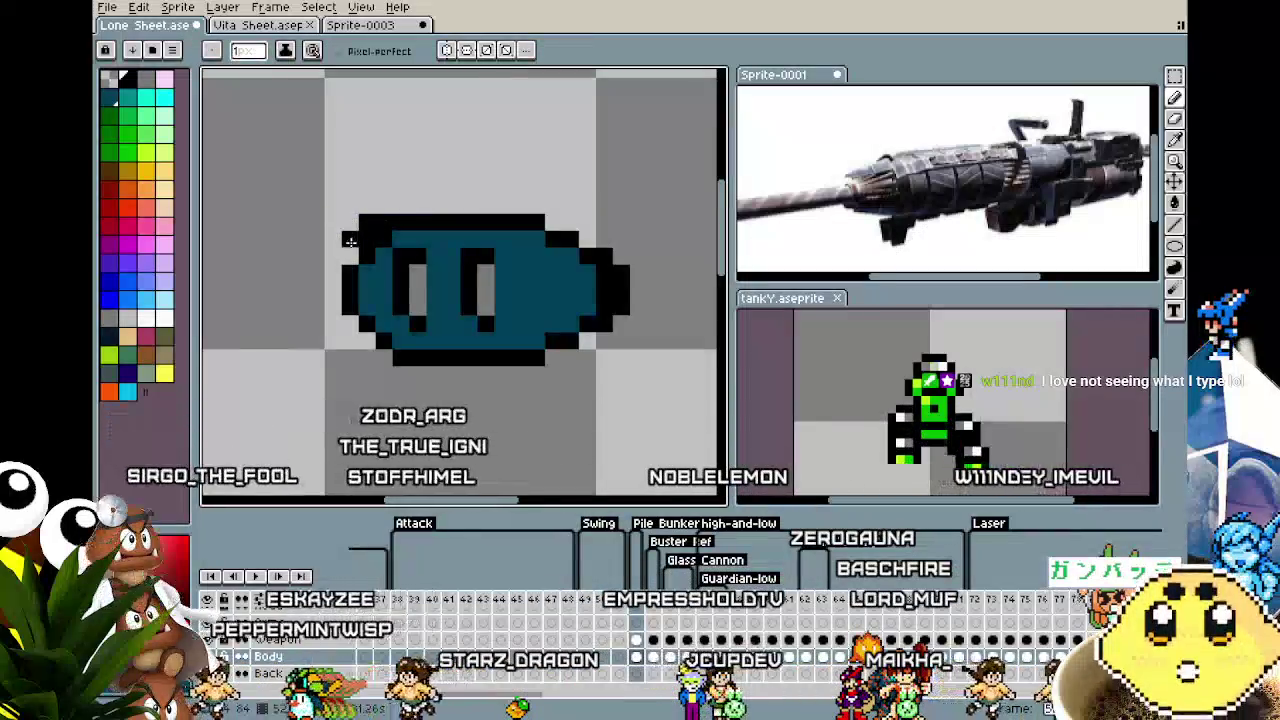
Sample the teal body colour and paint over the grey windows.
{"action": "key", "text": "i"}
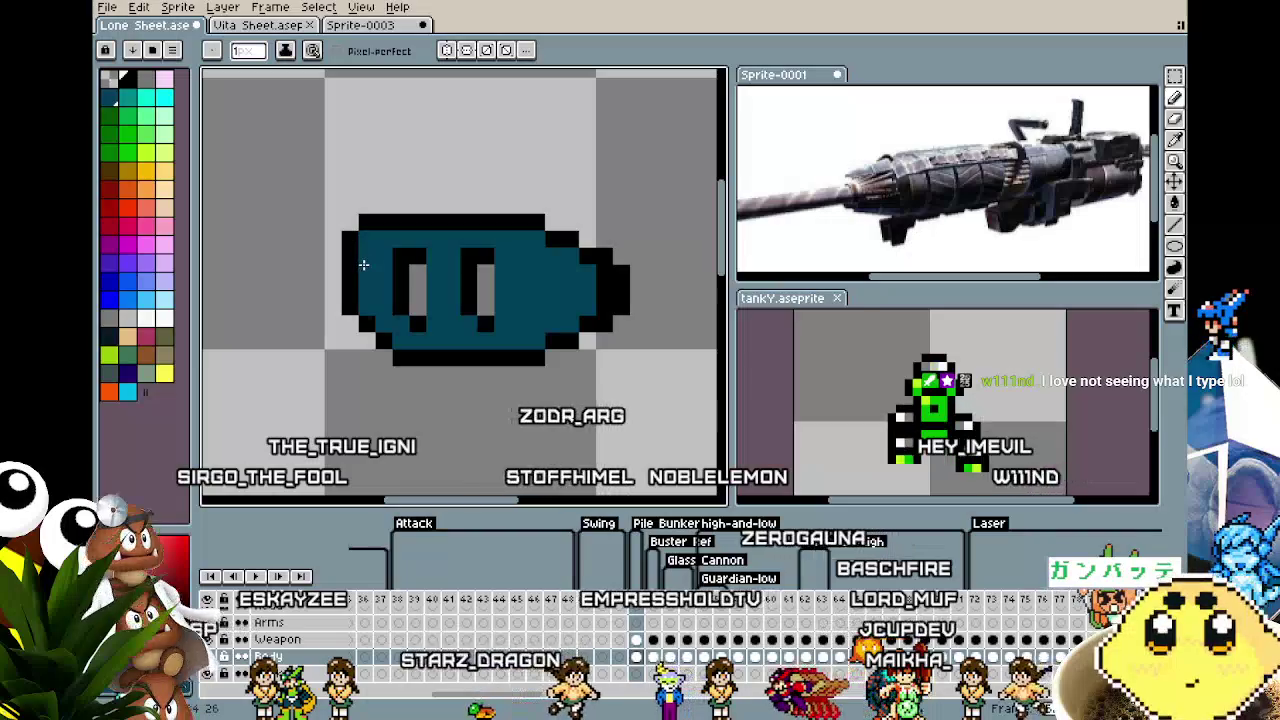
{"action": "scroll", "coordinate": [370, 396], "scroll_direction": "down", "scroll_amount": 2}
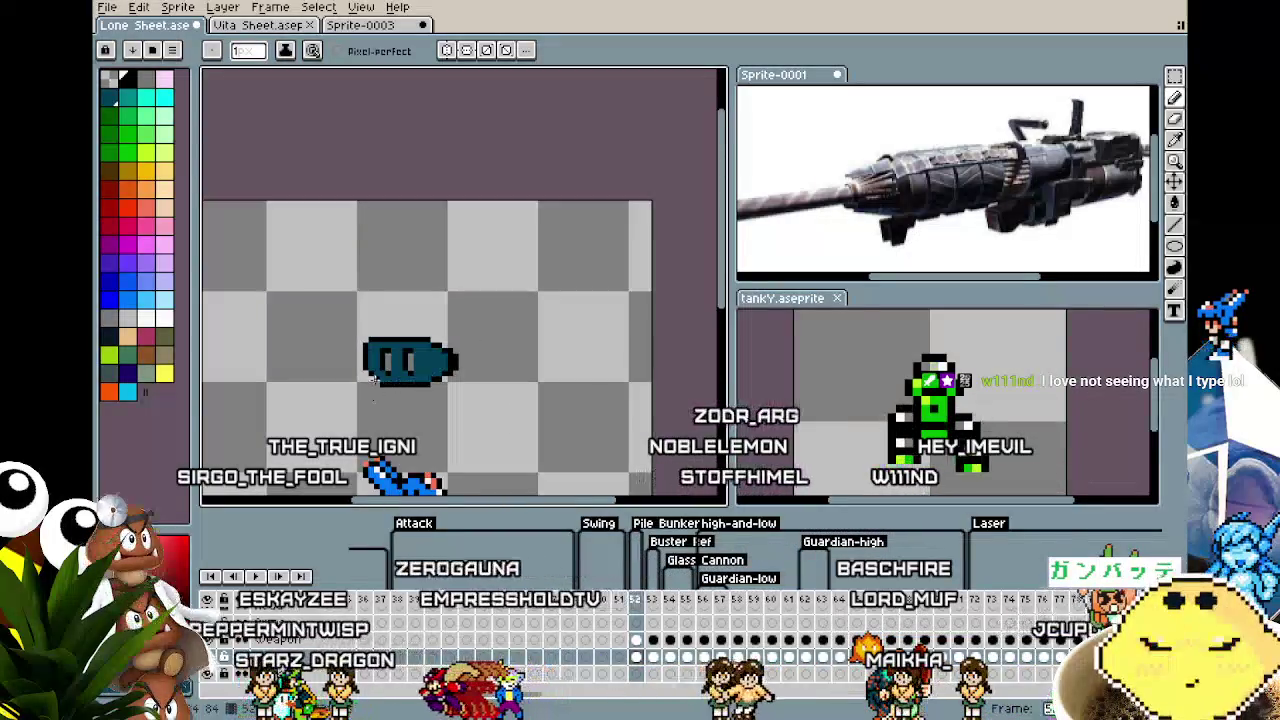
{"action": "scroll", "coordinate": [372, 378], "scroll_direction": "up", "scroll_amount": 2}
{"action": "key", "text": "i"}
{"action": "left_click", "coordinate": [470, 328]}
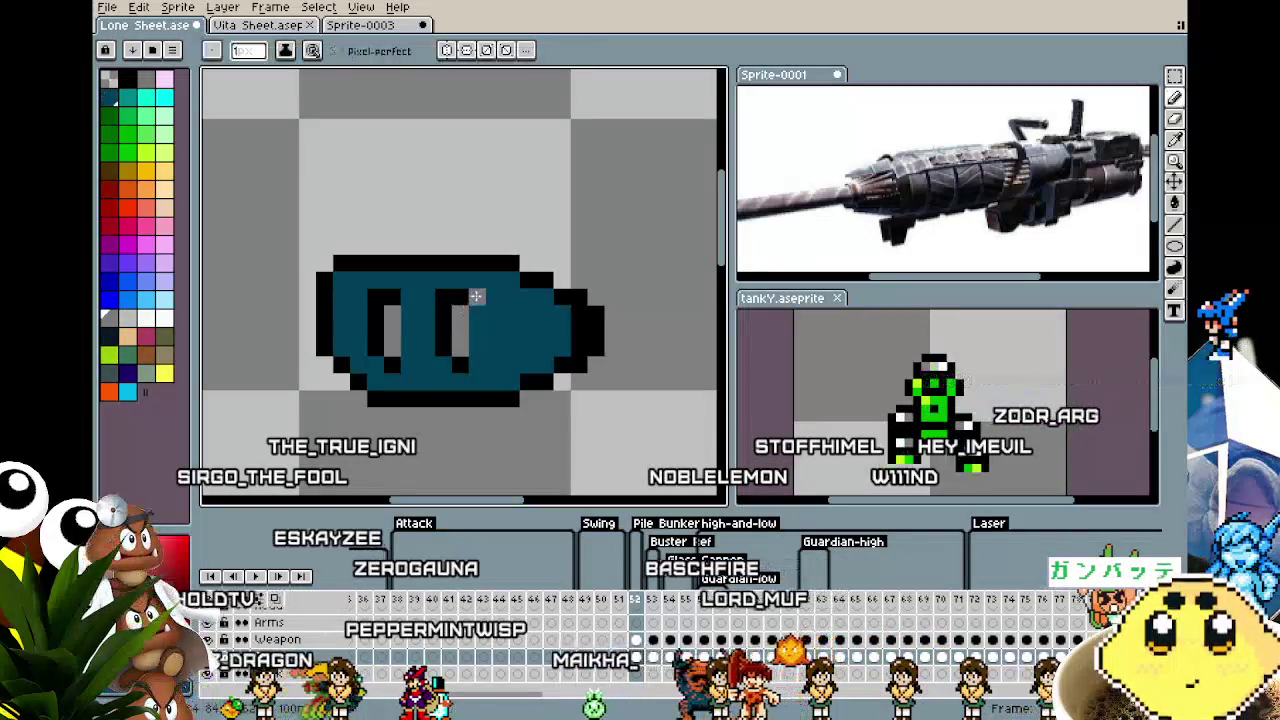
{"action": "left_click_drag", "start_coordinate": [477, 297], "coordinate": [477, 350]}
{"action": "left_click", "coordinate": [477, 362]}
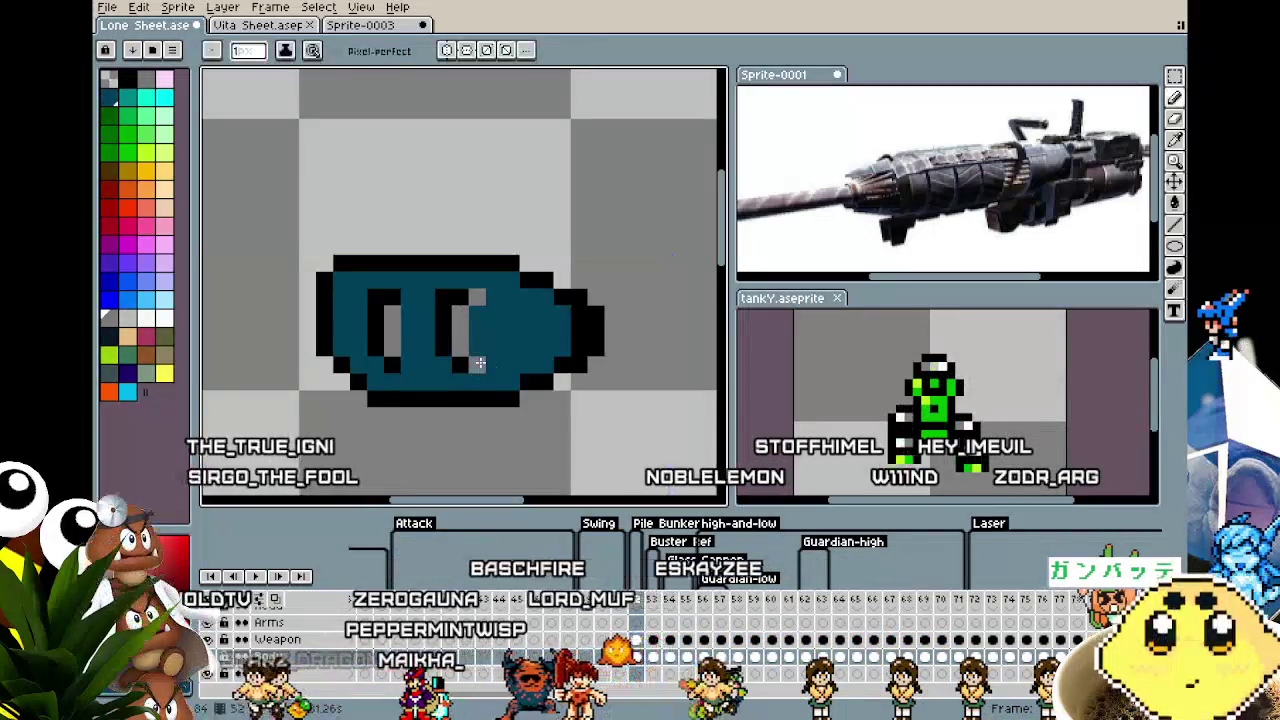
{"action": "scroll", "coordinate": [403, 362], "scroll_direction": "down", "scroll_amount": 2}
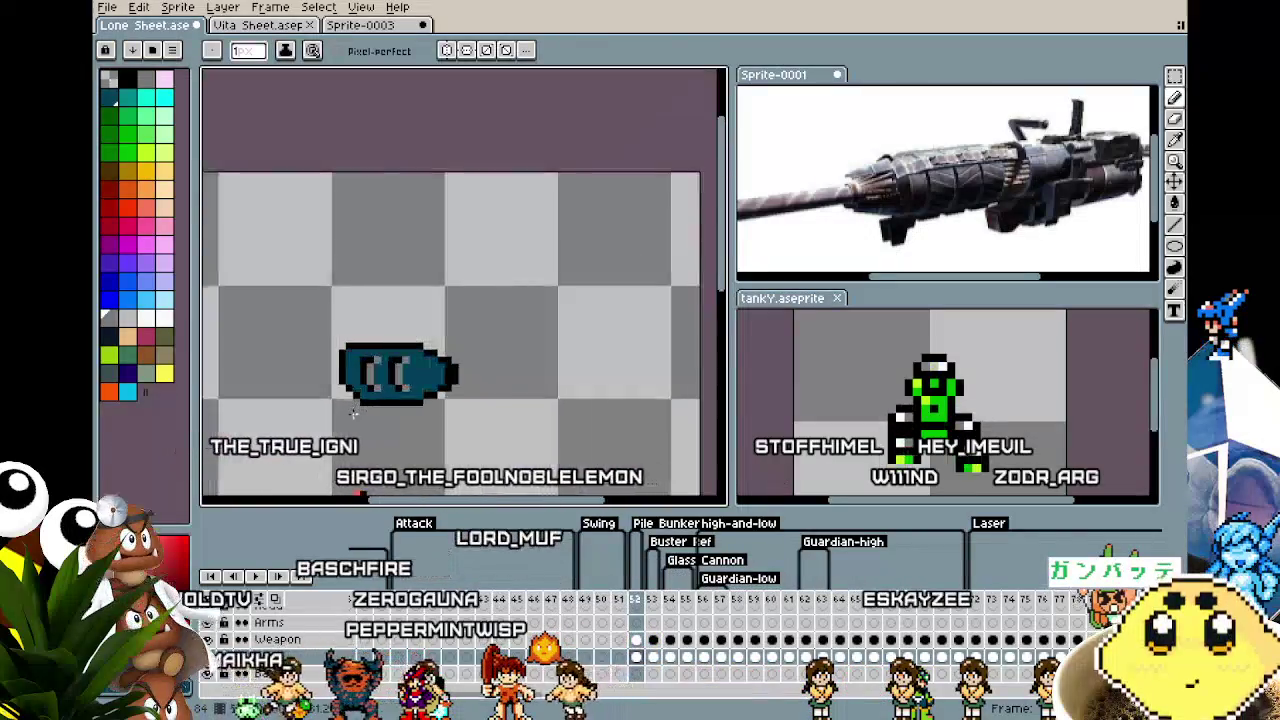
{"action": "scroll", "coordinate": [403, 362], "scroll_direction": "down", "scroll_amount": 2}
{"action": "scroll", "coordinate": [358, 385], "scroll_direction": "up", "scroll_amount": 3}
{"action": "scroll", "coordinate": [420, 317], "scroll_direction": "up", "scroll_amount": 1}
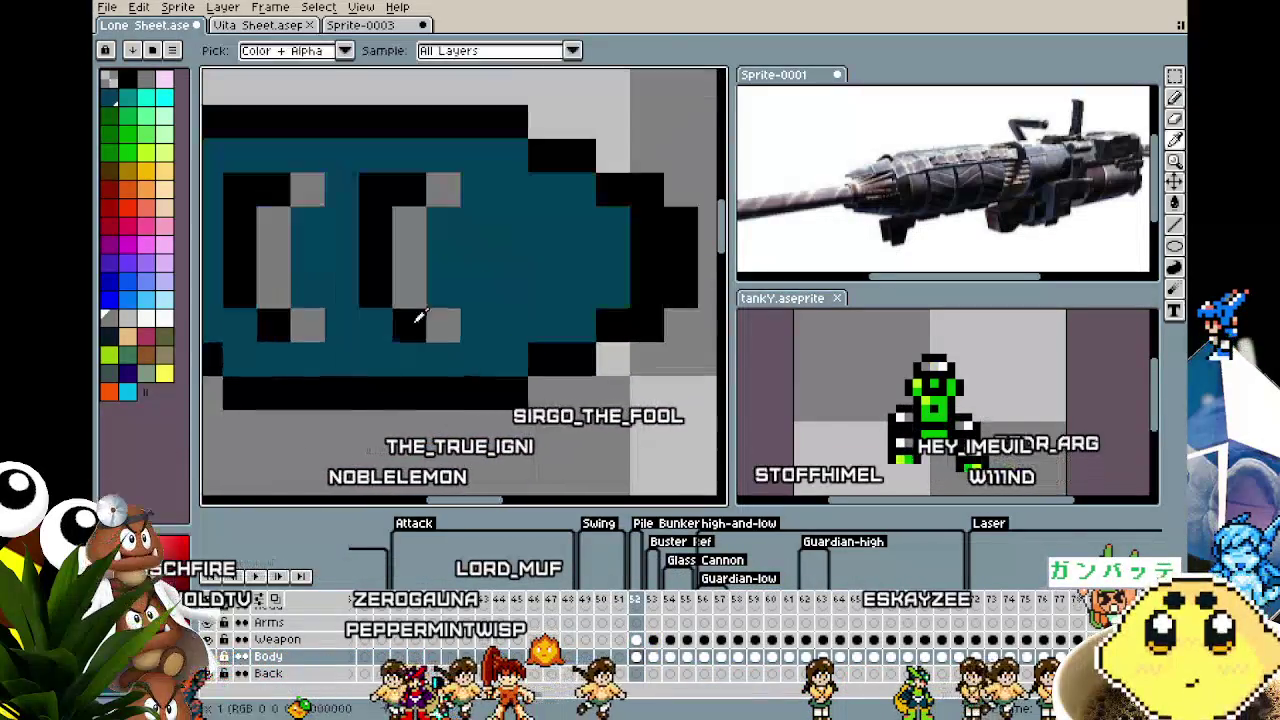
{"action": "scroll", "coordinate": [461, 293], "scroll_direction": "down", "scroll_amount": 1}
{"action": "left_click_drag", "start_coordinate": [461, 293], "coordinate": [497, 300]}
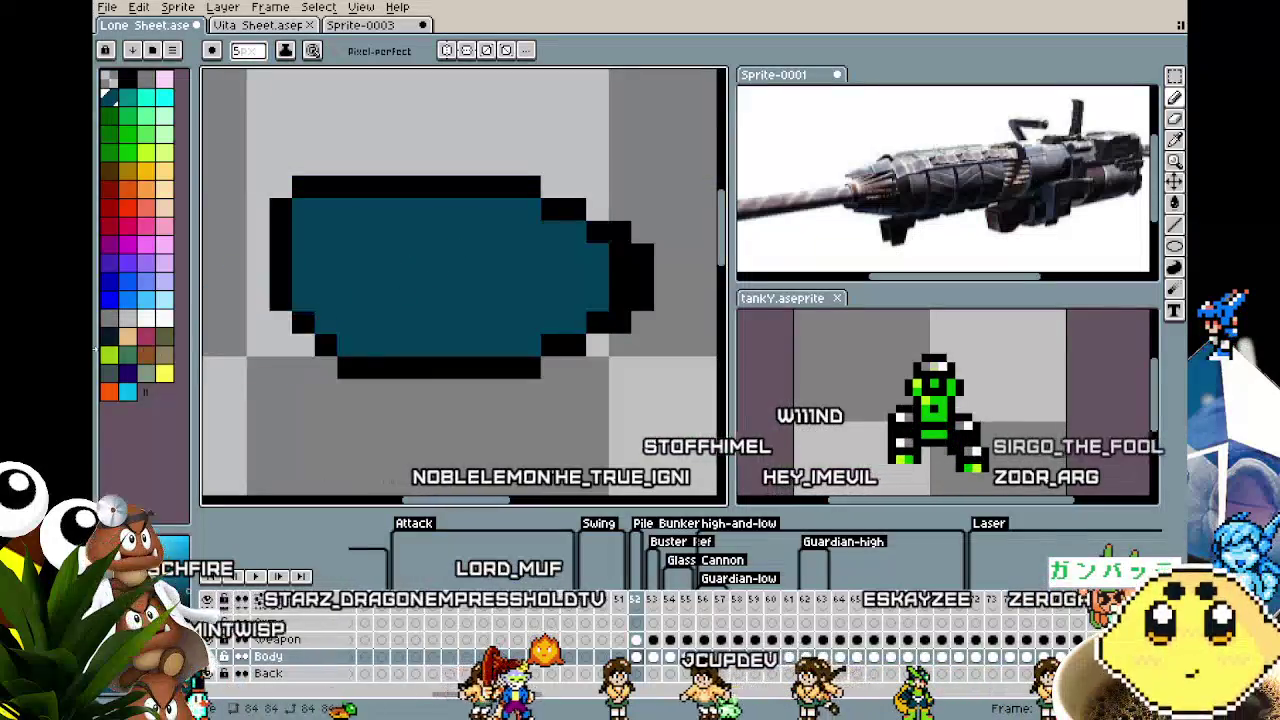
Try a dark navy fill on the cannon's interior, then undo it.
{"action": "left_click", "coordinate": [112, 344]}
{"action": "key", "text": "g"}
{"action": "left_click", "coordinate": [346, 272]}
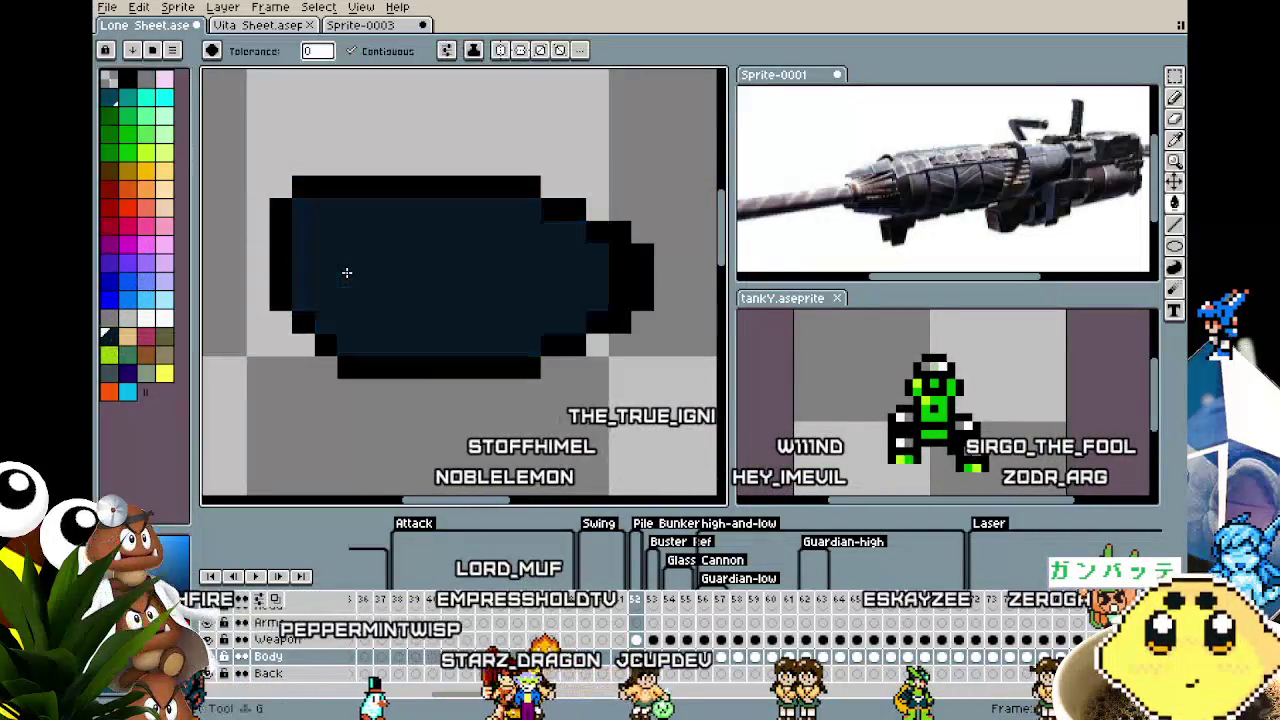
{"action": "scroll", "coordinate": [346, 272], "scroll_direction": "down", "scroll_amount": 2}
{"action": "scroll", "coordinate": [363, 285], "scroll_direction": "up", "scroll_amount": 1}
{"action": "key", "text": "ctrl+z"}
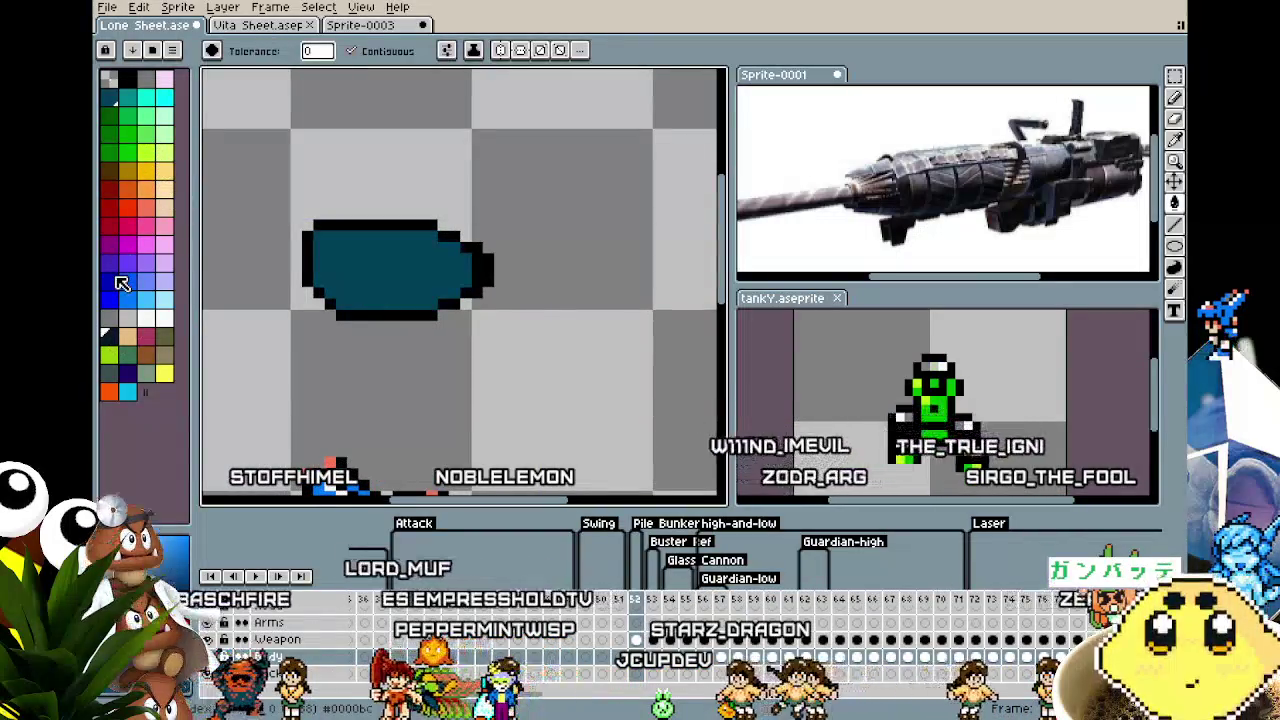
{"action": "mouse_move", "coordinate": [250, 405]}
{"action": "left_mouse_down"}
{"action": "mouse_move", "coordinate": [294, 375]}
{"action": "mouse_move", "coordinate": [283, 374]}
{"action": "left_mouse_up"}
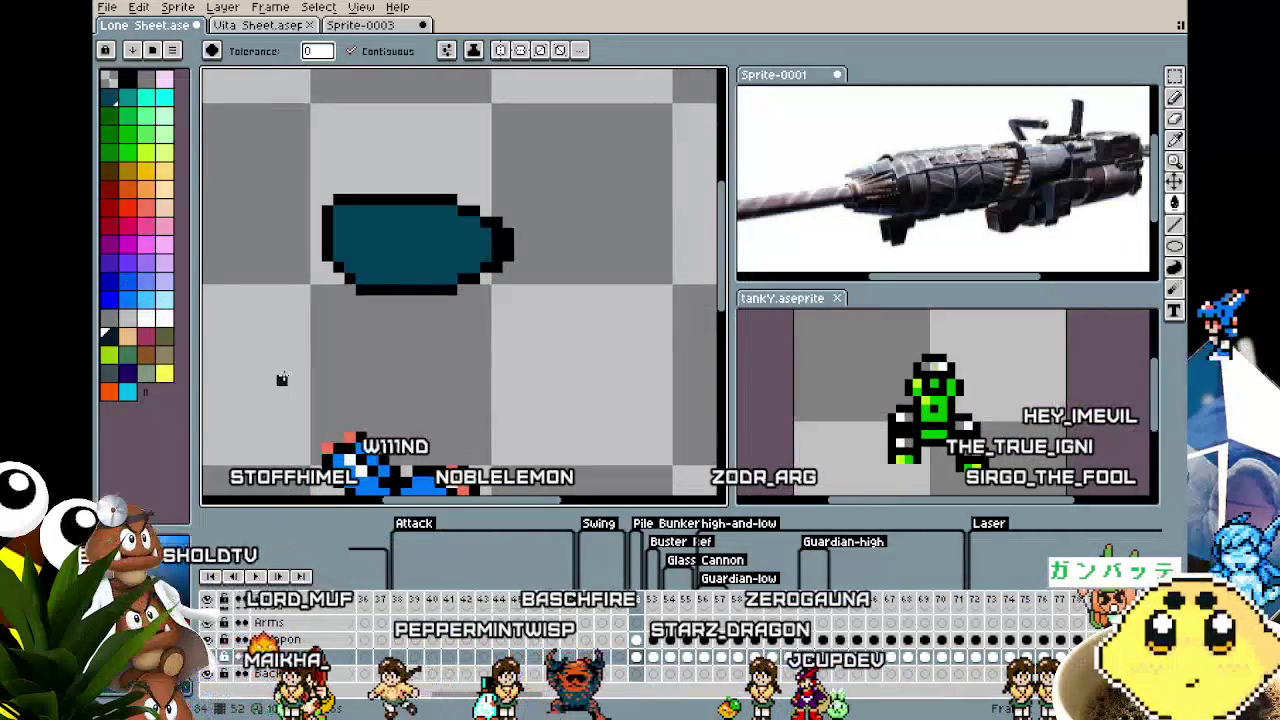
Fill the cannon body bright blue and paint over the black right tip.
{"action": "key", "text": "i"}
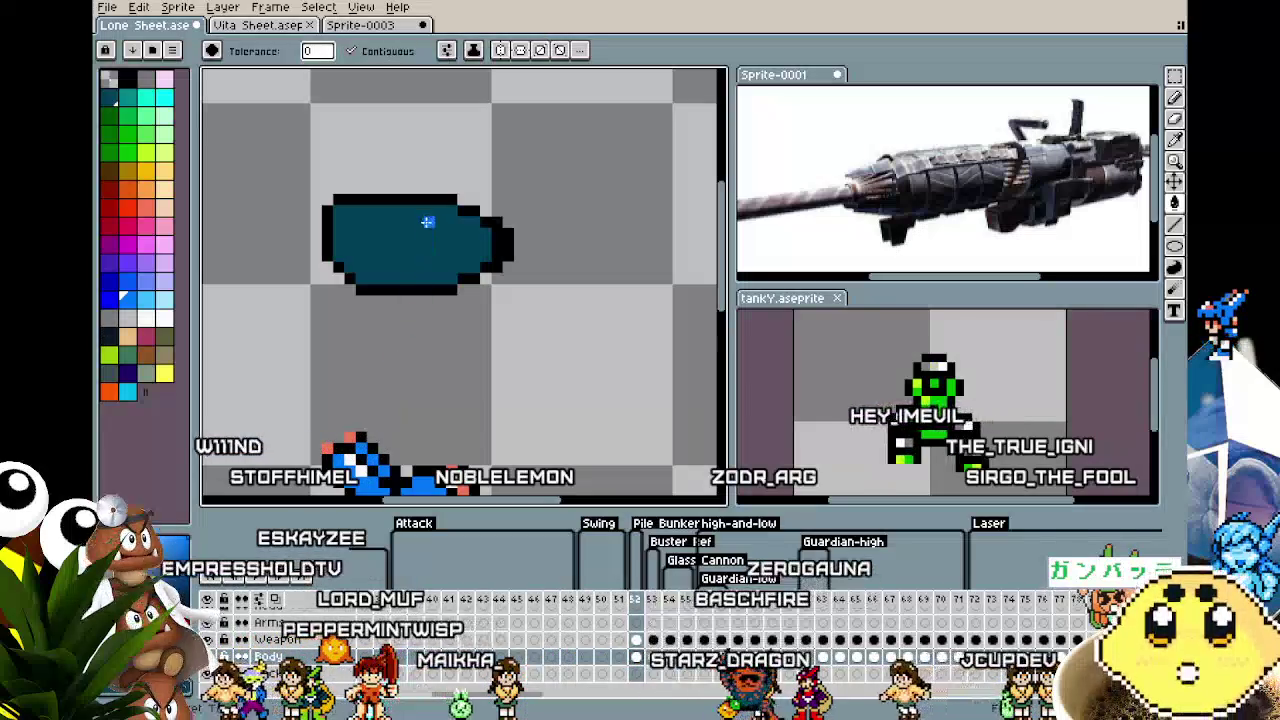
{"action": "left_click", "coordinate": [427, 222]}
{"action": "scroll", "coordinate": [304, 424], "scroll_direction": "down", "scroll_amount": 1}
{"action": "scroll", "coordinate": [432, 308], "scroll_direction": "up", "scroll_amount": 3}
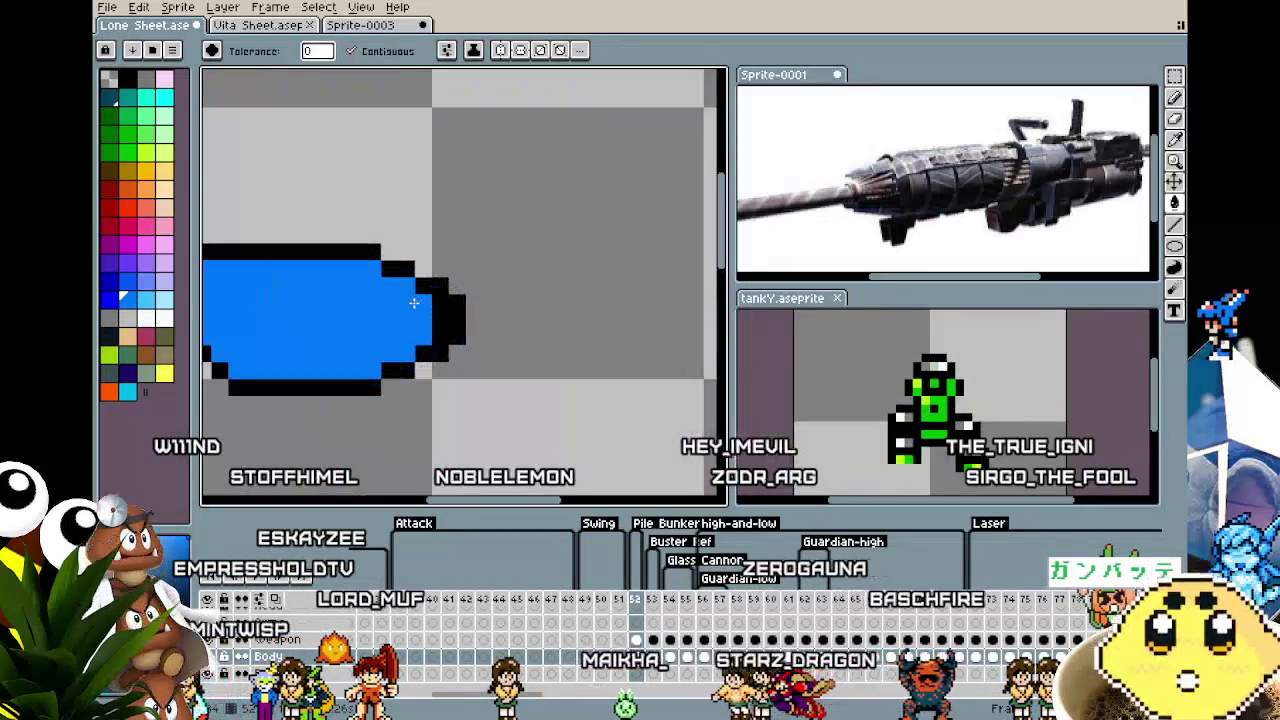
{"action": "key", "text": "b"}
{"action": "mouse_move", "coordinate": [466, 295]}
{"action": "left_mouse_down"}
{"action": "mouse_move", "coordinate": [432, 308]}
{"action": "mouse_move", "coordinate": [434, 320]}
{"action": "left_mouse_up"}
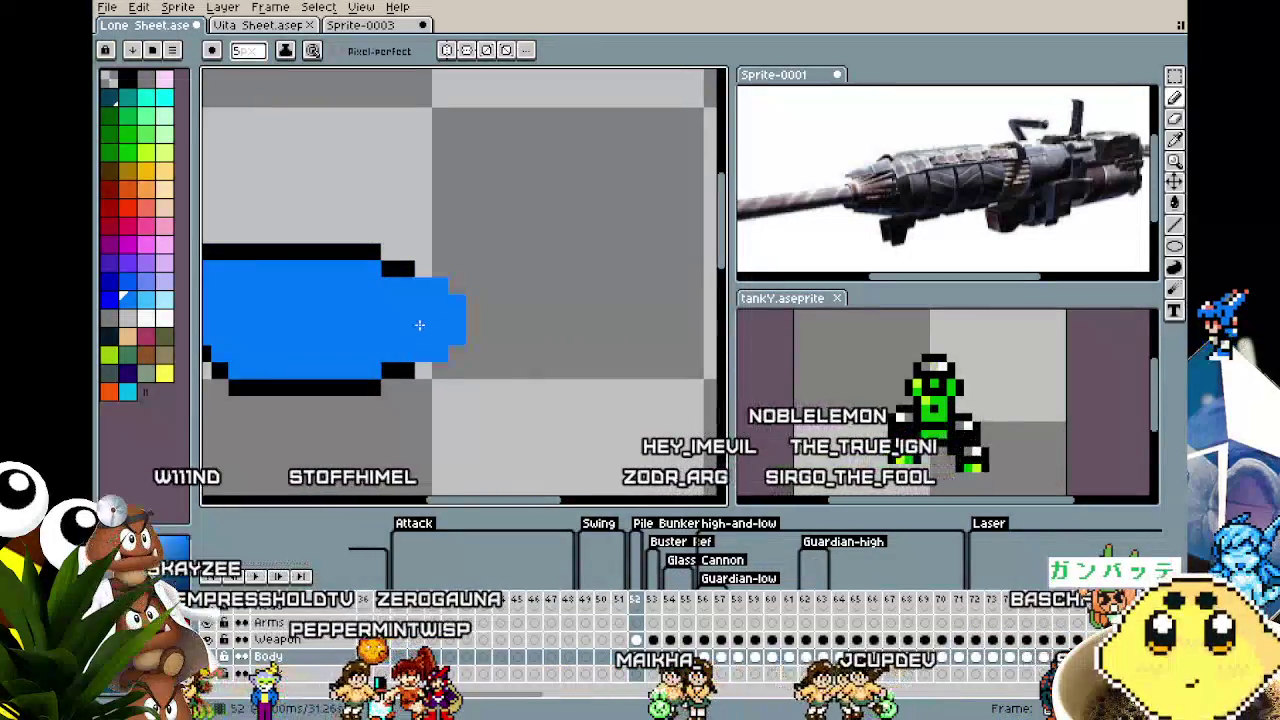
Paint a black block at the cannon tip using a 1px black brush.
{"action": "key", "text": "i"}
{"action": "left_click", "coordinate": [392, 276]}
{"action": "key", "text": "b"}
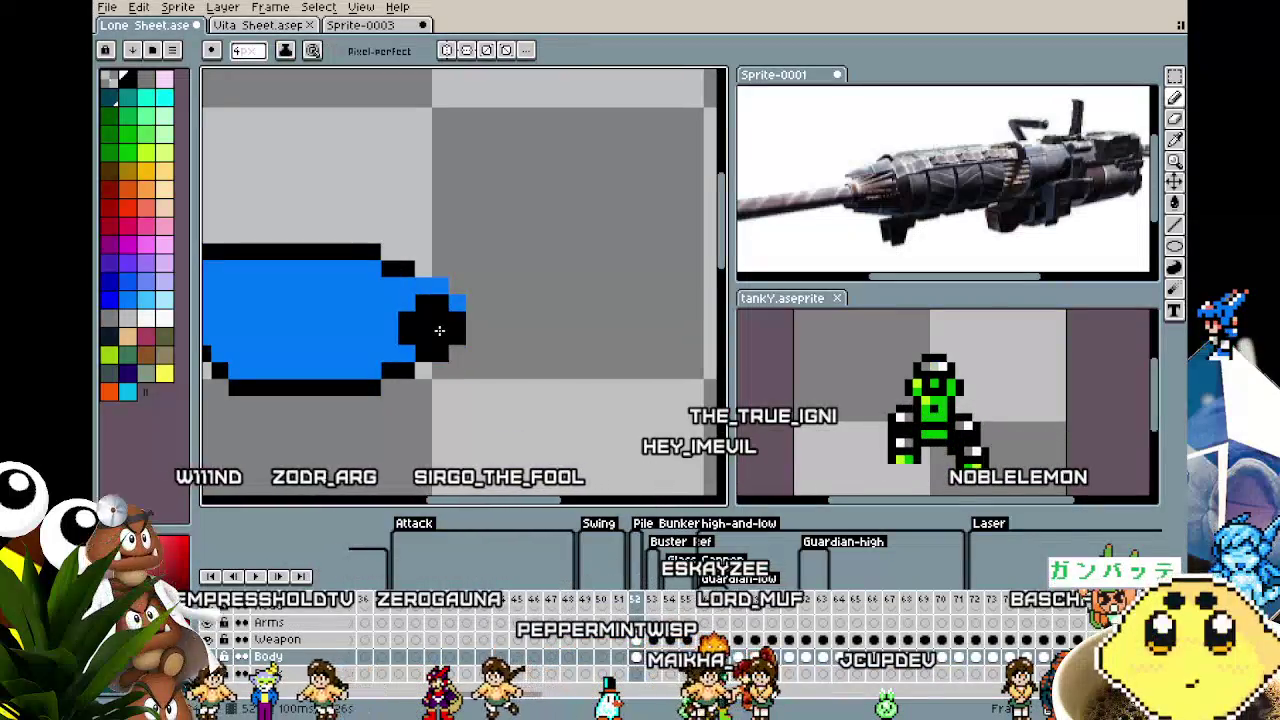
{"action": "left_click_drag", "start_coordinate": [437, 330], "coordinate": [434, 327]}
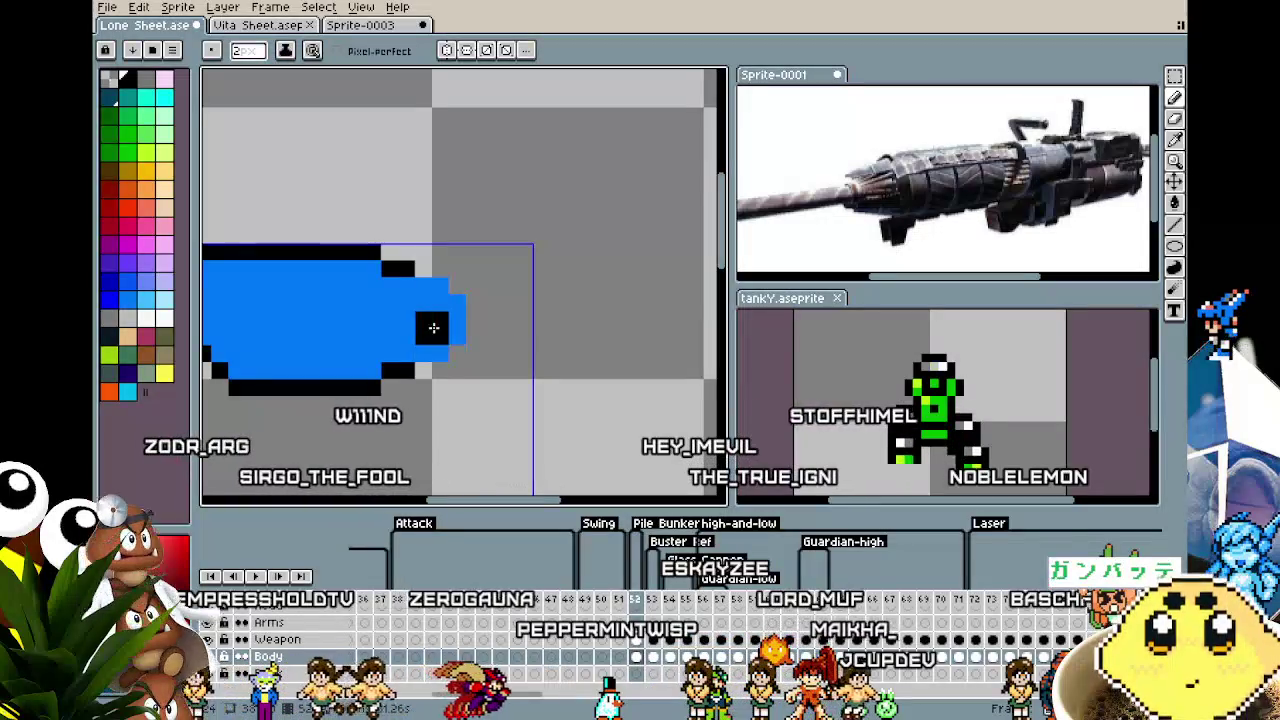
{"action": "key", "text": "minus"}
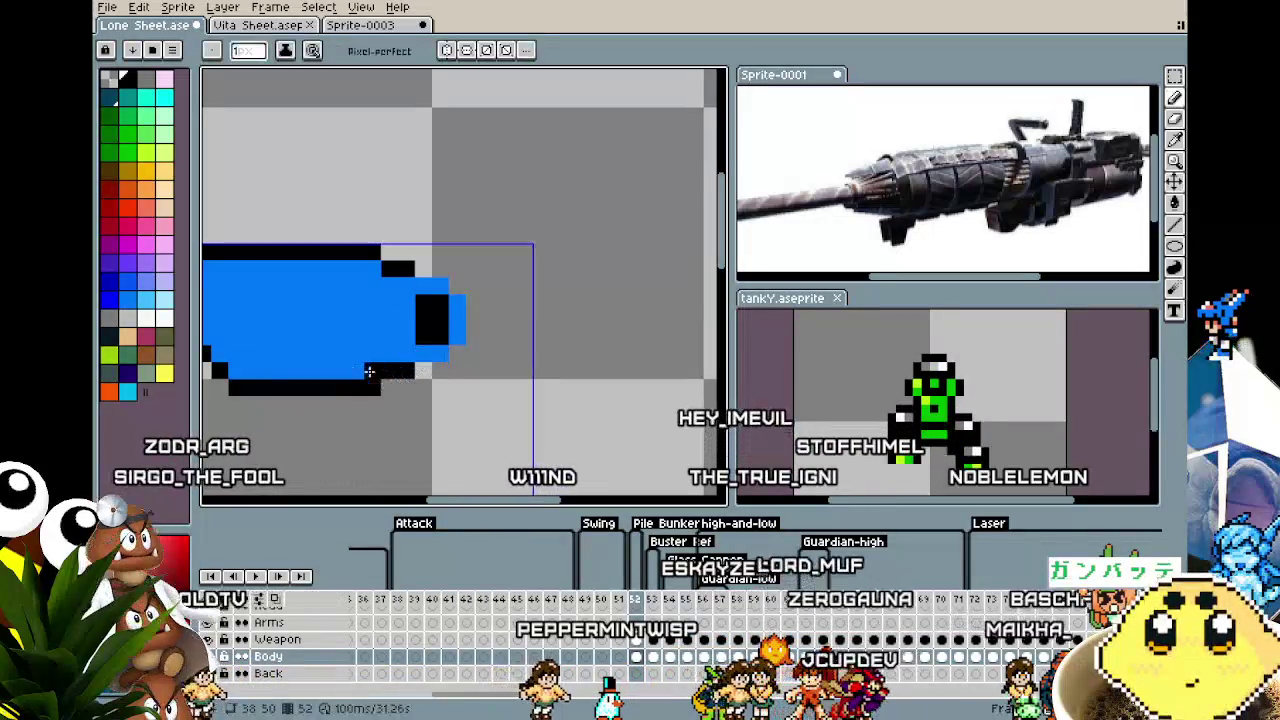
{"action": "left_click_drag", "start_coordinate": [456, 287], "coordinate": [440, 270]}
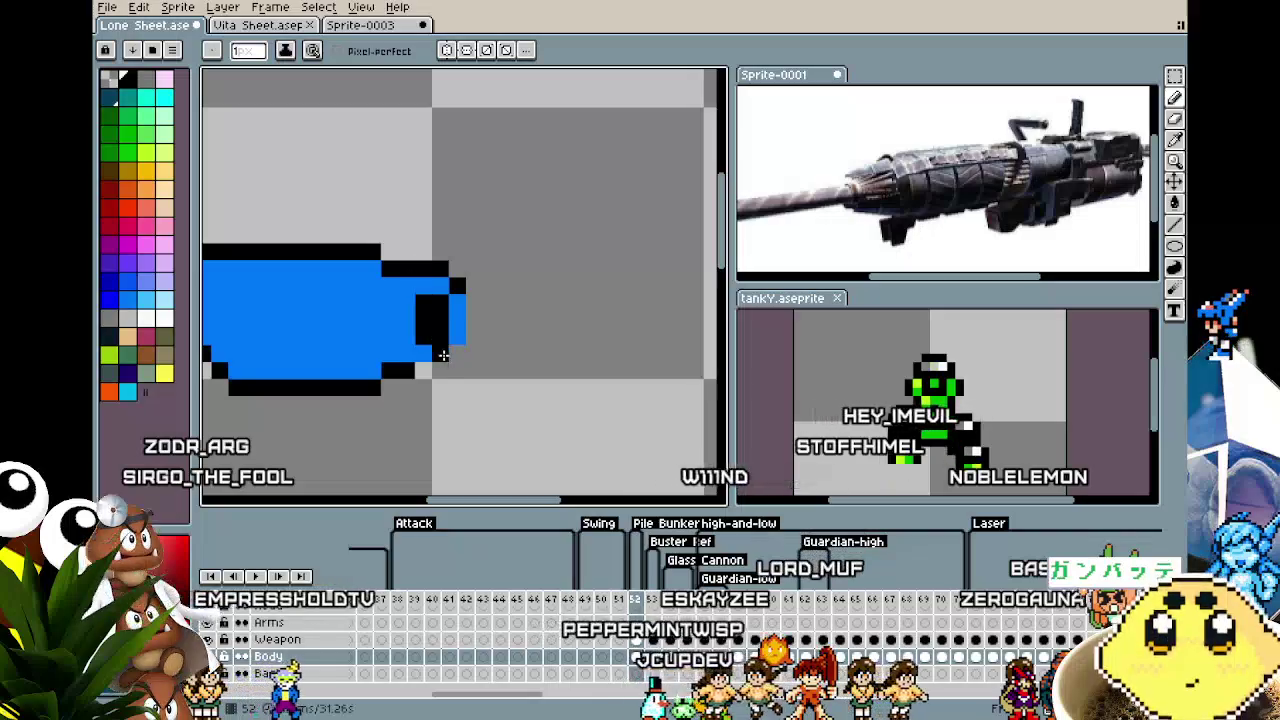
Place one black pixel directly under the nose's black block, redoing a misplaced try.
{"action": "scroll", "coordinate": [383, 425], "scroll_direction": "down", "scroll_amount": 2}
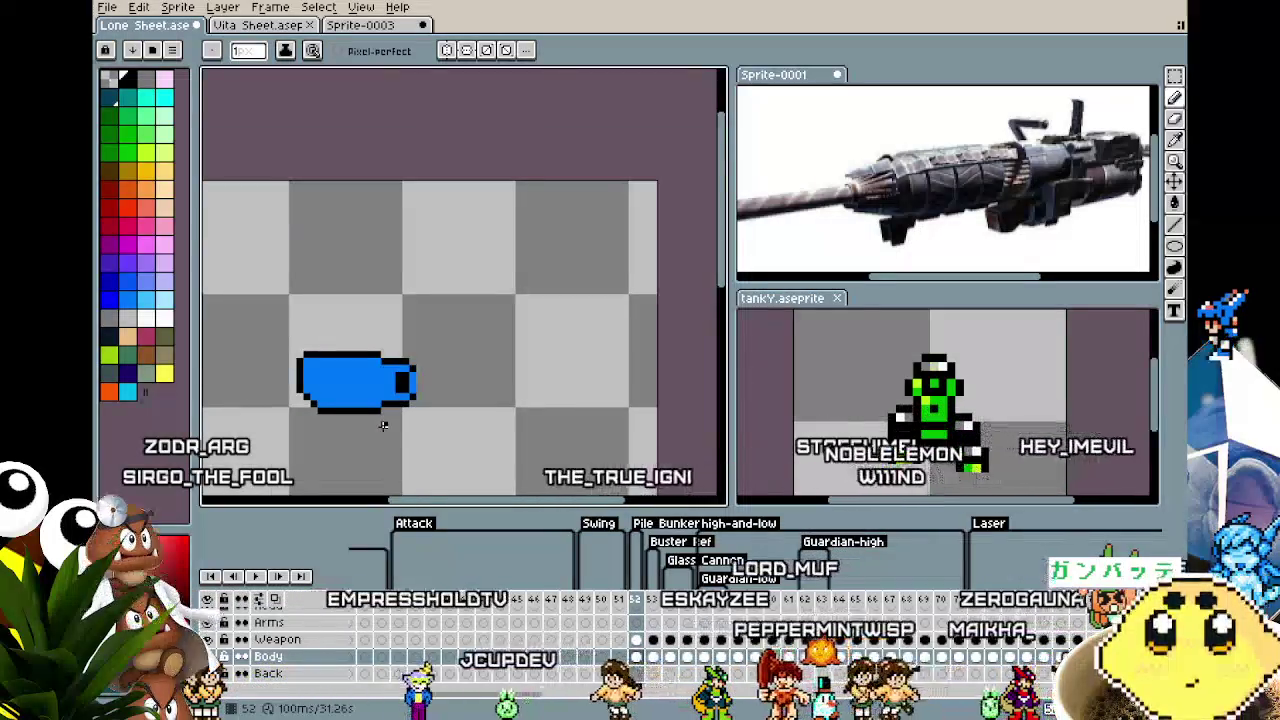
{"action": "scroll", "coordinate": [383, 420], "scroll_direction": "up", "scroll_amount": 2}
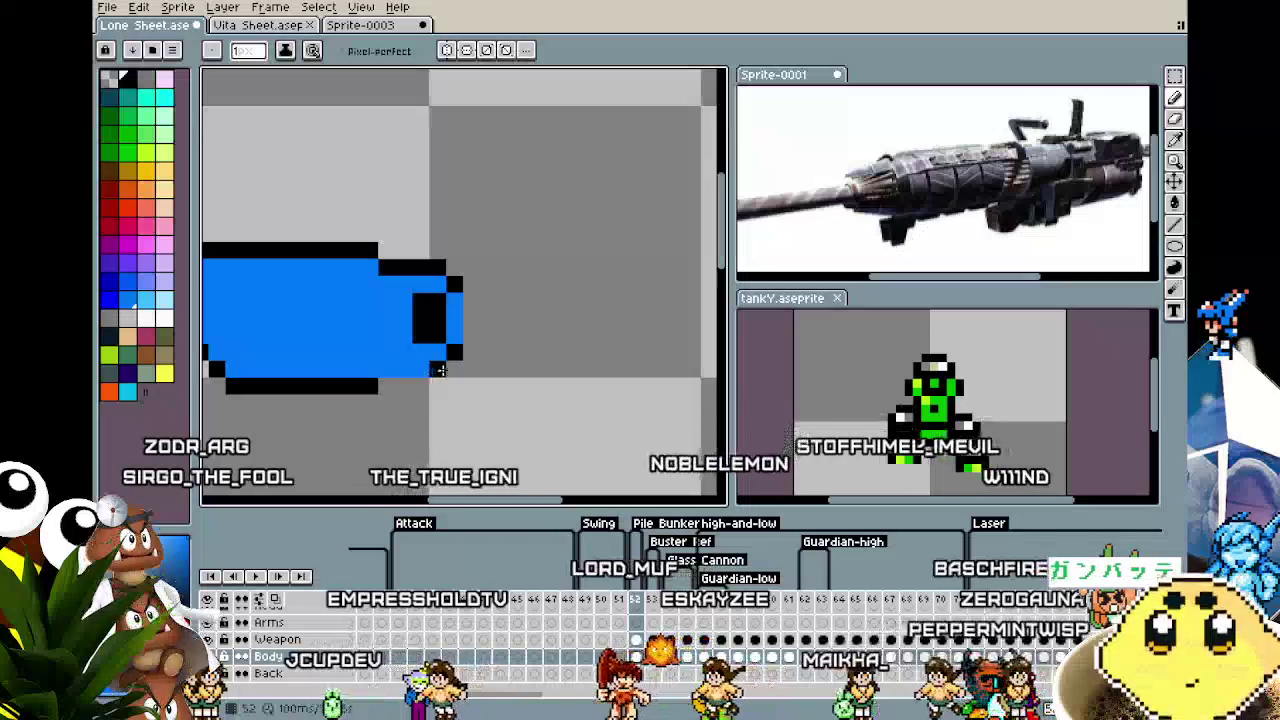
{"action": "left_click", "coordinate": [416, 352]}
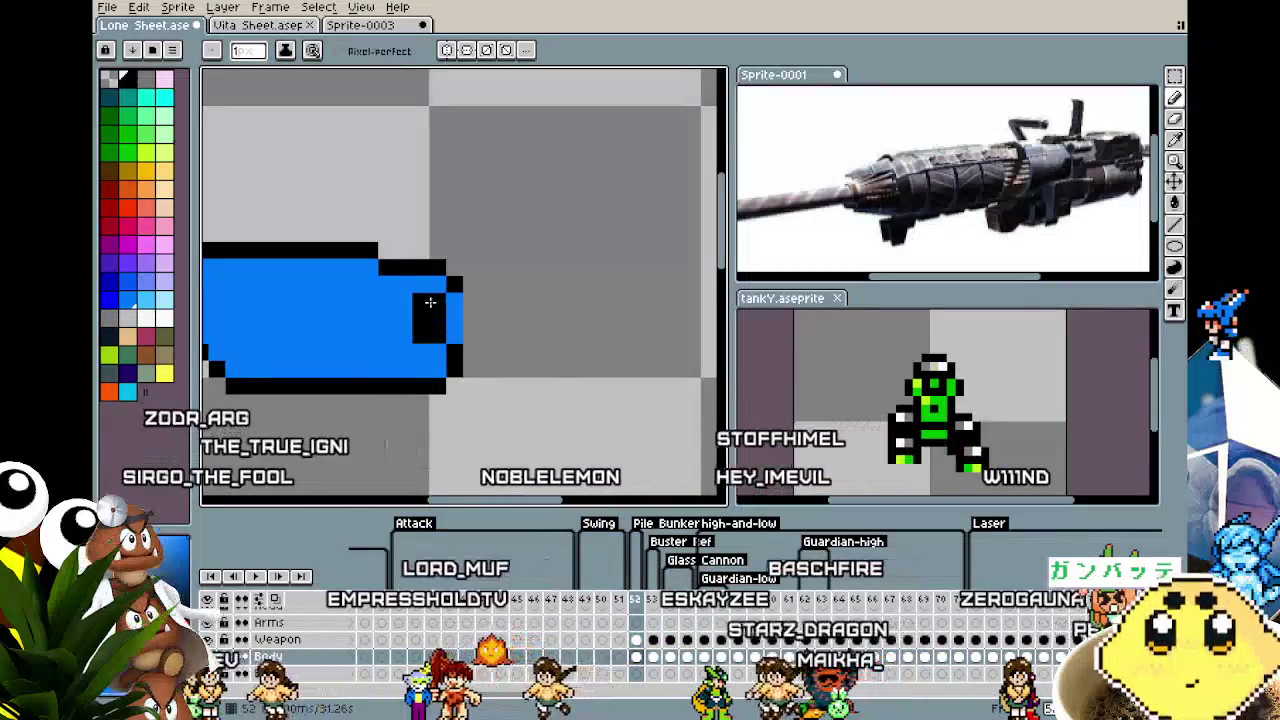
{"action": "key", "text": "ctrl+z"}
{"action": "scroll", "coordinate": [435, 372], "scroll_direction": "left", "scroll_amount": 2}
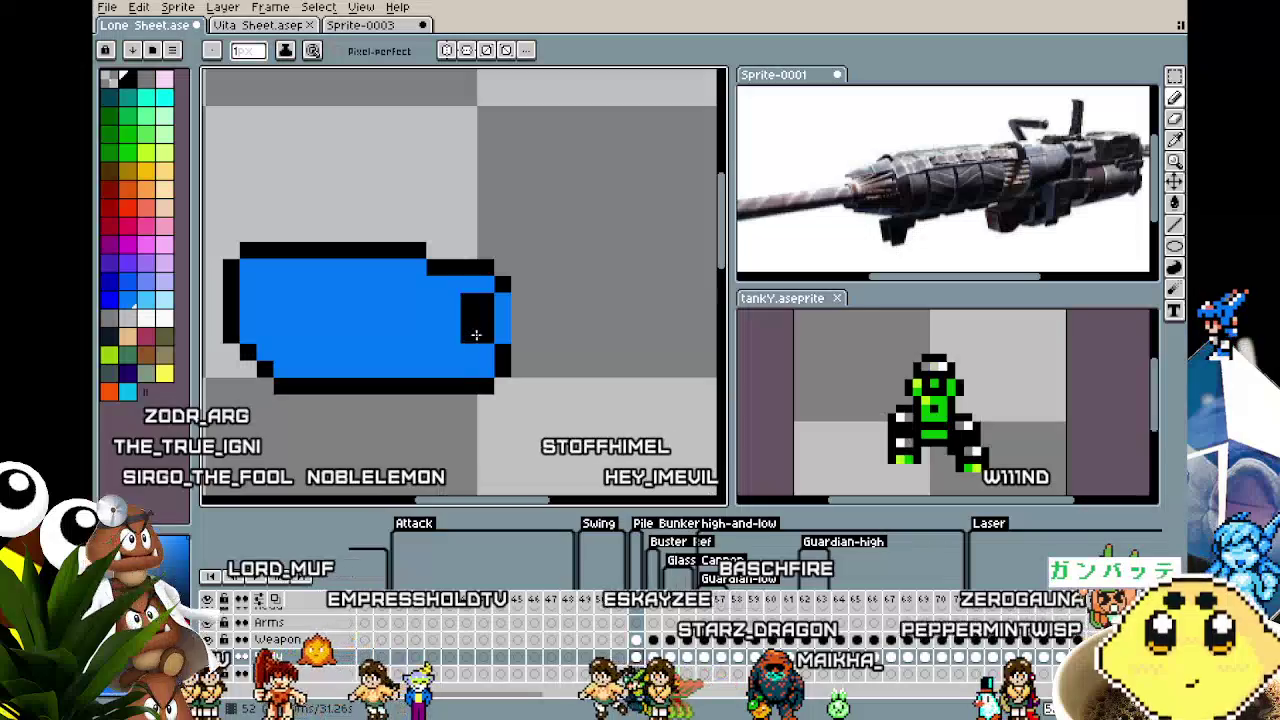
{"action": "left_click", "coordinate": [476, 349]}
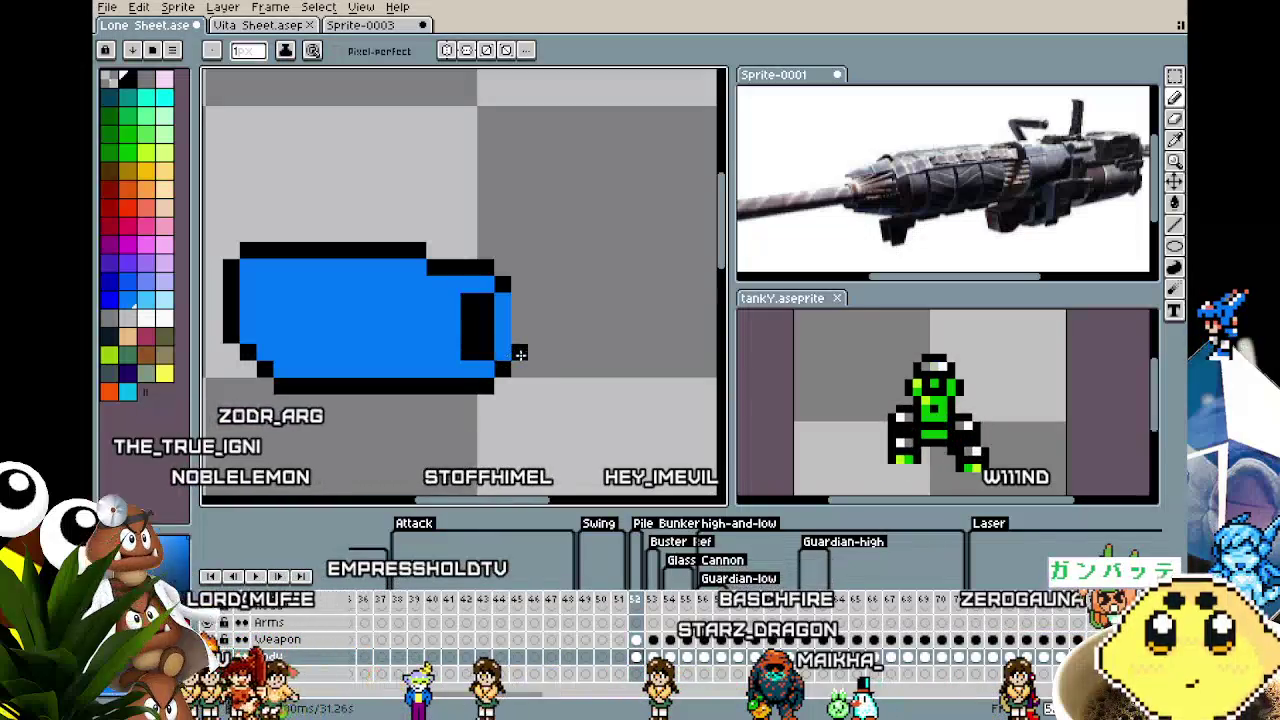
{"action": "scroll", "coordinate": [469, 401], "scroll_direction": "down", "scroll_amount": 3}
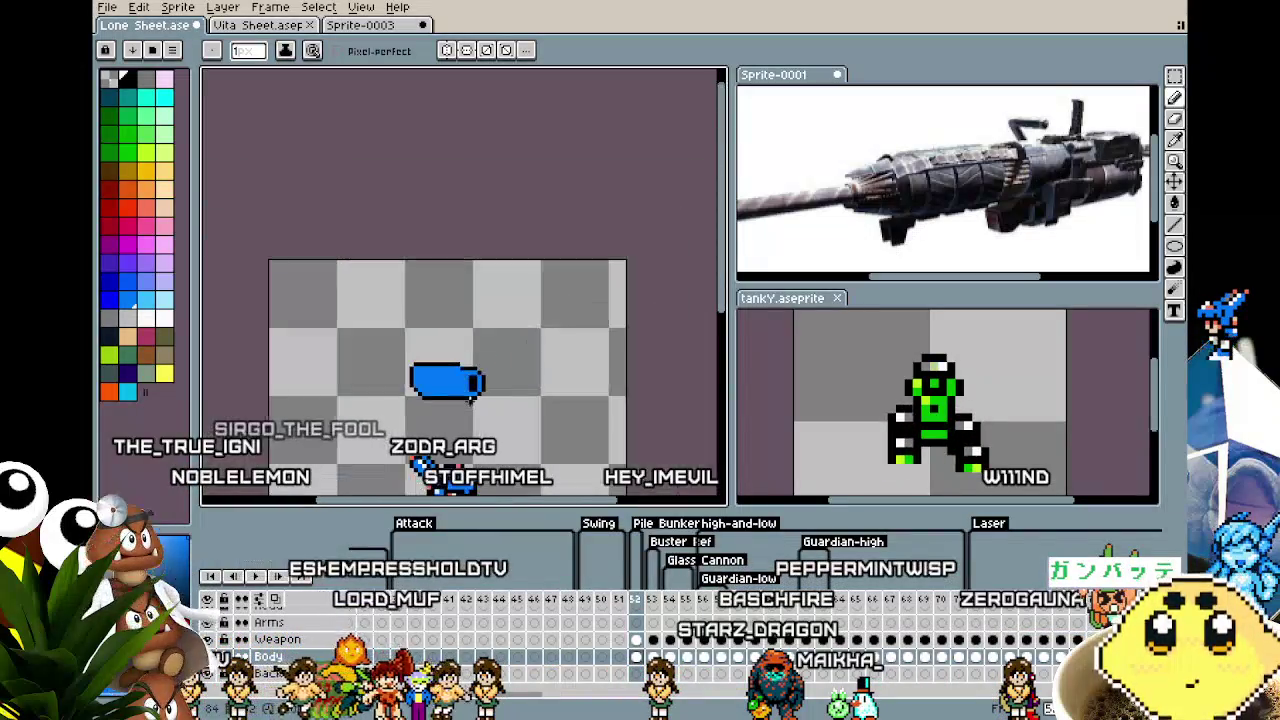
{"action": "scroll", "coordinate": [469, 401], "scroll_direction": "up", "scroll_amount": 1}
{"action": "scroll", "coordinate": [465, 370], "scroll_direction": "up", "scroll_amount": 2}
{"action": "scroll", "coordinate": [459, 320], "scroll_direction": "up", "scroll_amount": 1}
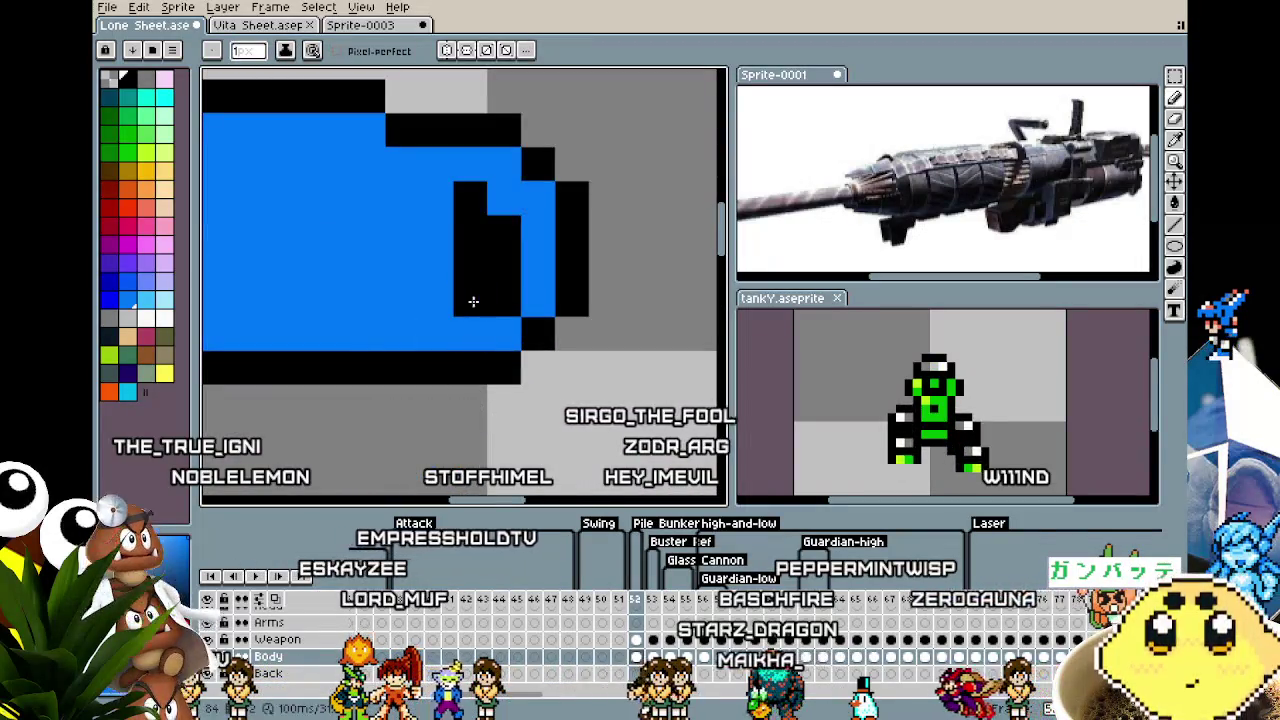
{"action": "scroll", "coordinate": [473, 301], "scroll_direction": "down", "scroll_amount": 3}
{"action": "scroll", "coordinate": [440, 360], "scroll_direction": "down", "scroll_amount": 1}
{"action": "scroll", "coordinate": [434, 381], "scroll_direction": "up", "scroll_amount": 2}
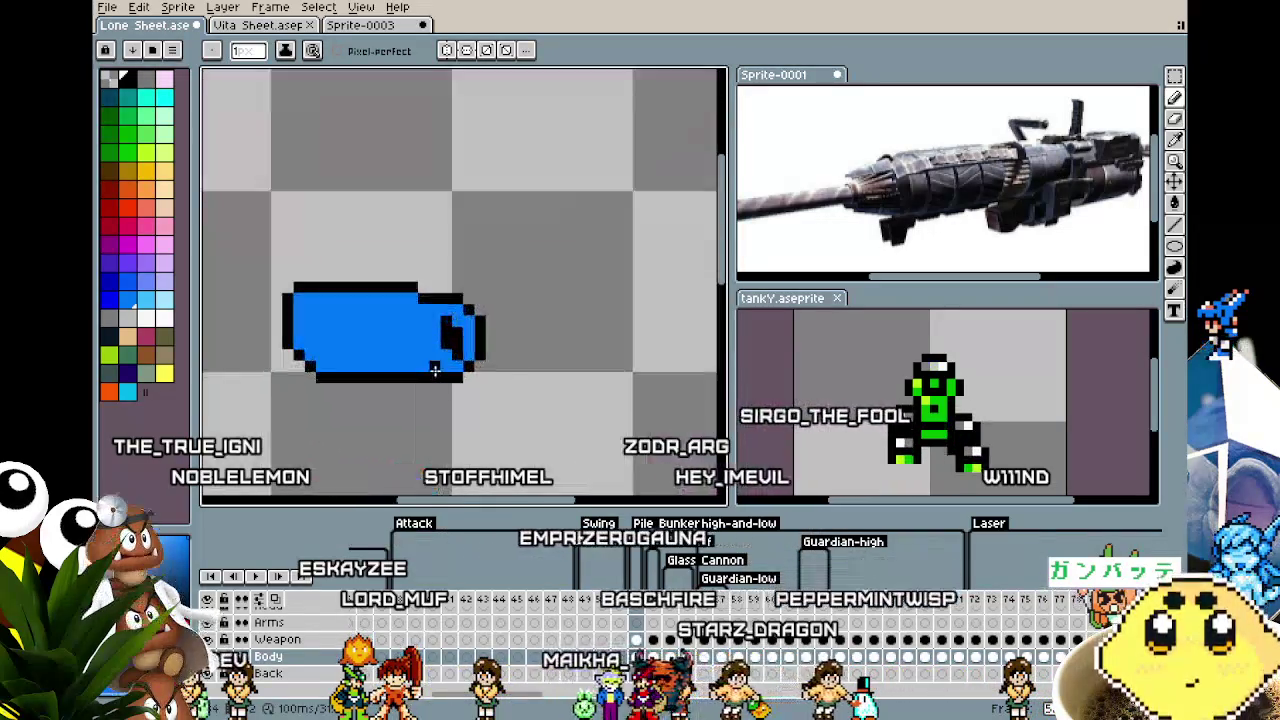
{"action": "scroll", "coordinate": [436, 364], "scroll_direction": "up", "scroll_amount": 1}
{"action": "scroll", "coordinate": [435, 368], "scroll_direction": "down", "scroll_amount": 1}
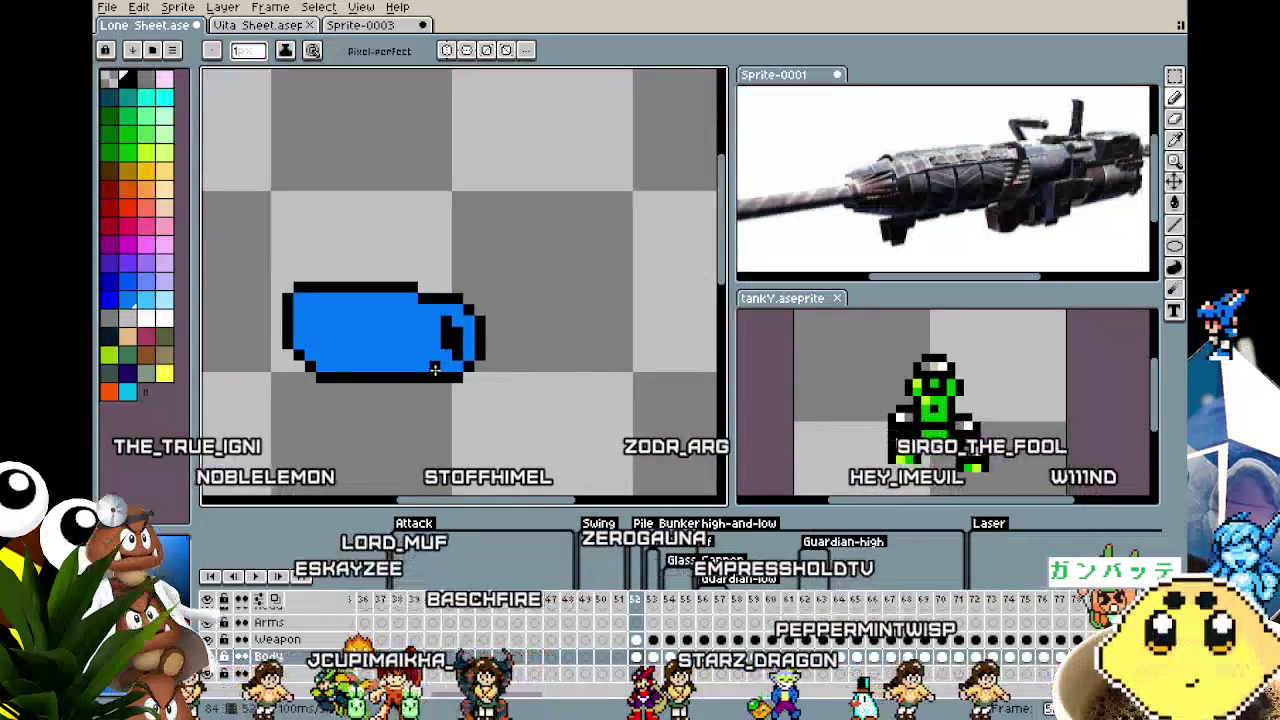
Select the cannon's left section, move it right, and nudge it one pixel left.
{"action": "key", "text": "m"}
{"action": "left_click_drag", "start_coordinate": [242, 264], "coordinate": [412, 443]}
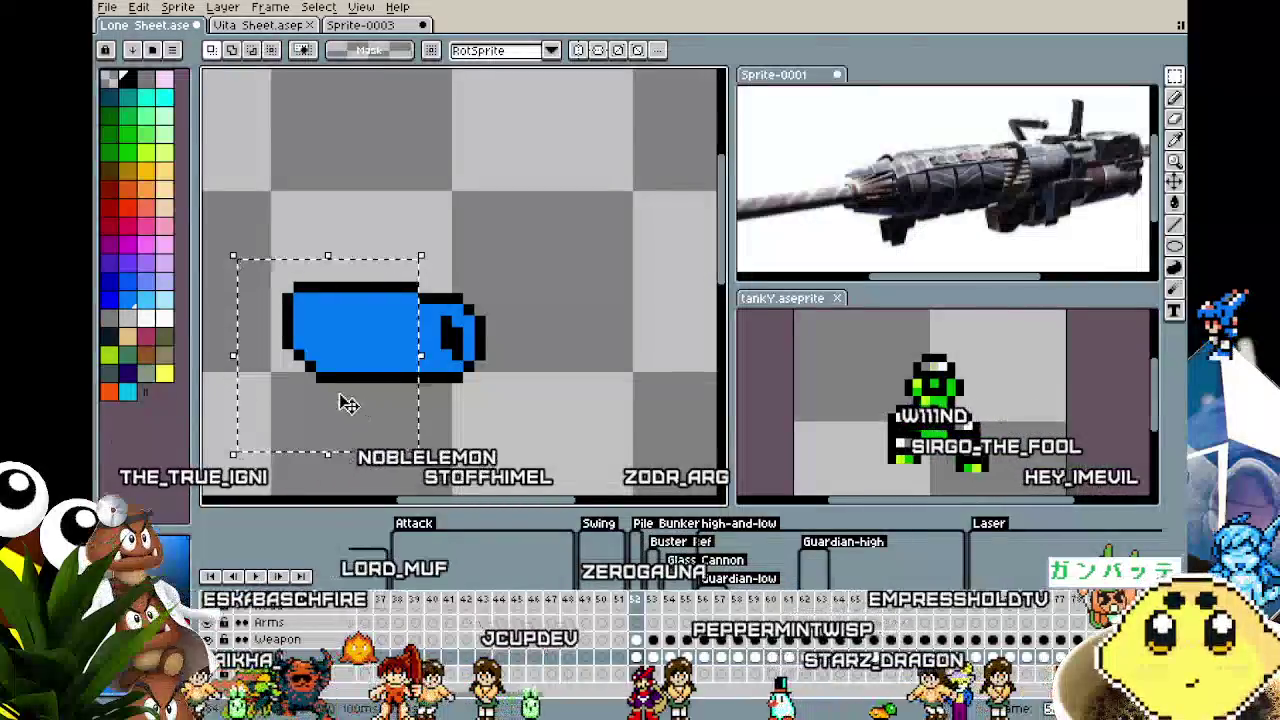
{"action": "left_click_drag", "start_coordinate": [343, 400], "coordinate": [391, 400]}
{"action": "key", "text": "Left"}
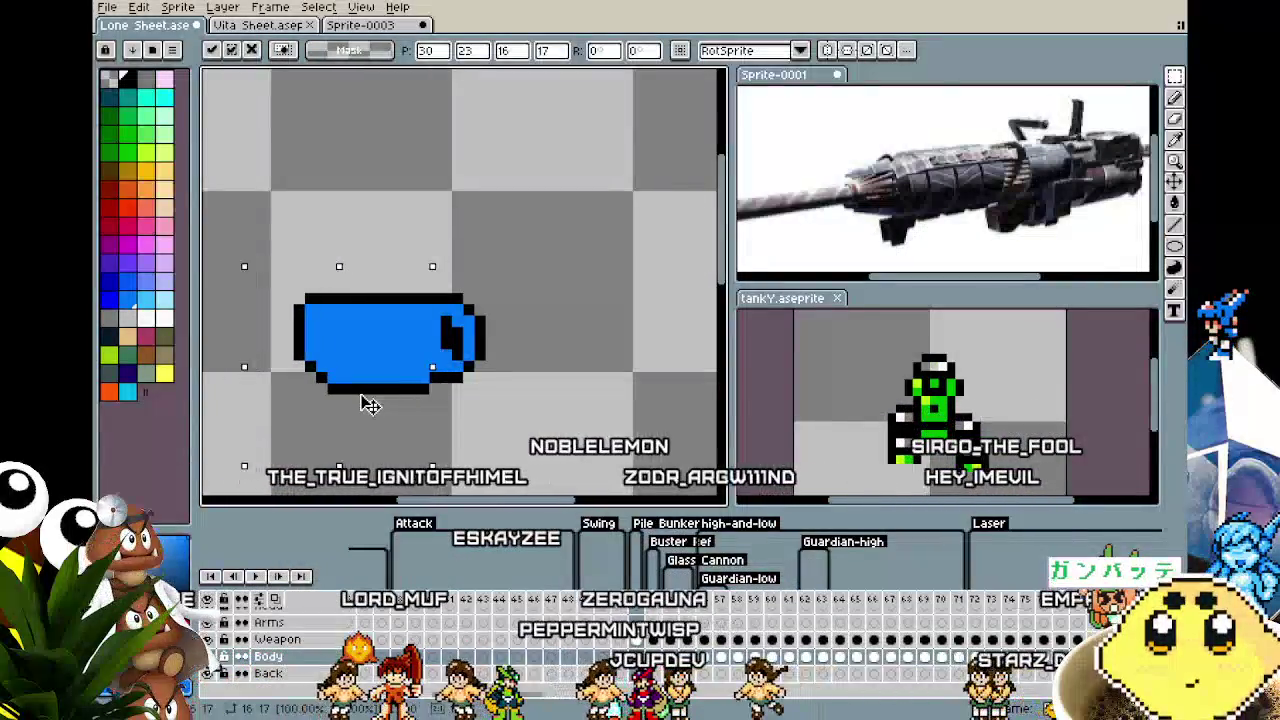
{"action": "key", "text": "Return"}
{"action": "key", "text": "ctrl+d"}
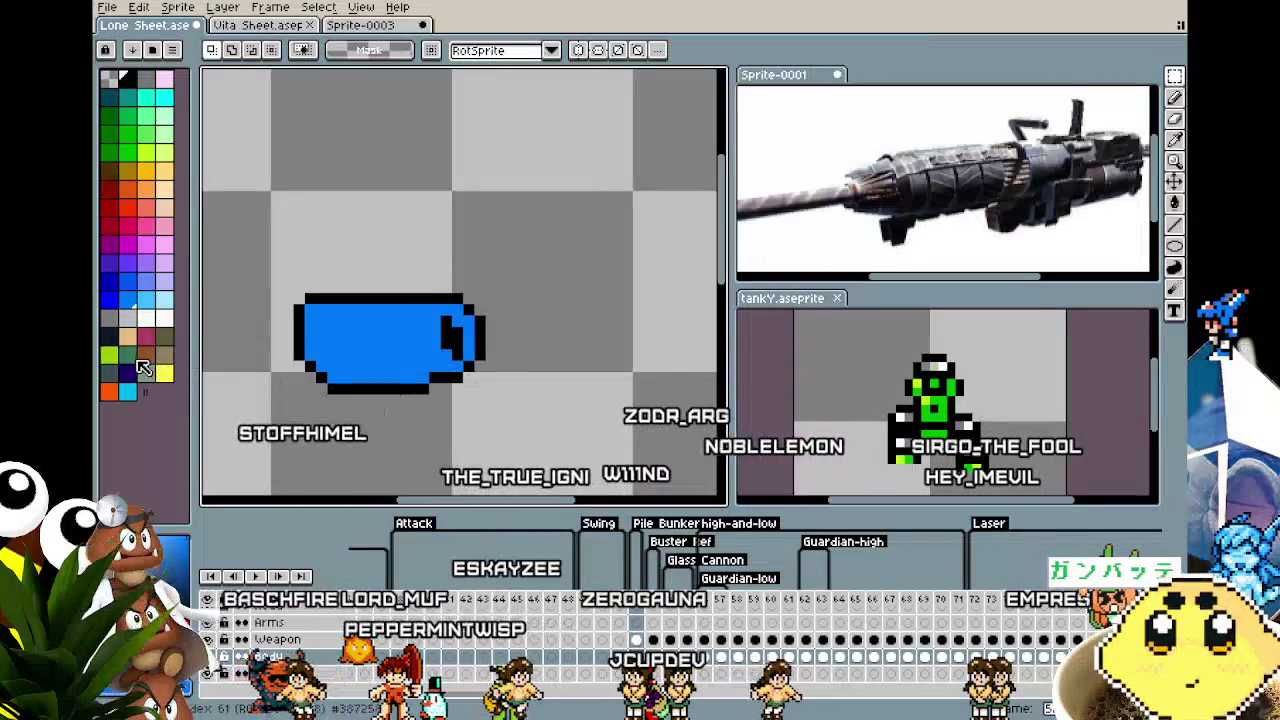
Bucket-fill the cannon's blue interior with the transparent colour.
{"action": "left_click", "coordinate": [128, 322]}
{"action": "key", "text": "g"}
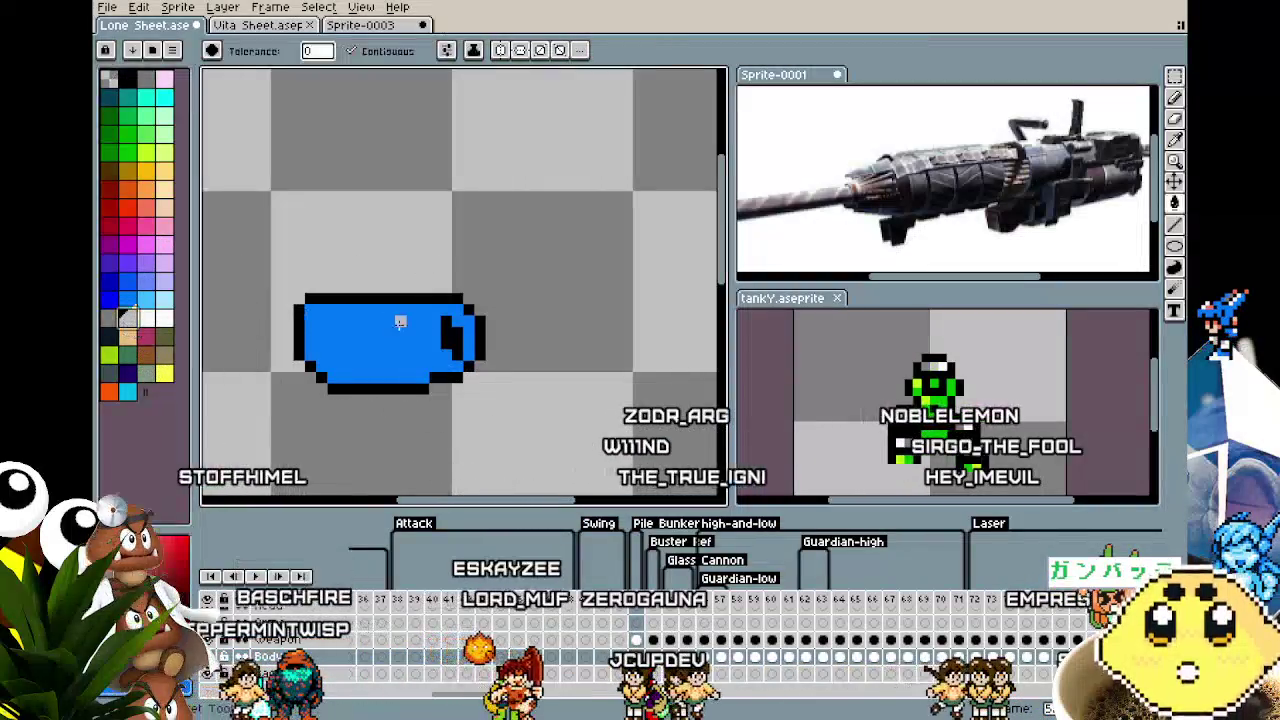
{"action": "left_click", "coordinate": [399, 325]}
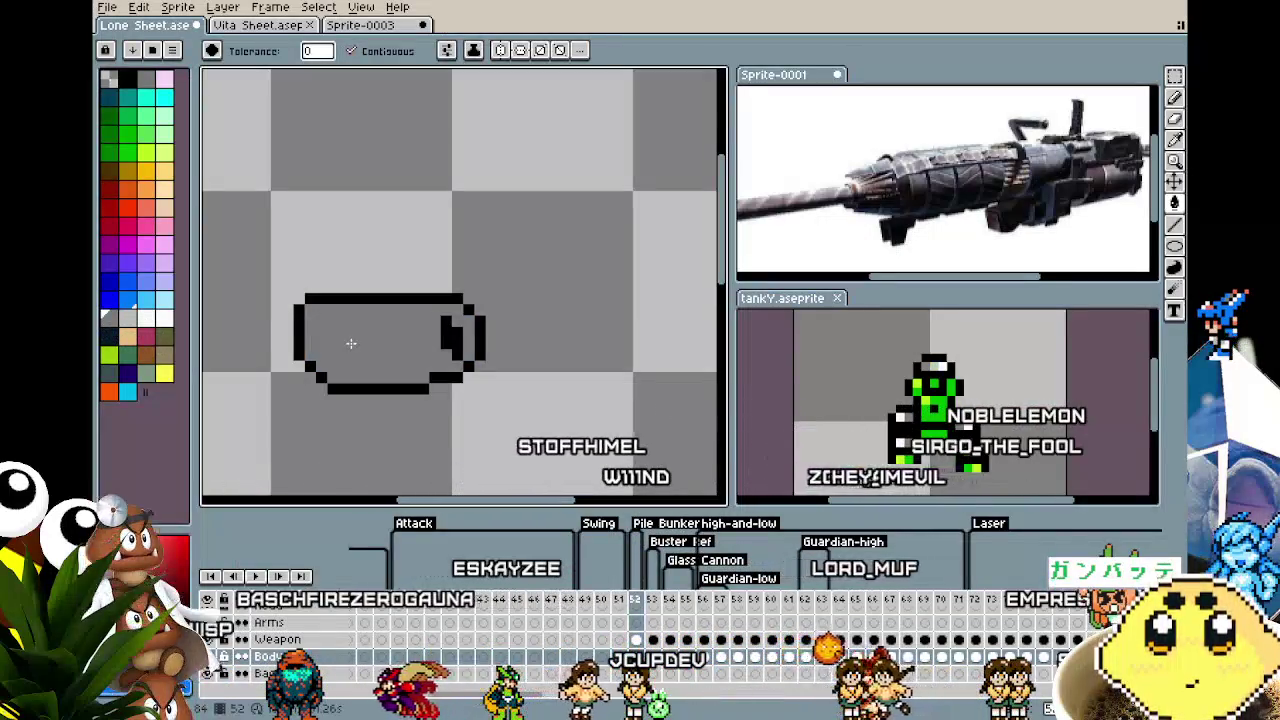
{"action": "scroll", "coordinate": [351, 343], "scroll_direction": "up", "scroll_amount": 1}
{"action": "scroll", "coordinate": [351, 343], "scroll_direction": "up", "scroll_amount": 1}
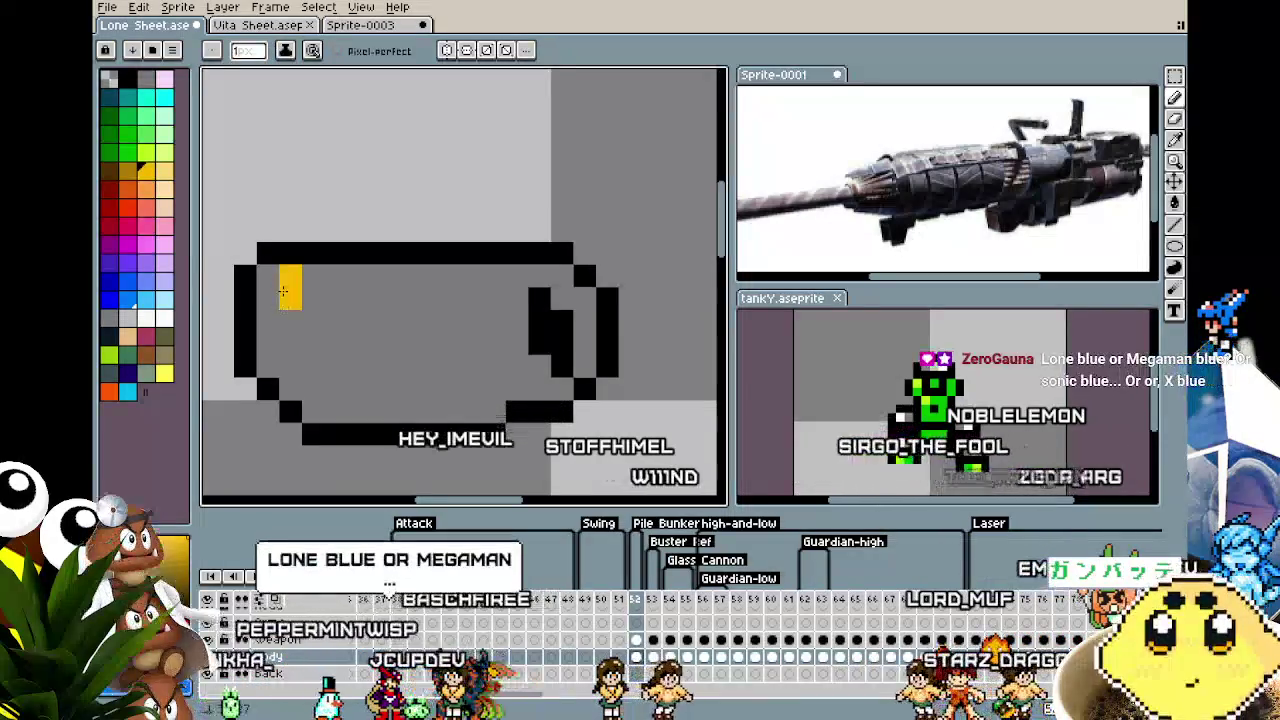
Paint yellow zigzag bars along the top with a black line beneath them.
{"action": "mouse_move", "coordinate": [335, 276]}
{"action": "left_mouse_down"}
{"action": "mouse_move", "coordinate": [335, 298]}
{"action": "mouse_move", "coordinate": [381, 298]}
{"action": "left_mouse_up"}
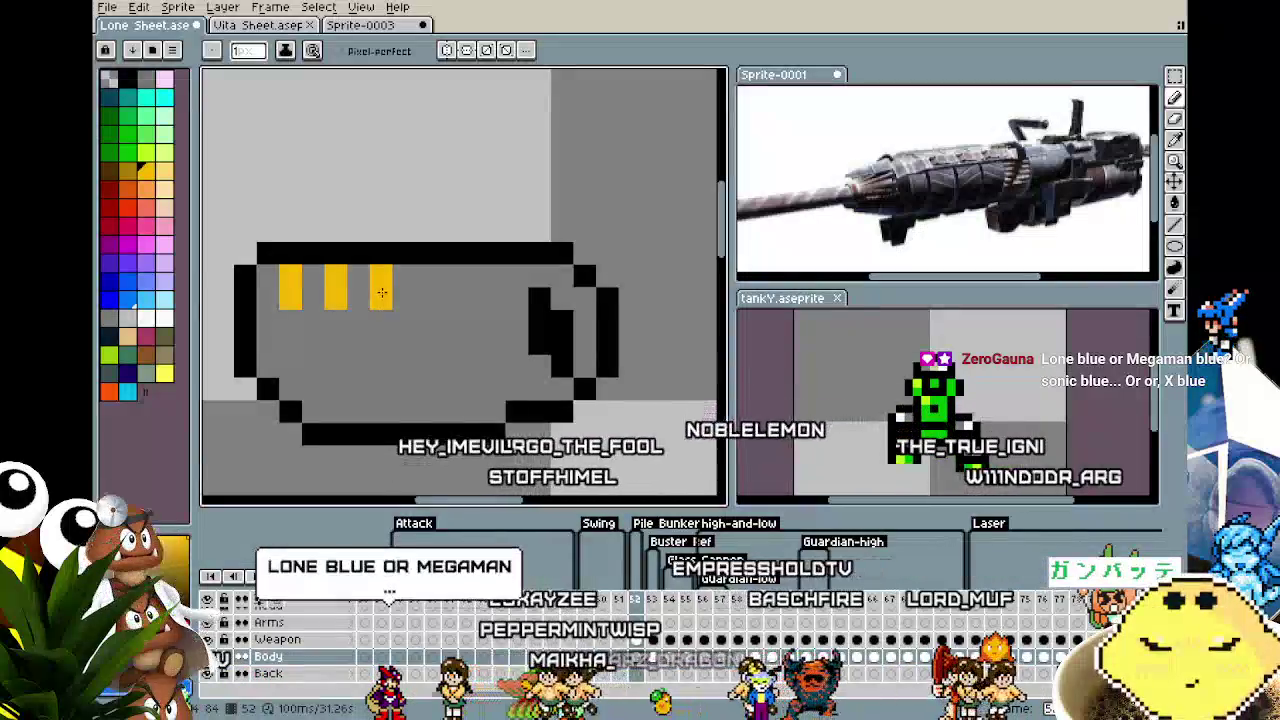
{"action": "left_click", "coordinate": [419, 280]}
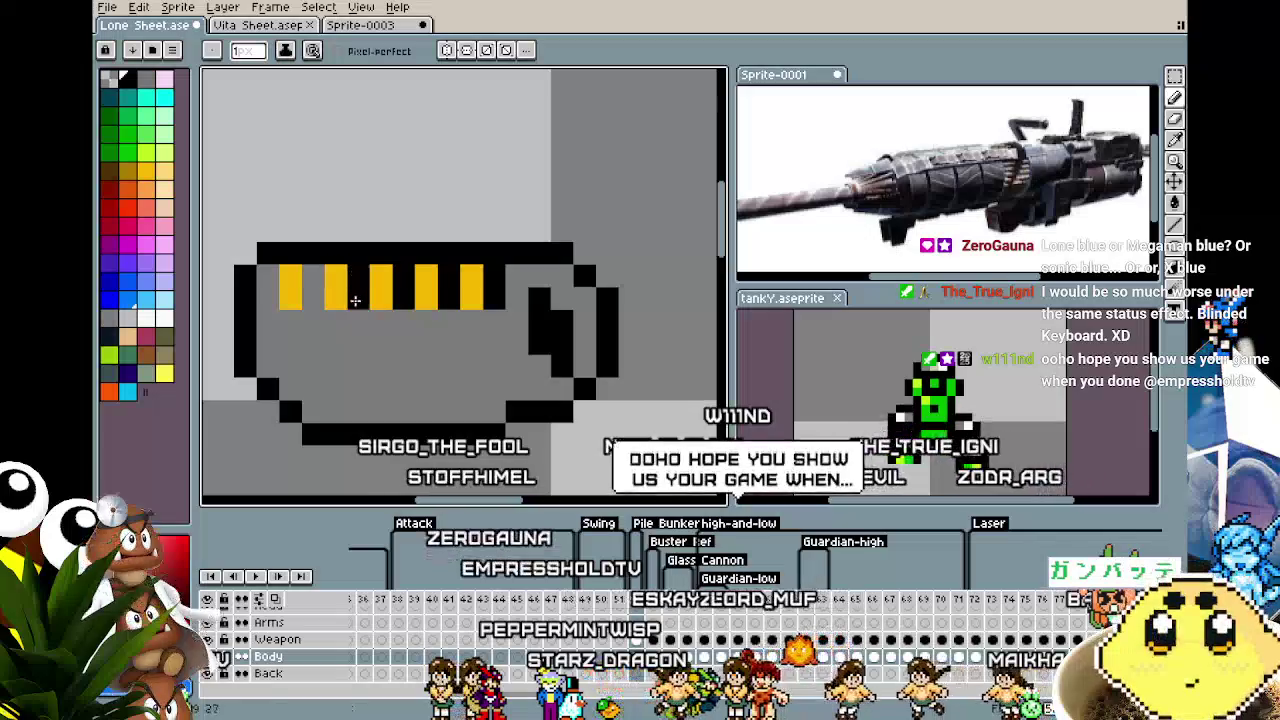
{"action": "left_click", "coordinate": [288, 272]}
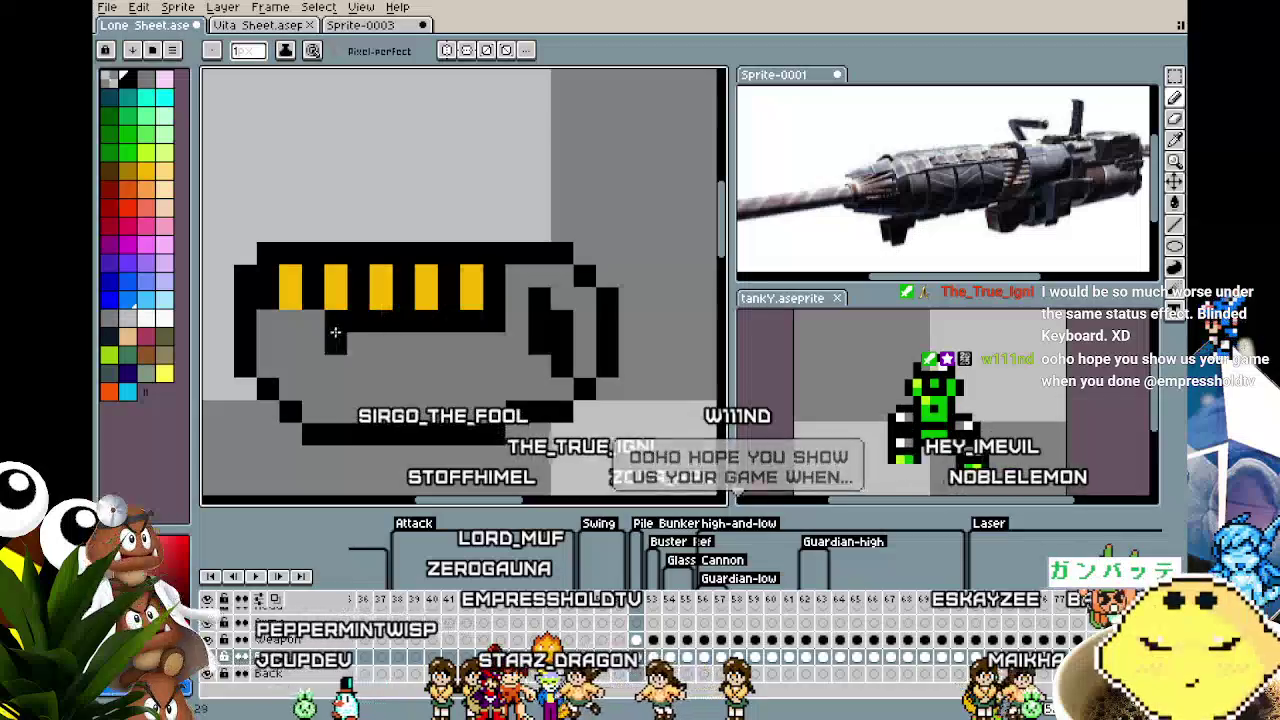
{"action": "left_click_drag", "start_coordinate": [295, 332], "coordinate": [423, 321]}
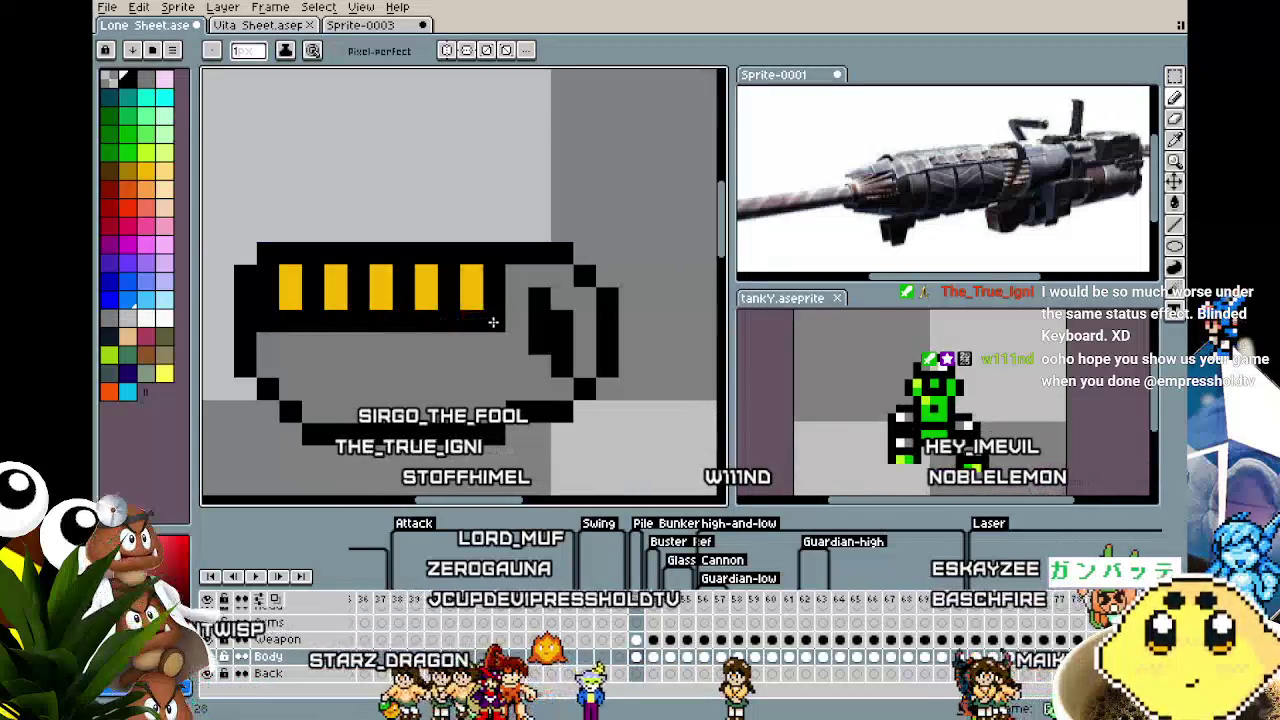
{"action": "left_click", "coordinate": [449, 297]}
{"action": "left_click_drag", "start_coordinate": [427, 300], "coordinate": [312, 298]}
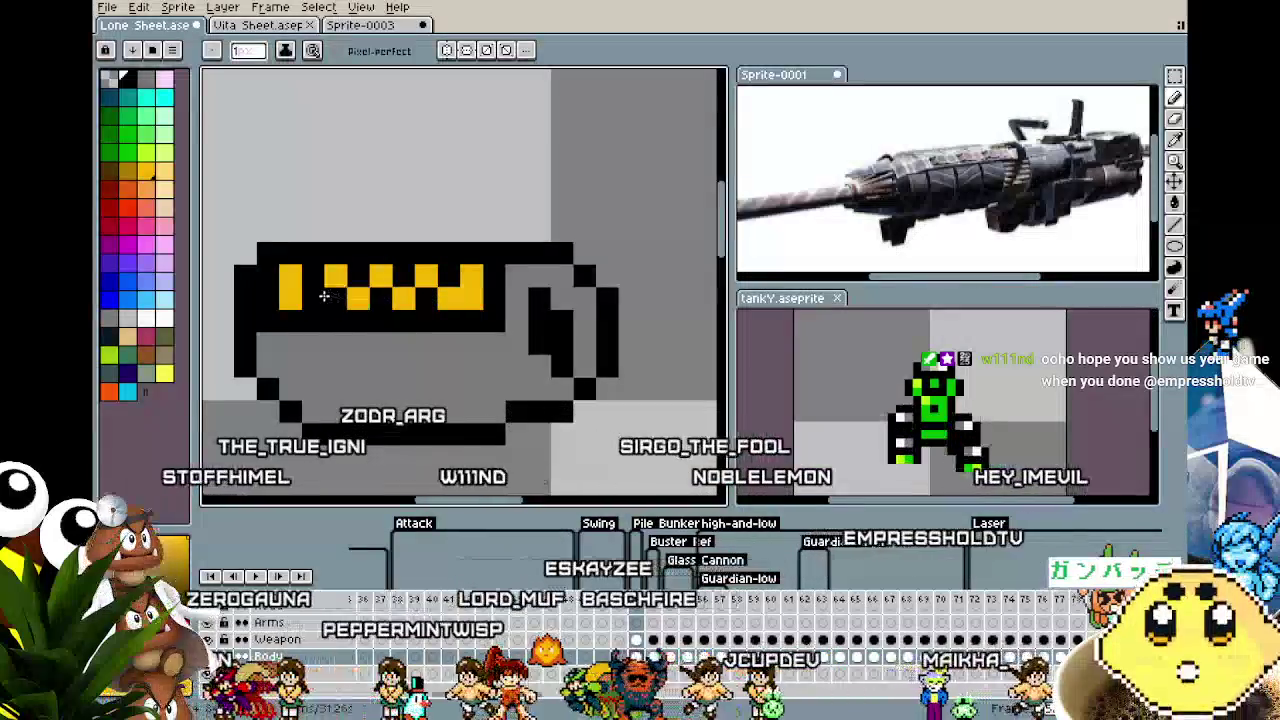
Draw a black horizontal handle bar above the cannon body.
{"action": "scroll", "coordinate": [259, 399], "scroll_direction": "down", "scroll_amount": 5}
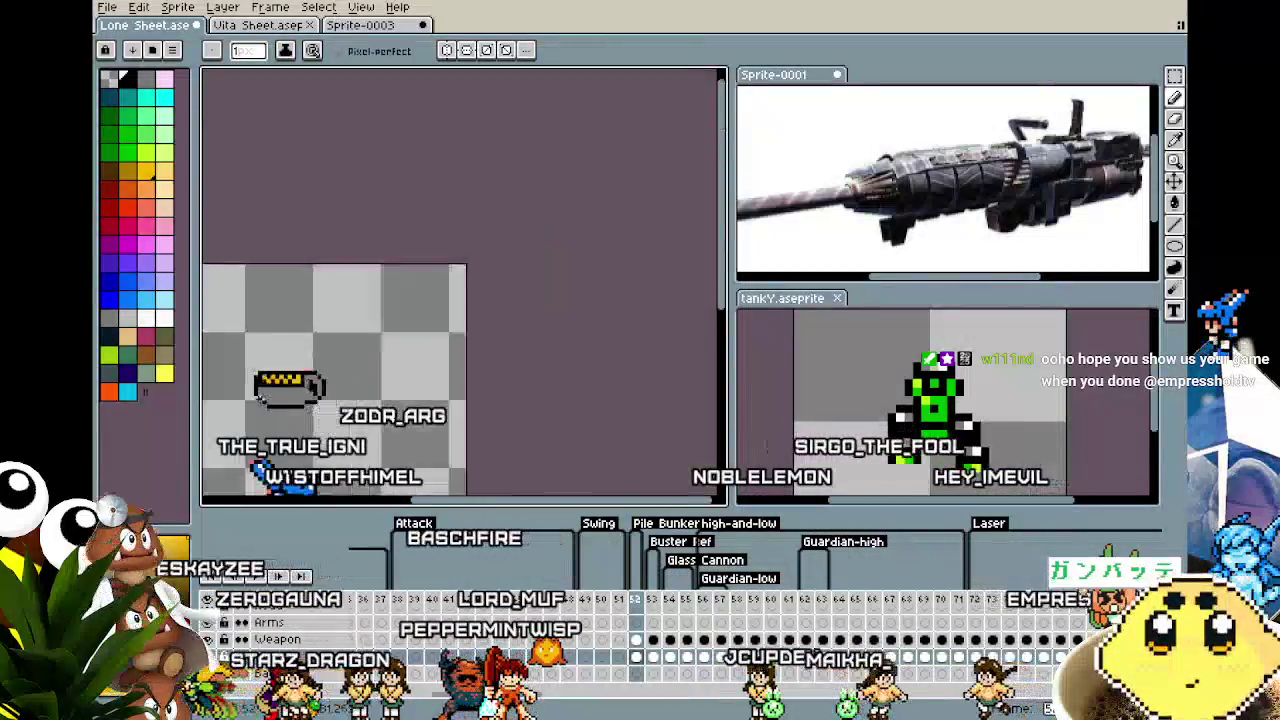
{"action": "scroll", "coordinate": [259, 399], "scroll_direction": "up", "scroll_amount": 2}
{"action": "scroll", "coordinate": [457, 280], "scroll_direction": "up", "scroll_amount": 2}
{"action": "scroll", "coordinate": [614, 231], "scroll_direction": "up", "scroll_amount": 1}
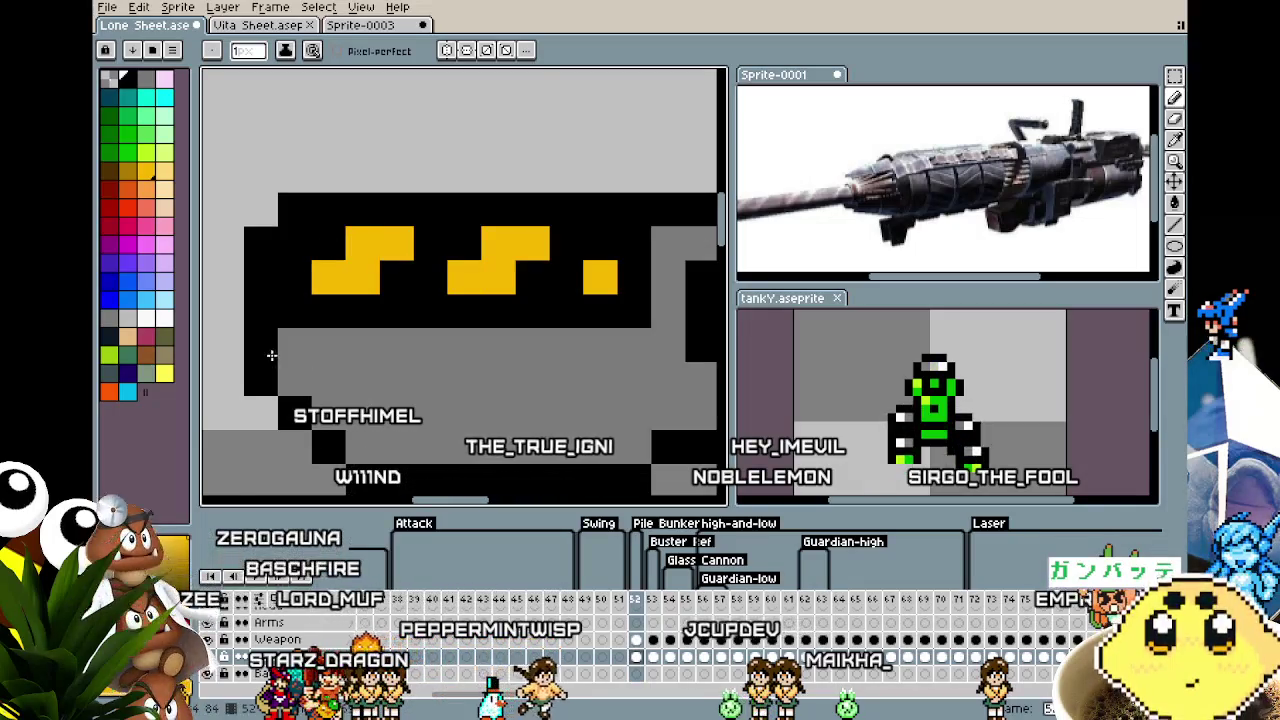
{"action": "scroll", "coordinate": [271, 355], "scroll_direction": "down", "scroll_amount": 5}
{"action": "scroll", "coordinate": [281, 378], "scroll_direction": "up", "scroll_amount": 2}
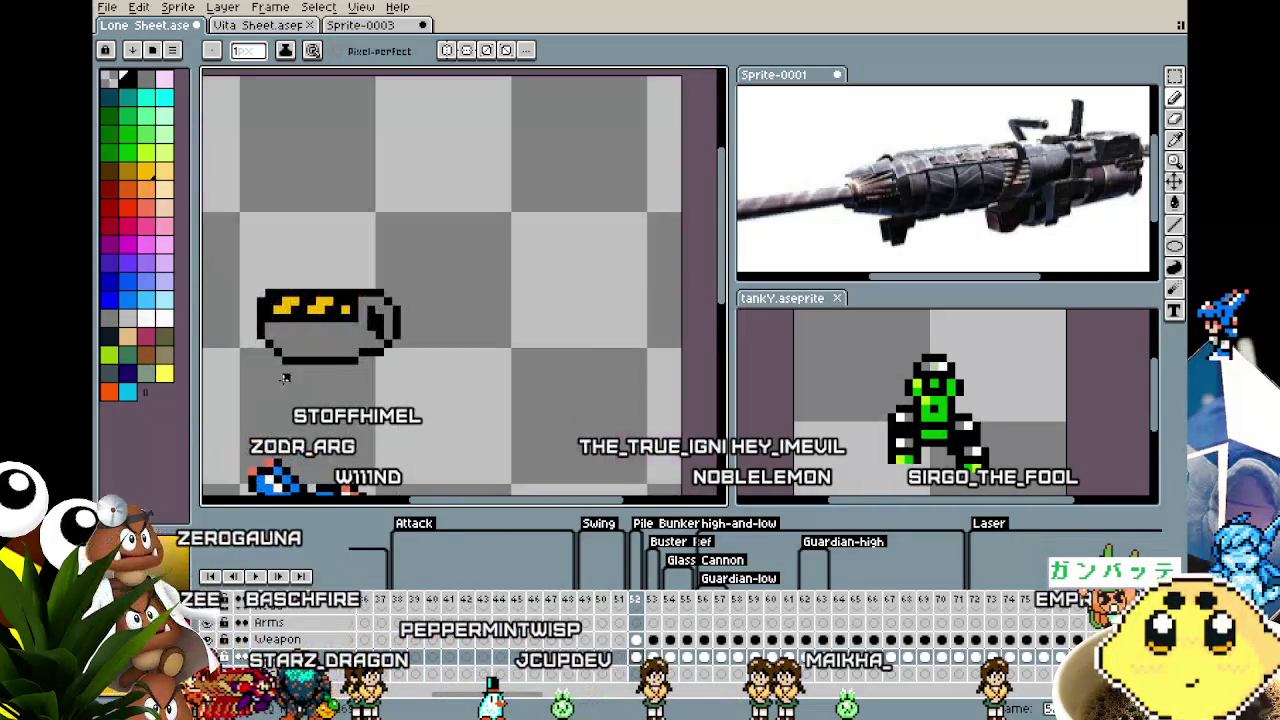
{"action": "scroll", "coordinate": [334, 366], "scroll_direction": "up", "scroll_amount": 2}
{"action": "scroll", "coordinate": [411, 383], "scroll_direction": "up", "scroll_amount": 1}
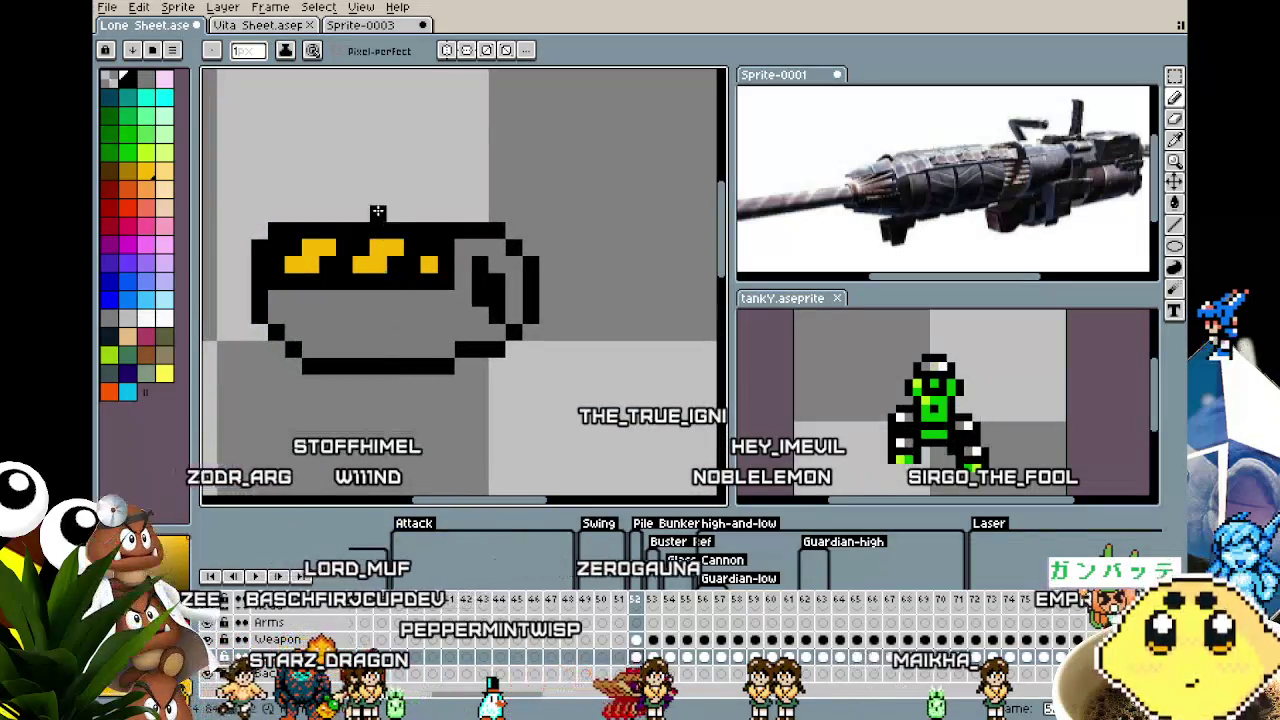
{"action": "left_click_drag", "start_coordinate": [344, 212], "coordinate": [394, 194]}
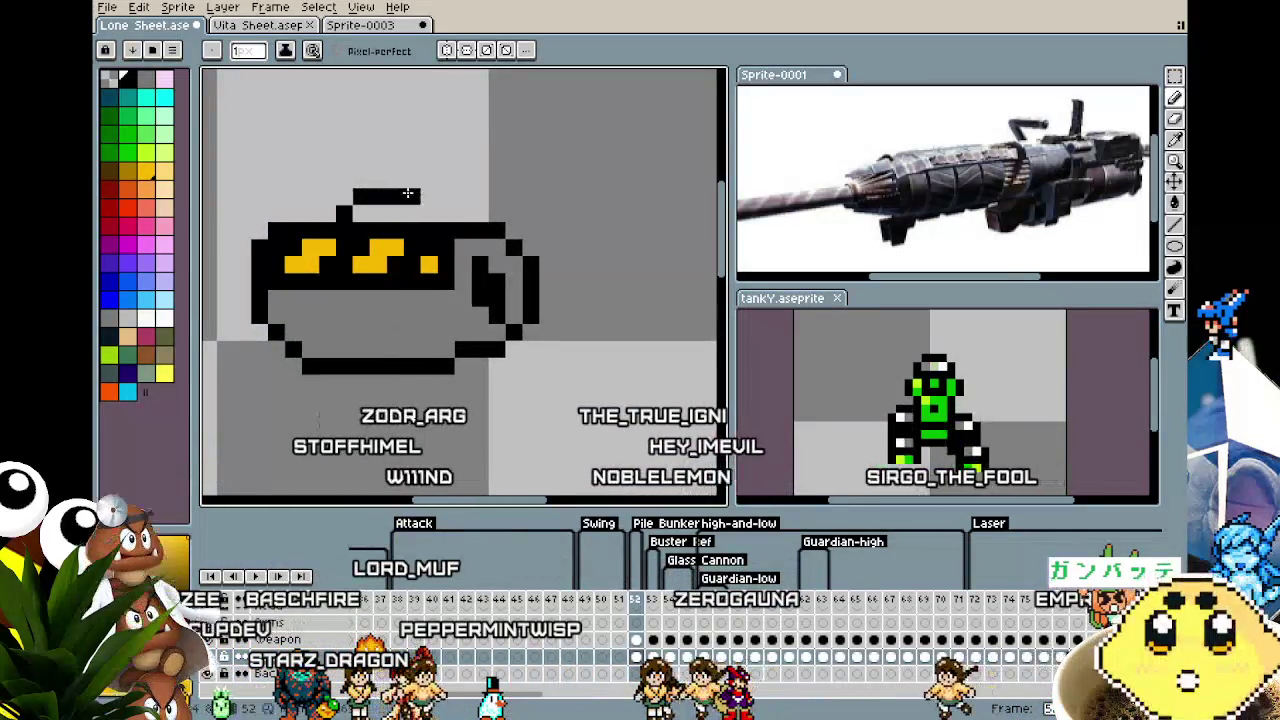
{"action": "key", "text": "ctrl+z"}
{"action": "left_click", "coordinate": [326, 196]}
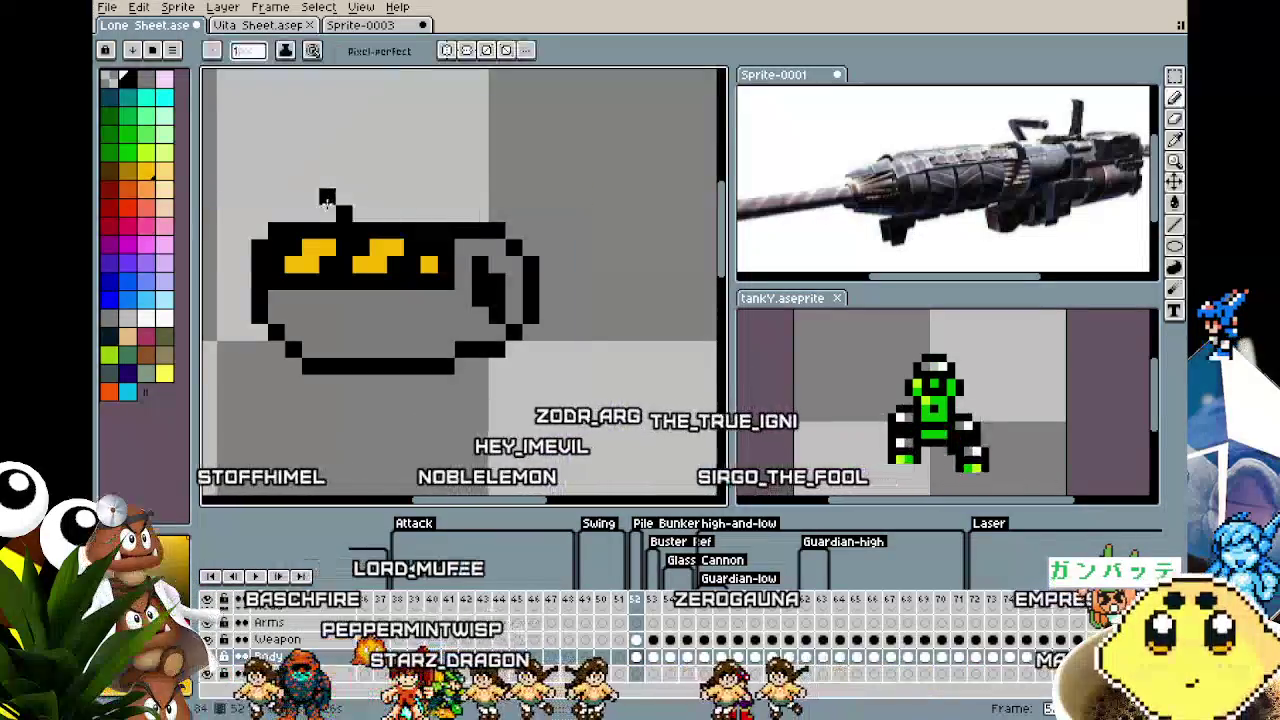
{"action": "key", "text": "ctrl+z"}
{"action": "key", "text": "ctrl+z"}
{"action": "mouse_move", "coordinate": [328, 212]}
{"action": "left_mouse_down"}
{"action": "mouse_move", "coordinate": [362, 196]}
{"action": "mouse_move", "coordinate": [392, 212]}
{"action": "left_mouse_up"}
Paint the cannon's right end as a solid black cap.
{"action": "scroll", "coordinate": [383, 211], "scroll_direction": "down", "scroll_amount": 3}
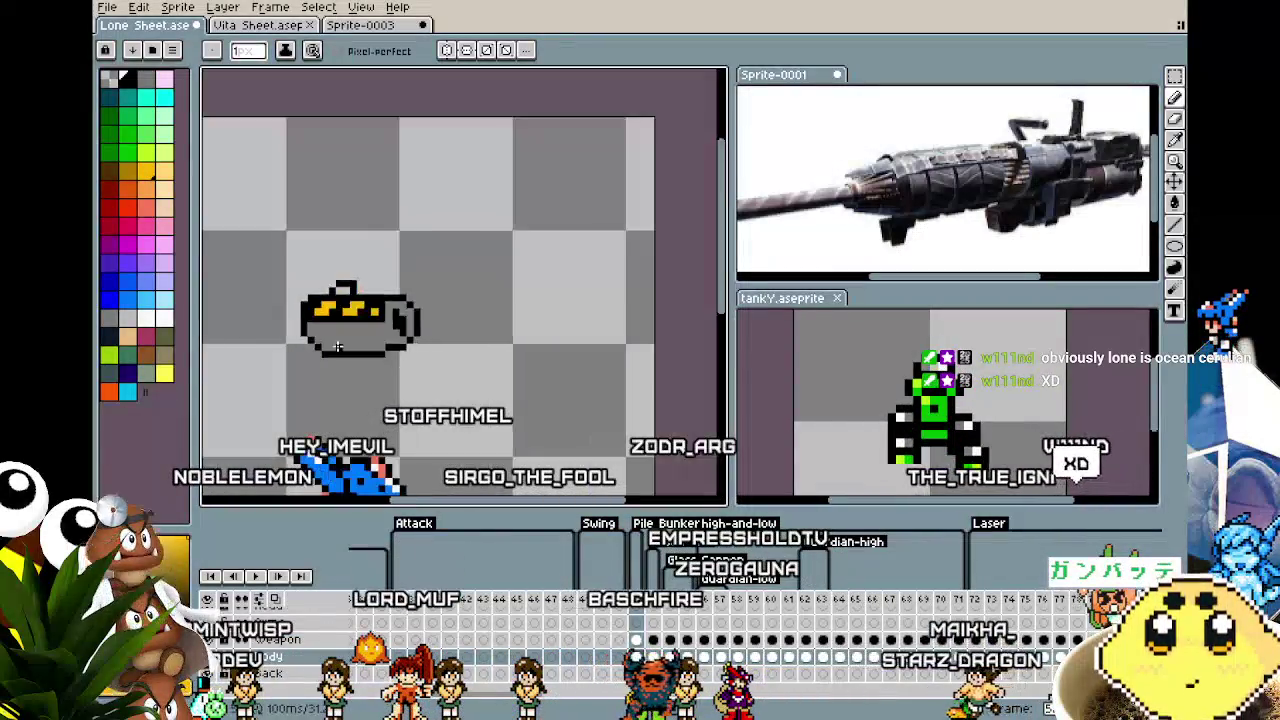
{"action": "scroll", "coordinate": [360, 300], "scroll_direction": "down", "scroll_amount": 2}
{"action": "scroll", "coordinate": [336, 348], "scroll_direction": "up", "scroll_amount": 2}
{"action": "scroll", "coordinate": [335, 348], "scroll_direction": "up", "scroll_amount": 2}
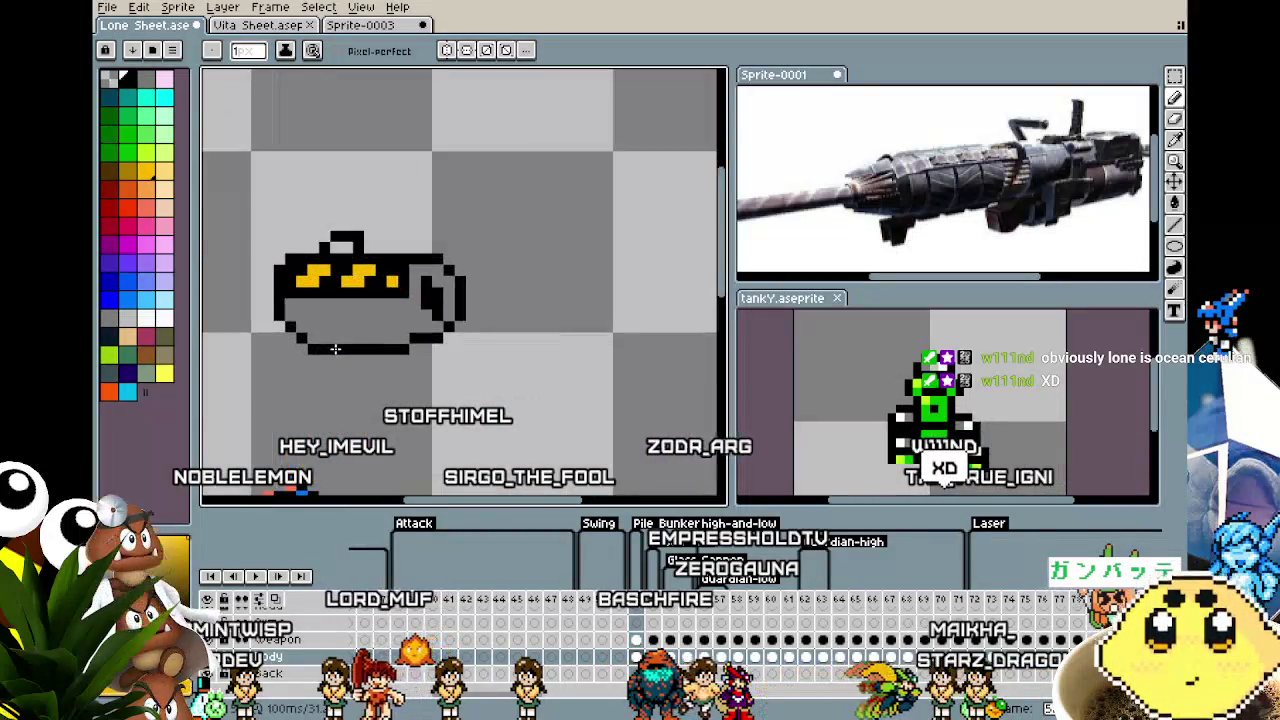
{"action": "left_click_drag", "start_coordinate": [335, 348], "coordinate": [365, 356]}
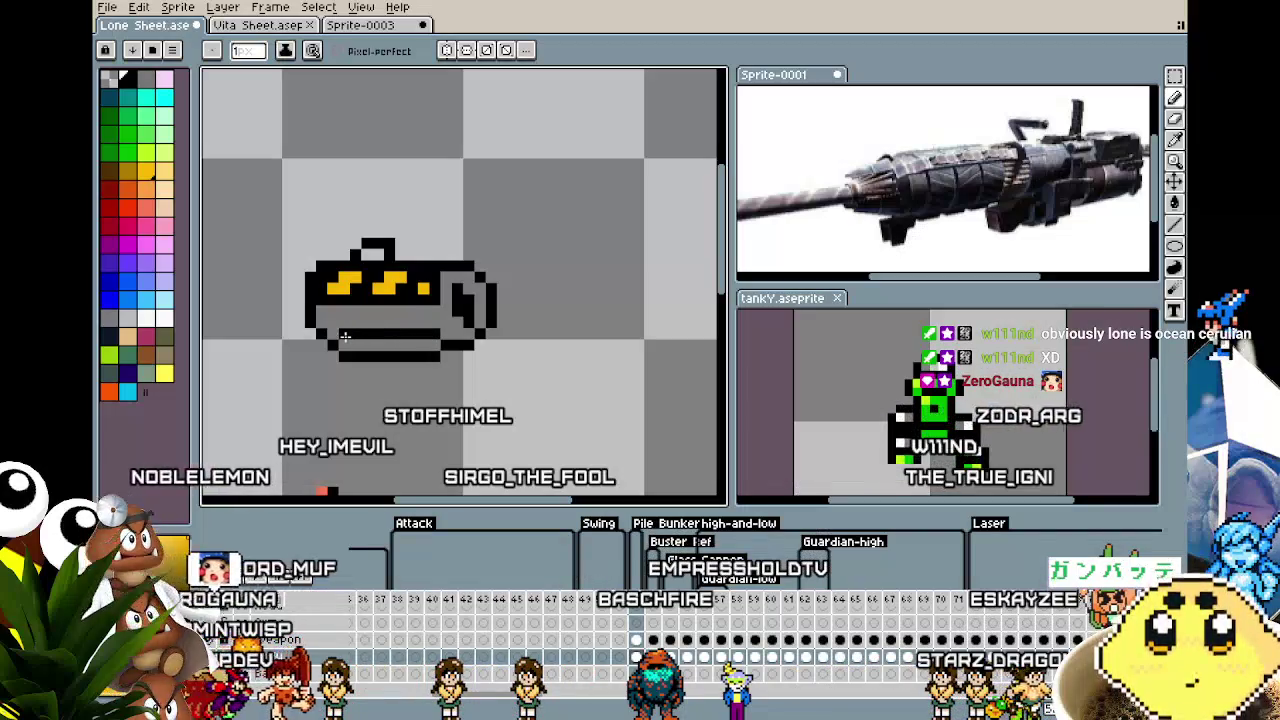
{"action": "scroll", "coordinate": [331, 322], "scroll_direction": "down", "scroll_amount": 2}
{"action": "scroll", "coordinate": [320, 360], "scroll_direction": "down", "scroll_amount": 1}
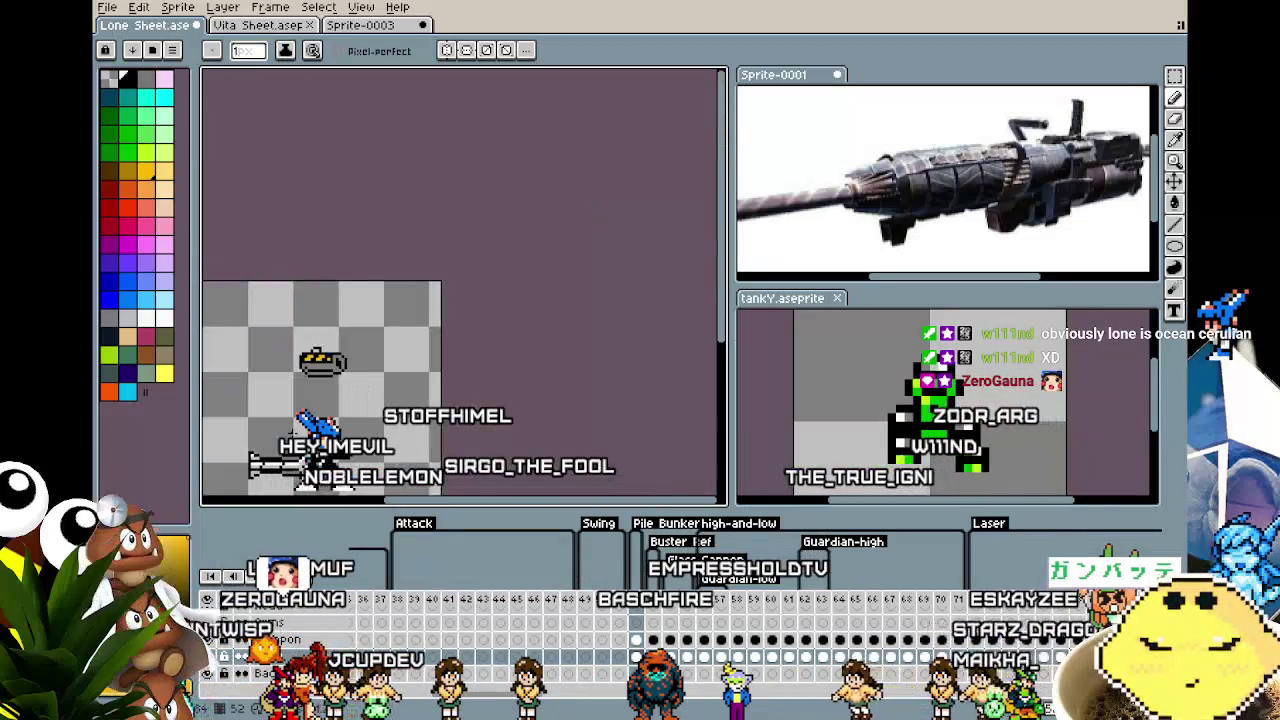
{"action": "scroll", "coordinate": [320, 360], "scroll_direction": "up", "scroll_amount": 1}
{"action": "scroll", "coordinate": [330, 350], "scroll_direction": "up", "scroll_amount": 1}
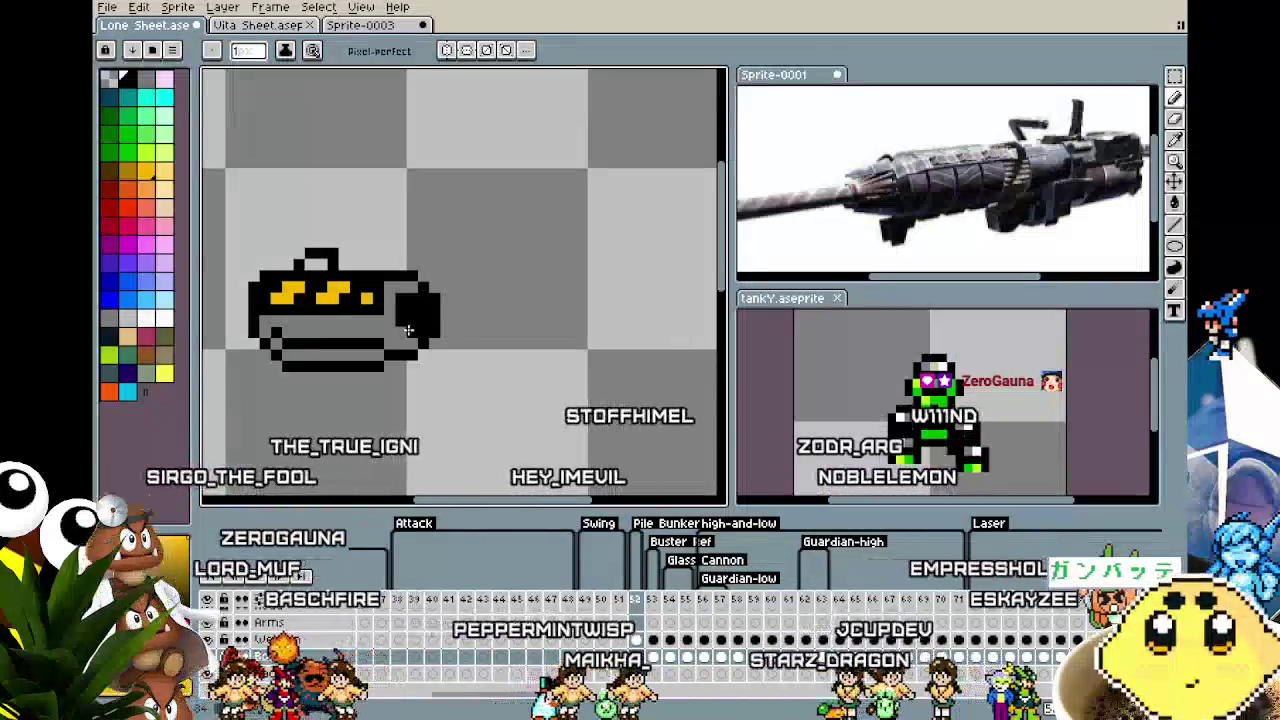
{"action": "left_click_drag", "start_coordinate": [401, 330], "coordinate": [401, 290]}
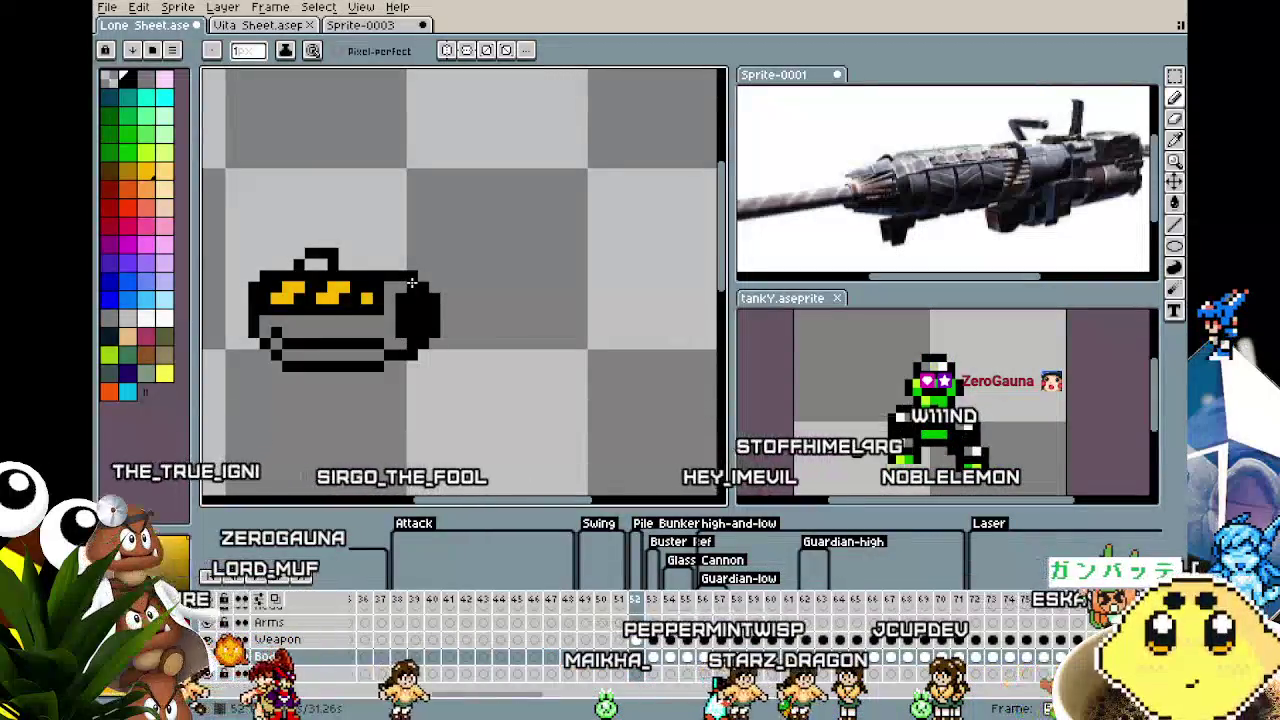
Sample body colours with the eyedropper to touch up the lower edge.
{"action": "scroll", "coordinate": [367, 410], "scroll_direction": "down", "scroll_amount": 3}
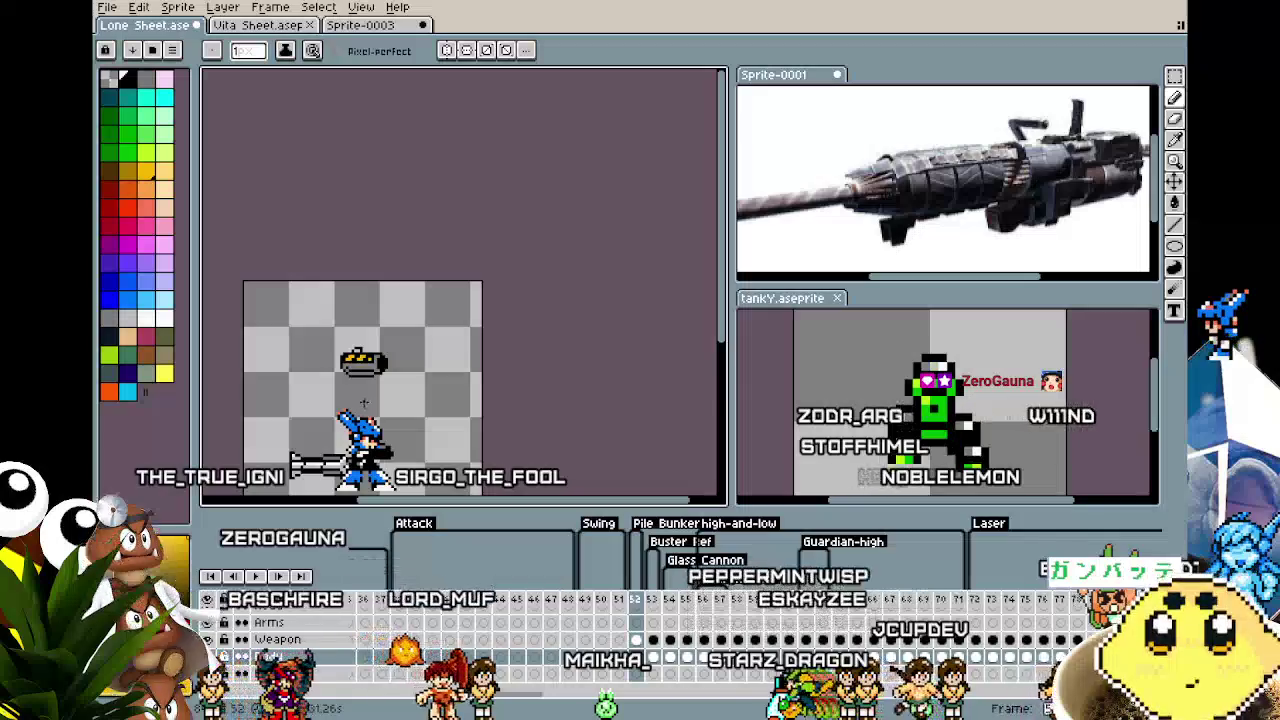
{"action": "scroll", "coordinate": [364, 401], "scroll_direction": "up", "scroll_amount": 1}
{"action": "scroll", "coordinate": [364, 401], "scroll_direction": "up", "scroll_amount": 2}
{"action": "key", "text": "i"}
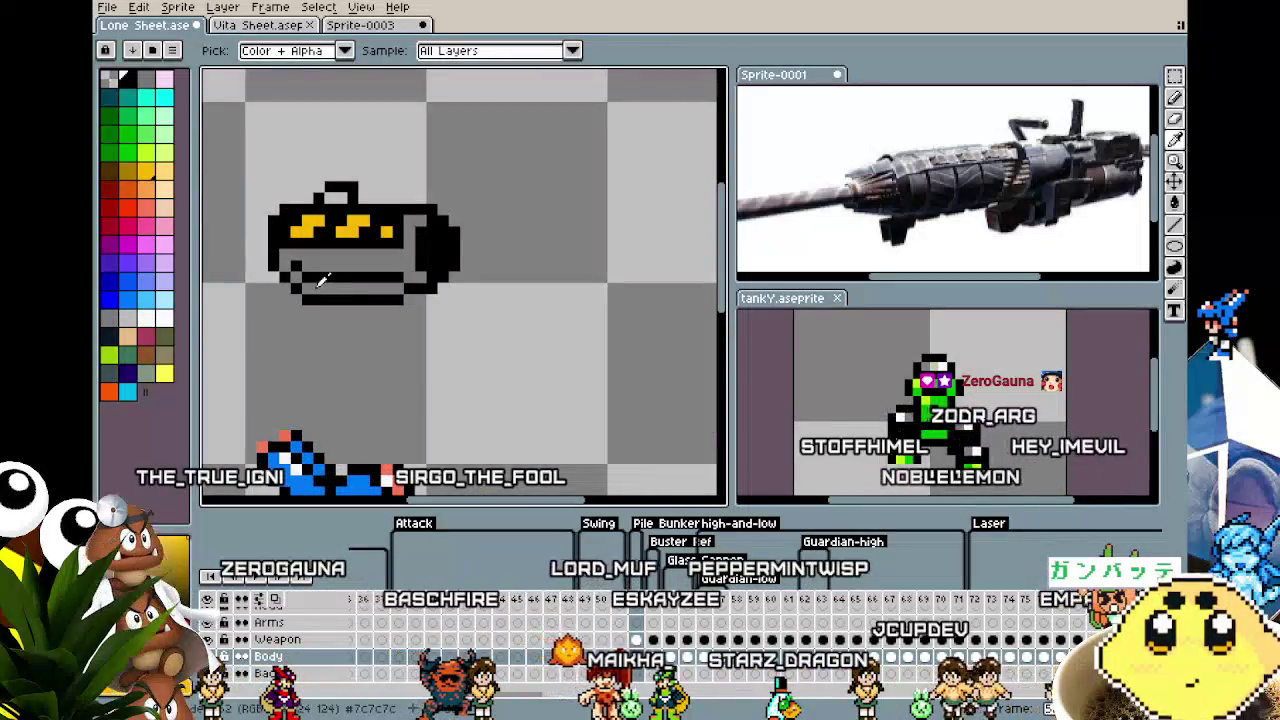
{"action": "key", "text": "b"}
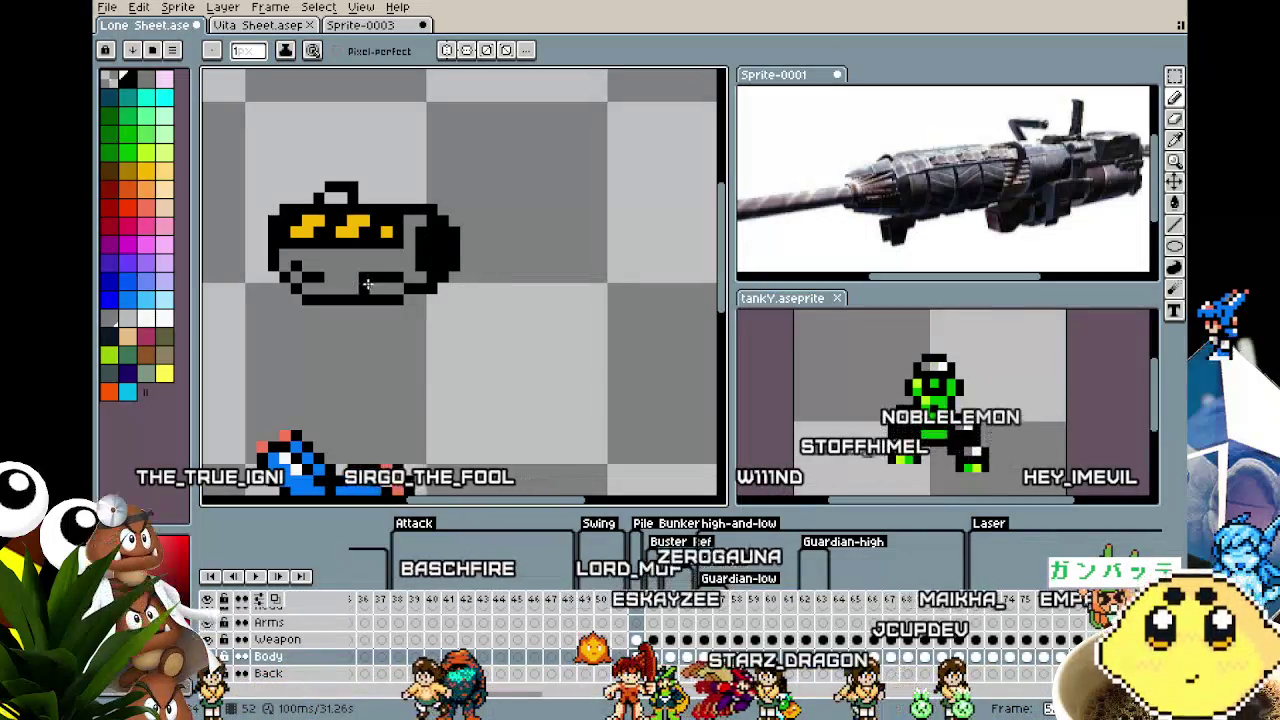
{"action": "key", "text": "i"}
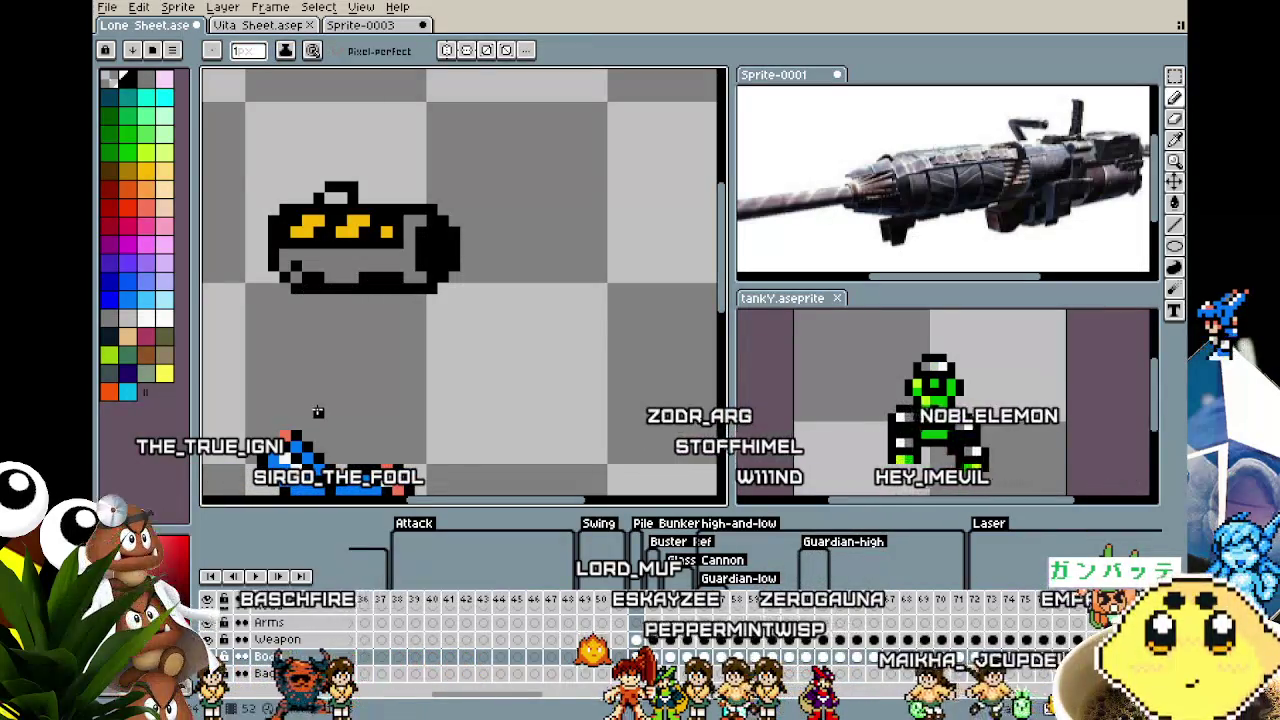
{"action": "scroll", "coordinate": [316, 408], "scroll_direction": "down", "scroll_amount": 2}
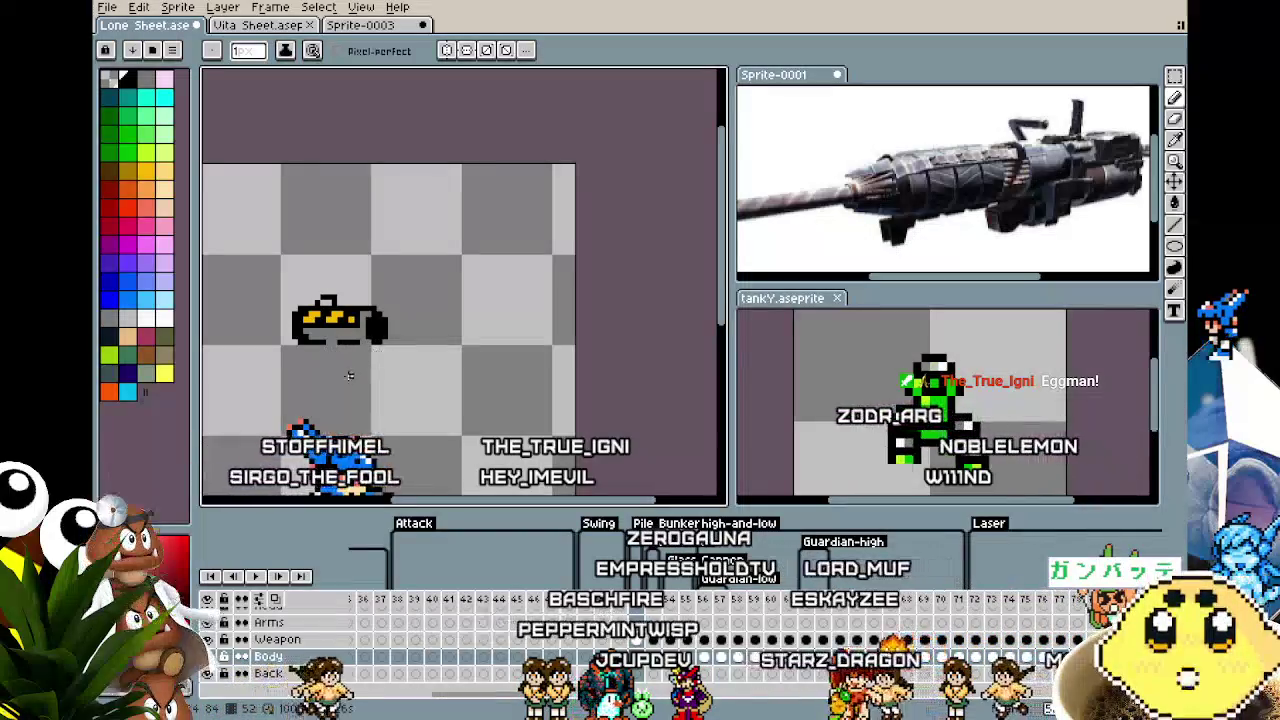
Draw a black line of pixels along the pod's bottom edge.
{"action": "scroll", "coordinate": [344, 370], "scroll_direction": "up", "scroll_amount": 1}
{"action": "scroll", "coordinate": [344, 370], "scroll_direction": "up", "scroll_amount": 1}
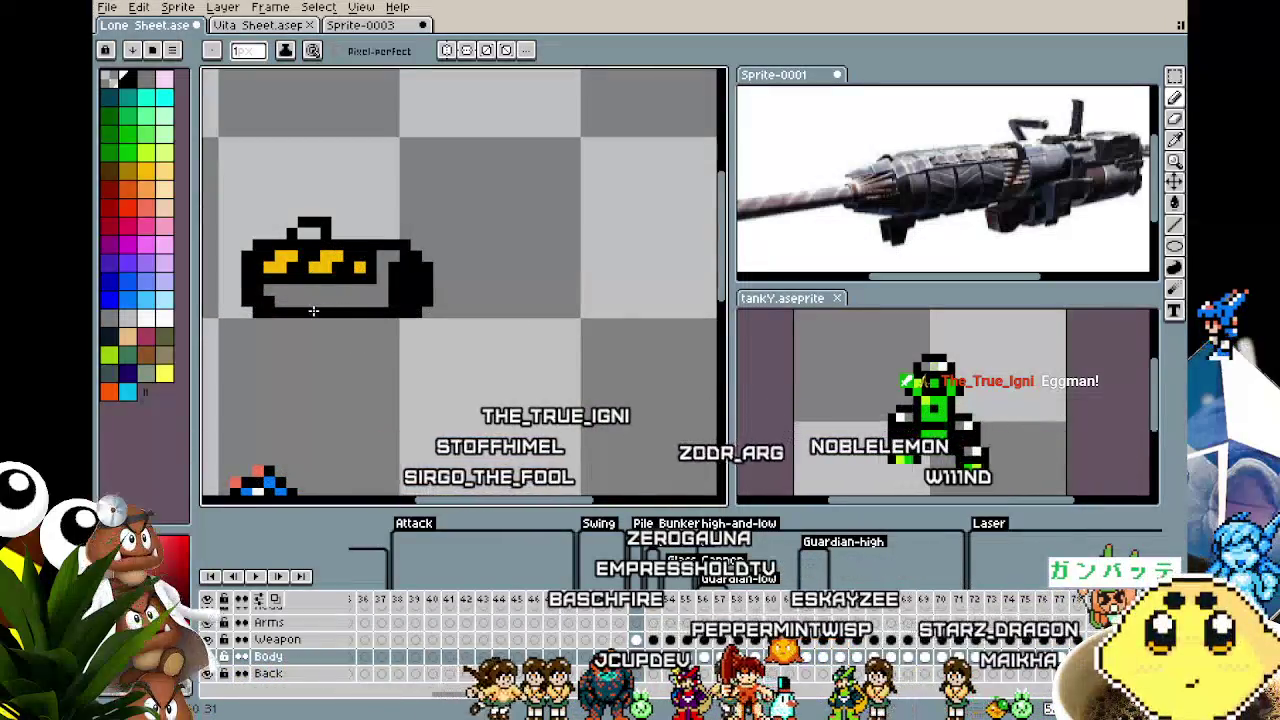
{"action": "key", "text": "v"}
{"action": "key", "text": "b"}
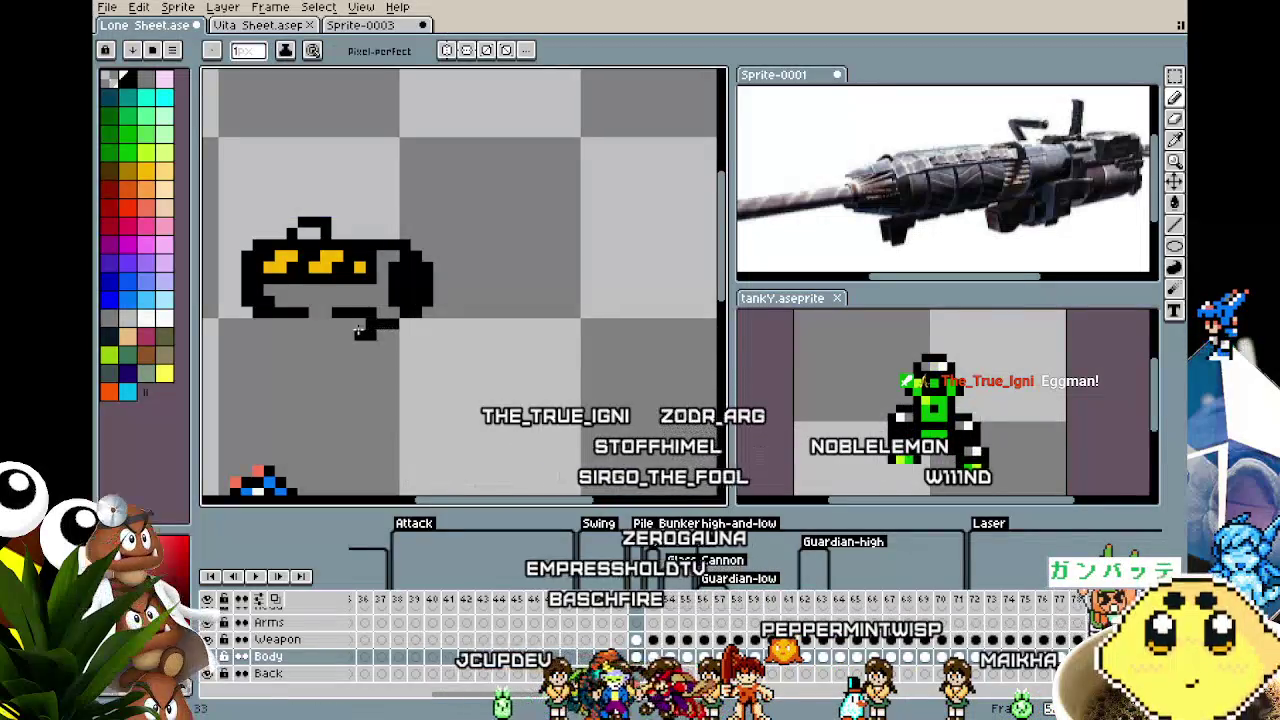
{"action": "left_click_drag", "start_coordinate": [359, 357], "coordinate": [399, 357]}
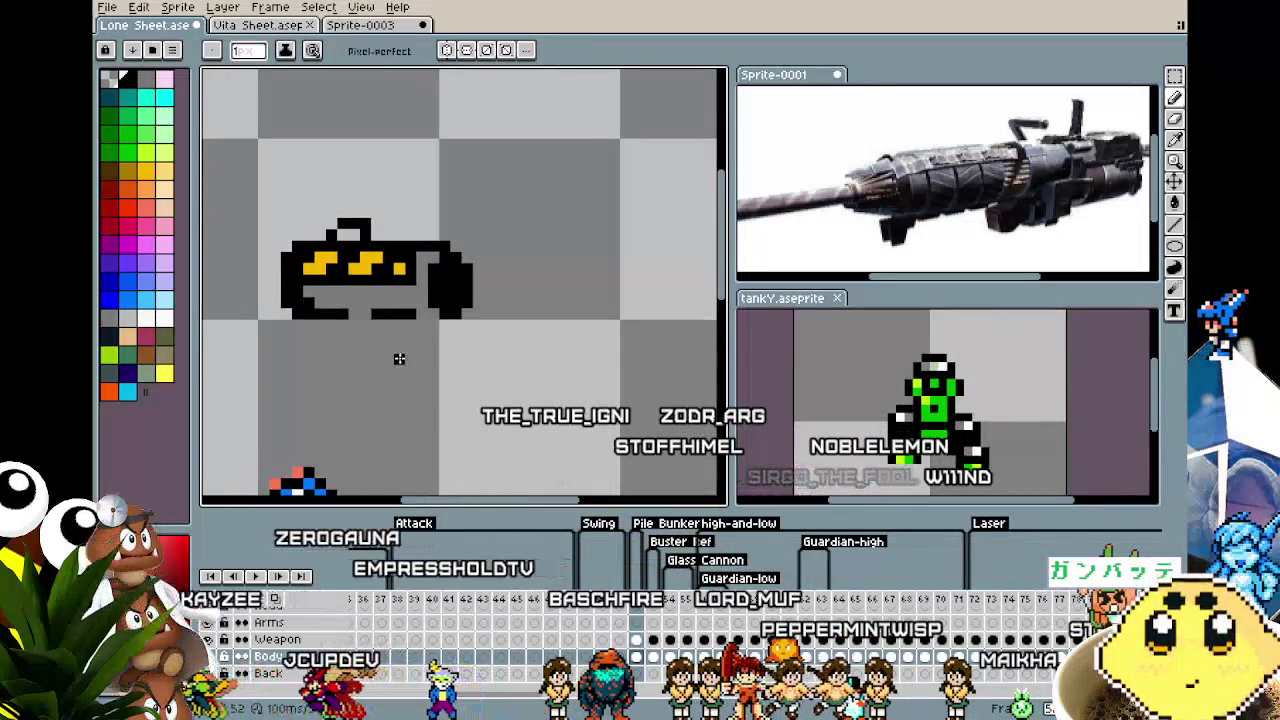
{"action": "left_click_drag", "start_coordinate": [376, 314], "coordinate": [415, 314]}
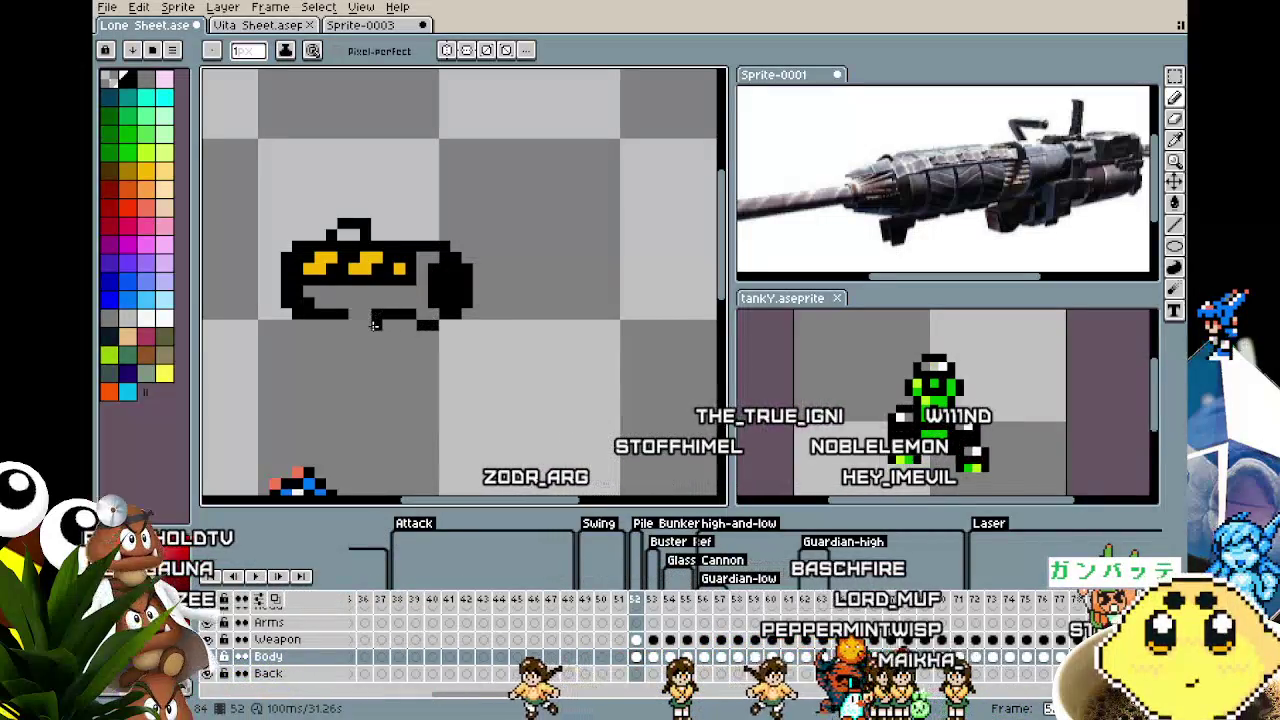
Extend the black bottom outline further left until the edge is closed.
{"action": "scroll", "coordinate": [354, 326], "scroll_direction": "right", "scroll_amount": 3}
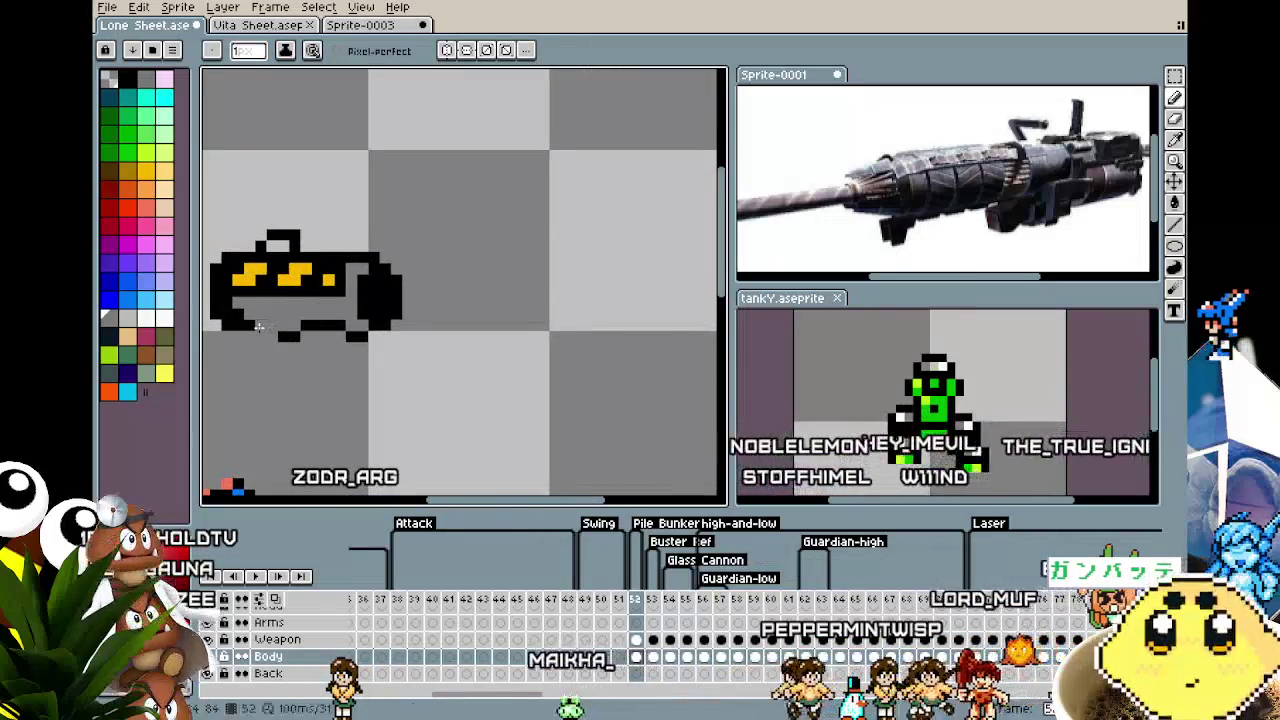
{"action": "left_click", "coordinate": [258, 326], "text": "alt"}
{"action": "left_click_drag", "start_coordinate": [278, 336], "coordinate": [266, 337]}
{"action": "scroll", "coordinate": [258, 407], "scroll_direction": "down", "scroll_amount": 2}
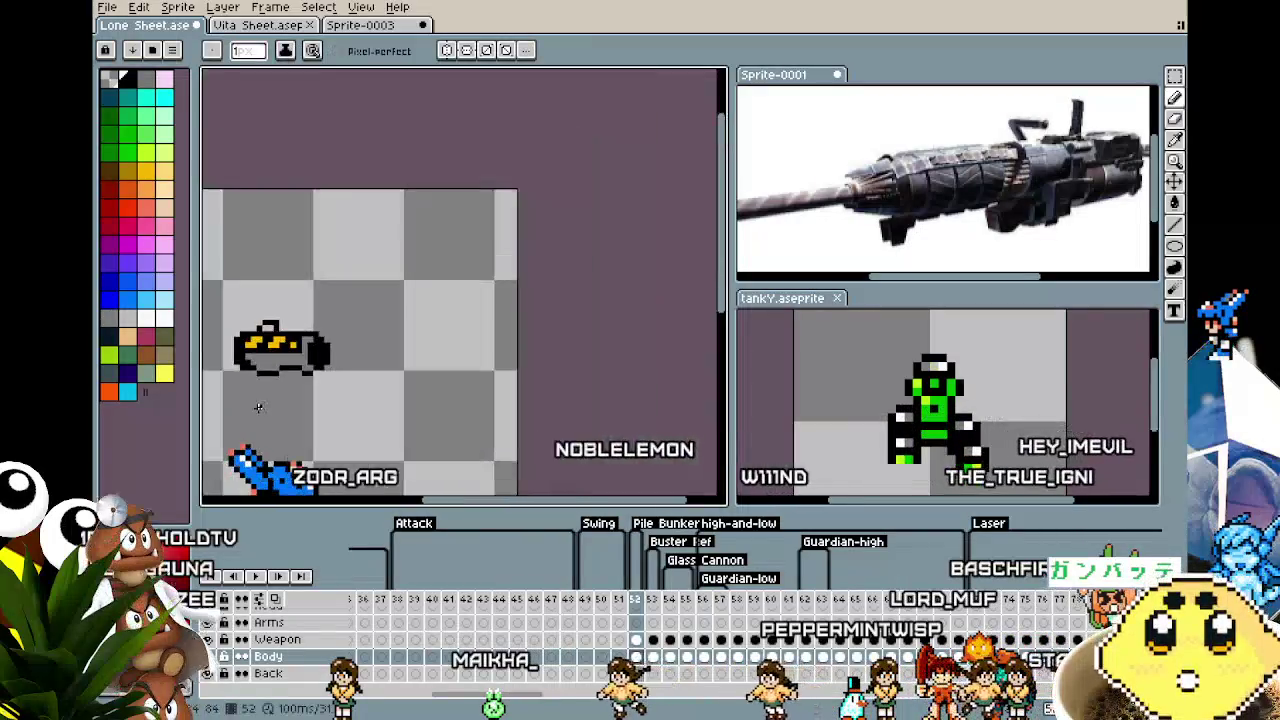
{"action": "scroll", "coordinate": [314, 397], "scroll_direction": "up", "scroll_amount": 2}
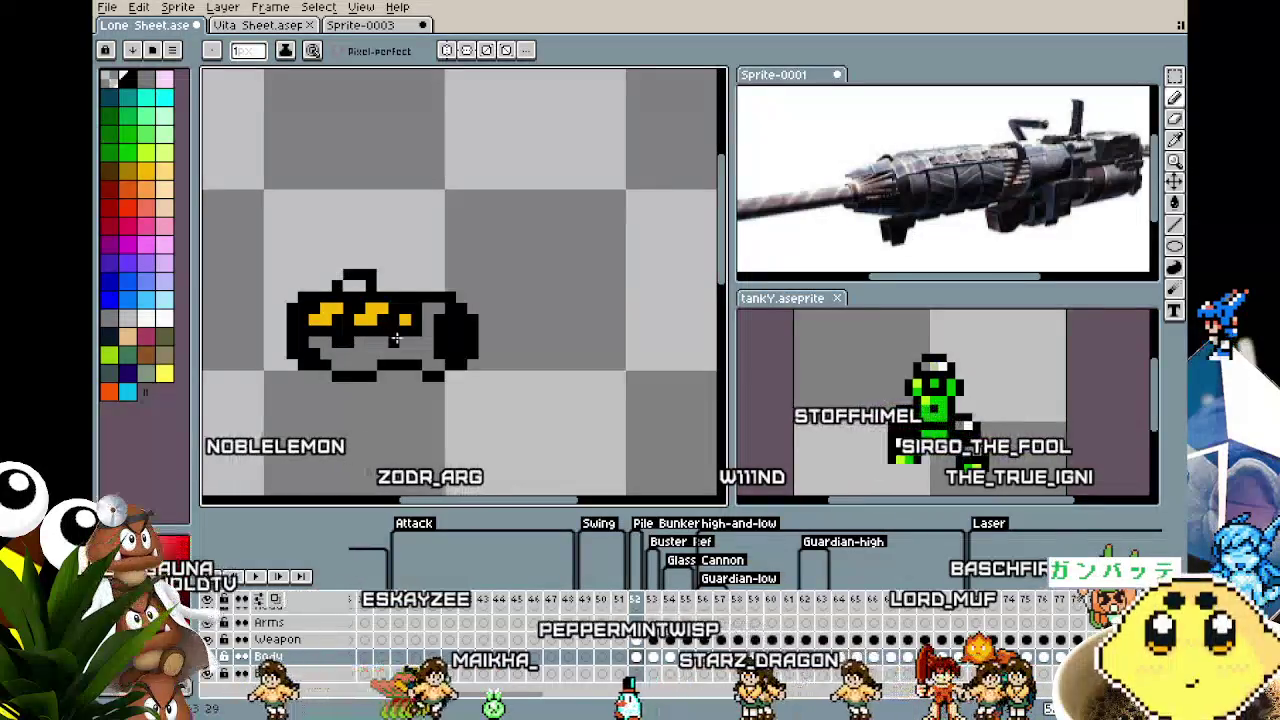
{"action": "scroll", "coordinate": [392, 362], "scroll_direction": "down", "scroll_amount": 2}
{"action": "scroll", "coordinate": [385, 380], "scroll_direction": "down", "scroll_amount": 2}
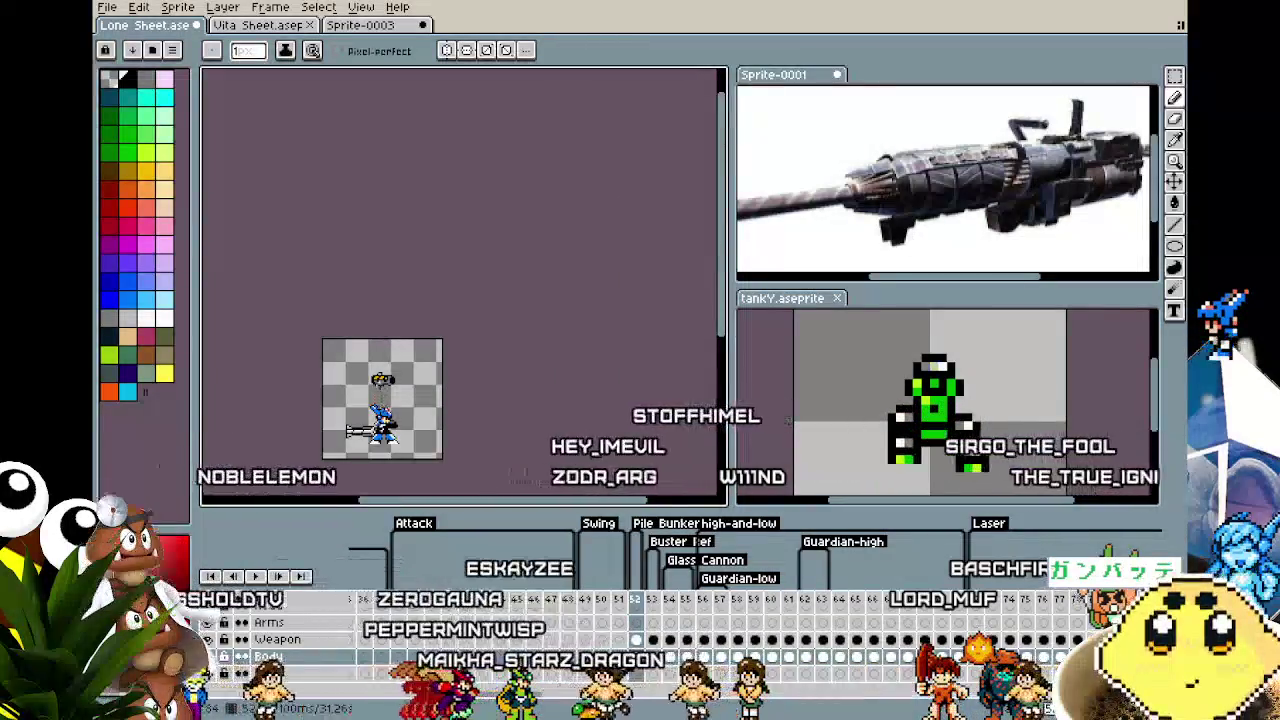
{"action": "scroll", "coordinate": [387, 373], "scroll_direction": "up", "scroll_amount": 4}
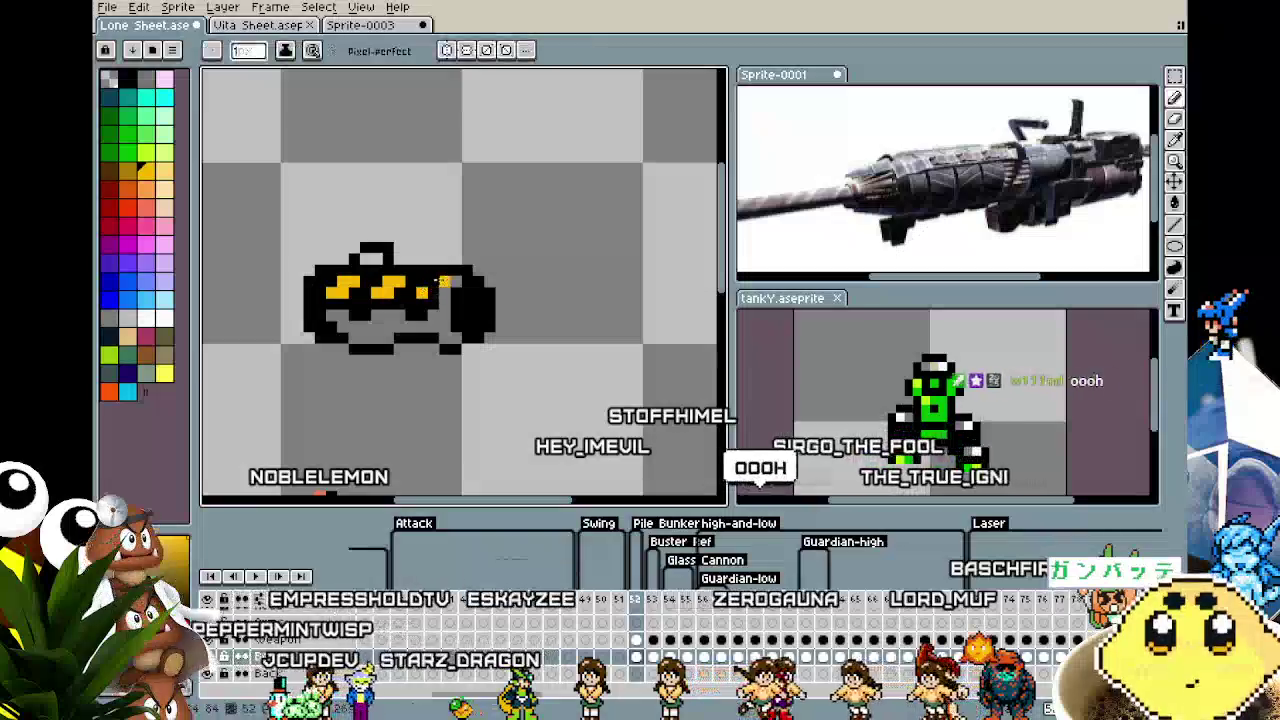
{"action": "scroll", "coordinate": [421, 428], "scroll_direction": "down", "scroll_amount": 3}
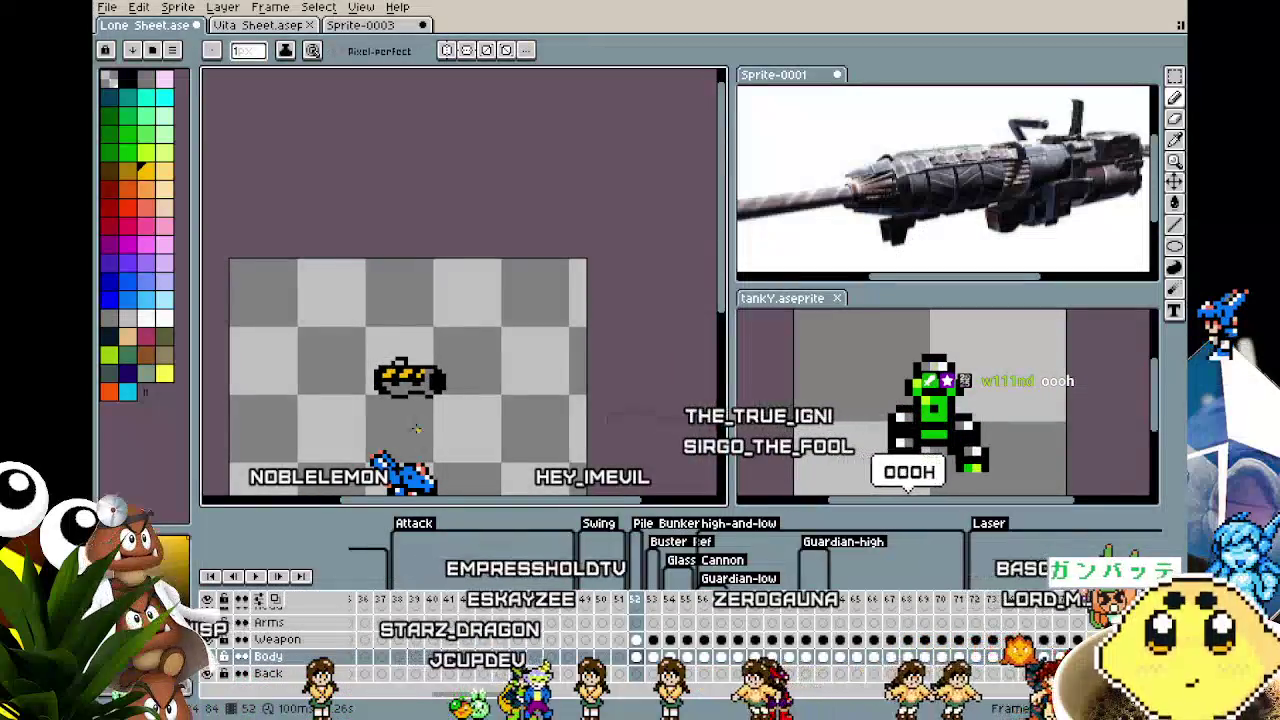
{"action": "left_click_drag", "start_coordinate": [416, 428], "coordinate": [390, 384]}
{"action": "scroll", "coordinate": [384, 368], "scroll_direction": "up", "scroll_amount": 2}
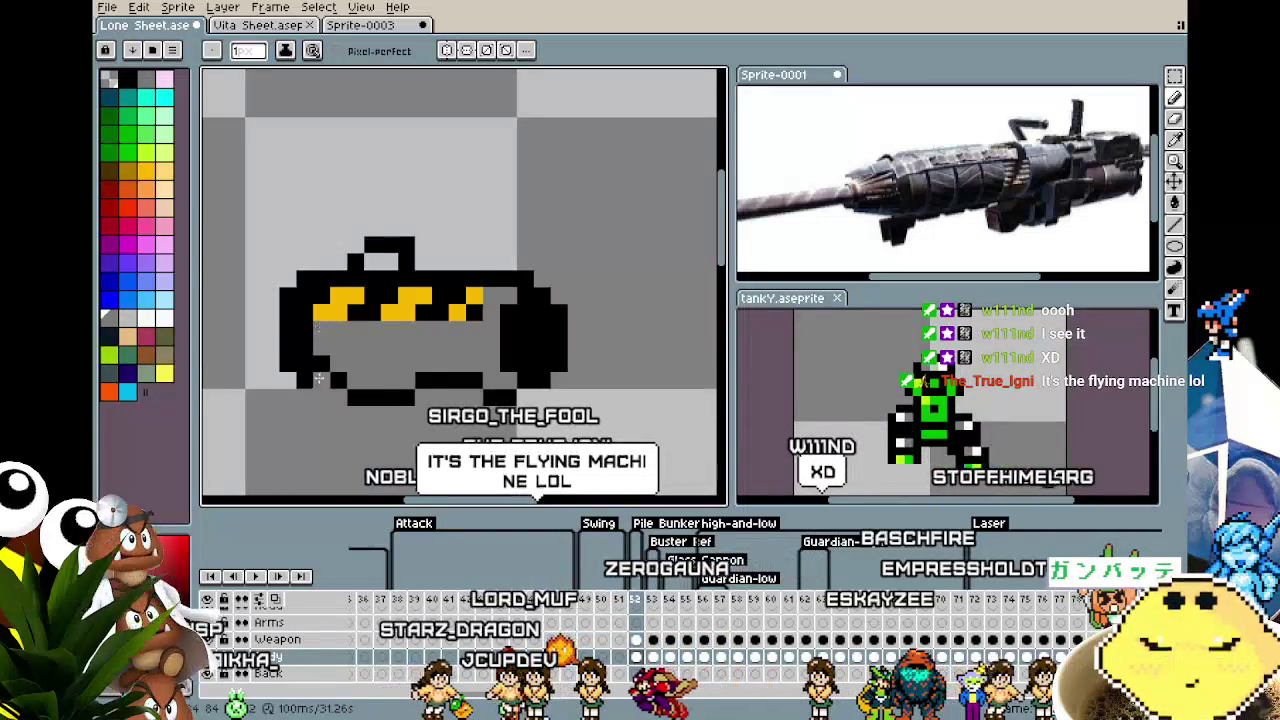
{"action": "scroll", "coordinate": [318, 378], "scroll_direction": "down", "scroll_amount": 3}
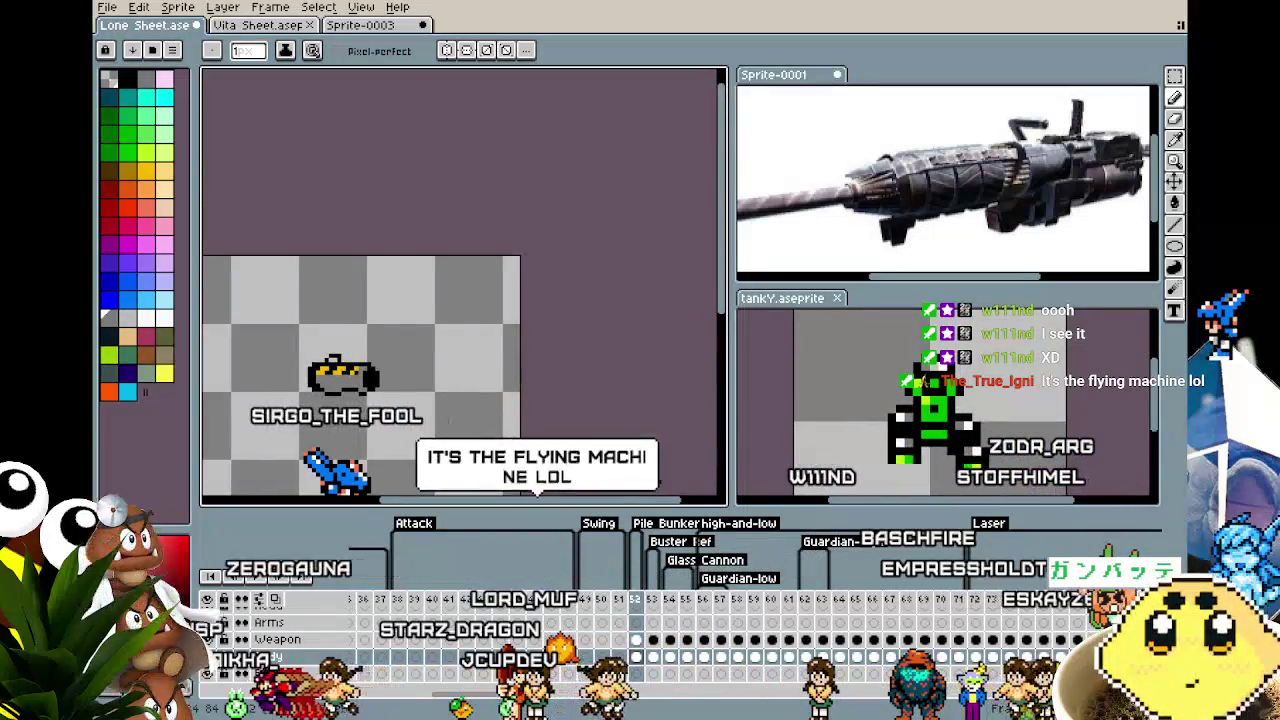
{"action": "scroll", "coordinate": [340, 375], "scroll_direction": "up", "scroll_amount": 3}
Erase the pod's right half and redraw its black right outline beside the yellow band.
{"action": "left_click_drag", "start_coordinate": [571, 357], "coordinate": [563, 348]}
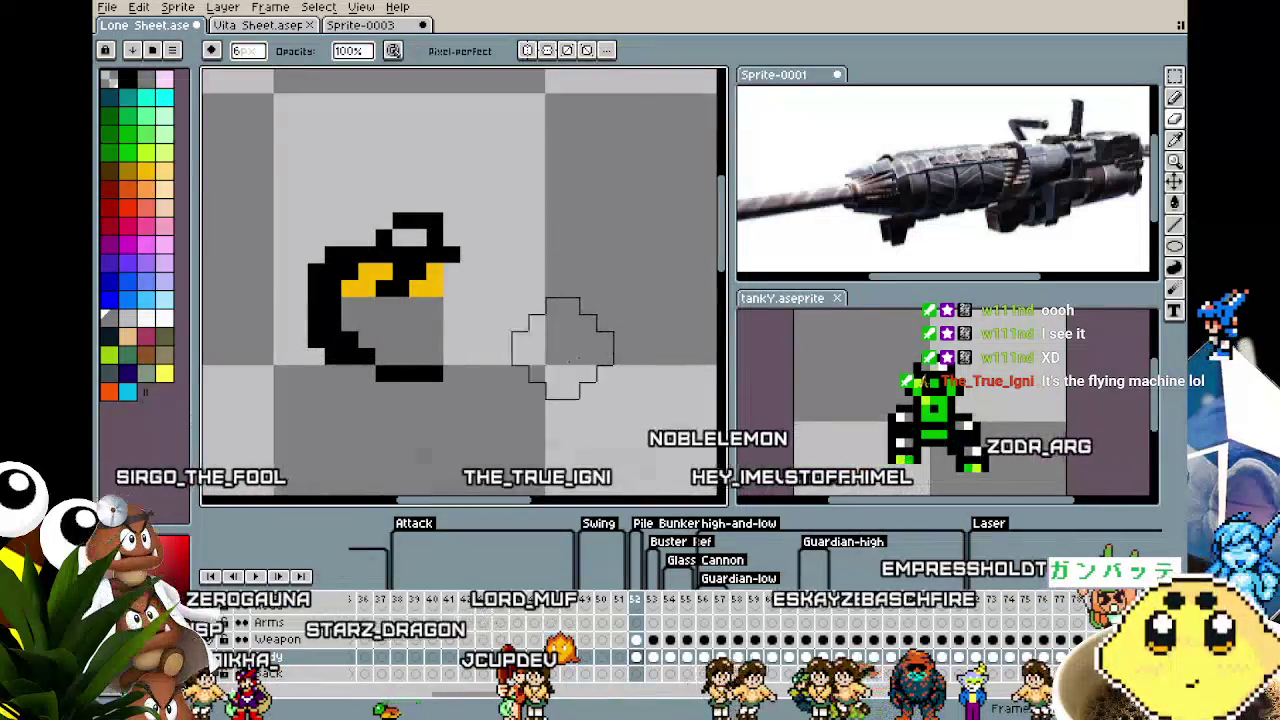
{"action": "key", "text": "i"}
{"action": "key", "text": "b"}
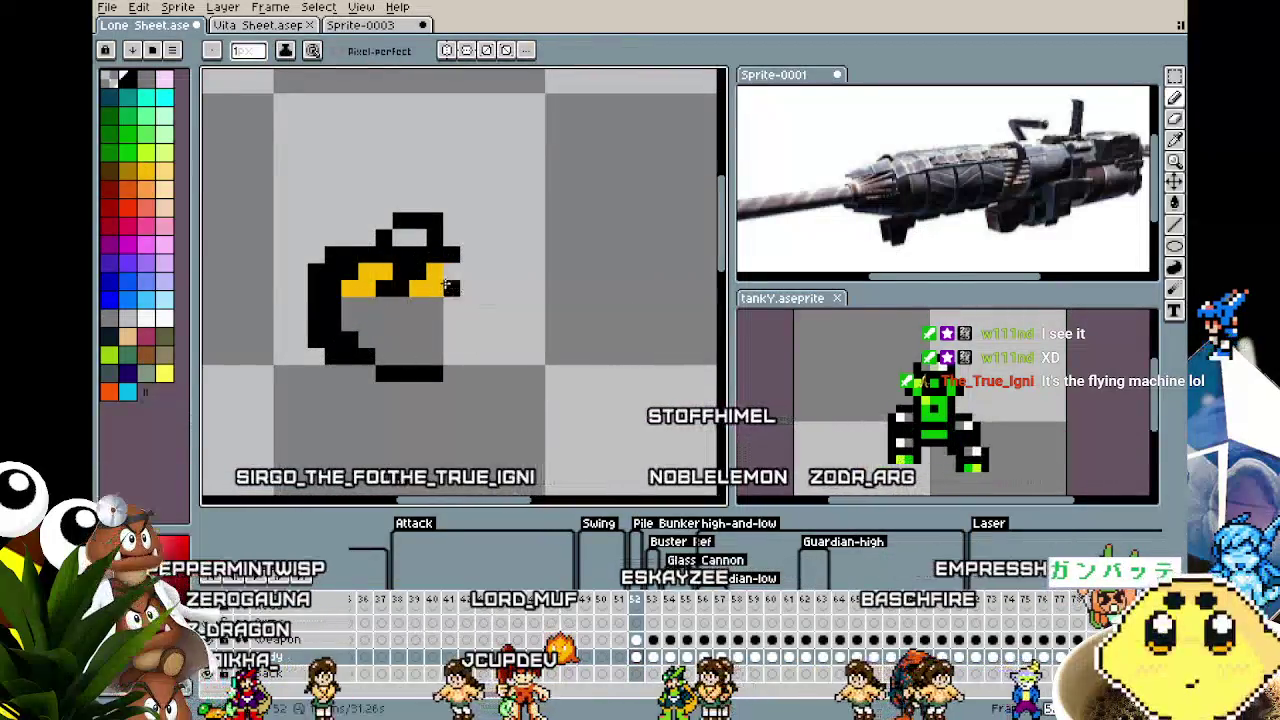
{"action": "left_click_drag", "start_coordinate": [450, 287], "coordinate": [465, 259]}
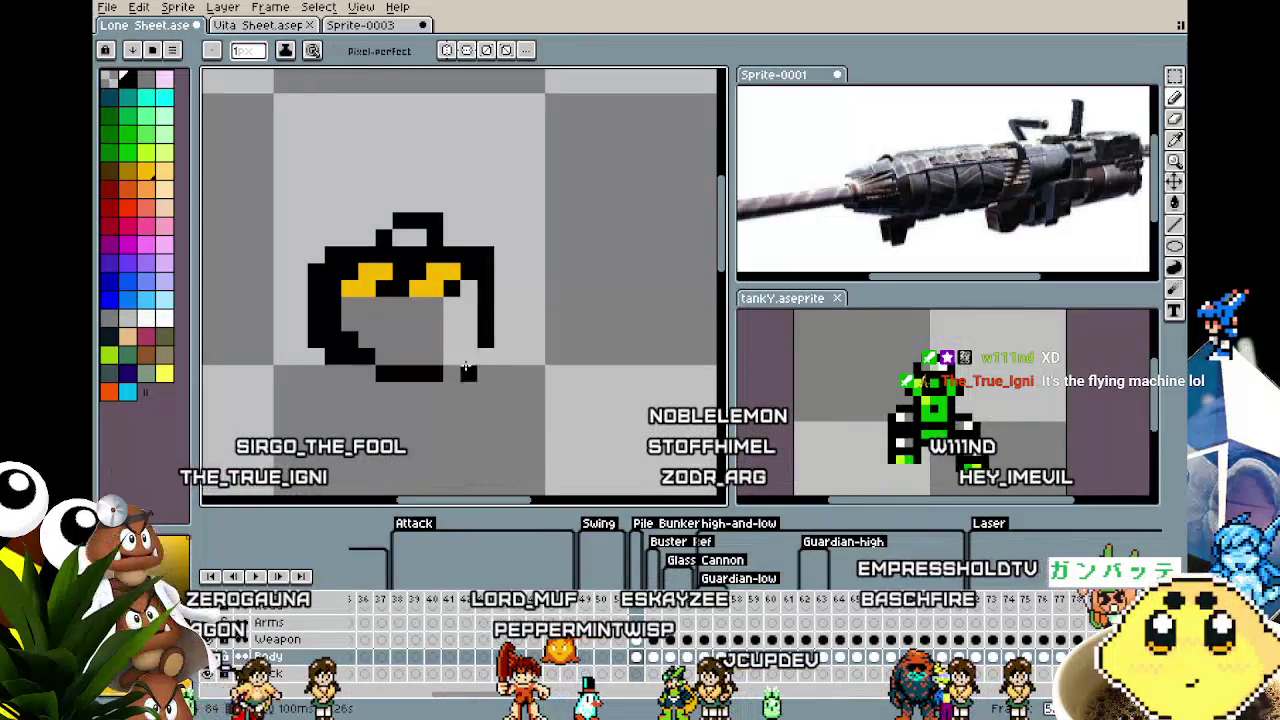
Fill the pod grey and add a white highlight at its left tip.
{"action": "left_click", "coordinate": [443, 335], "text": "alt"}
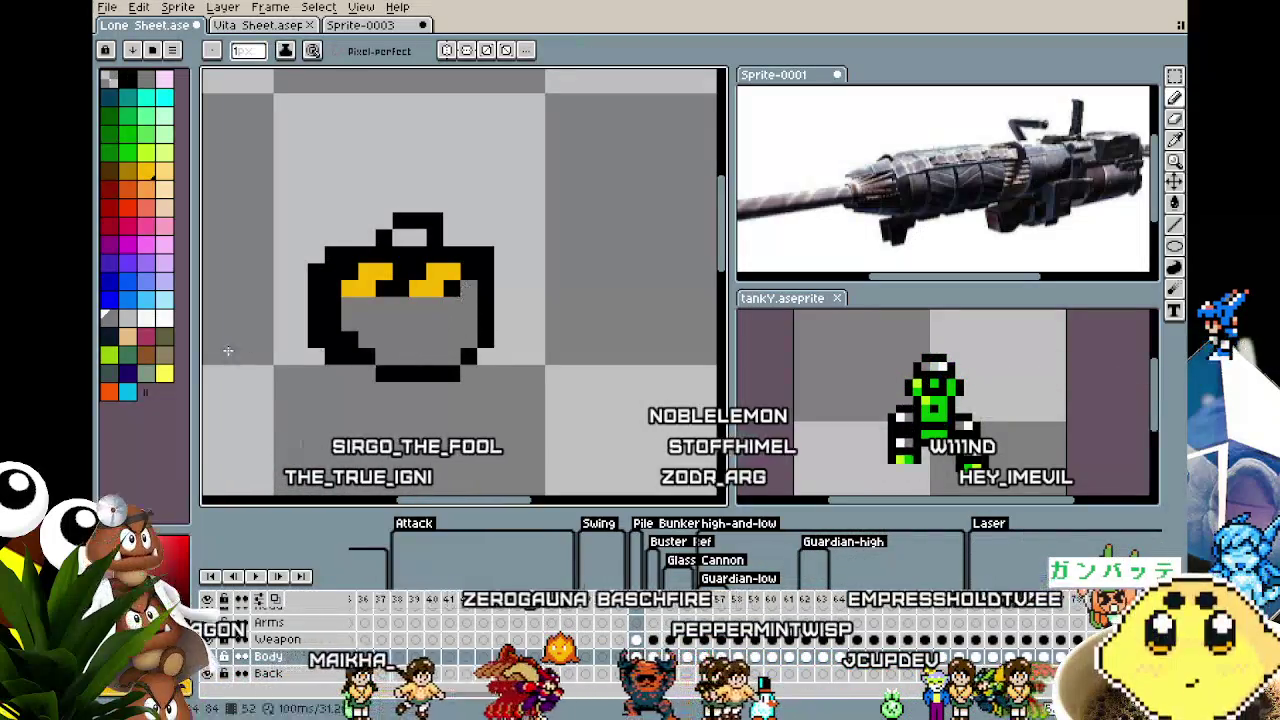
{"action": "left_click", "coordinate": [164, 318]}
{"action": "left_click", "coordinate": [325, 315]}
{"action": "key", "text": "v"}
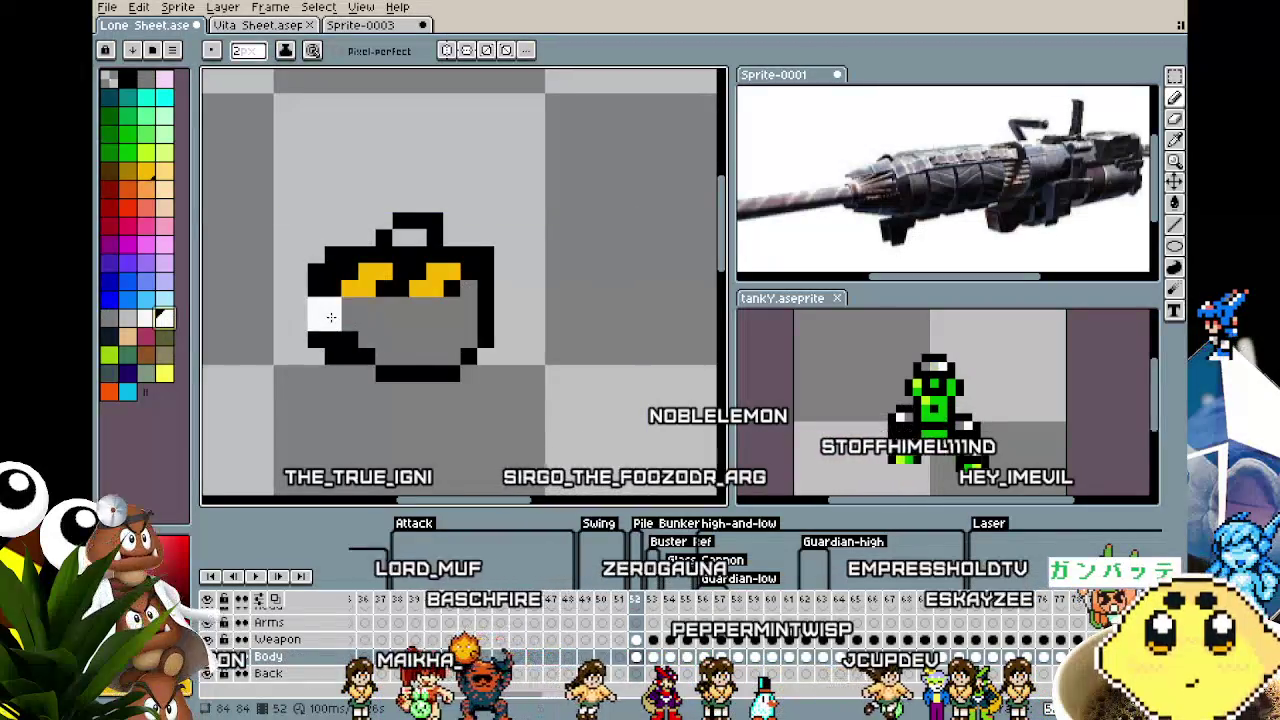
{"action": "scroll", "coordinate": [303, 434], "scroll_direction": "down", "scroll_amount": 2}
{"action": "key", "text": "b"}
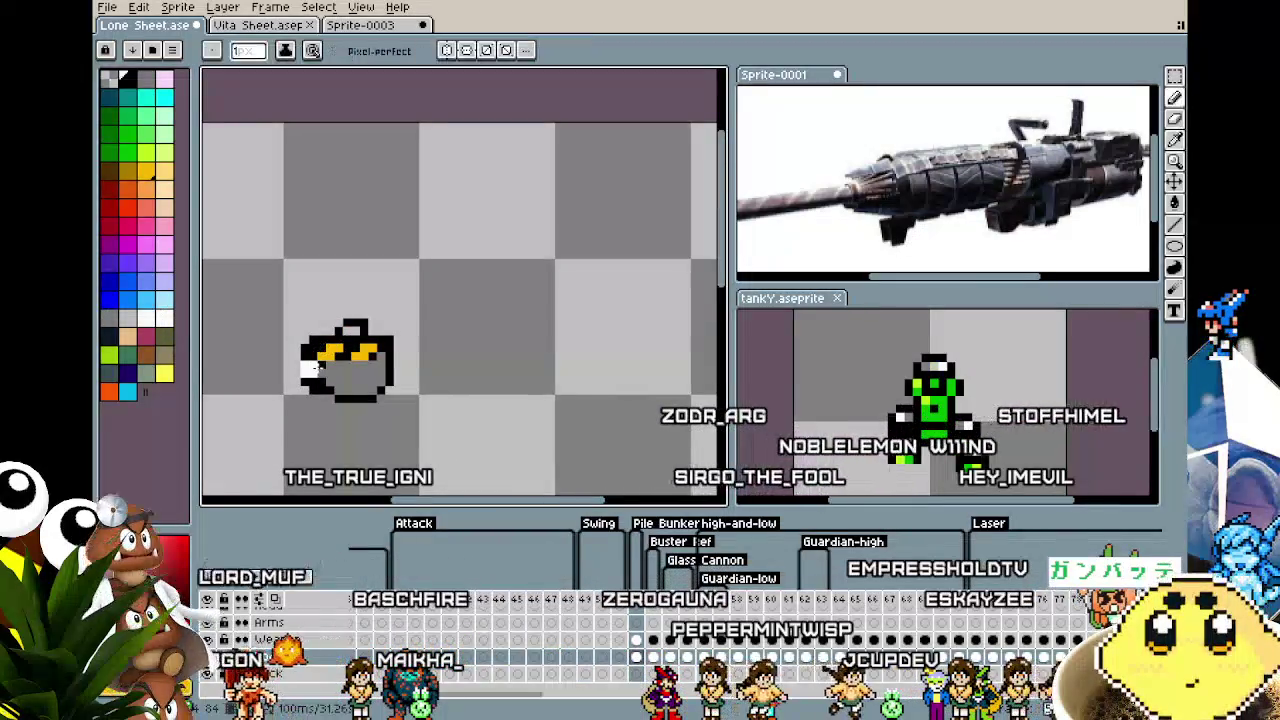
{"action": "scroll", "coordinate": [313, 378], "scroll_direction": "down", "scroll_amount": 1}
{"action": "scroll", "coordinate": [295, 385], "scroll_direction": "up", "scroll_amount": 1}
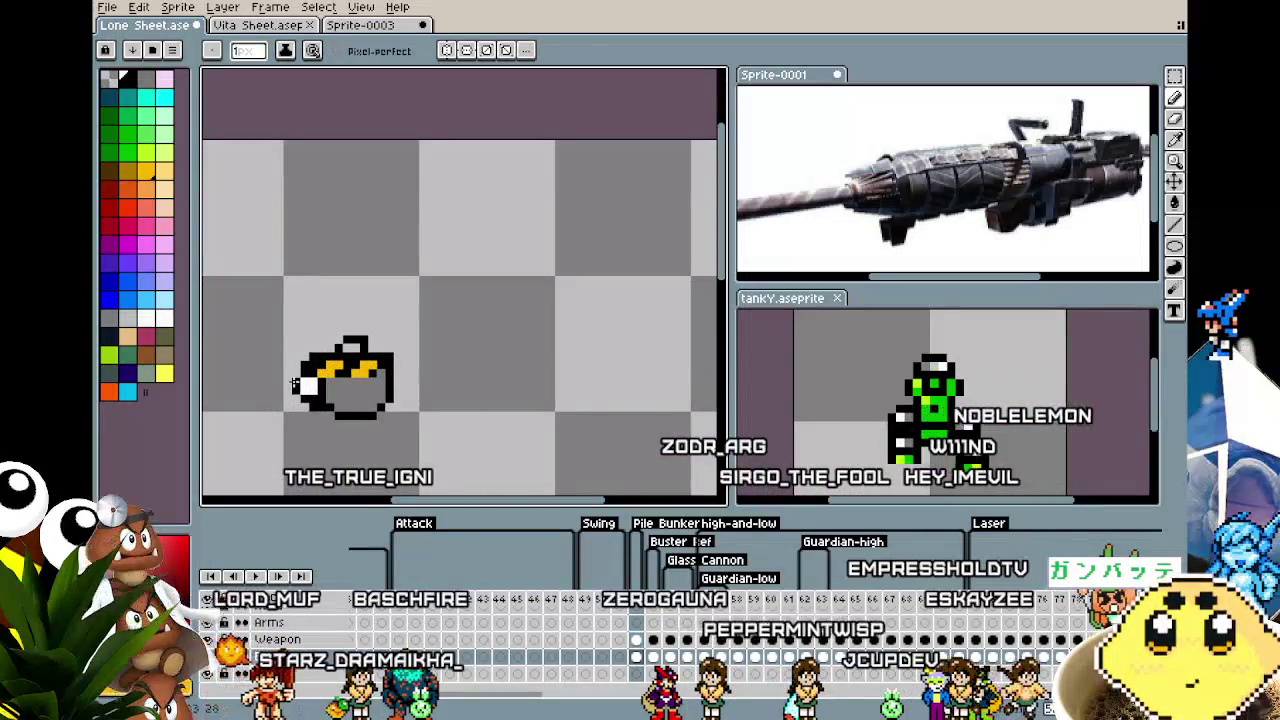
{"action": "scroll", "coordinate": [340, 420], "scroll_direction": "down", "scroll_amount": 1}
{"action": "scroll", "coordinate": [357, 437], "scroll_direction": "up", "scroll_amount": 1}
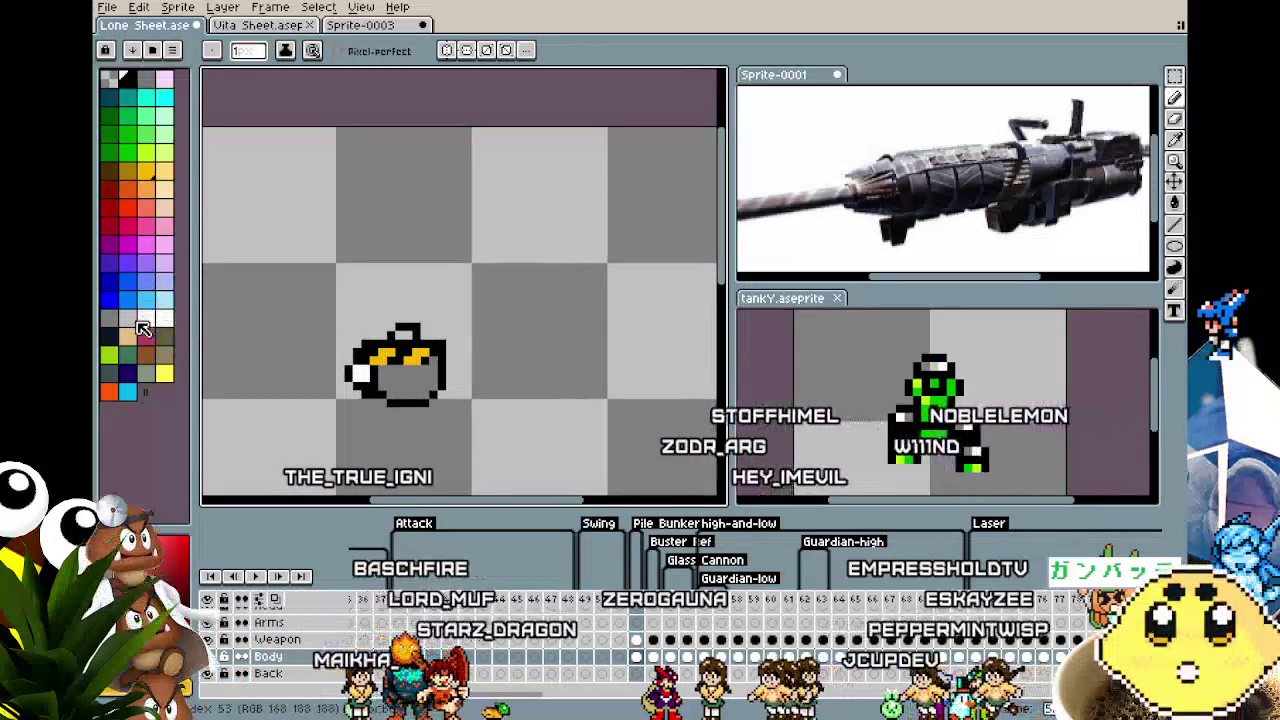
{"action": "left_click", "coordinate": [128, 336]}
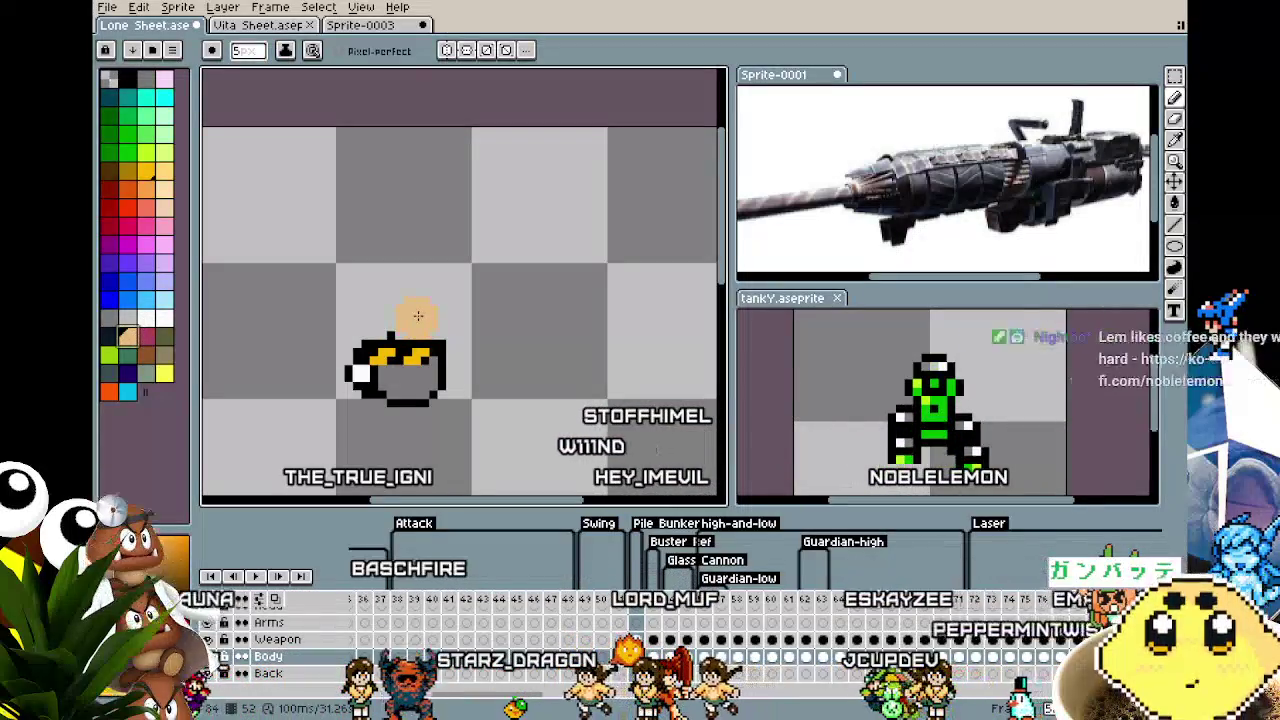
Paint a peach head on the pod with an orange-red moustache and a black detail.
{"action": "left_click", "coordinate": [418, 316]}
{"action": "left_click", "coordinate": [165, 336]}
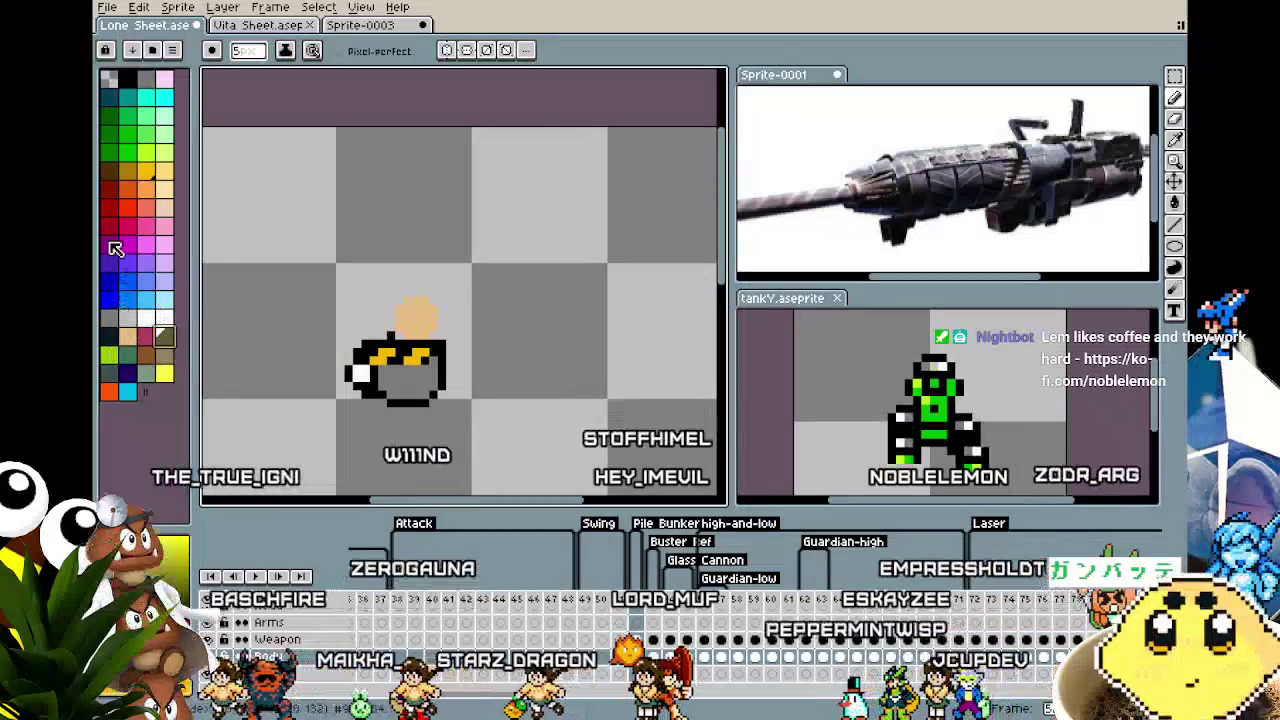
{"action": "left_click", "coordinate": [127, 189]}
{"action": "scroll", "coordinate": [400, 316], "scroll_direction": "up", "scroll_amount": 1}
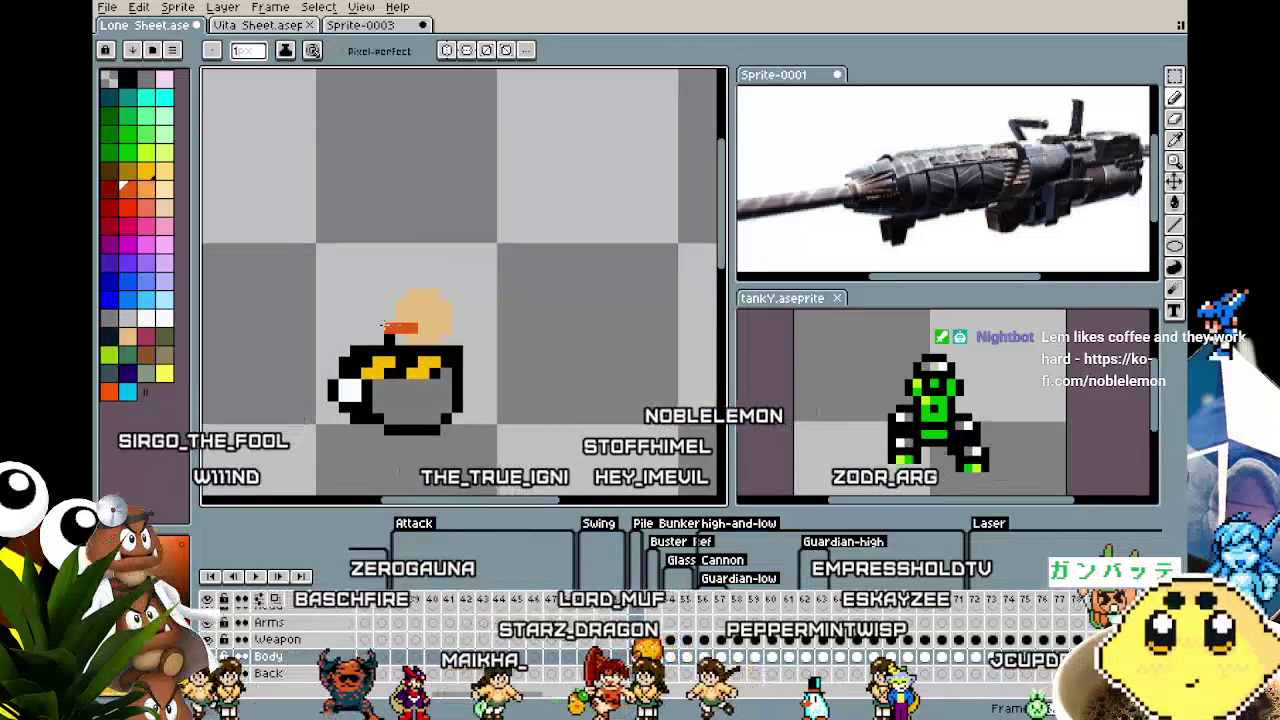
{"action": "left_click_drag", "start_coordinate": [411, 327], "coordinate": [424, 326]}
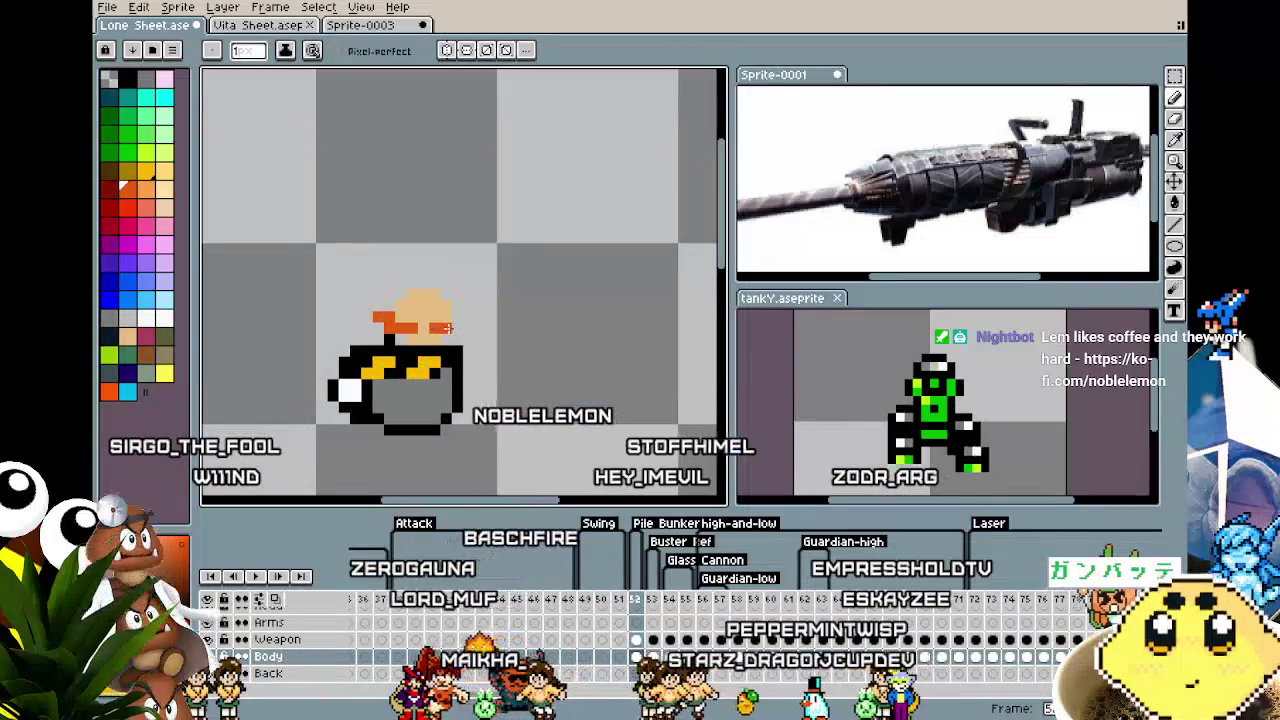
{"action": "mouse_move", "coordinate": [400, 327]}
{"action": "left_mouse_down"}
{"action": "mouse_move", "coordinate": [473, 316]}
{"action": "mouse_move", "coordinate": [425, 305]}
{"action": "left_mouse_up"}
{"action": "left_click", "coordinate": [352, 349], "text": "alt"}
Rotate the selected pod sprite and commit the transform, clearing the selection.
{"action": "mouse_move", "coordinate": [401, 426]}
{"action": "left_mouse_down"}
{"action": "mouse_move", "coordinate": [415, 404]}
{"action": "mouse_move", "coordinate": [370, 360]}
{"action": "mouse_move", "coordinate": [270, 455]}
{"action": "mouse_move", "coordinate": [383, 413]}
{"action": "mouse_move", "coordinate": [358, 323]}
{"action": "left_mouse_up"}
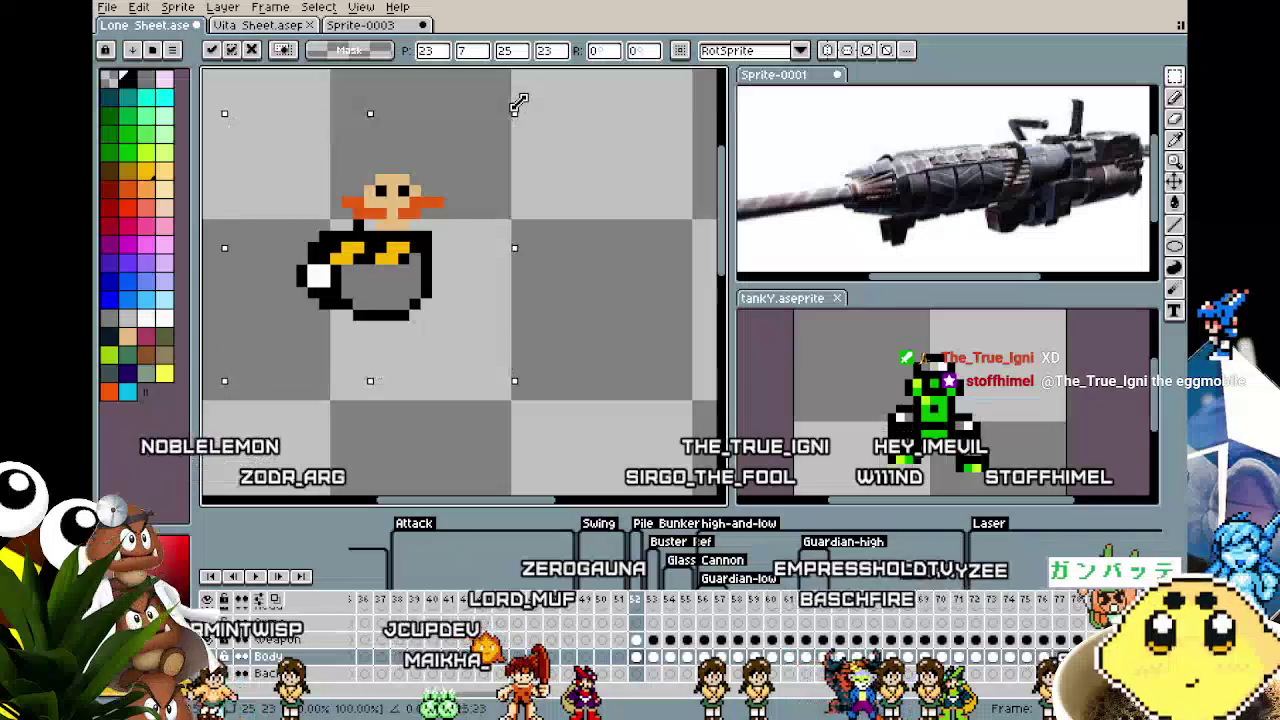
{"action": "mouse_move", "coordinate": [525, 88]}
{"action": "left_mouse_down"}
{"action": "mouse_move", "coordinate": [333, 440]}
{"action": "mouse_move", "coordinate": [634, 297]}
{"action": "mouse_move", "coordinate": [514, 134]}
{"action": "mouse_move", "coordinate": [337, 246]}
{"action": "mouse_move", "coordinate": [632, 390]}
{"action": "mouse_move", "coordinate": [263, 277]}
{"action": "mouse_move", "coordinate": [455, 428]}
{"action": "left_mouse_up"}
{"action": "scroll", "coordinate": [455, 428], "scroll_direction": "down", "scroll_amount": 5}
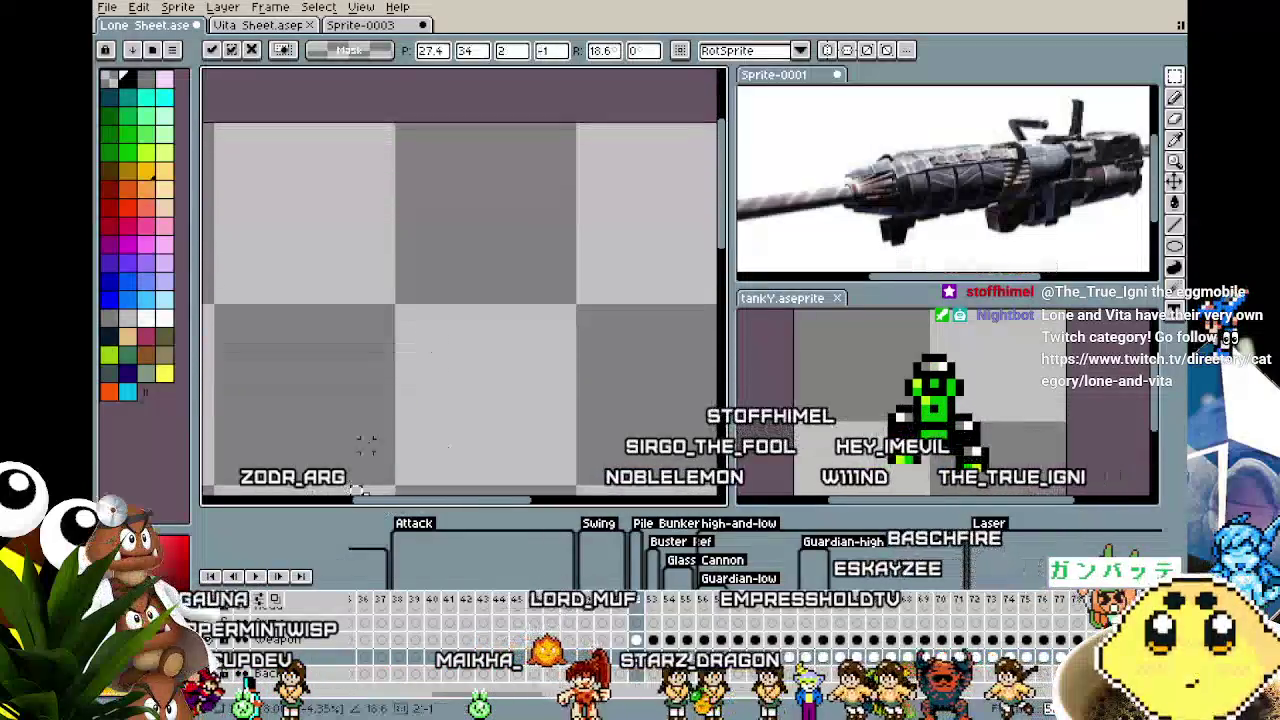
{"action": "key", "text": "Return"}
{"action": "scroll", "coordinate": [432, 296], "scroll_direction": "down", "scroll_amount": 2}
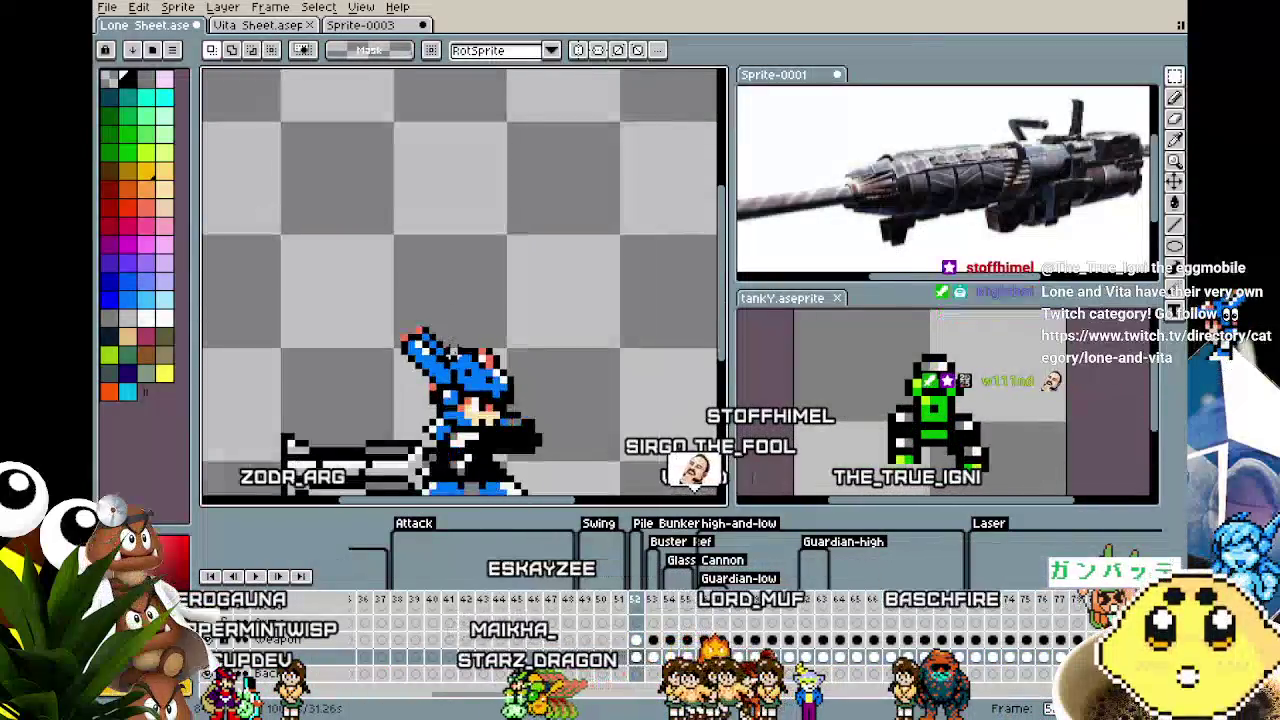
Draw and resize a black rectangle outline for the cannon body.
{"action": "key", "text": "b"}
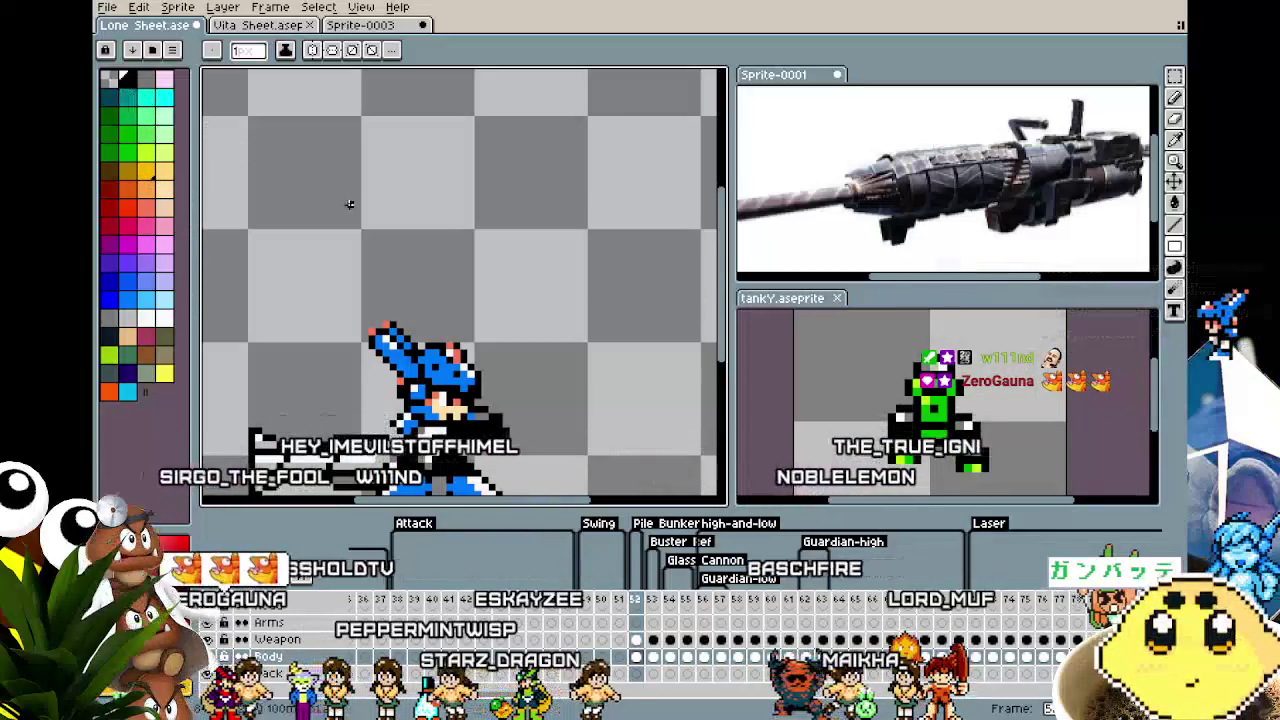
{"action": "scroll", "coordinate": [400, 250], "scroll_direction": "up", "scroll_amount": 1}
{"action": "left_click_drag", "start_coordinate": [414, 210], "coordinate": [434, 266]}
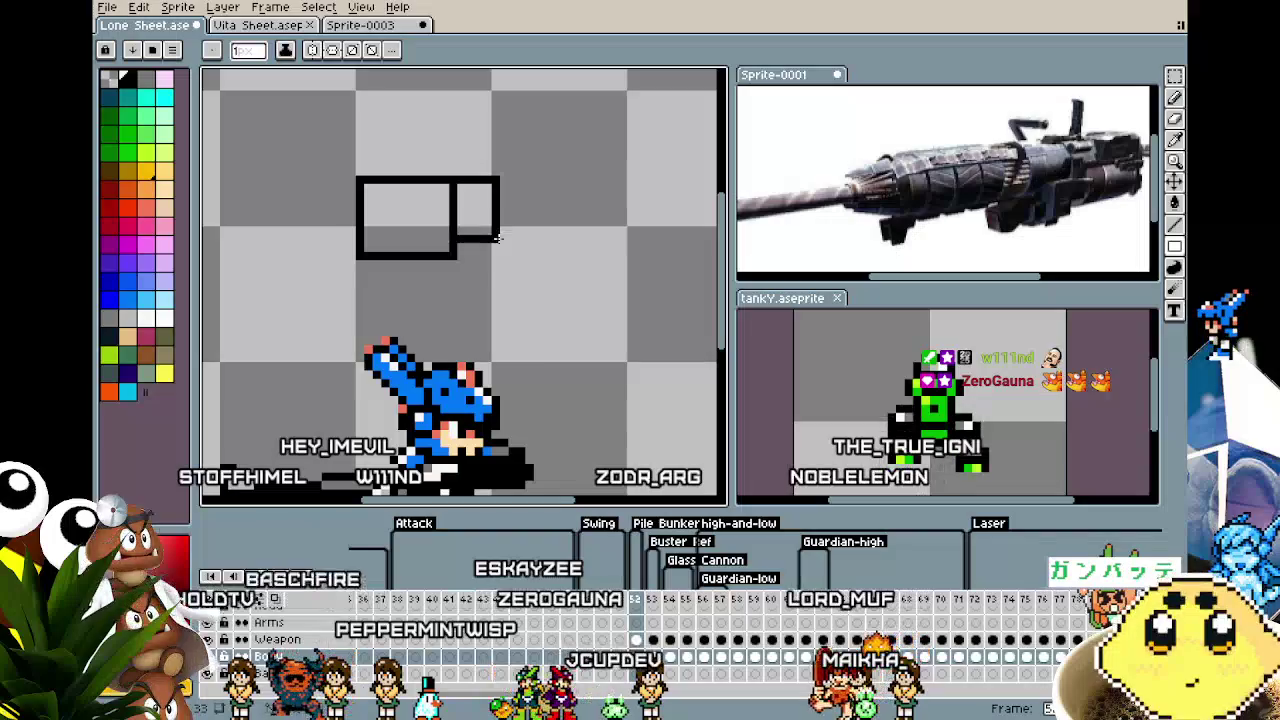
{"action": "left_click_drag", "start_coordinate": [497, 237], "coordinate": [460, 196]}
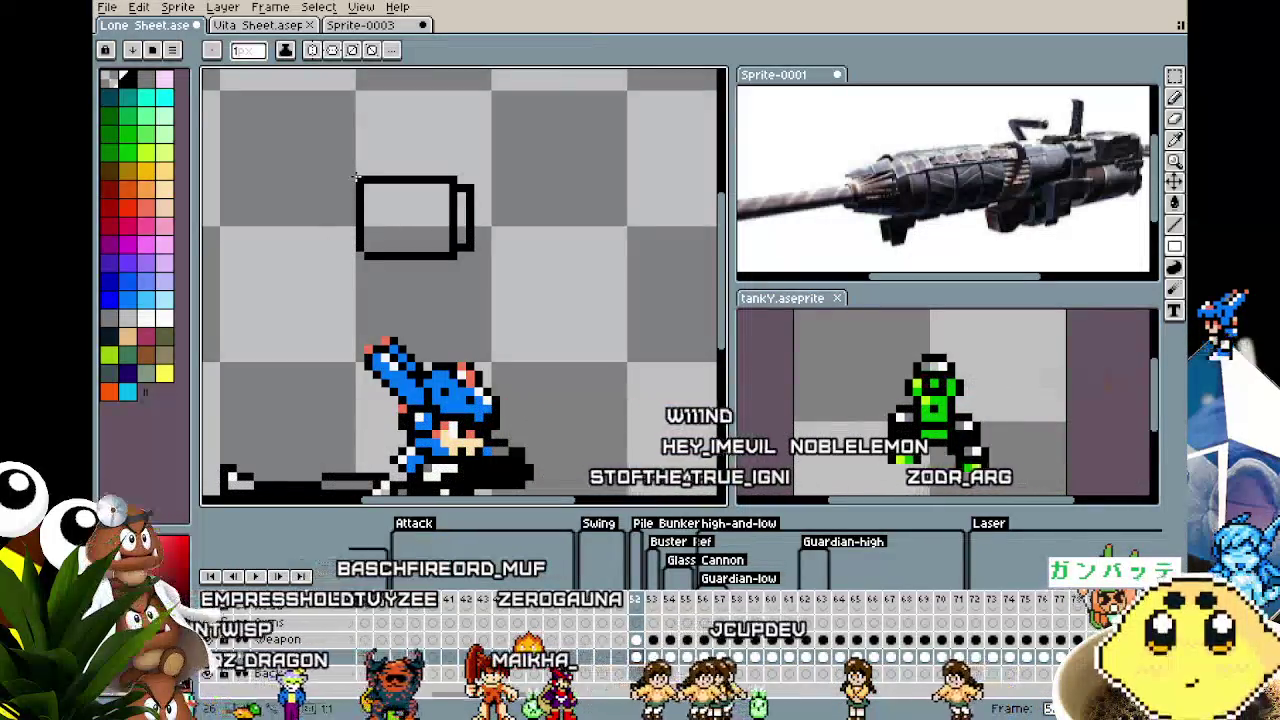
{"action": "left_click_drag", "start_coordinate": [357, 331], "coordinate": [281, 344]}
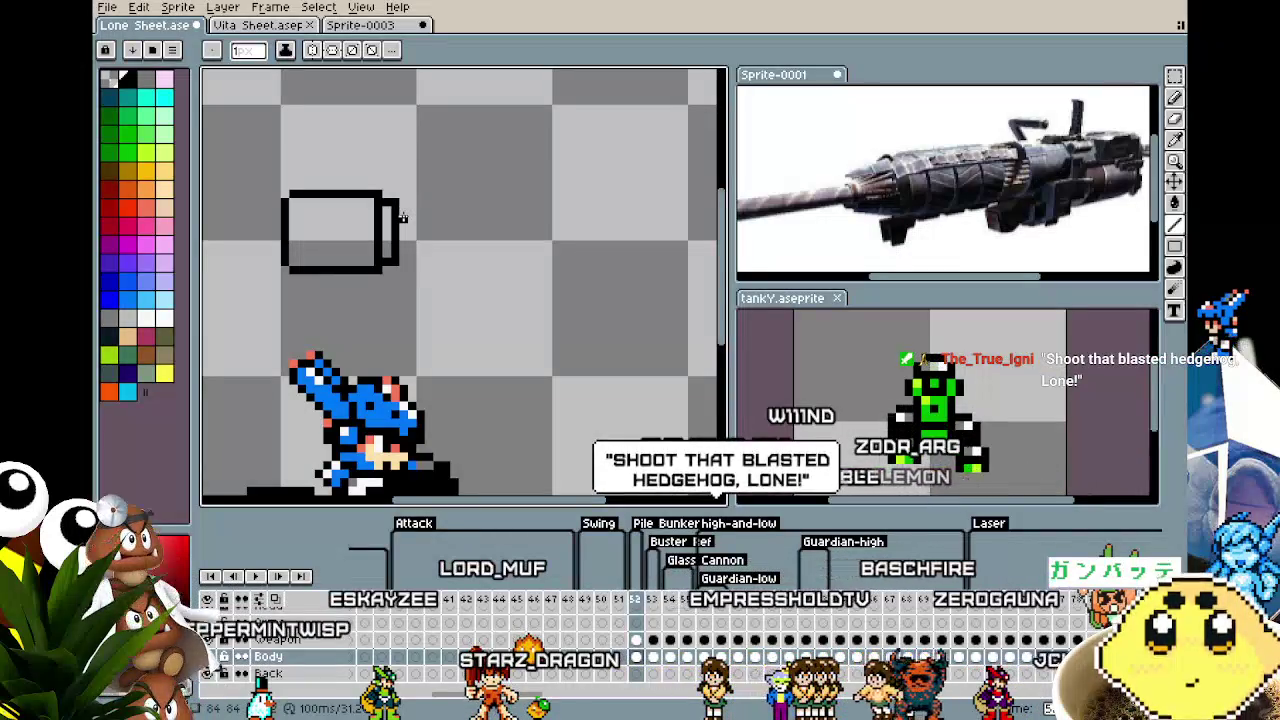
{"action": "scroll", "coordinate": [402, 217], "scroll_direction": "up", "scroll_amount": 1}
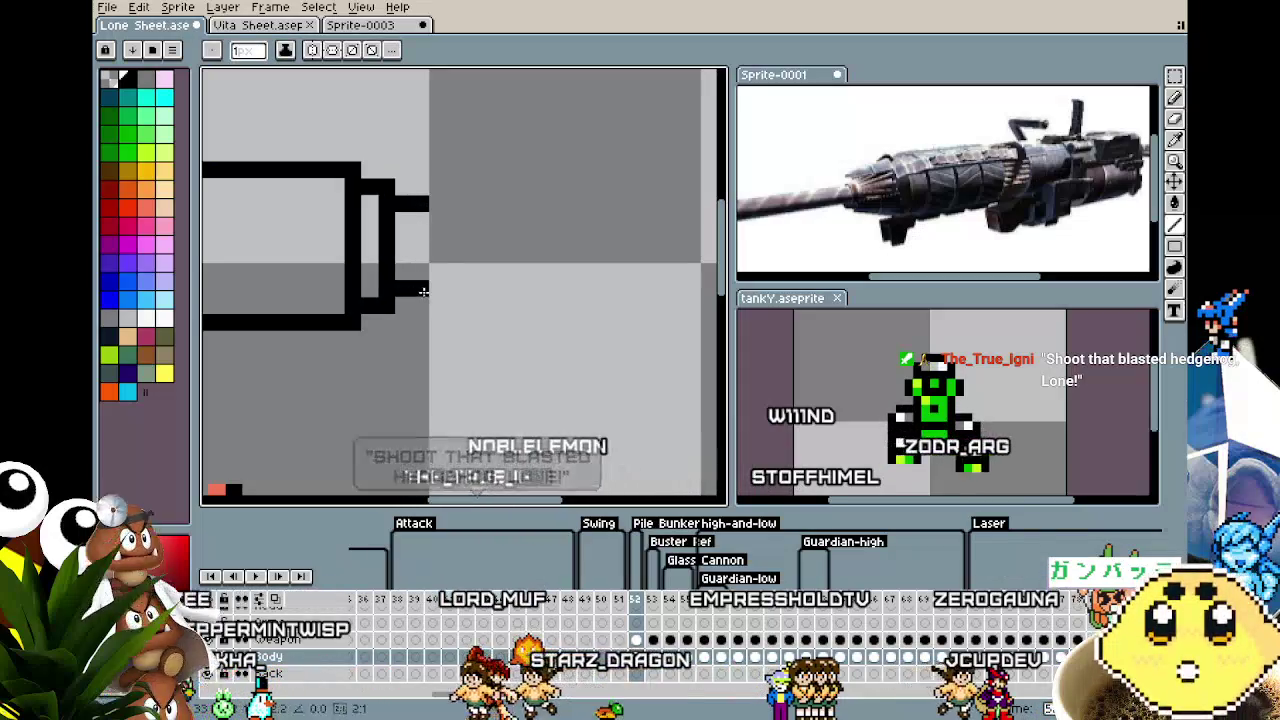
Outline the stepped nub at the cannon's right end, tapering to a diagonal point.
{"action": "left_click_drag", "start_coordinate": [454, 253], "coordinate": [448, 236]}
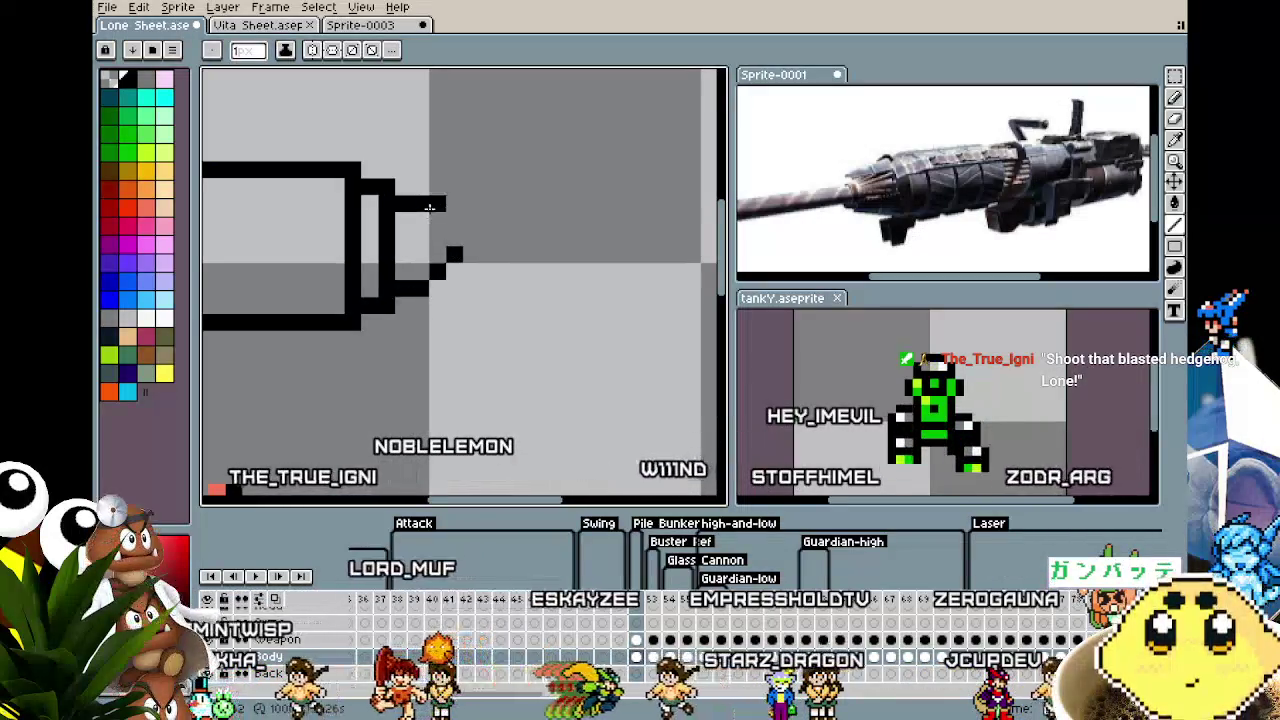
{"action": "left_click", "coordinate": [452, 236]}
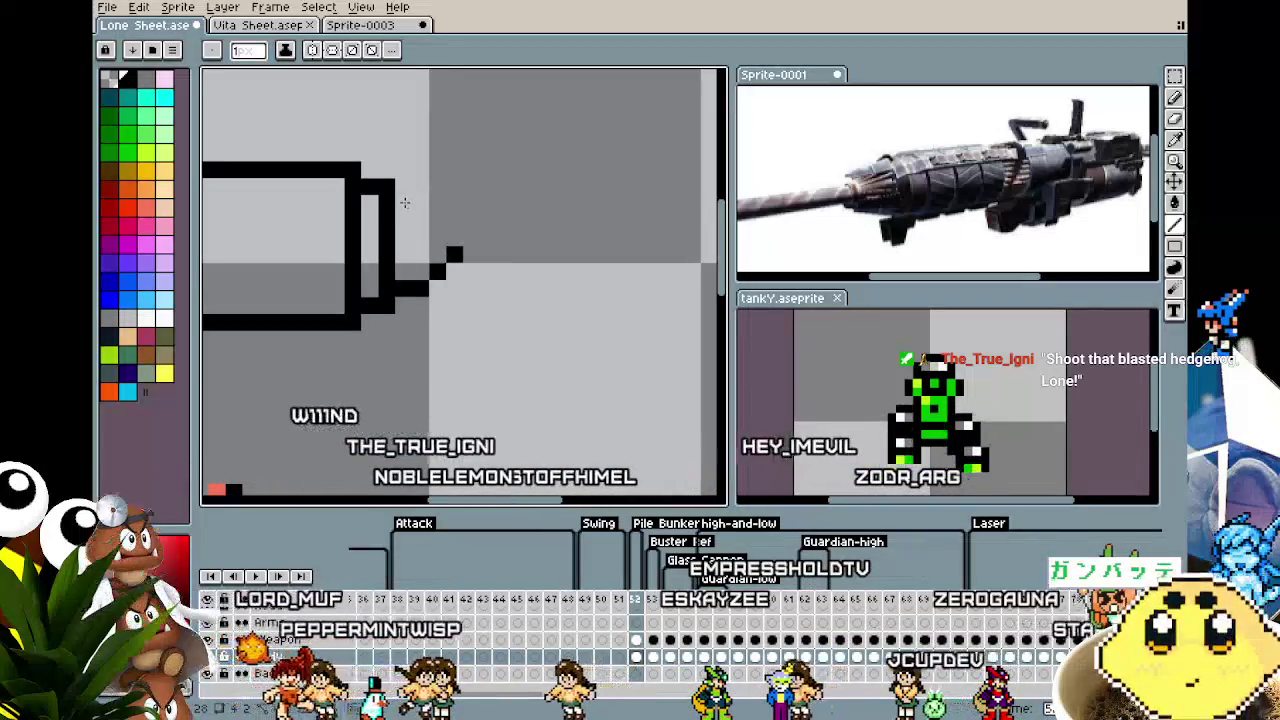
{"action": "left_click_drag", "start_coordinate": [401, 187], "coordinate": [430, 185]}
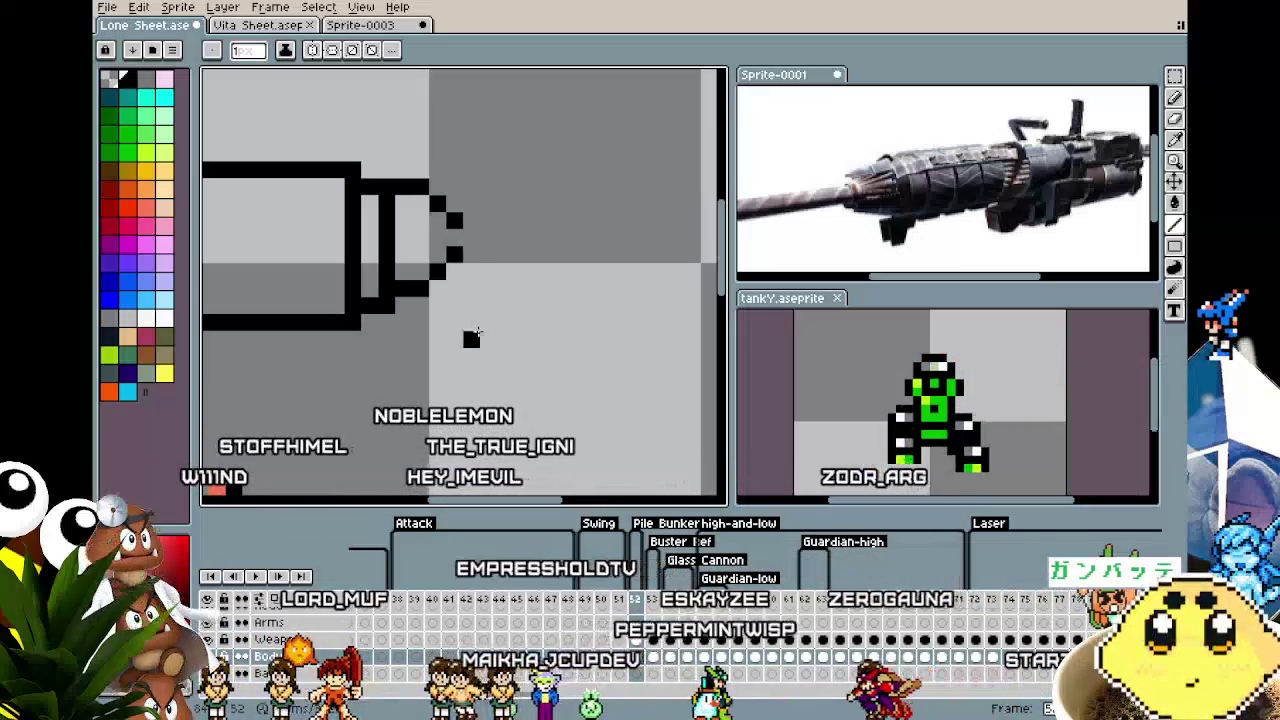
{"action": "scroll", "coordinate": [471, 305], "scroll_direction": "down", "scroll_amount": 3}
{"action": "scroll", "coordinate": [477, 330], "scroll_direction": "up", "scroll_amount": 2}
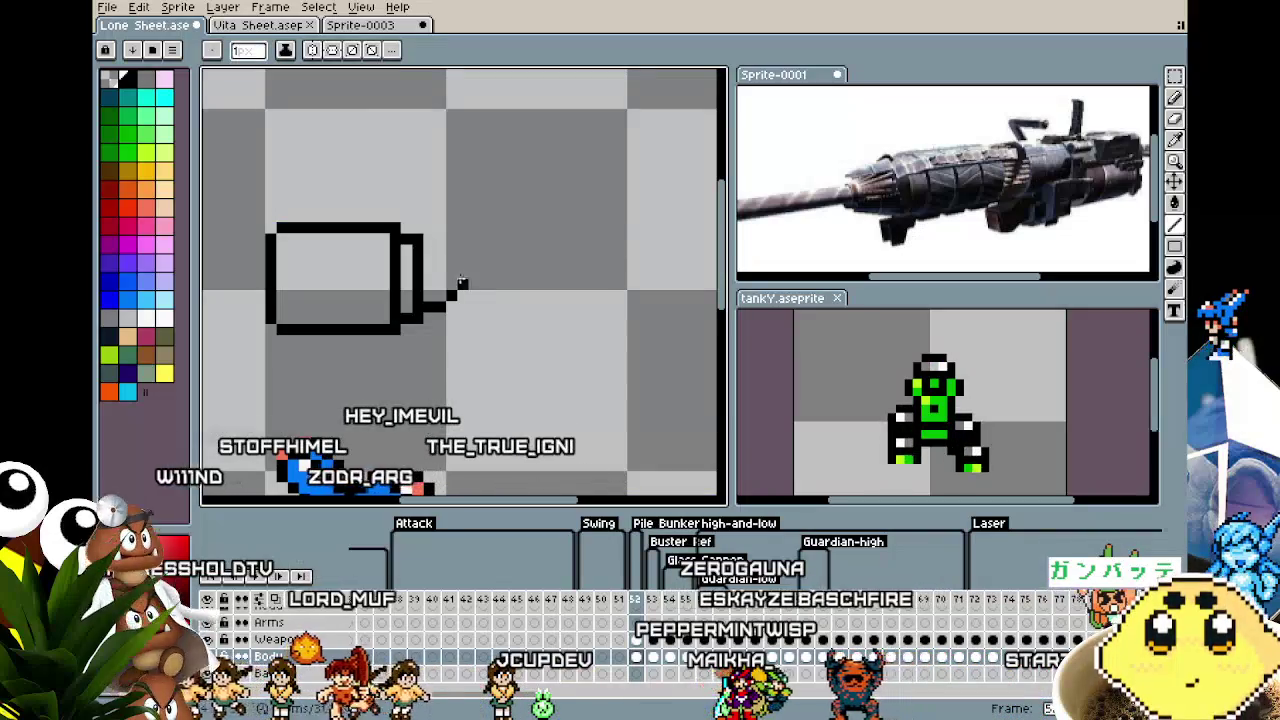
{"action": "left_click_drag", "start_coordinate": [462, 288], "coordinate": [440, 263]}
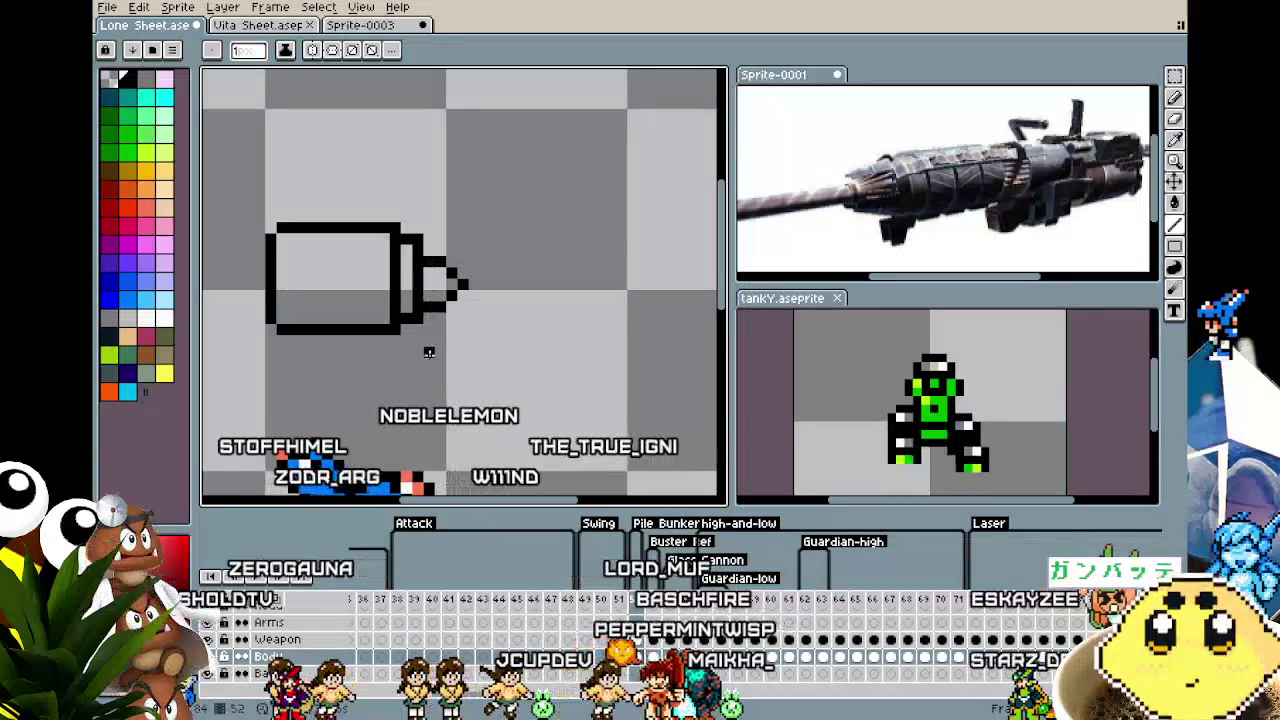
Fill the cannon's tip with yellow using the Paint Bucket.
{"action": "scroll", "coordinate": [429, 352], "scroll_direction": "down", "scroll_amount": 1}
{"action": "scroll", "coordinate": [429, 358], "scroll_direction": "down", "scroll_amount": 2}
{"action": "scroll", "coordinate": [399, 341], "scroll_direction": "up", "scroll_amount": 1}
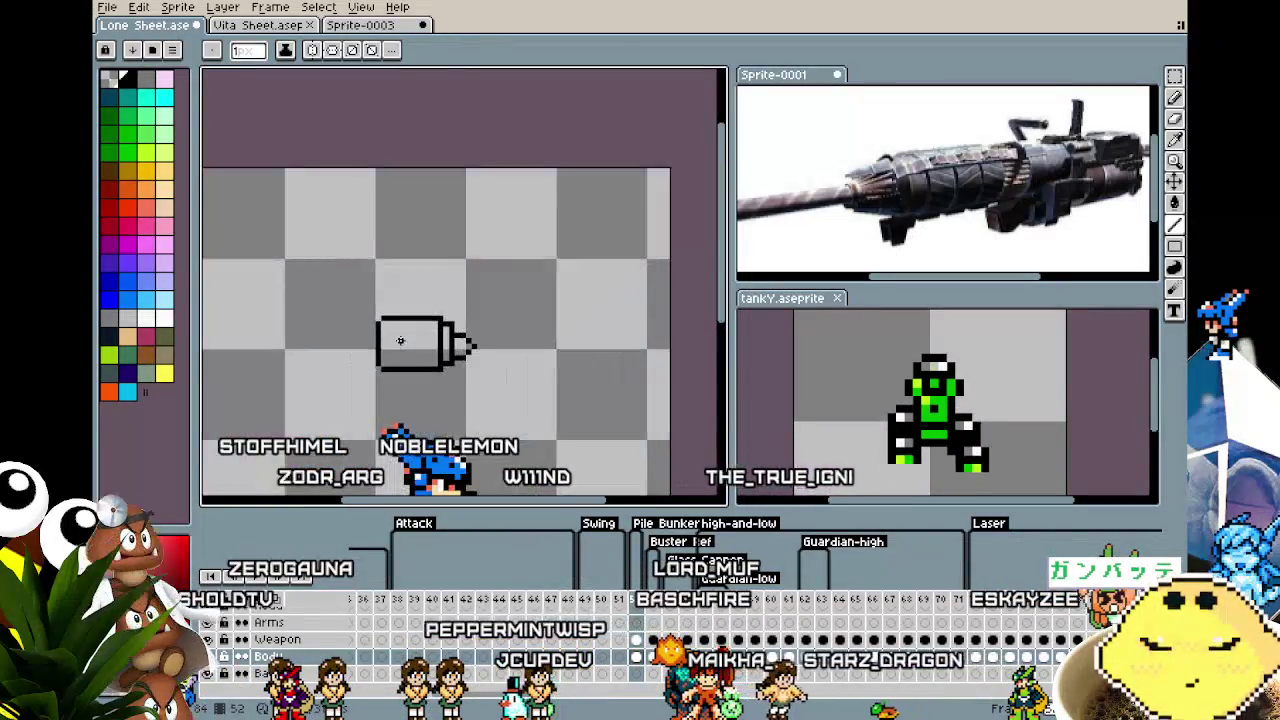
{"action": "scroll", "coordinate": [399, 341], "scroll_direction": "up", "scroll_amount": 1}
{"action": "left_click", "coordinate": [146, 170]}
{"action": "key", "text": "g"}
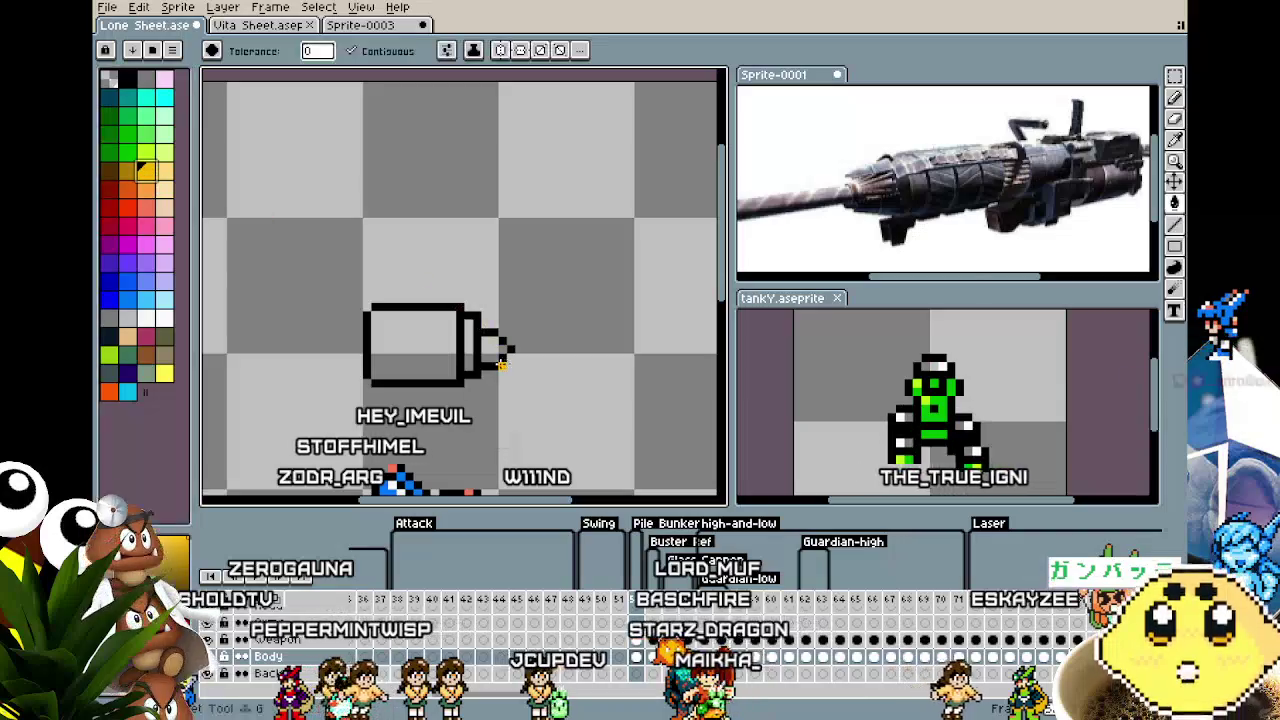
{"action": "left_click", "coordinate": [491, 346]}
Add a single white highlight pixel inside the yellow tip.
{"action": "scroll", "coordinate": [494, 407], "scroll_direction": "up", "scroll_amount": 1}
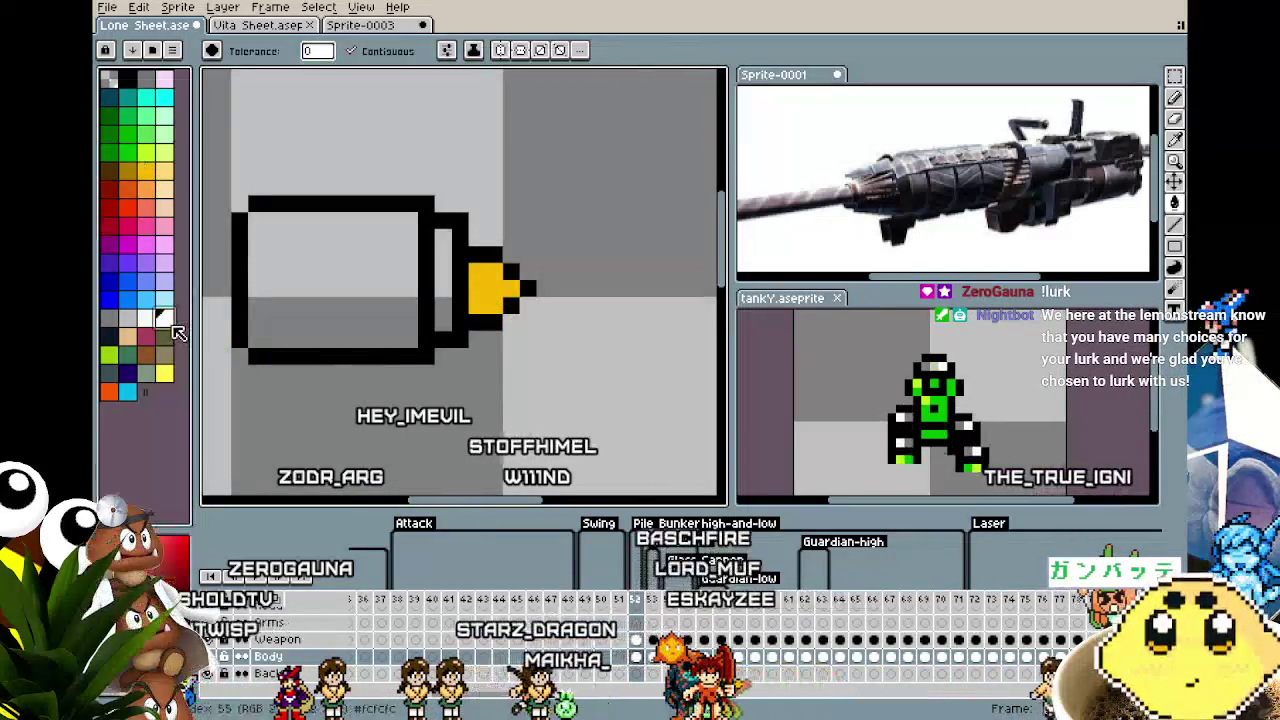
{"action": "left_click", "coordinate": [164, 318]}
{"action": "key", "text": "b"}
{"action": "left_click", "coordinate": [494, 290]}
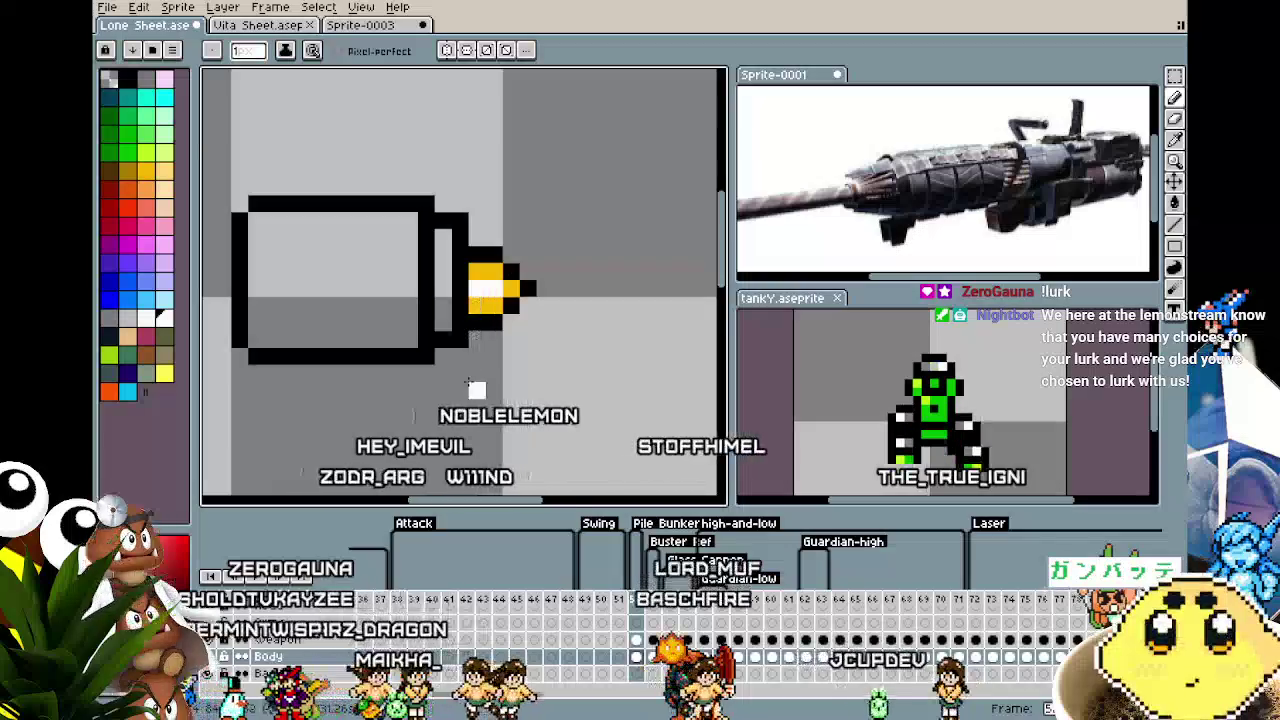
{"action": "scroll", "coordinate": [469, 382], "scroll_direction": "down", "scroll_amount": 2}
{"action": "scroll", "coordinate": [469, 382], "scroll_direction": "up", "scroll_amount": 2}
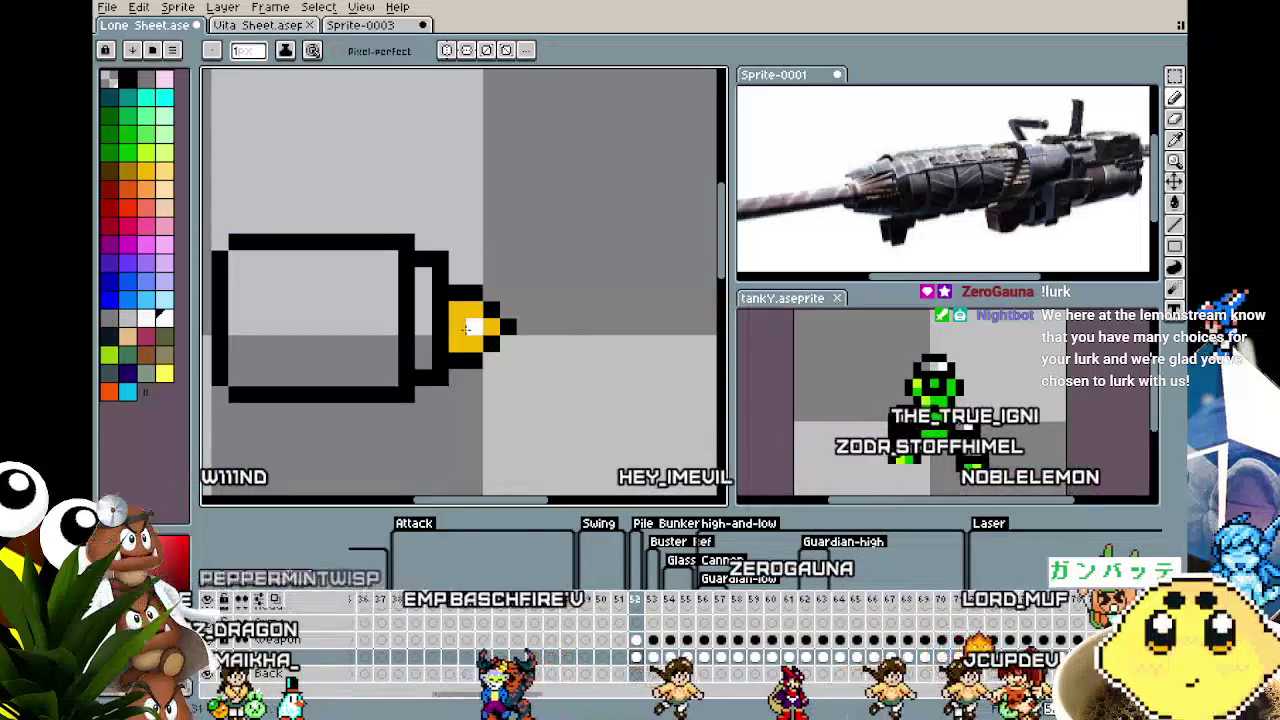
Select the yellow tip and nudge it slightly to the right.
{"action": "key", "text": "m"}
{"action": "left_click_drag", "start_coordinate": [588, 247], "coordinate": [446, 440]}
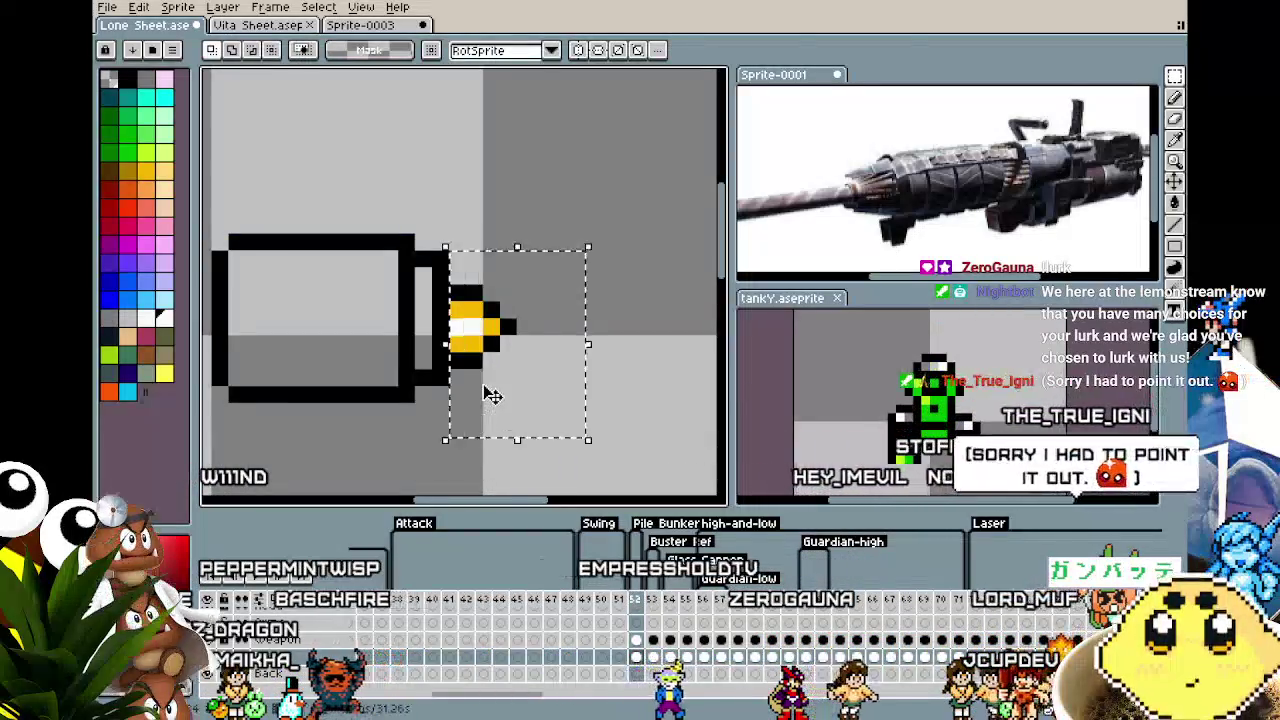
{"action": "left_click_drag", "start_coordinate": [491, 395], "coordinate": [507, 395]}
{"action": "key", "text": "ctrl+d"}
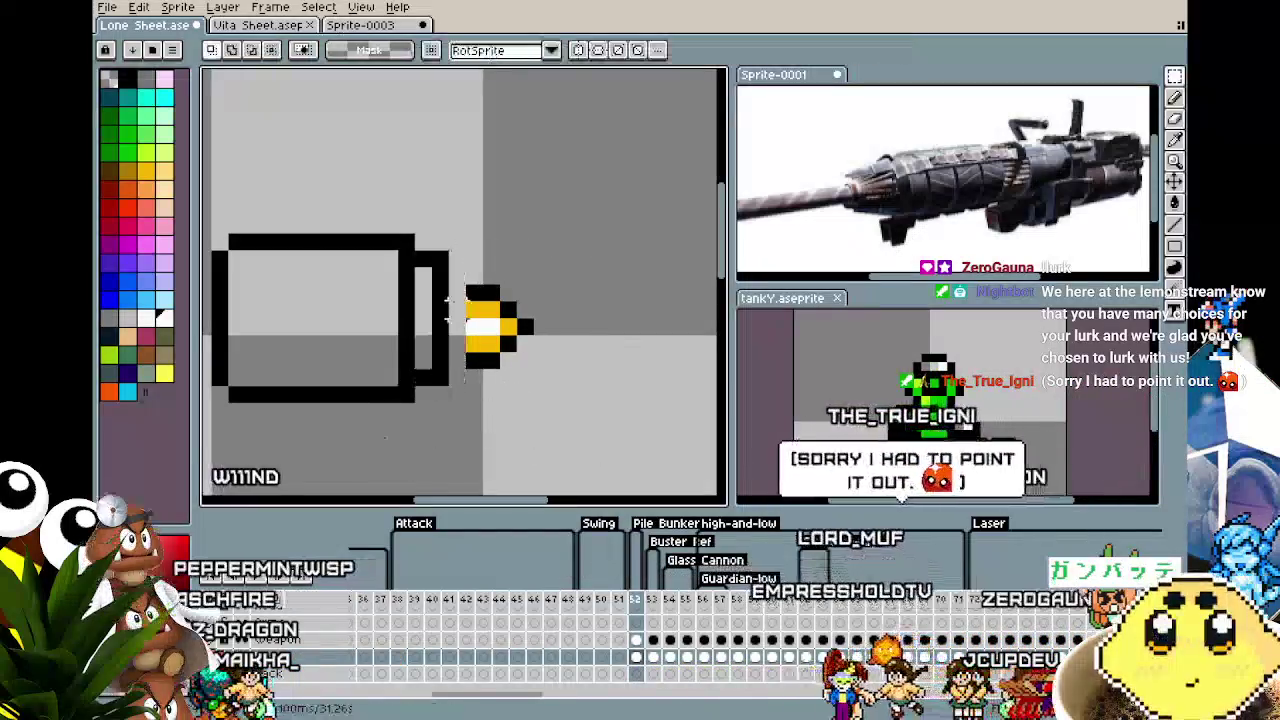
Pick an orange shade and then dark gold for the cannon body.
{"action": "key", "text": "b"}
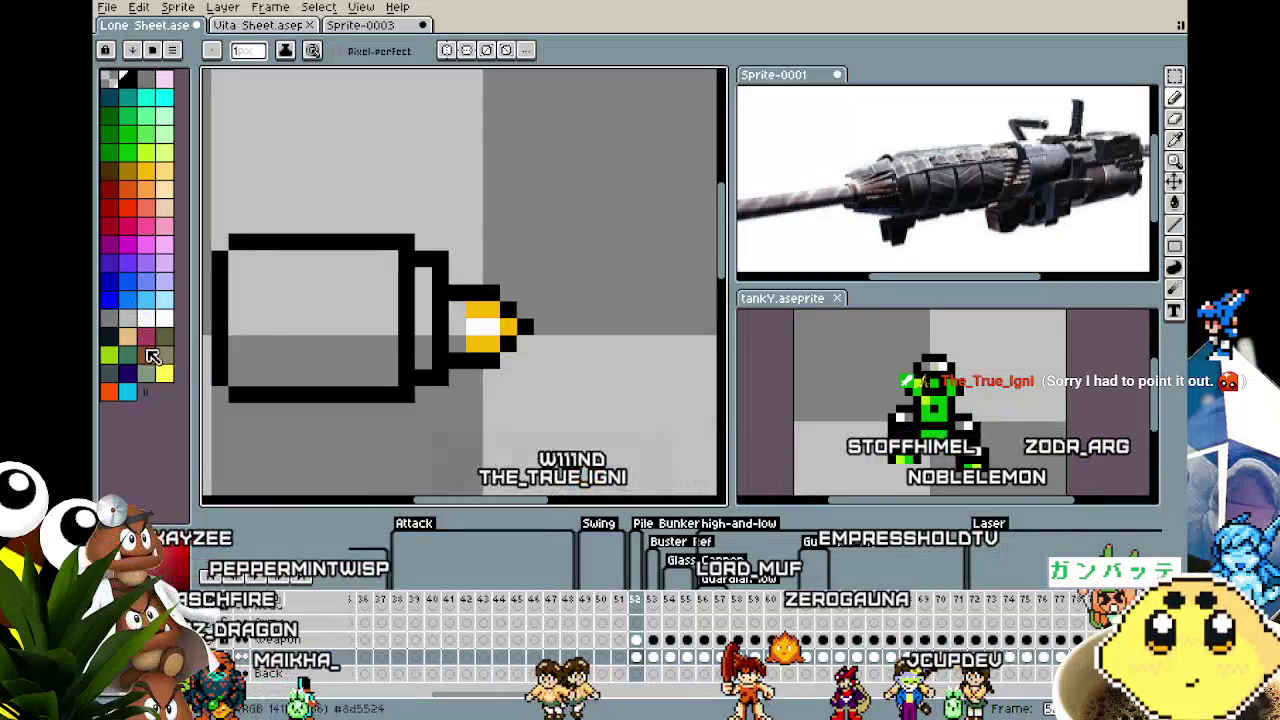
{"action": "left_click", "coordinate": [127, 172]}
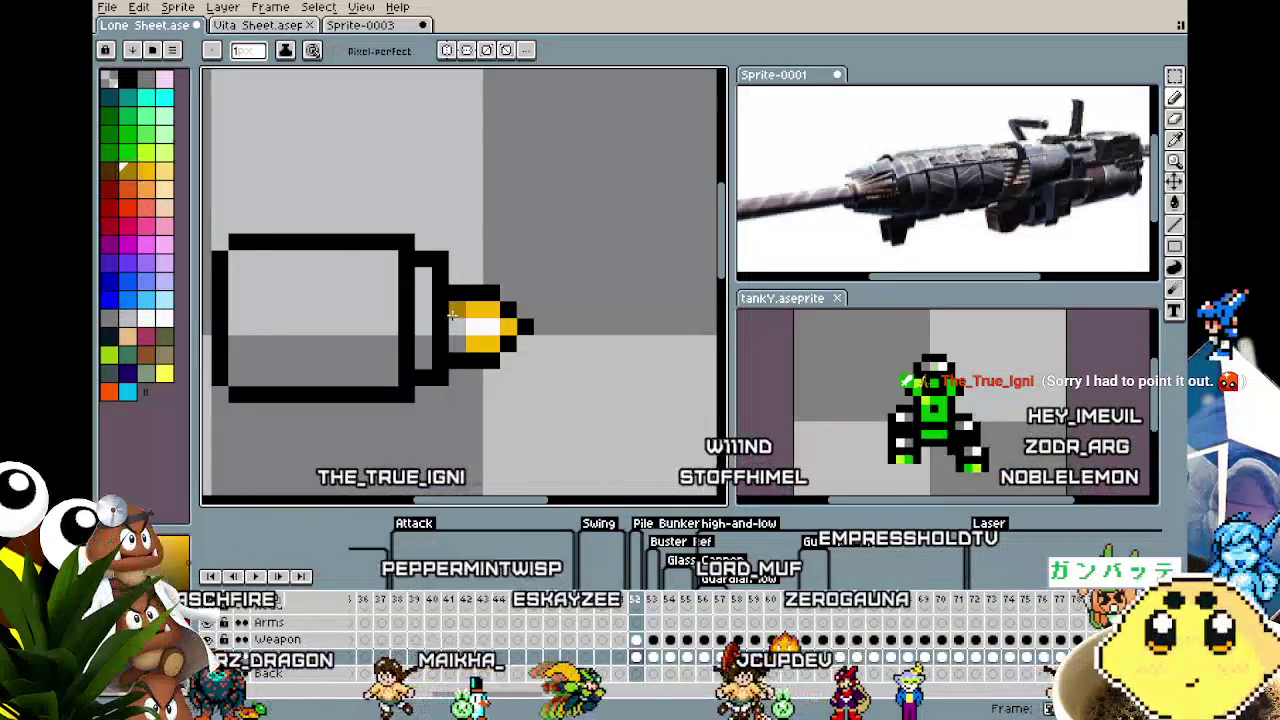
{"action": "scroll", "coordinate": [454, 342], "scroll_direction": "down", "scroll_amount": 1}
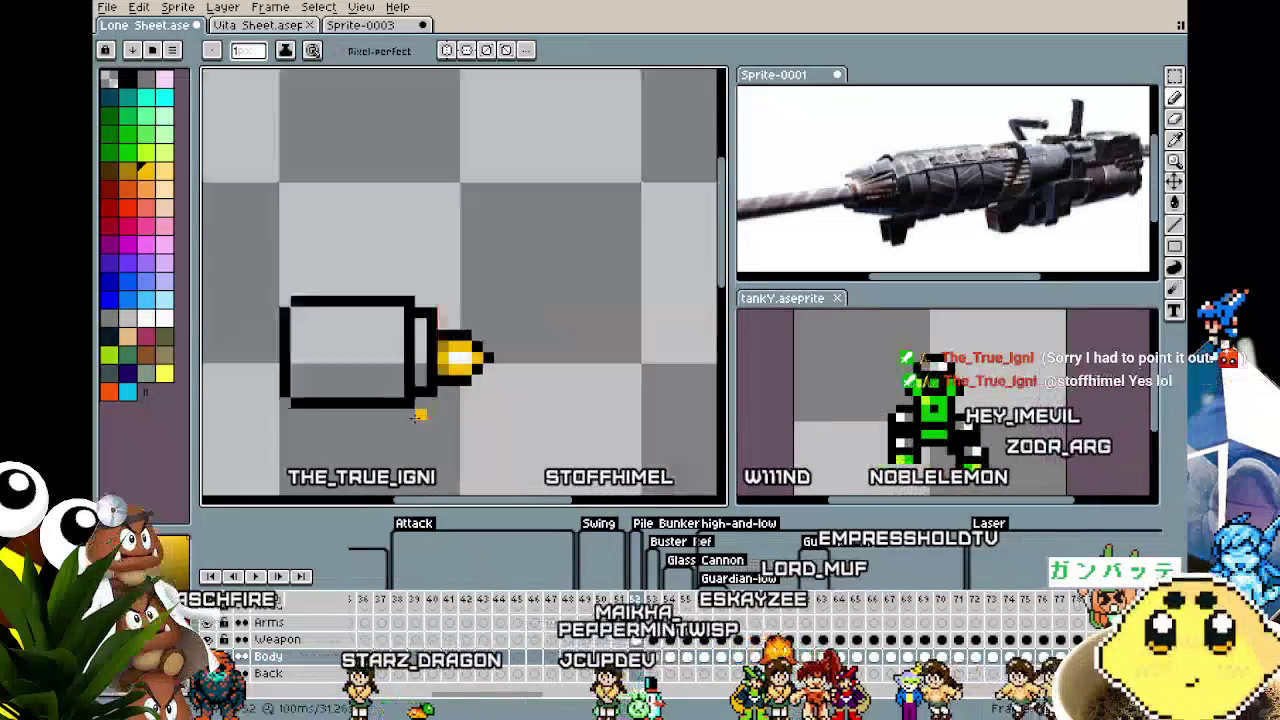
{"action": "scroll", "coordinate": [454, 342], "scroll_direction": "down", "scroll_amount": 2}
{"action": "scroll", "coordinate": [420, 360], "scroll_direction": "up", "scroll_amount": 2}
{"action": "scroll", "coordinate": [420, 360], "scroll_direction": "up", "scroll_amount": 1}
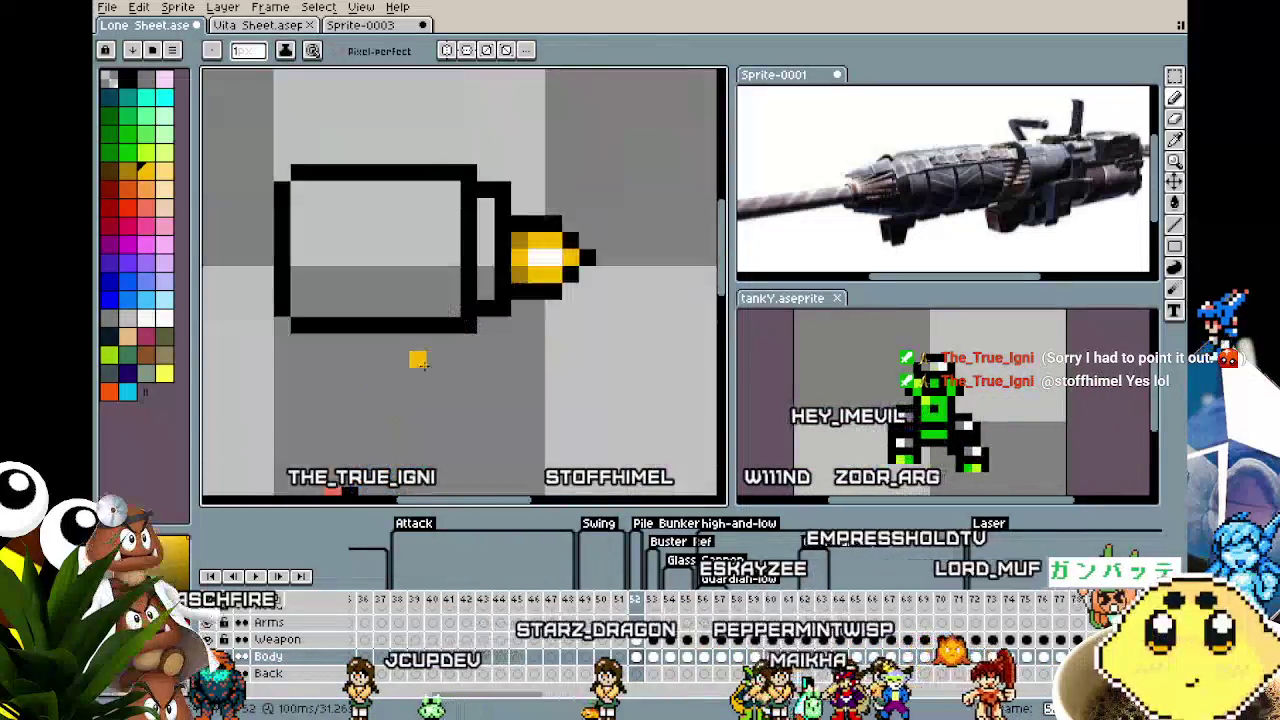
{"action": "scroll", "coordinate": [420, 365], "scroll_direction": "up", "scroll_amount": 1}
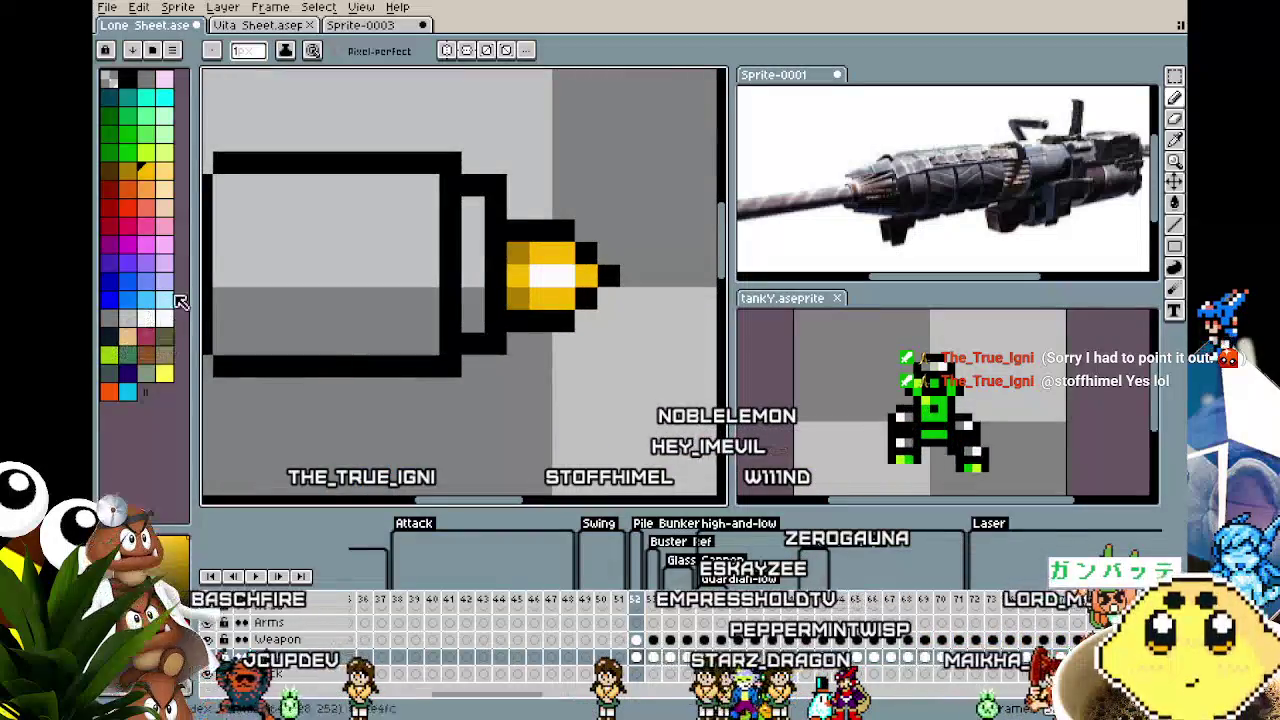
{"action": "left_click", "coordinate": [128, 172]}
Fill the cannon body dark gold and paint the grey connecting band gold.
{"action": "key", "text": "g"}
{"action": "left_click", "coordinate": [412, 244]}
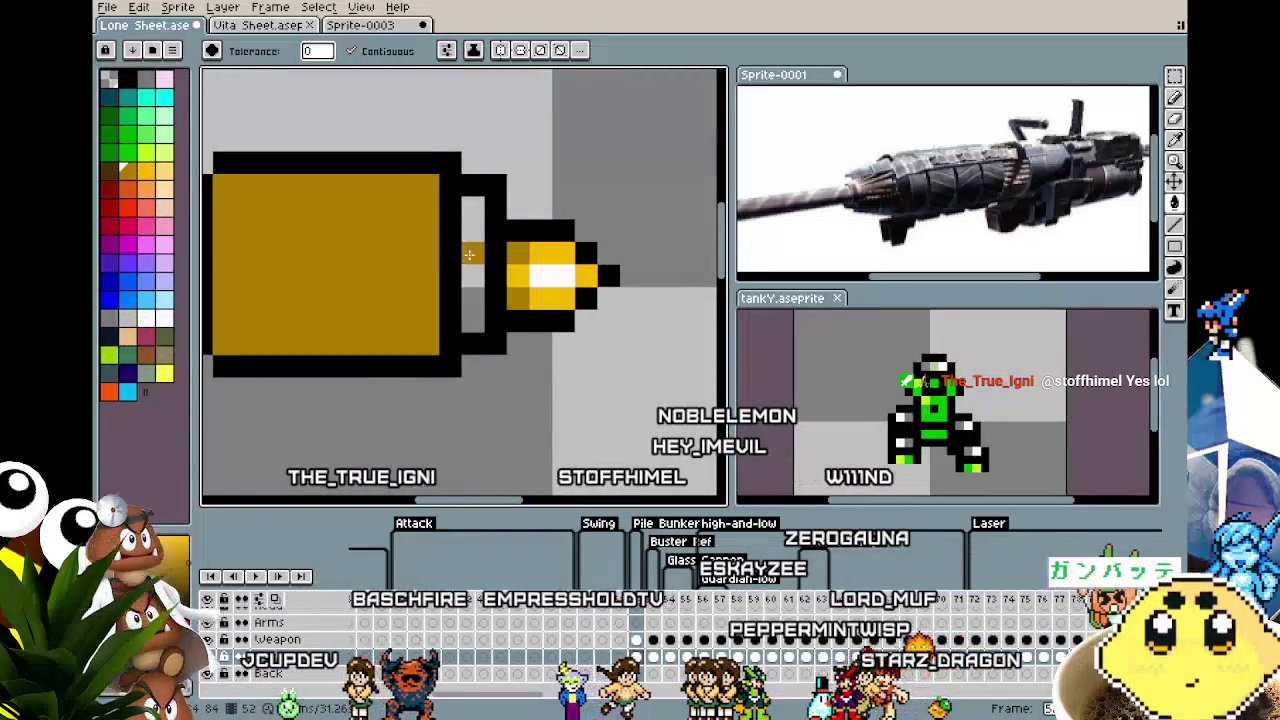
{"action": "key", "text": "b"}
{"action": "left_click_drag", "start_coordinate": [473, 320], "coordinate": [457, 236]}
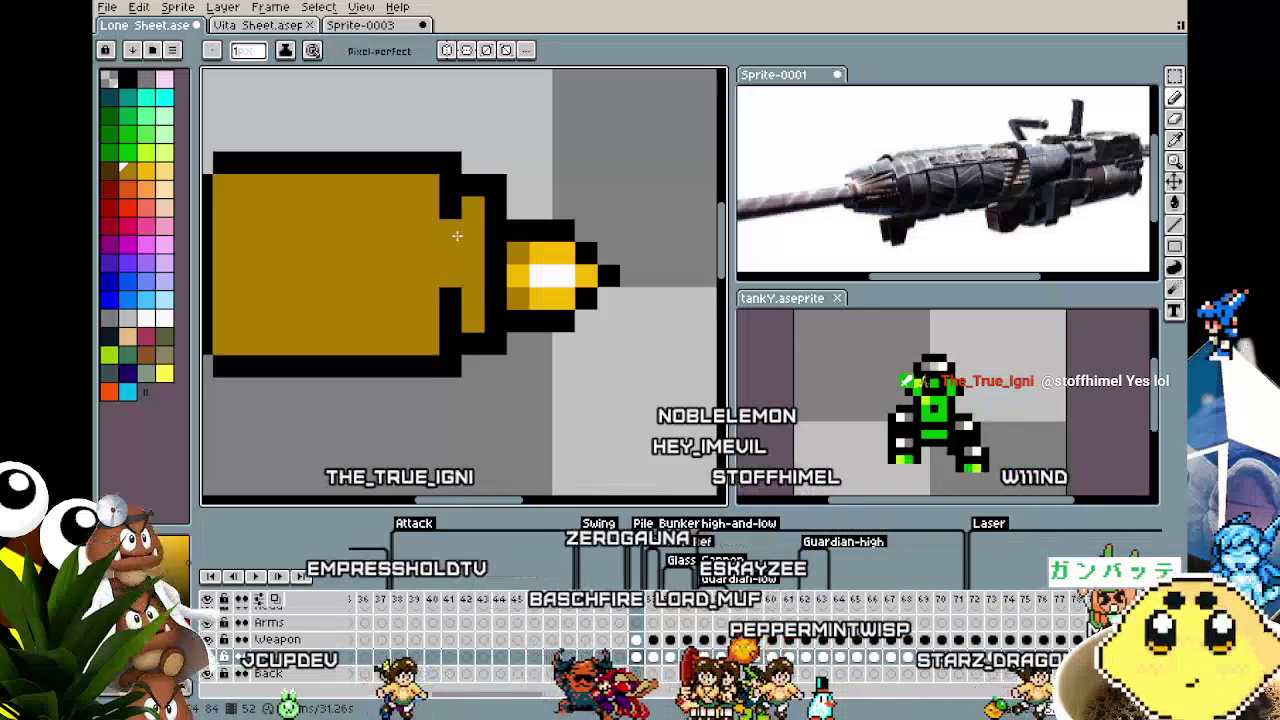
{"action": "scroll", "coordinate": [405, 410], "scroll_direction": "down", "scroll_amount": 2}
{"action": "scroll", "coordinate": [407, 412], "scroll_direction": "down", "scroll_amount": 2}
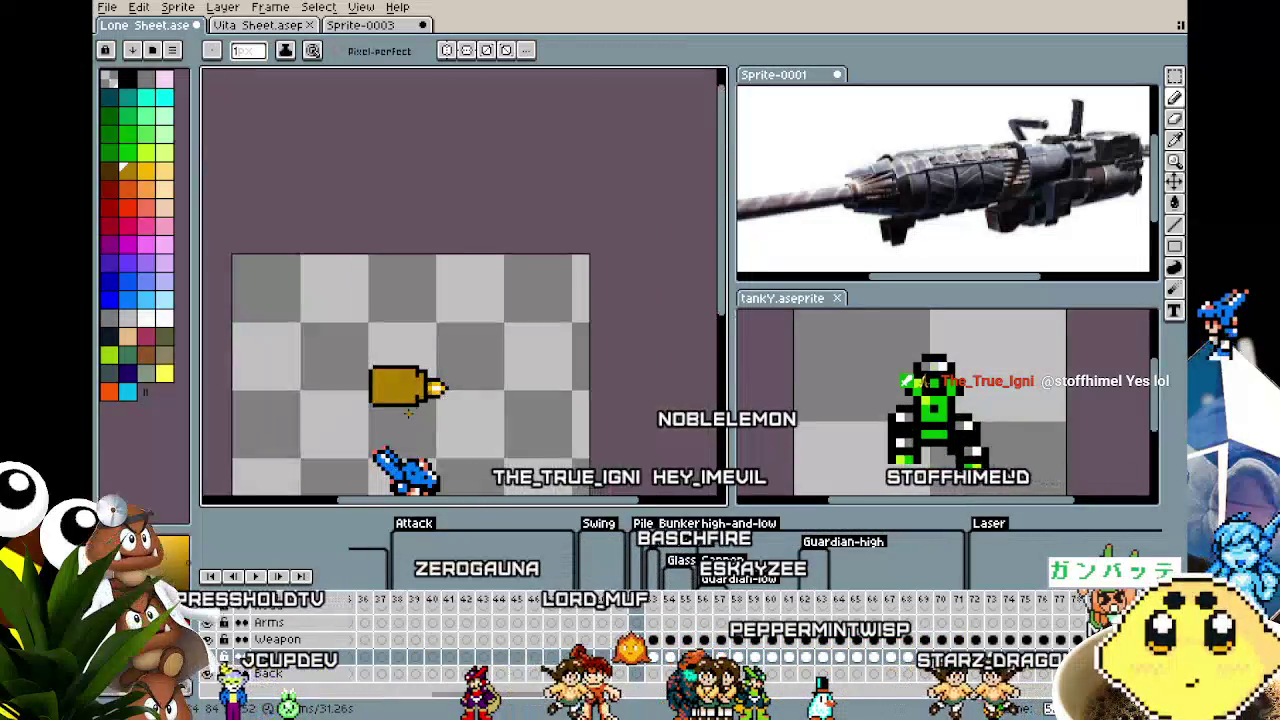
{"action": "scroll", "coordinate": [408, 412], "scroll_direction": "up", "scroll_amount": 2}
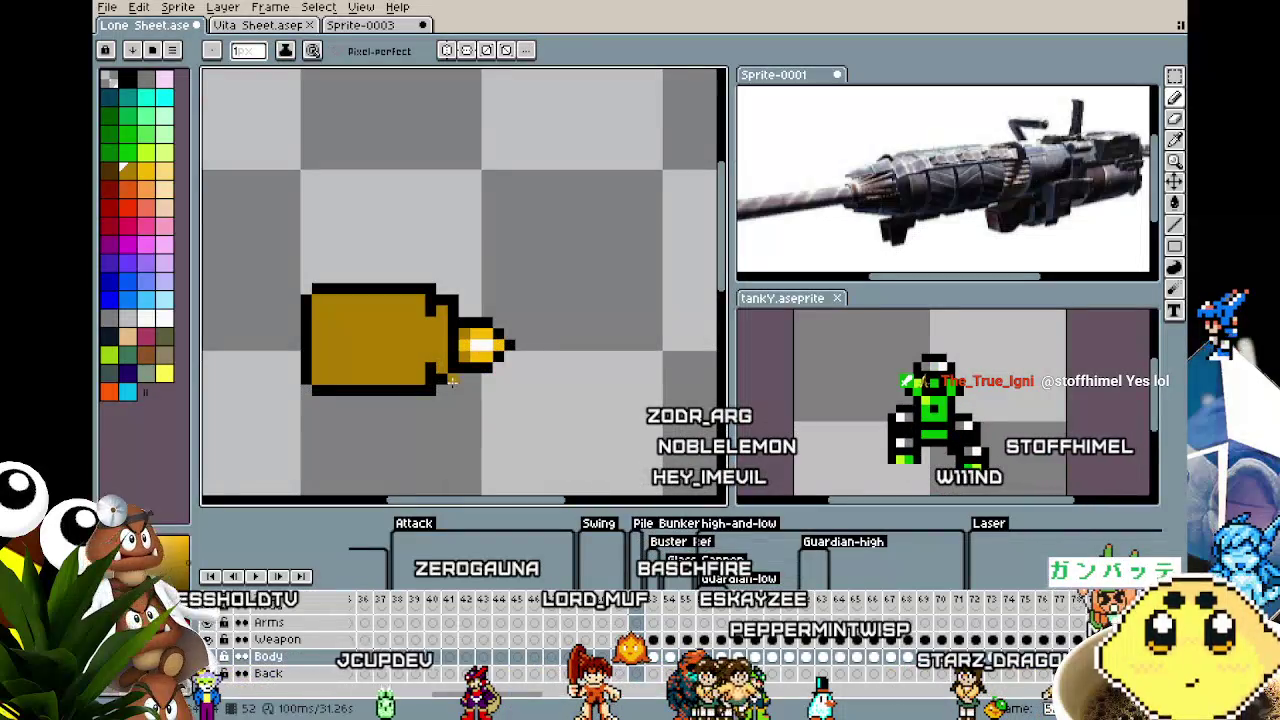
{"action": "scroll", "coordinate": [370, 412], "scroll_direction": "down", "scroll_amount": 1}
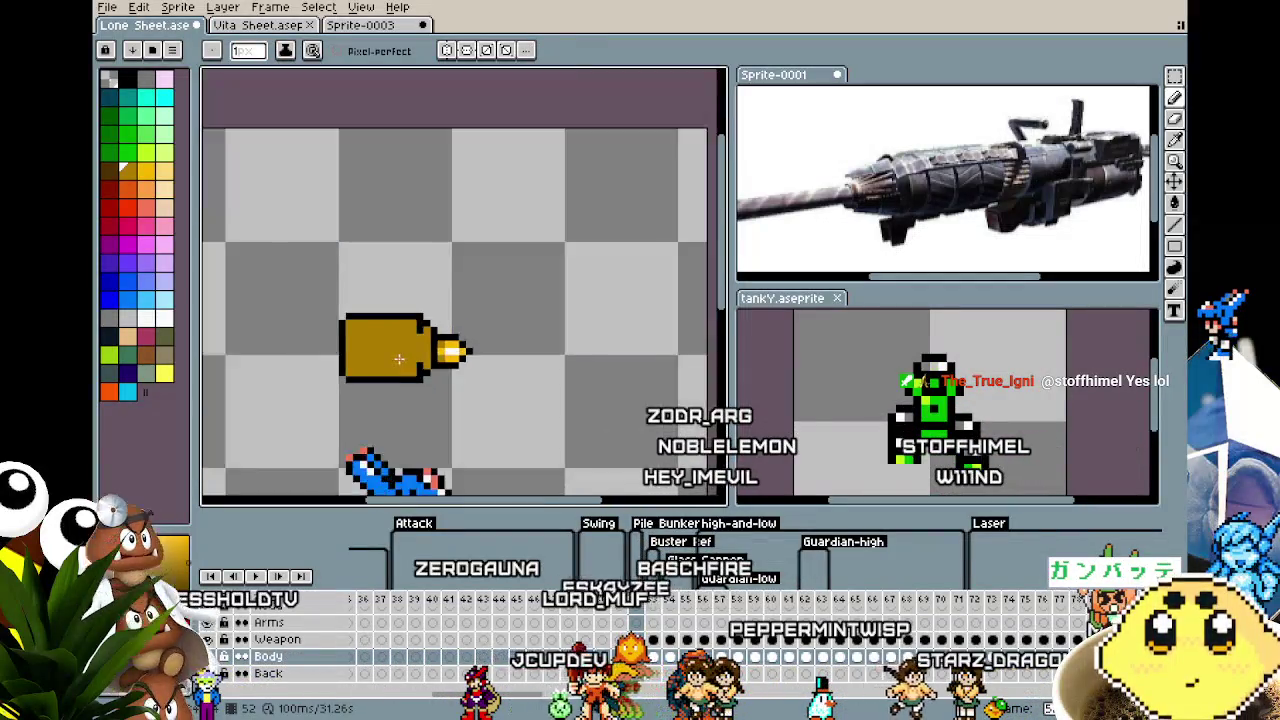
{"action": "scroll", "coordinate": [370, 412], "scroll_direction": "down", "scroll_amount": 1}
{"action": "scroll", "coordinate": [356, 403], "scroll_direction": "up", "scroll_amount": 2}
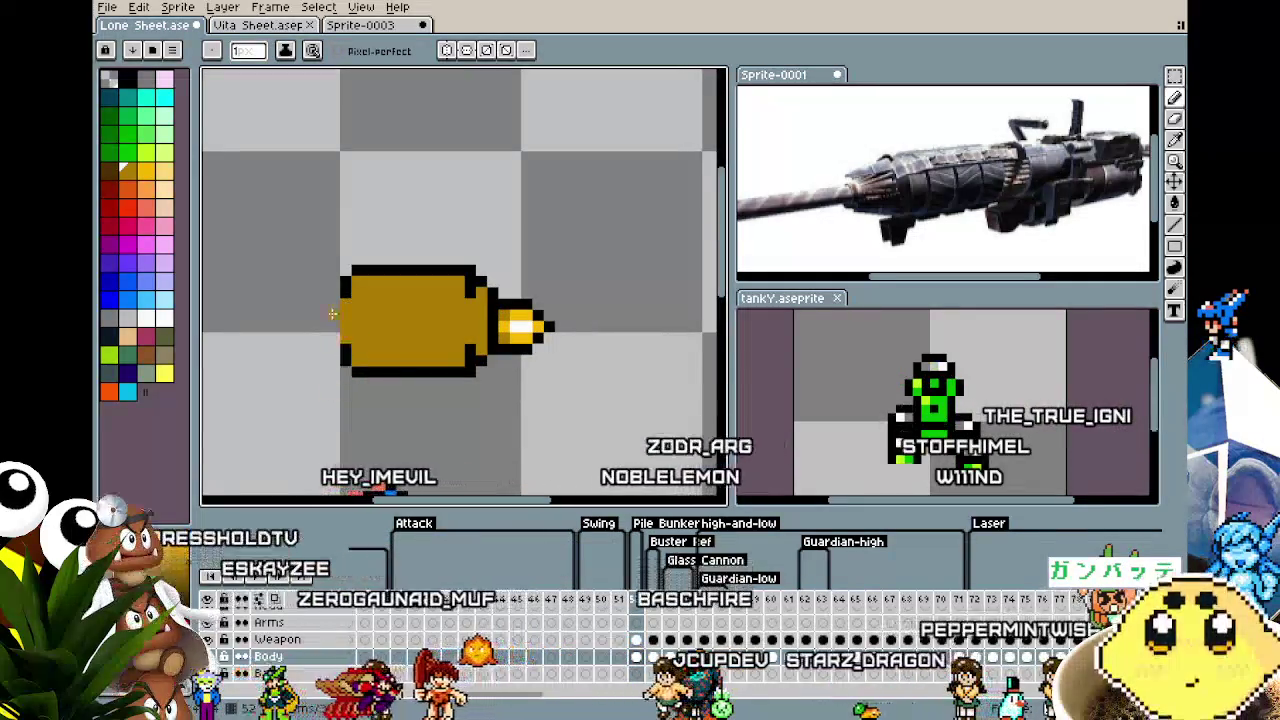
Trial-shift the cannon's rear section right, then undo the edits.
{"action": "mouse_move", "coordinate": [263, 246]}
{"action": "left_mouse_down"}
{"action": "mouse_move", "coordinate": [428, 423]}
{"action": "mouse_move", "coordinate": [413, 388]}
{"action": "left_mouse_up"}
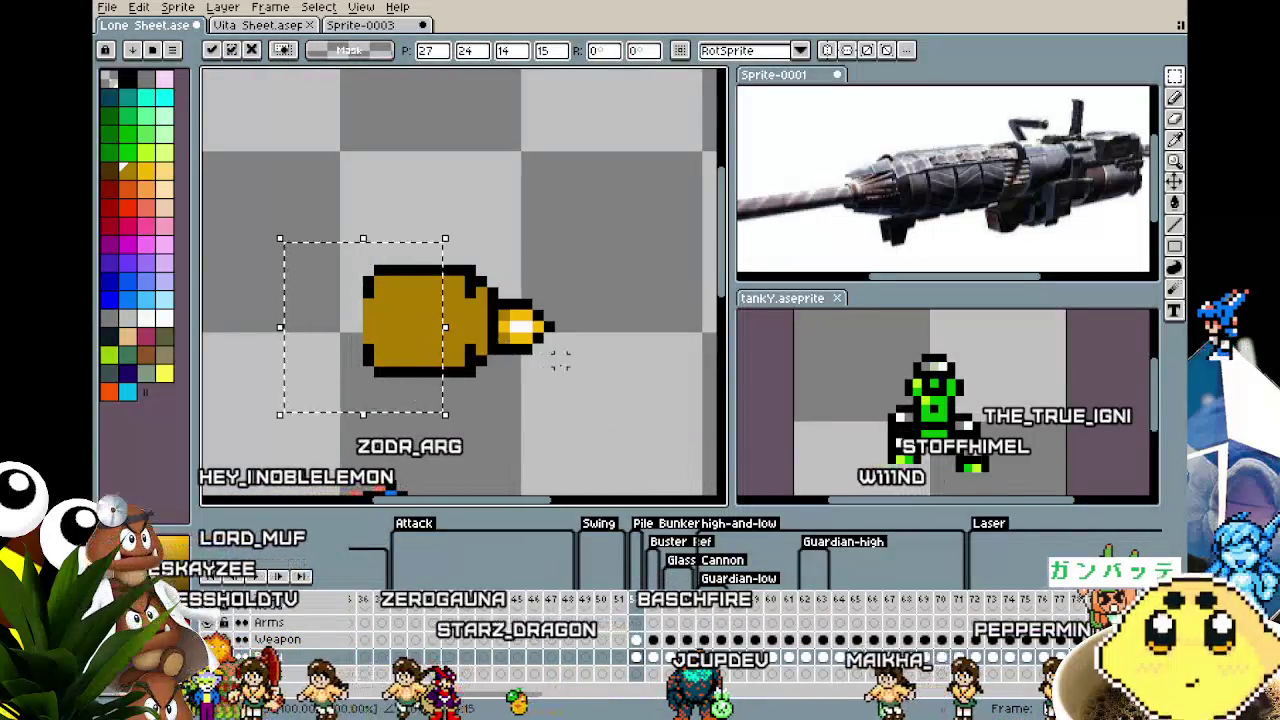
{"action": "key", "text": "u"}
{"action": "mouse_move", "coordinate": [273, 187]}
{"action": "left_mouse_down"}
{"action": "mouse_move", "coordinate": [487, 328]}
{"action": "mouse_move", "coordinate": [507, 325]}
{"action": "left_mouse_up"}
{"action": "key", "text": "ctrl+z"}
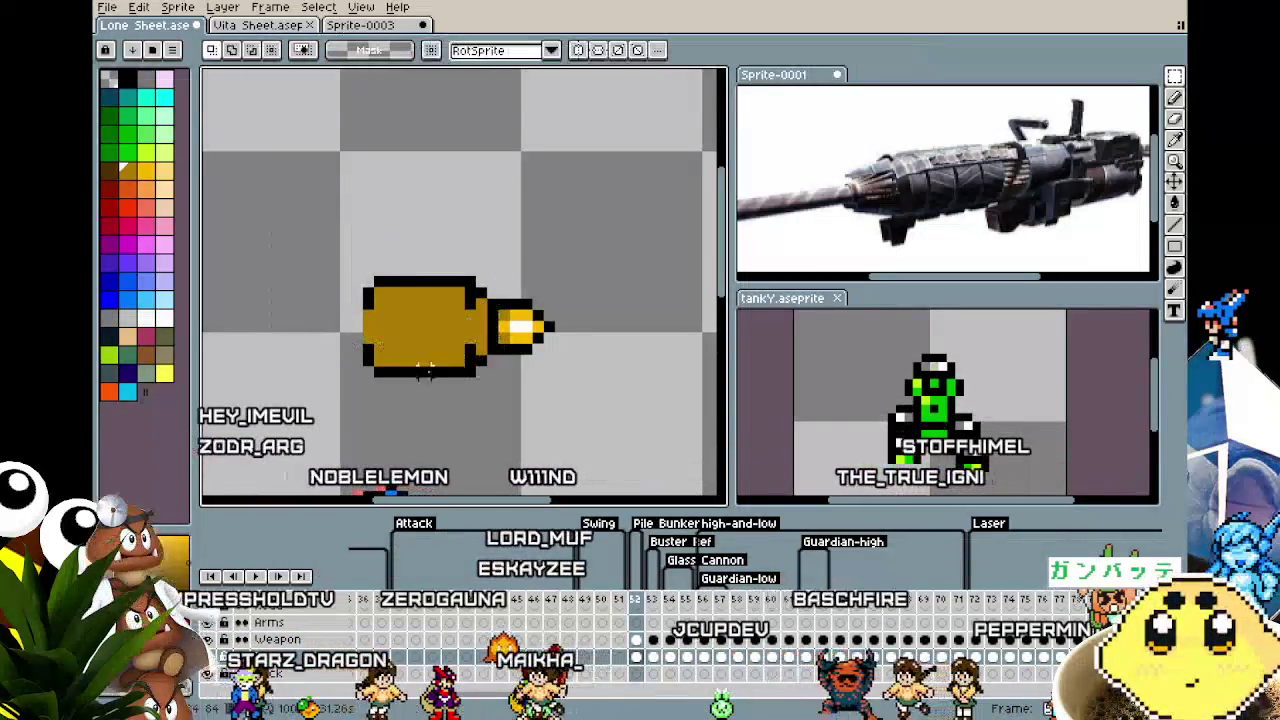
{"action": "scroll", "coordinate": [302, 321], "scroll_direction": "down", "scroll_amount": 2}
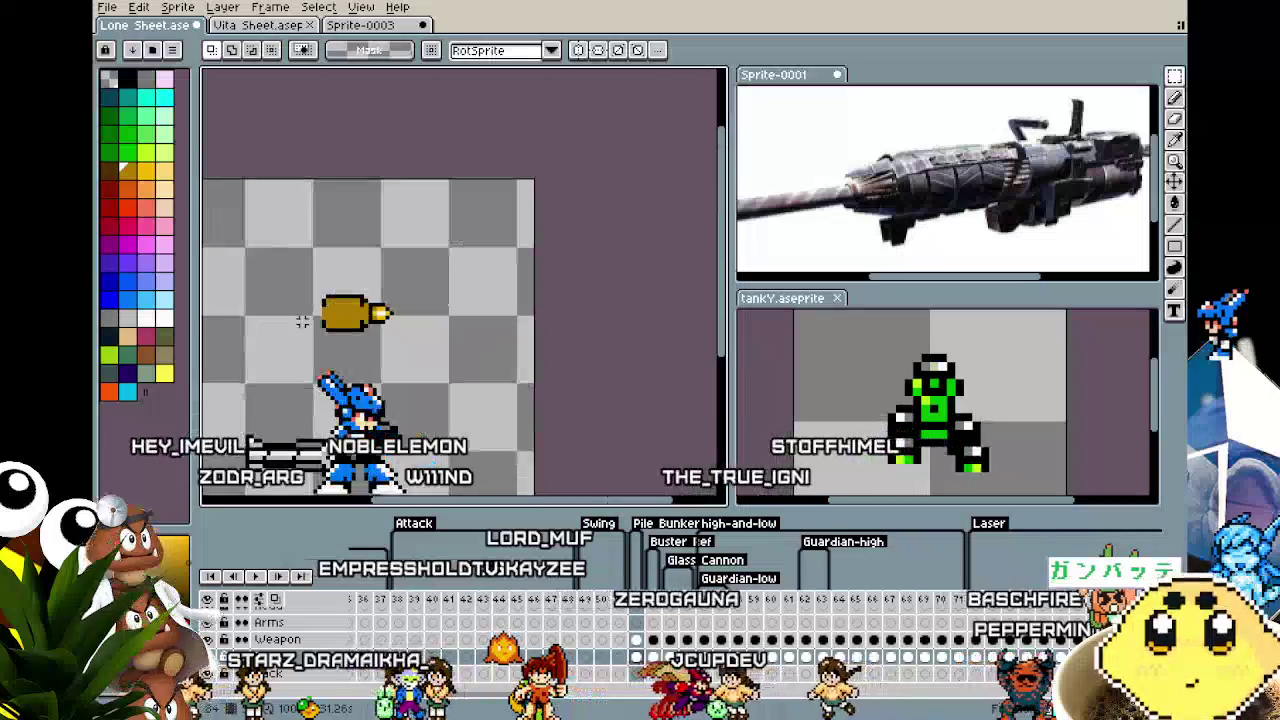
{"action": "scroll", "coordinate": [302, 321], "scroll_direction": "up", "scroll_amount": 1}
{"action": "scroll", "coordinate": [302, 321], "scroll_direction": "up", "scroll_amount": 1}
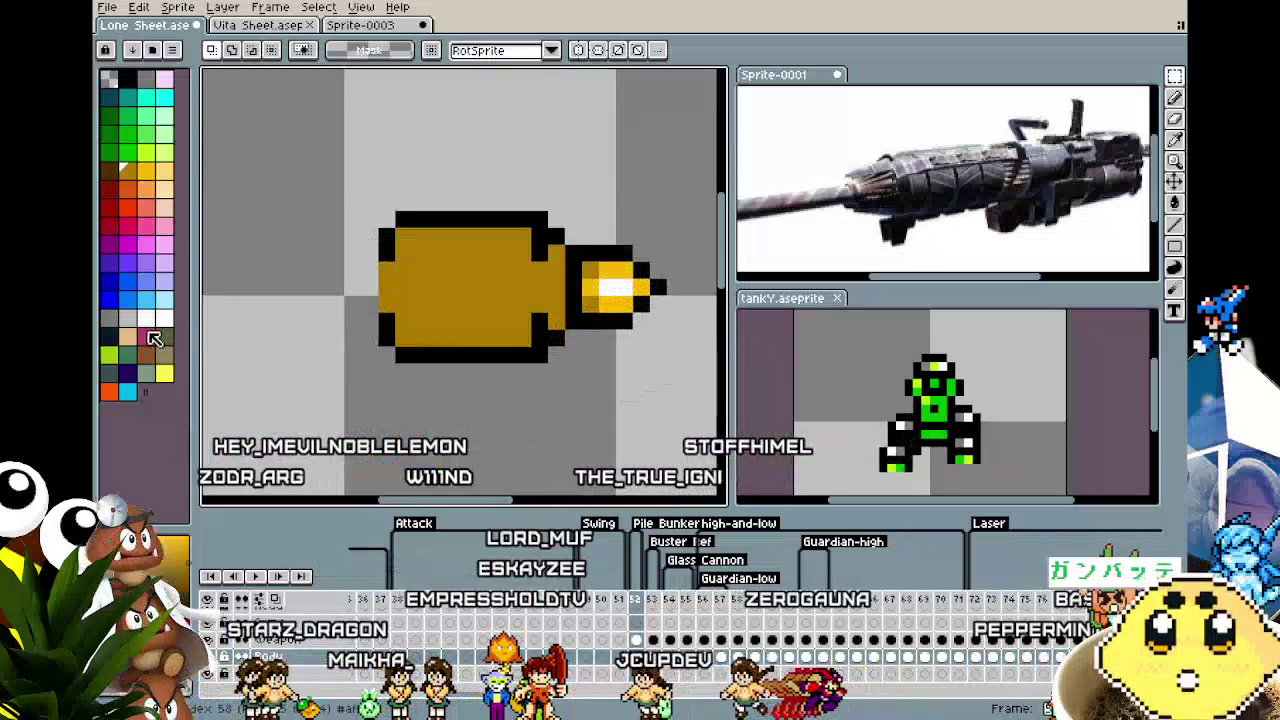
Refill the gold cannon body with red.
{"action": "left_click", "coordinate": [122, 215]}
{"action": "key", "text": "g"}
{"action": "left_click", "coordinate": [400, 263]}
{"action": "scroll", "coordinate": [427, 349], "scroll_direction": "down", "scroll_amount": 2}
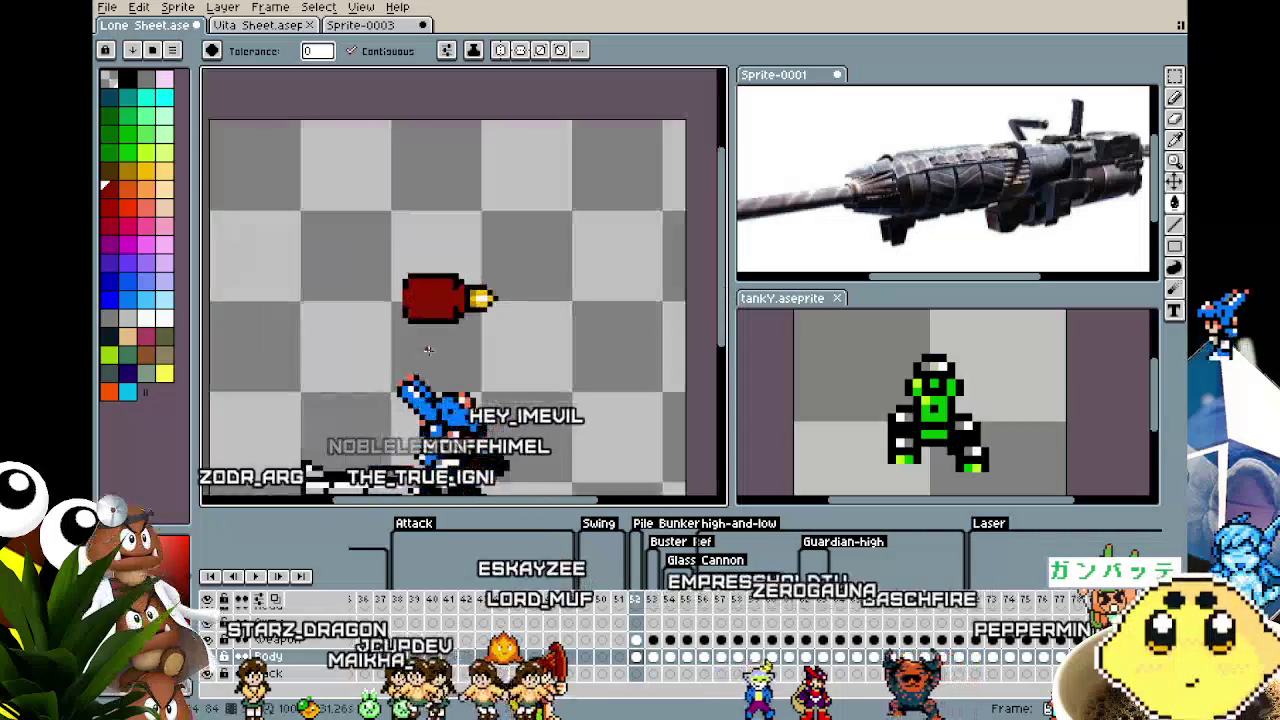
{"action": "scroll", "coordinate": [427, 349], "scroll_direction": "down", "scroll_amount": 1}
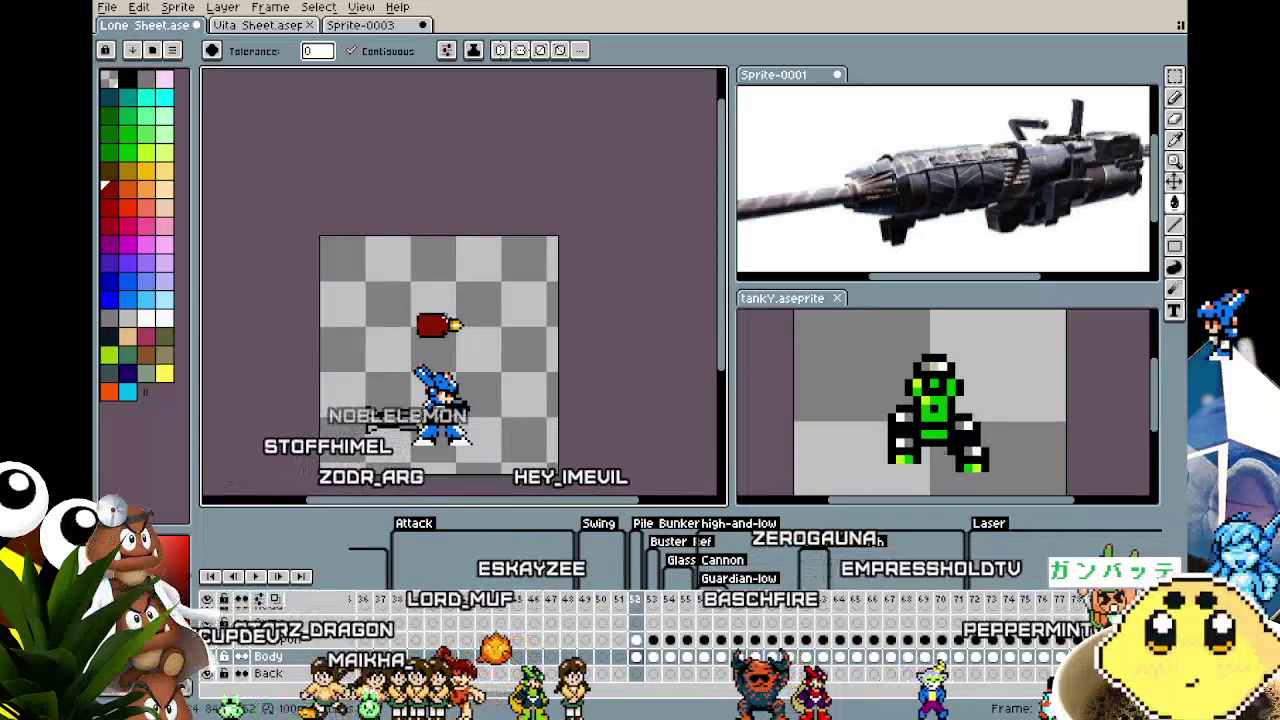
{"action": "scroll", "coordinate": [433, 336], "scroll_direction": "up", "scroll_amount": 2}
{"action": "scroll", "coordinate": [433, 336], "scroll_direction": "up", "scroll_amount": 1}
{"action": "scroll", "coordinate": [433, 336], "scroll_direction": "up", "scroll_amount": 2}
Sample the tip's yellow and paint the first checker pixels on the cannon top.
{"action": "key", "text": "i"}
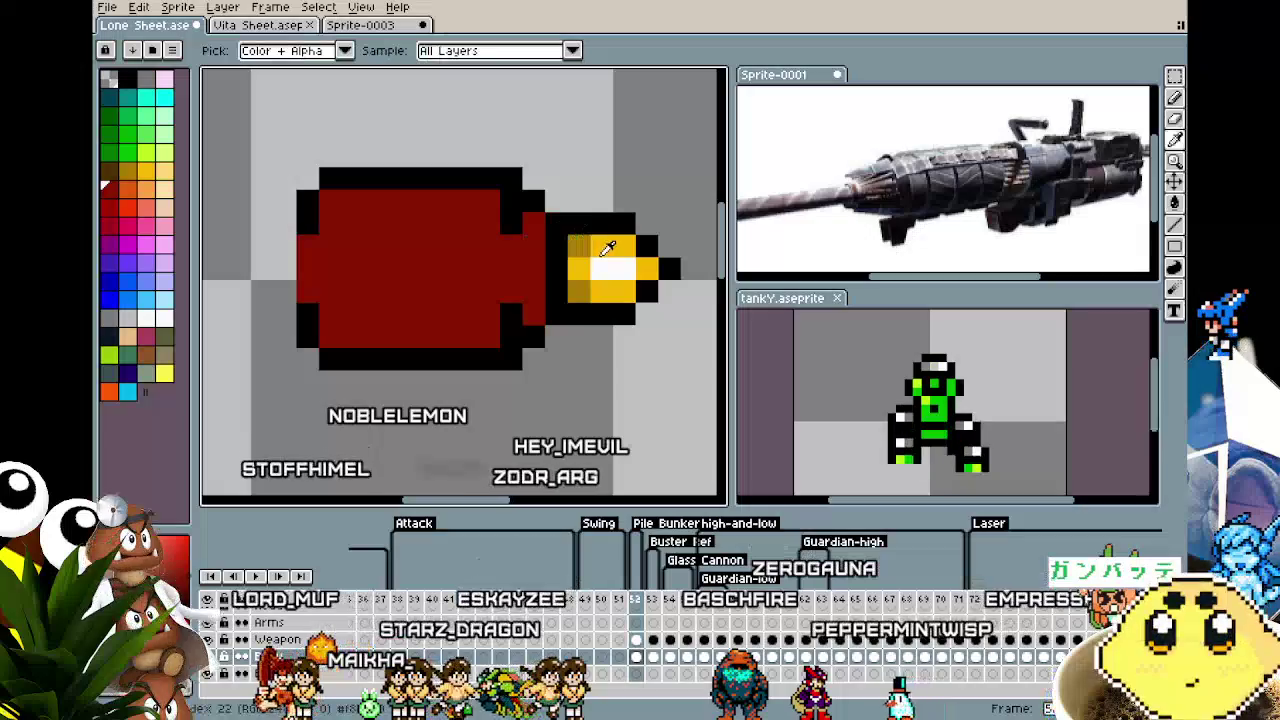
{"action": "left_click", "coordinate": [605, 243]}
{"action": "key", "text": "b"}
{"action": "left_click", "coordinate": [465, 202]}
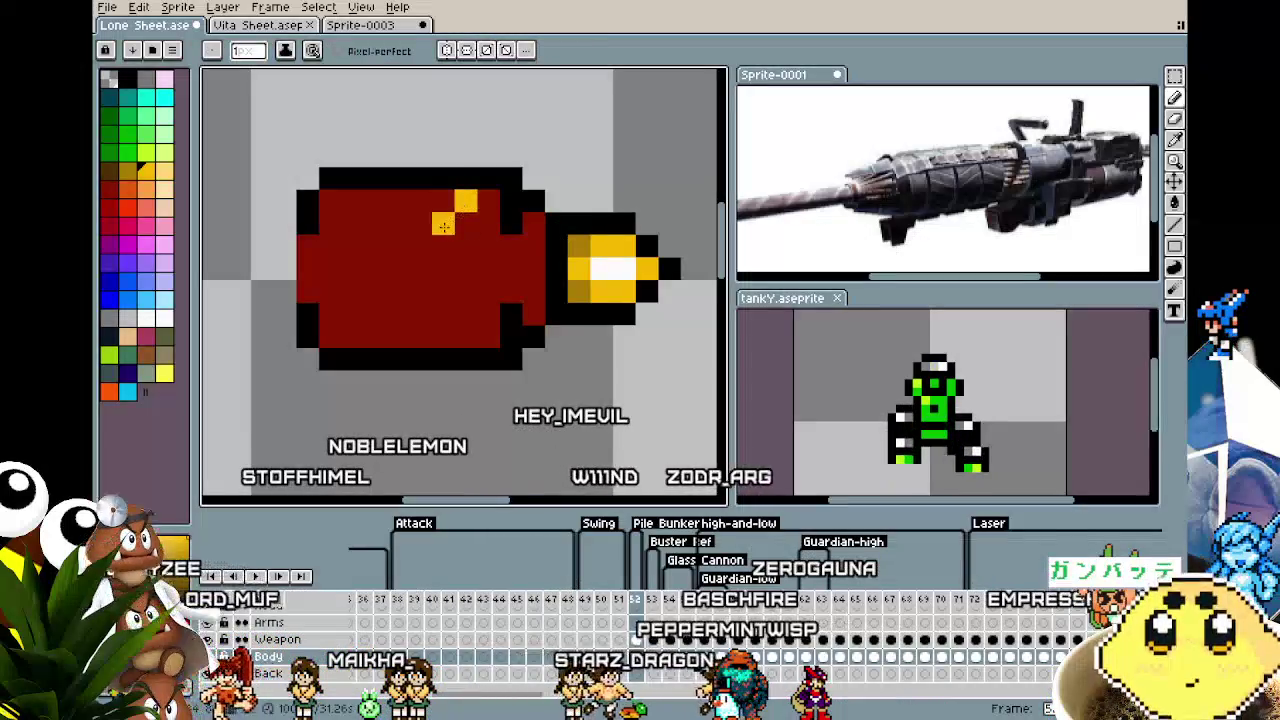
{"action": "left_click", "coordinate": [373, 226]}
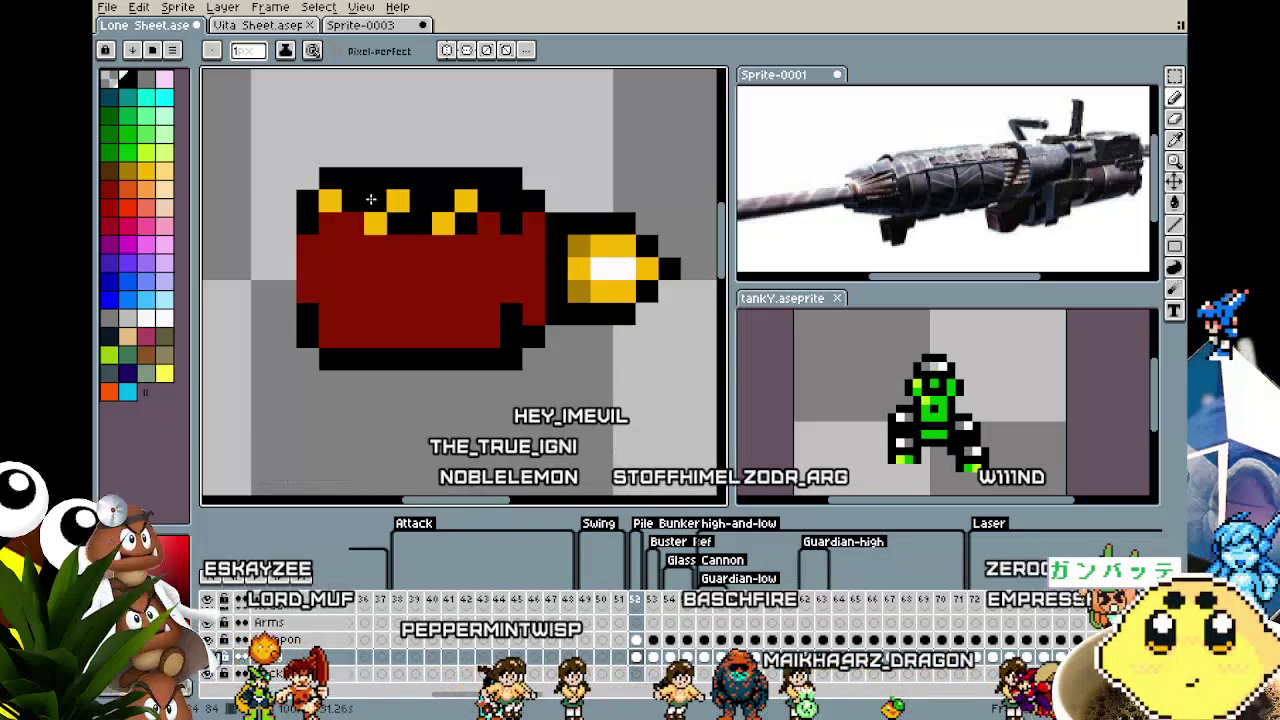
{"action": "scroll", "coordinate": [296, 327], "scroll_direction": "down", "scroll_amount": 1}
{"action": "scroll", "coordinate": [296, 327], "scroll_direction": "down", "scroll_amount": 1}
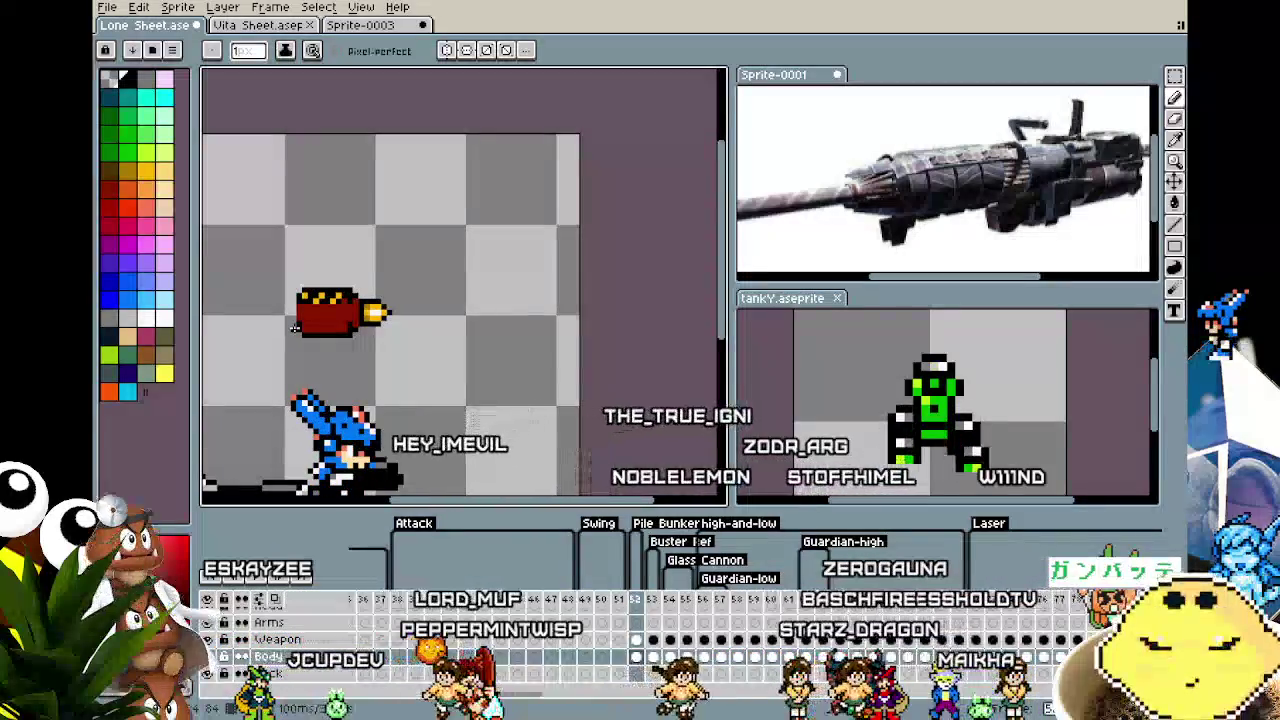
{"action": "scroll", "coordinate": [296, 327], "scroll_direction": "up", "scroll_amount": 2}
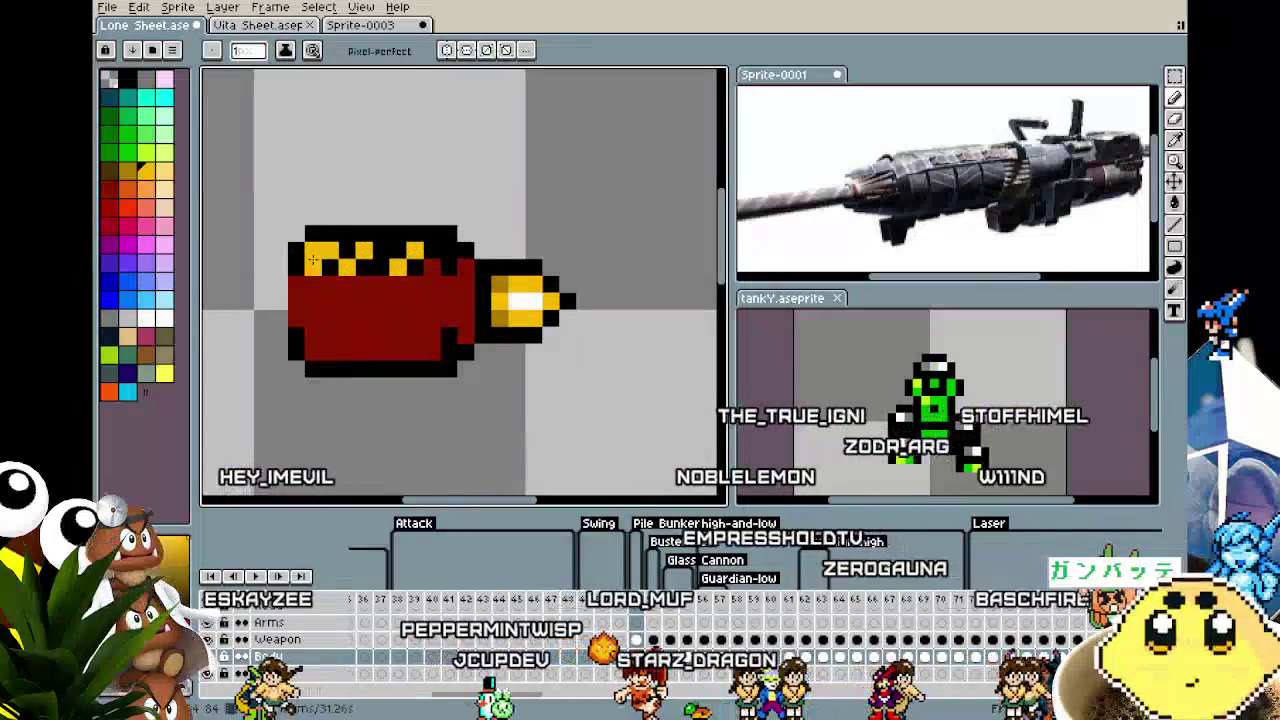
Continue the alternating yellow checker pixels along the cannon's top edge.
{"action": "key", "text": "i"}
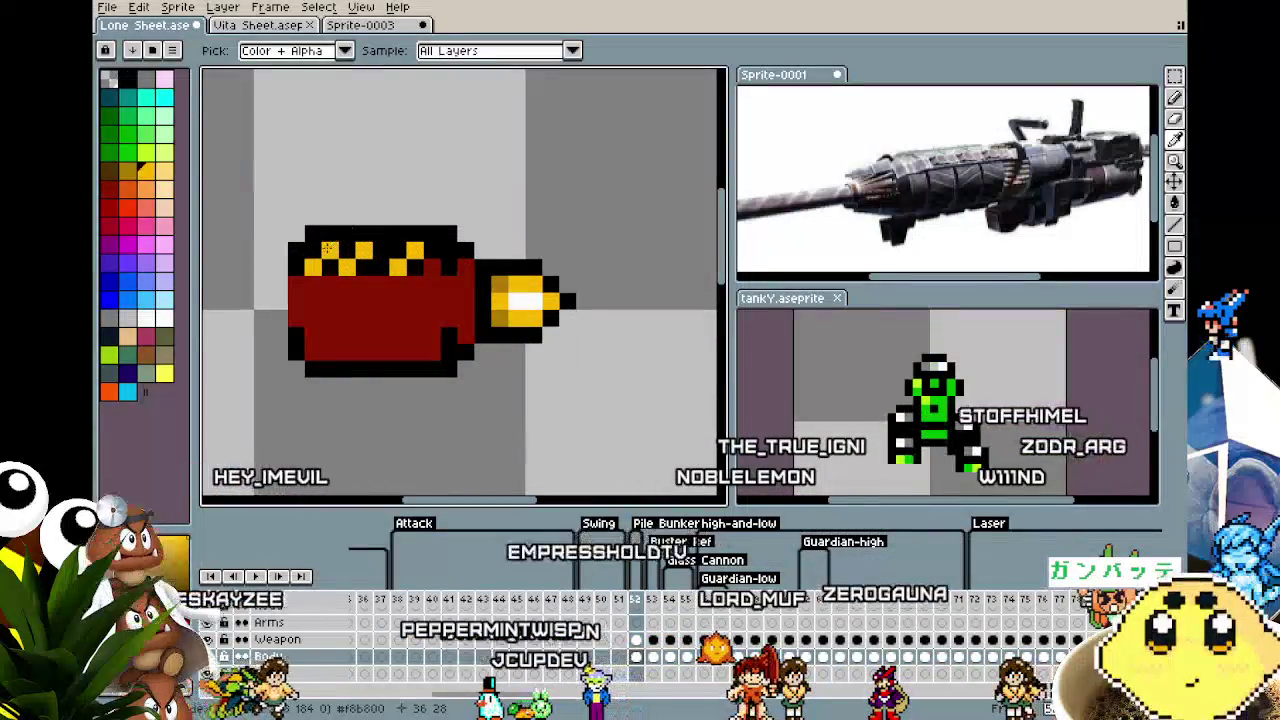
{"action": "key", "text": "b"}
{"action": "mouse_move", "coordinate": [423, 251]}
{"action": "left_mouse_down"}
{"action": "mouse_move", "coordinate": [397, 266]}
{"action": "mouse_move", "coordinate": [415, 265]}
{"action": "left_mouse_up"}
{"action": "key", "text": "i"}
{"action": "key", "text": "b"}
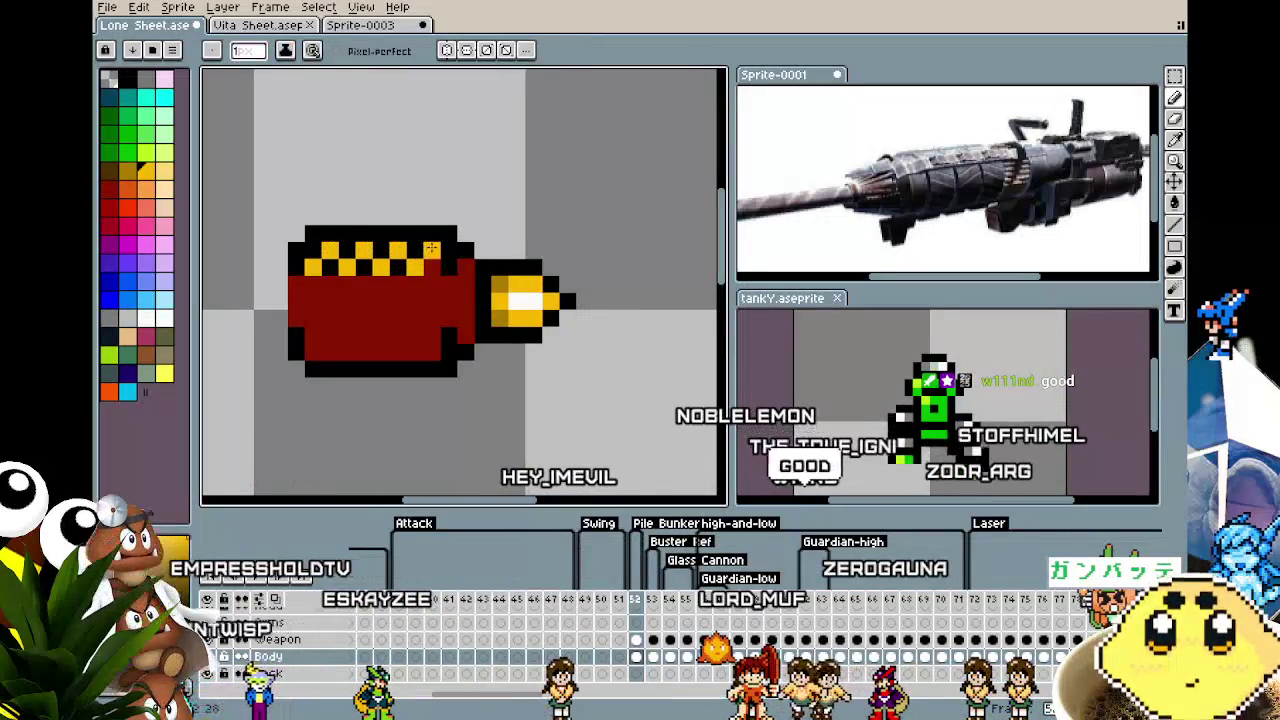
{"action": "key", "text": "i"}
{"action": "key", "text": "b"}
{"action": "left_click", "coordinate": [408, 307]}
{"action": "scroll", "coordinate": [408, 307], "scroll_direction": "down", "scroll_amount": 3}
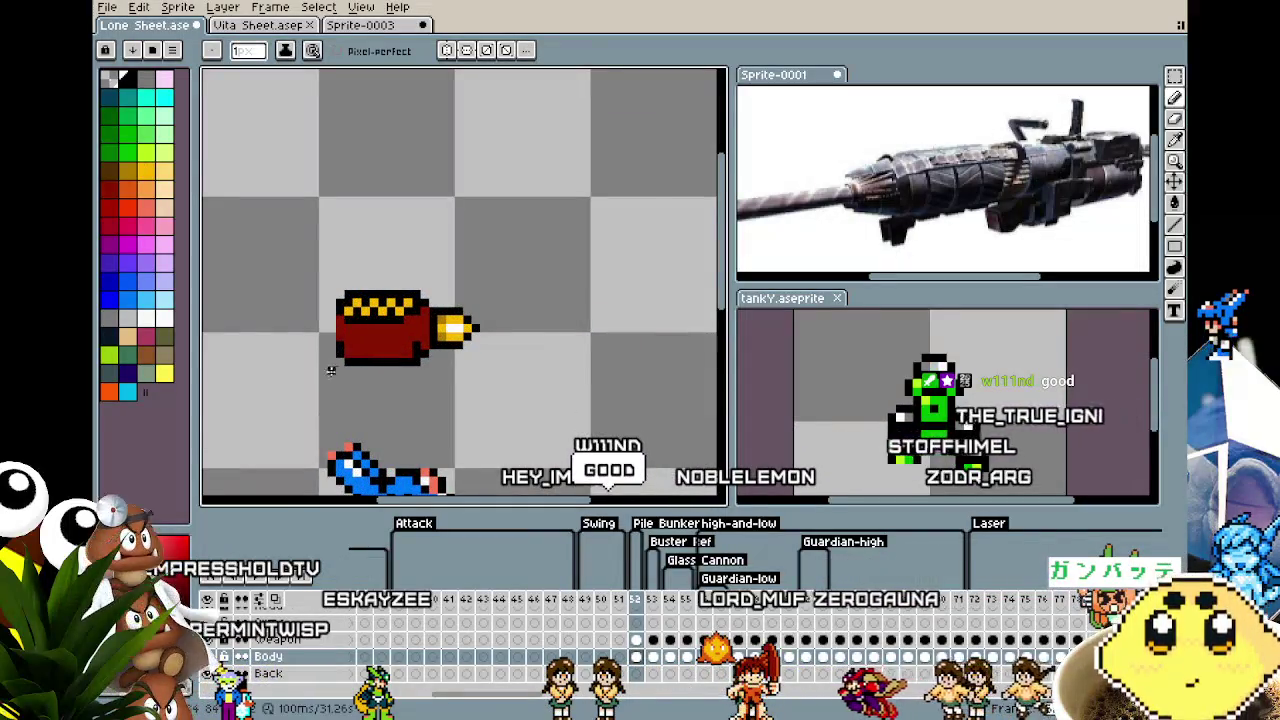
{"action": "scroll", "coordinate": [331, 370], "scroll_direction": "down", "scroll_amount": 2}
{"action": "scroll", "coordinate": [330, 375], "scroll_direction": "down", "scroll_amount": 1}
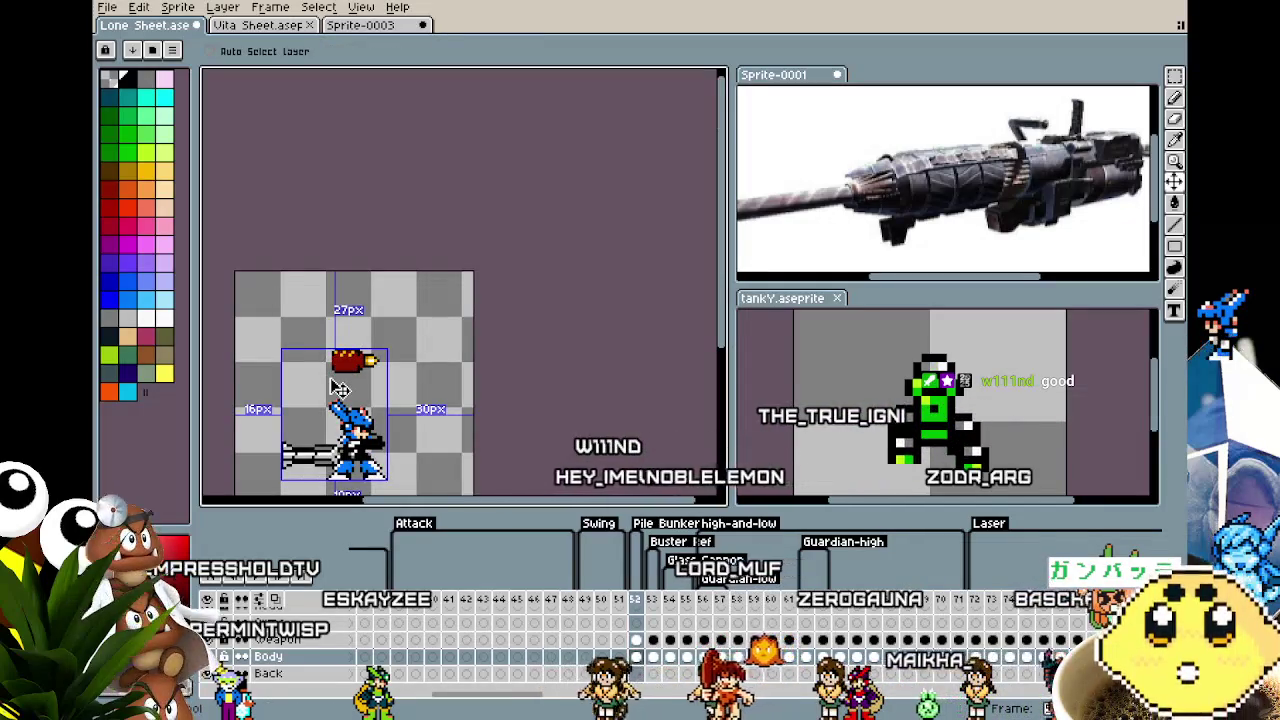
Try 2x2 gold blocks on the body, then undo them.
{"action": "key", "text": "b"}
{"action": "scroll", "coordinate": [340, 388], "scroll_direction": "up", "scroll_amount": 2}
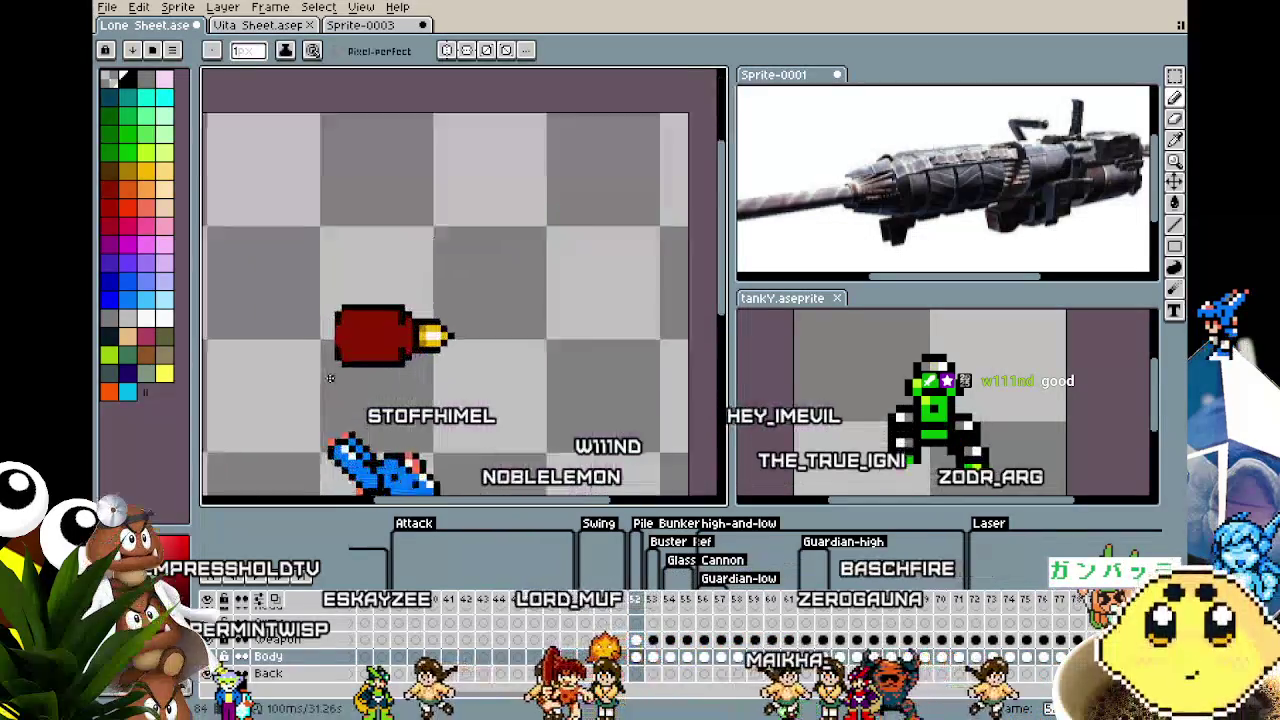
{"action": "scroll", "coordinate": [340, 385], "scroll_direction": "up", "scroll_amount": 2}
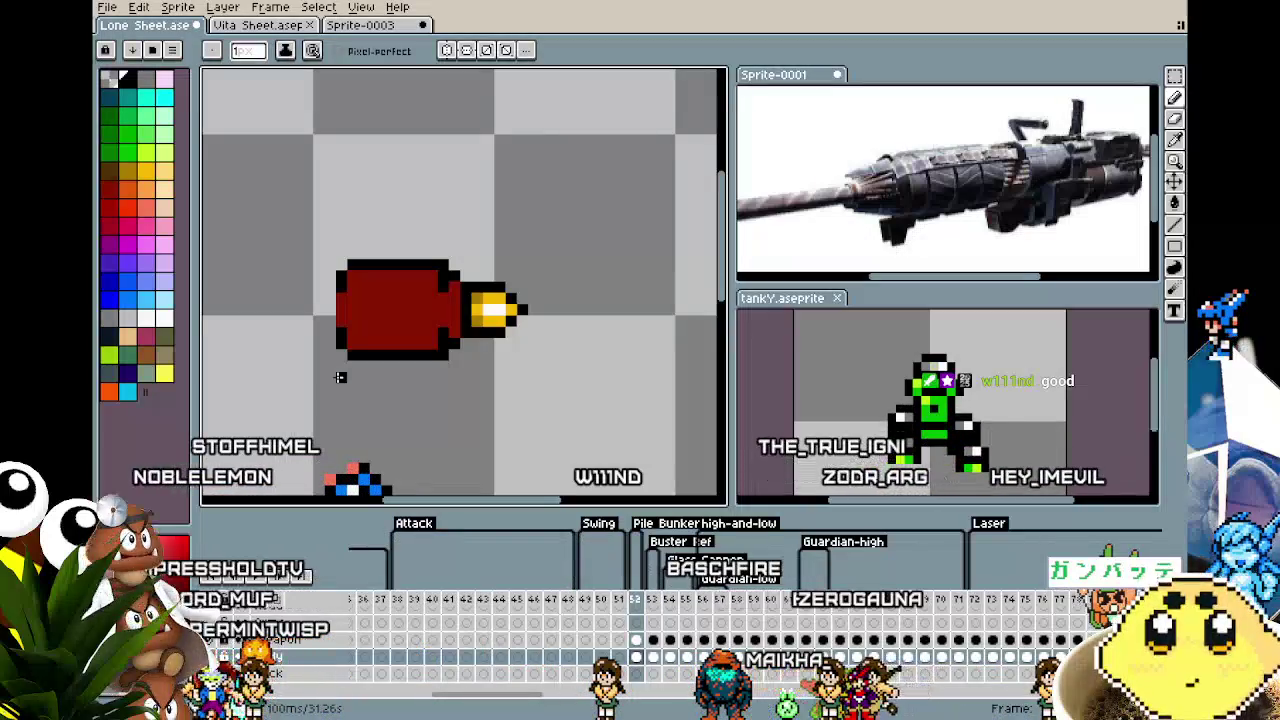
{"action": "scroll", "coordinate": [600, 312], "scroll_direction": "up", "scroll_amount": 2}
{"action": "key", "text": "i"}
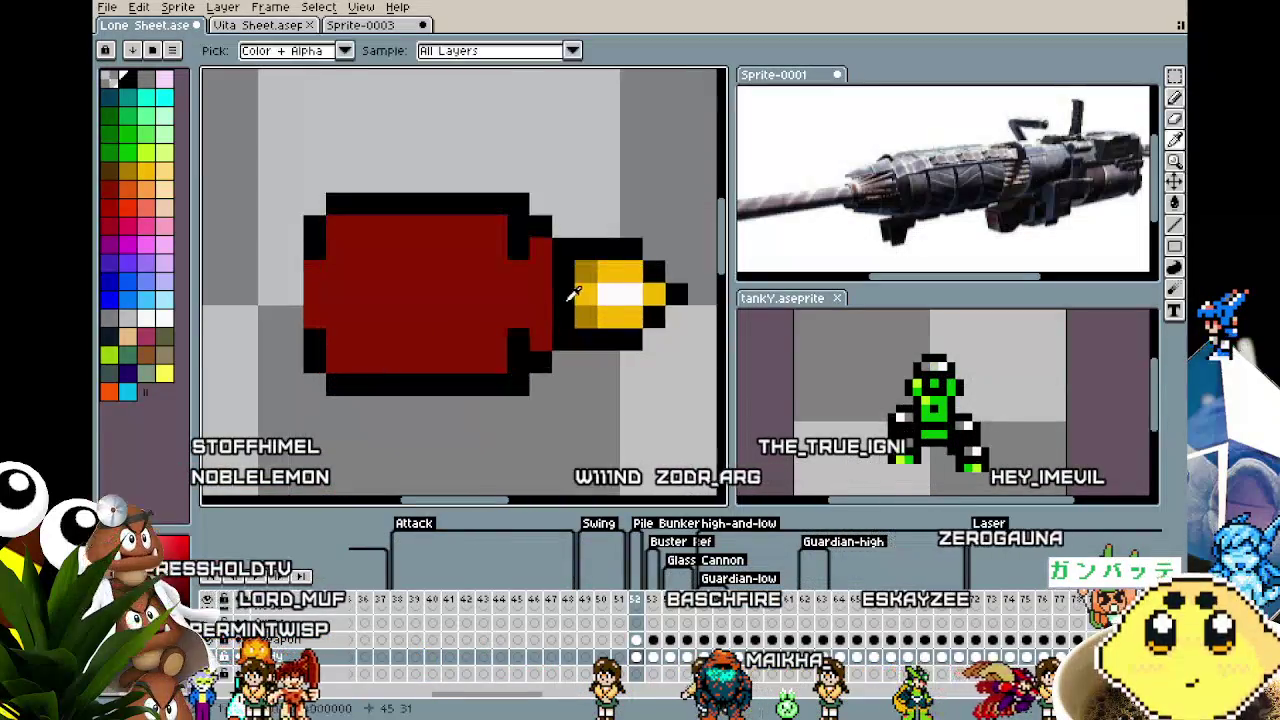
{"action": "left_click", "coordinate": [598, 315]}
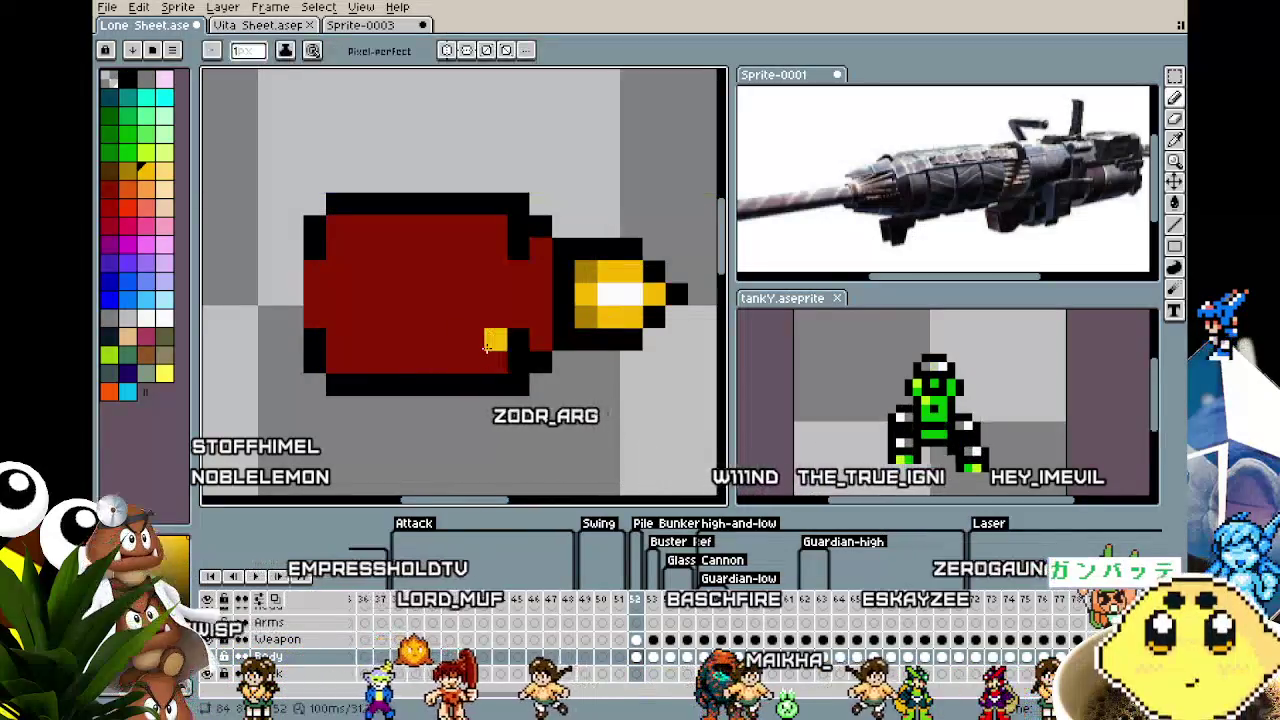
{"action": "key", "text": "v"}
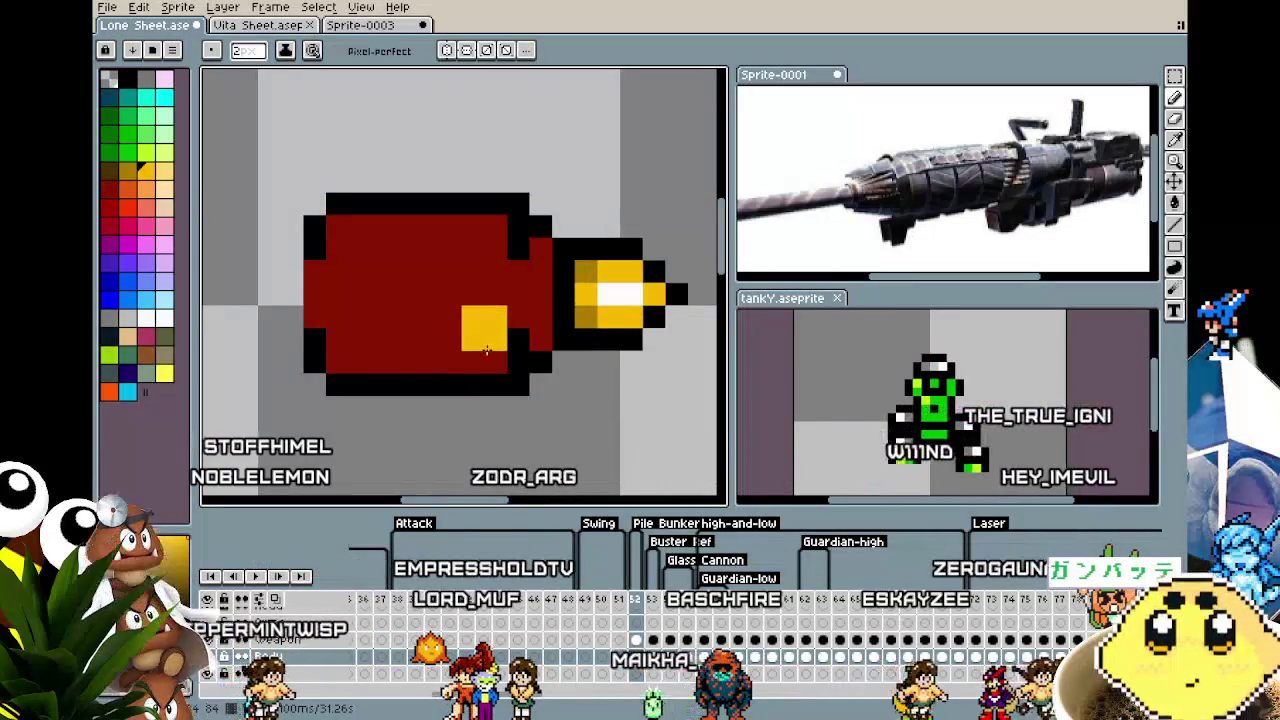
{"action": "left_click", "coordinate": [394, 350]}
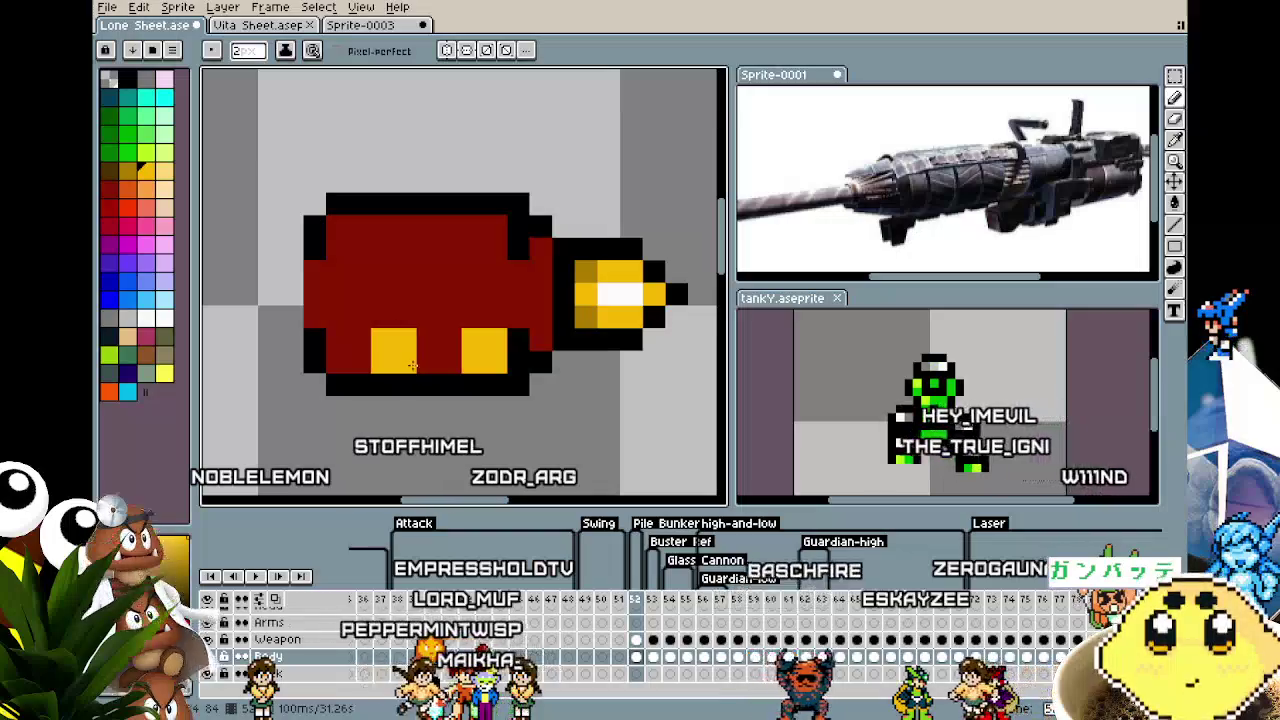
{"action": "key", "text": "ctrl+z"}
{"action": "key", "text": "ctrl+z"}
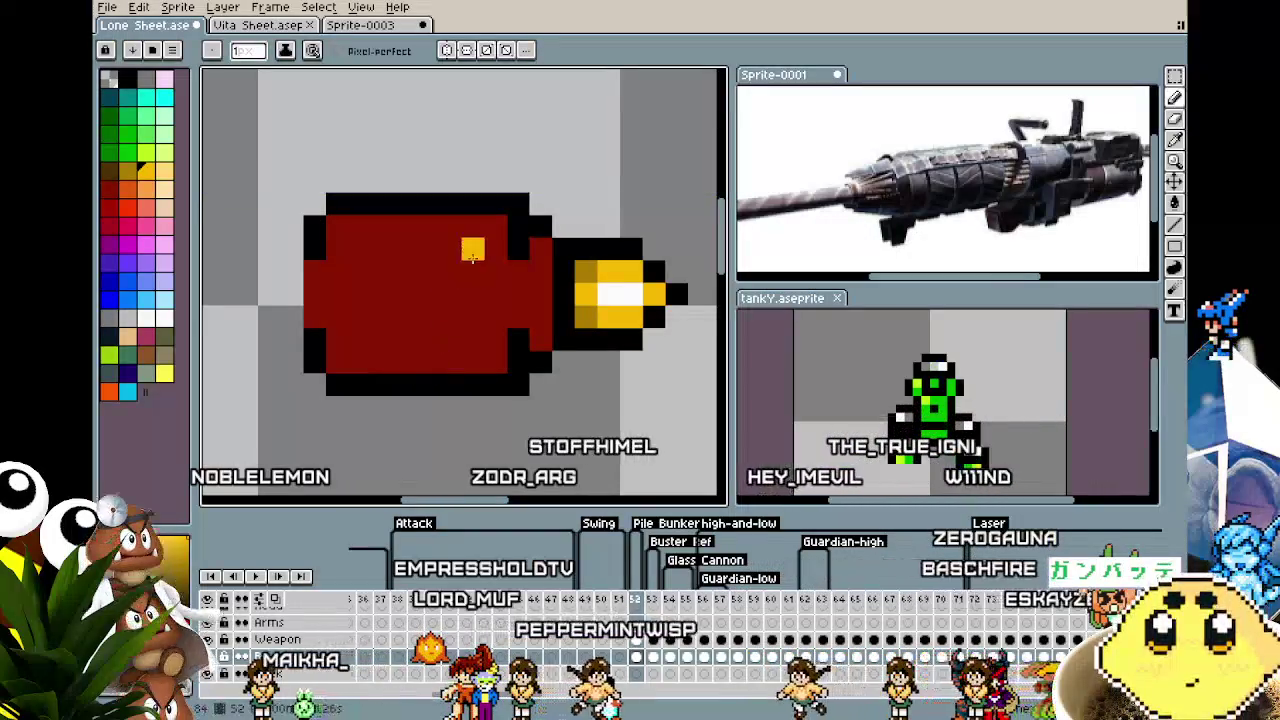
{"action": "key", "text": "i"}
Draw a brighter orange-red highlight stripe along the top of the red body.
{"action": "left_click", "coordinate": [510, 285]}
{"action": "key", "text": "b"}
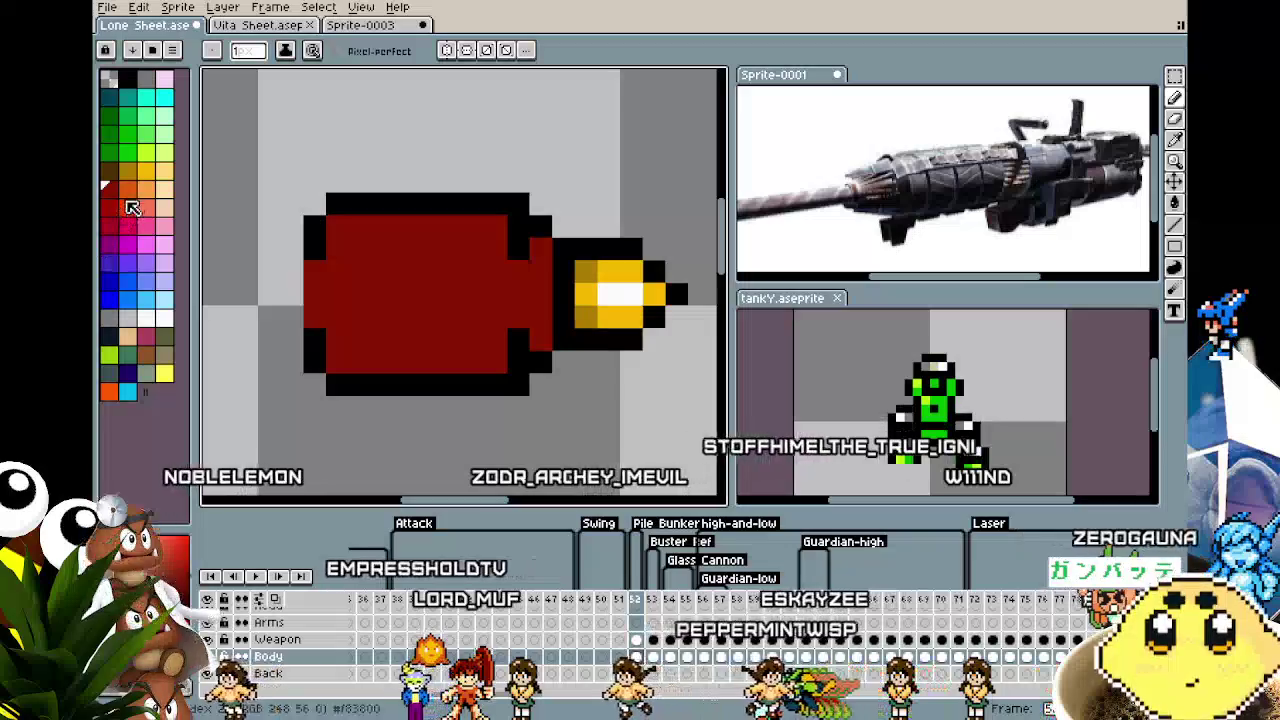
{"action": "left_click", "coordinate": [134, 195]}
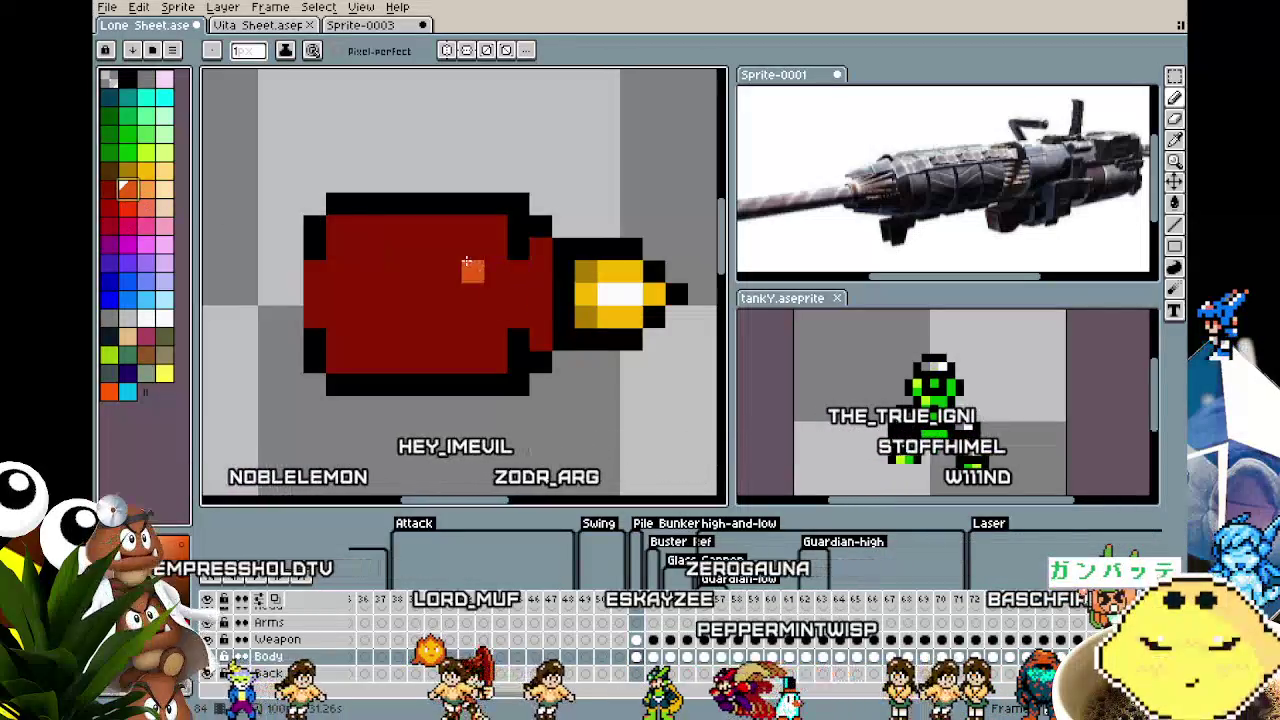
{"action": "left_click_drag", "start_coordinate": [473, 248], "coordinate": [454, 250]}
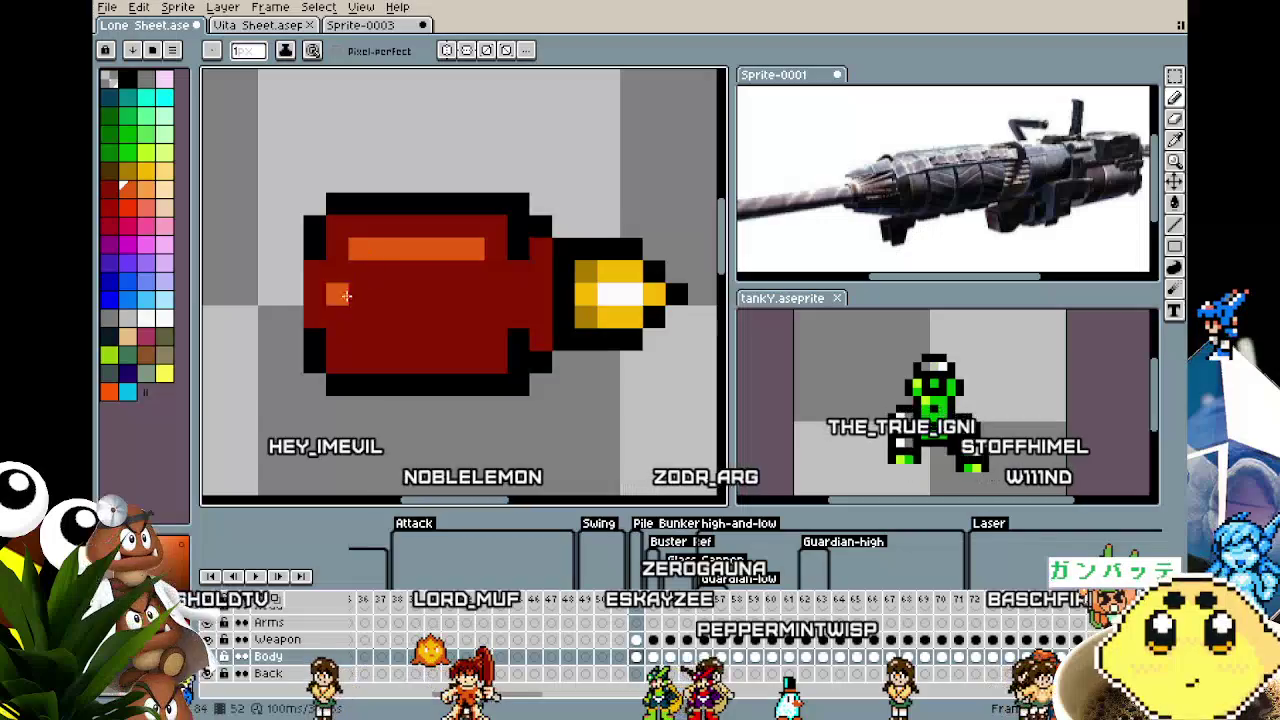
{"action": "scroll", "coordinate": [330, 360], "scroll_direction": "down", "scroll_amount": 3}
{"action": "scroll", "coordinate": [310, 415], "scroll_direction": "down", "scroll_amount": 2}
{"action": "scroll", "coordinate": [304, 427], "scroll_direction": "up", "scroll_amount": 5}
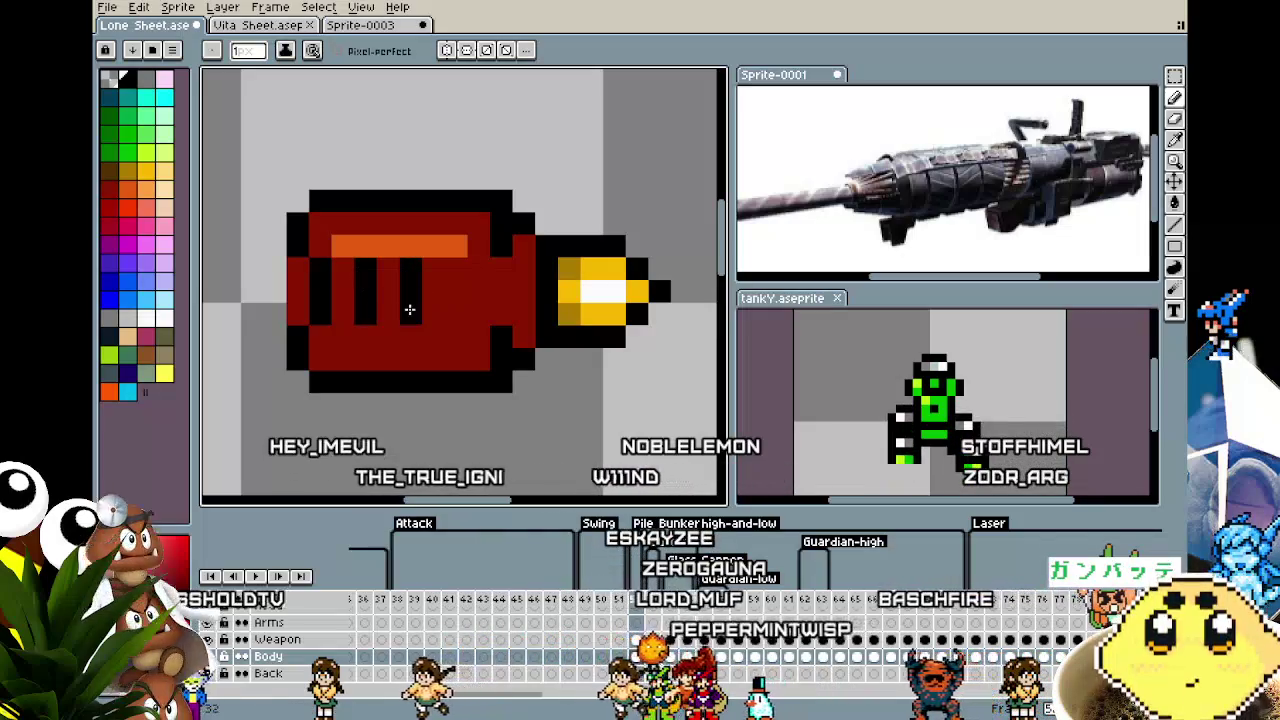
{"action": "scroll", "coordinate": [400, 355], "scroll_direction": "down", "scroll_amount": 3}
{"action": "scroll", "coordinate": [387, 413], "scroll_direction": "down", "scroll_amount": 2}
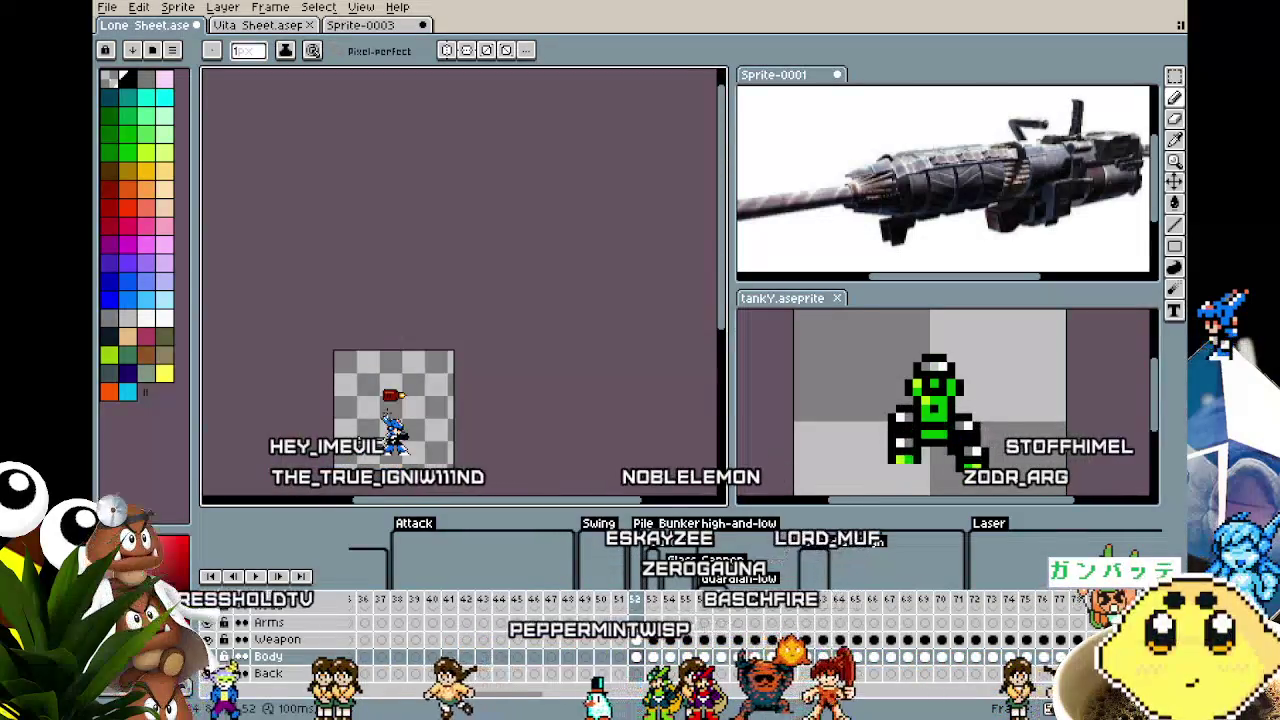
{"action": "scroll", "coordinate": [397, 440], "scroll_direction": "up", "scroll_amount": 4}
{"action": "scroll", "coordinate": [350, 350], "scroll_direction": "up", "scroll_amount": 1}
Select the rear of the cannon body and shift it one pixel right.
{"action": "key", "text": "m"}
{"action": "left_click_drag", "start_coordinate": [301, 248], "coordinate": [512, 340]}
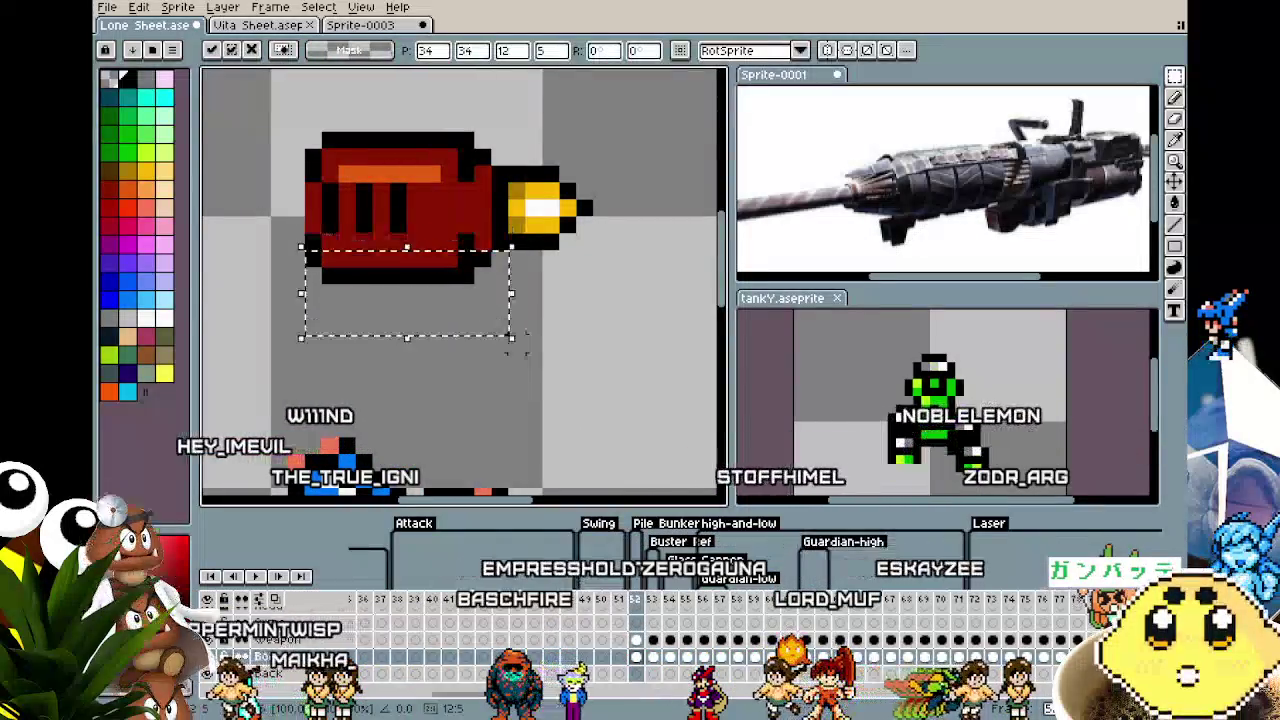
{"action": "left_click", "coordinate": [550, 278]}
{"action": "left_click_drag", "start_coordinate": [255, 117], "coordinate": [424, 334]}
{"action": "key", "text": "Right"}
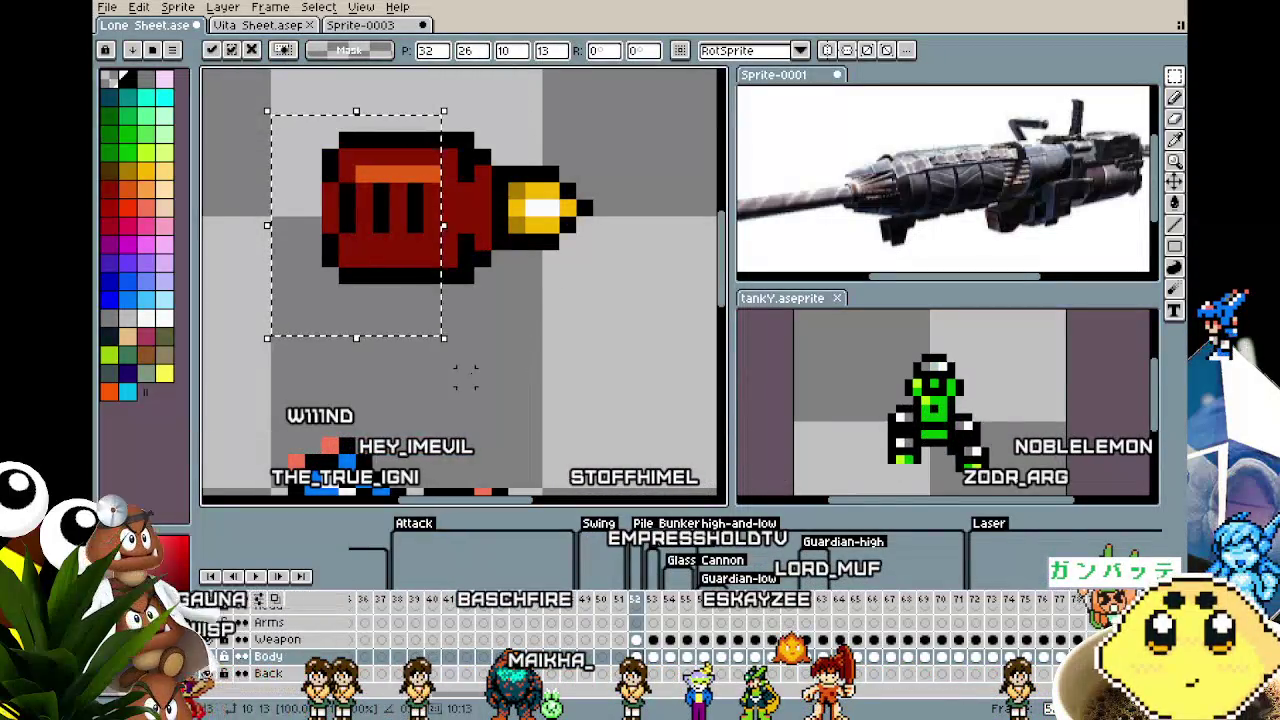
{"action": "key", "text": "Return"}
{"action": "scroll", "coordinate": [465, 376], "scroll_direction": "down", "scroll_amount": 2}
{"action": "scroll", "coordinate": [470, 373], "scroll_direction": "down", "scroll_amount": 2}
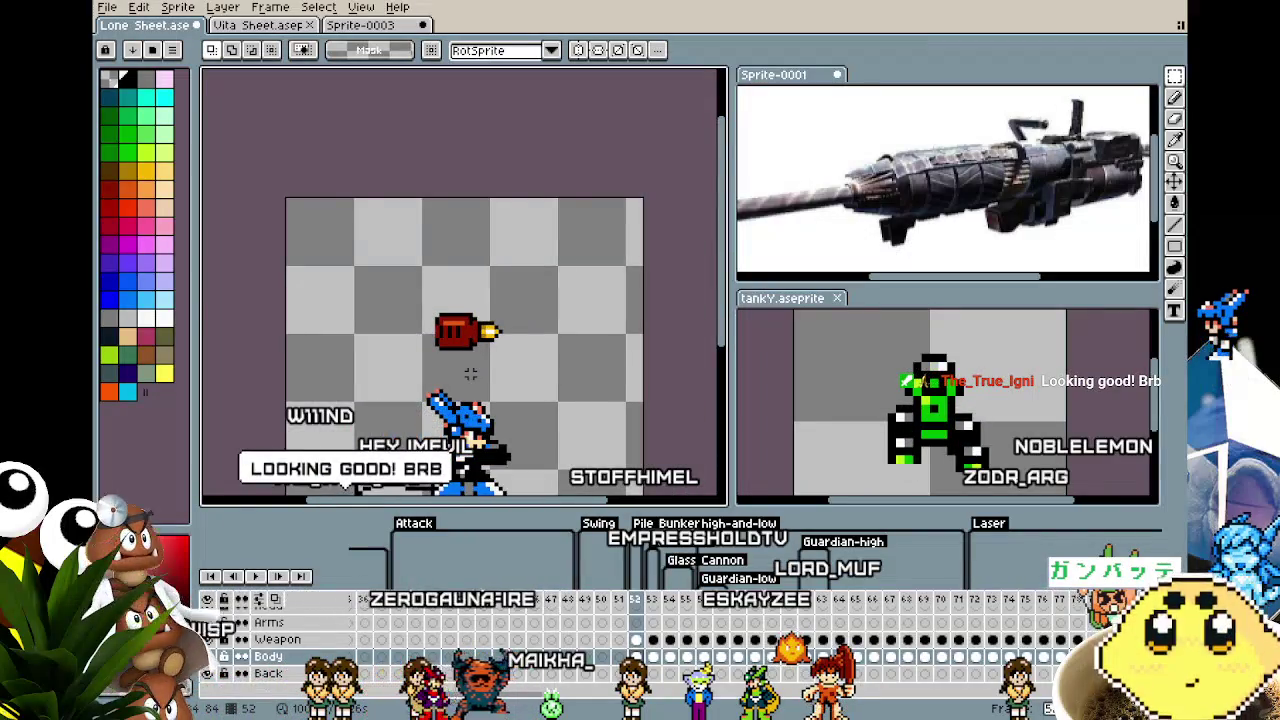
{"action": "scroll", "coordinate": [470, 373], "scroll_direction": "up", "scroll_amount": 2}
Start a gold end cap on the cannon's rear with the Pencil.
{"action": "key", "text": "b"}
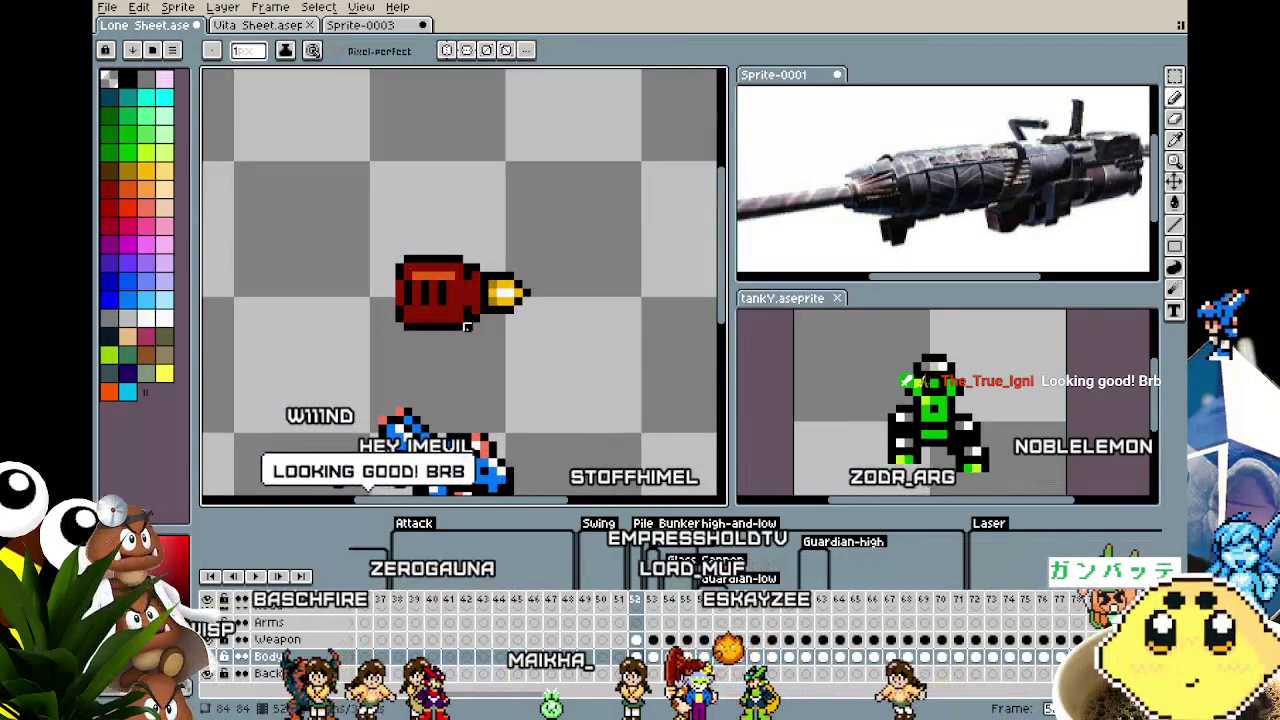
{"action": "scroll", "coordinate": [467, 343], "scroll_direction": "down", "scroll_amount": 3}
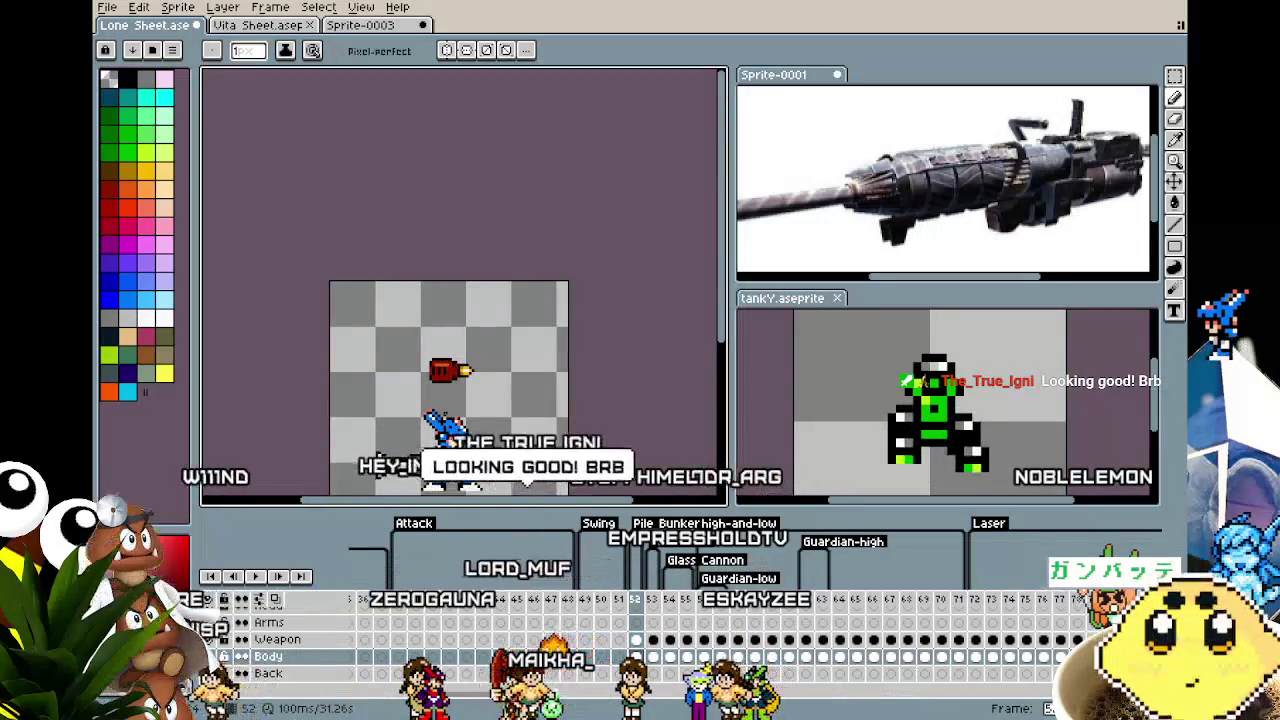
{"action": "scroll", "coordinate": [443, 413], "scroll_direction": "up", "scroll_amount": 2}
{"action": "scroll", "coordinate": [443, 413], "scroll_direction": "up", "scroll_amount": 1}
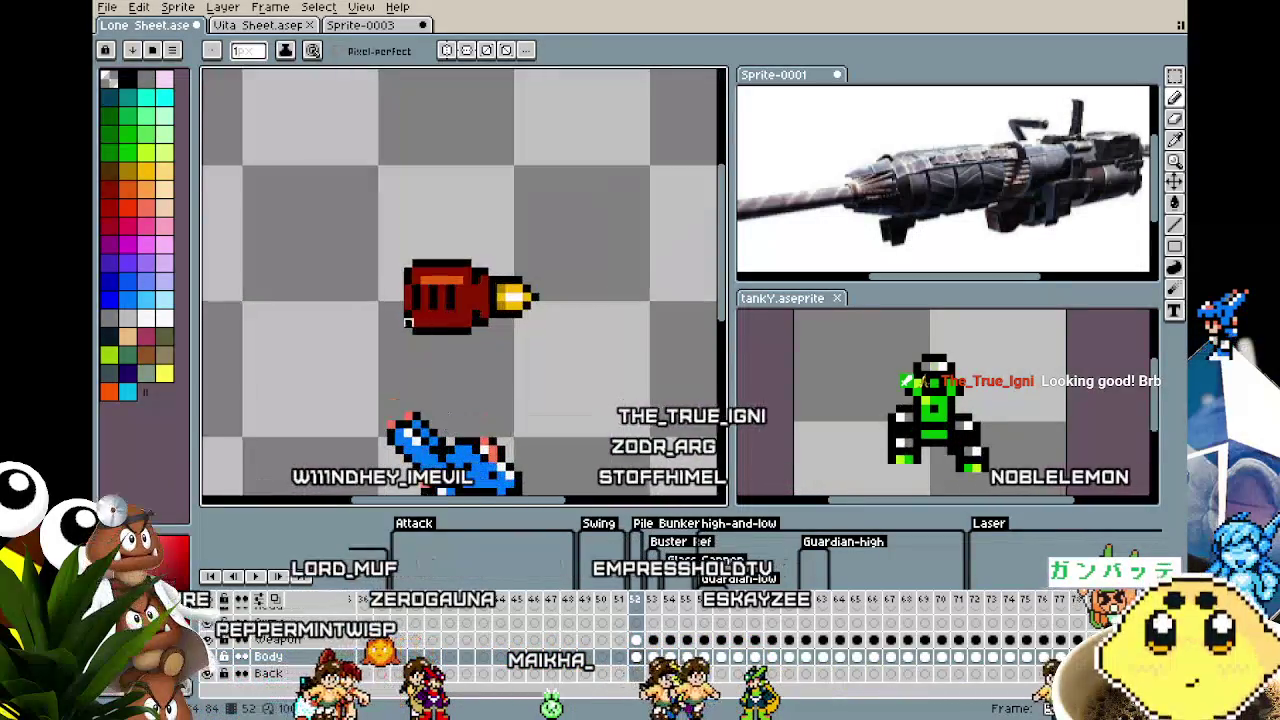
{"action": "key", "text": "i"}
{"action": "key", "text": "b"}
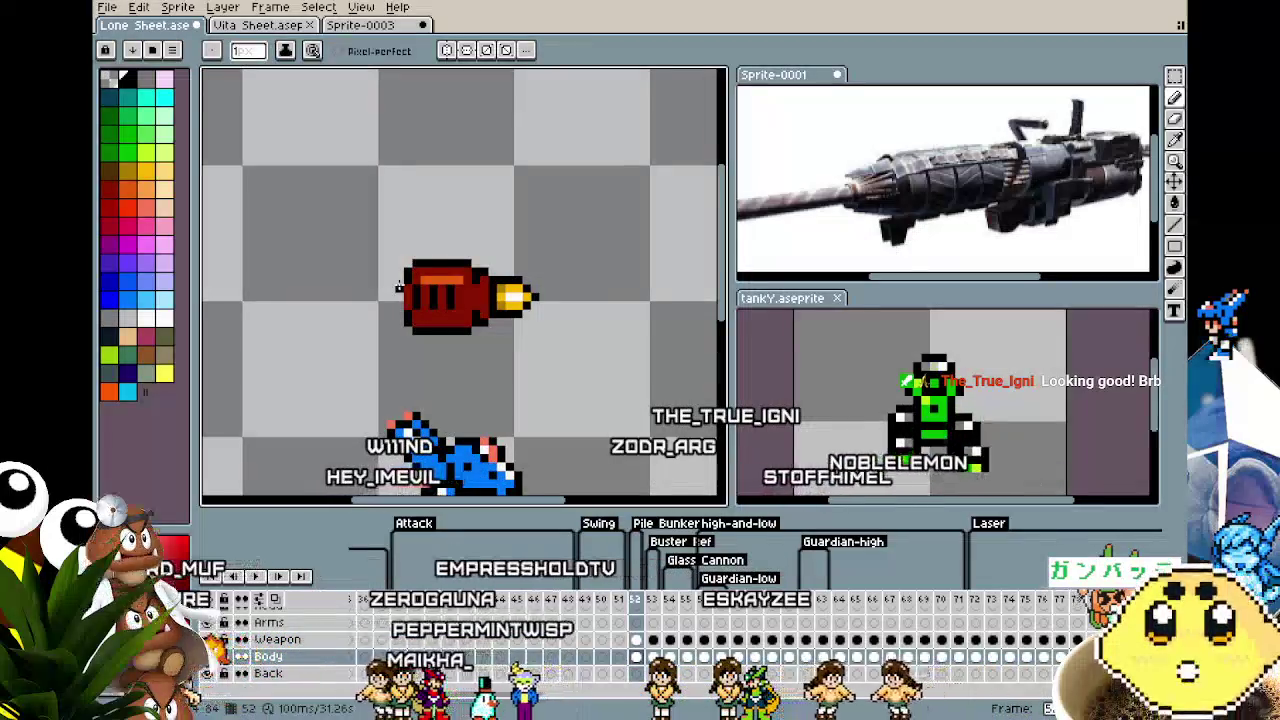
{"action": "scroll", "coordinate": [398, 285], "scroll_direction": "up", "scroll_amount": 1}
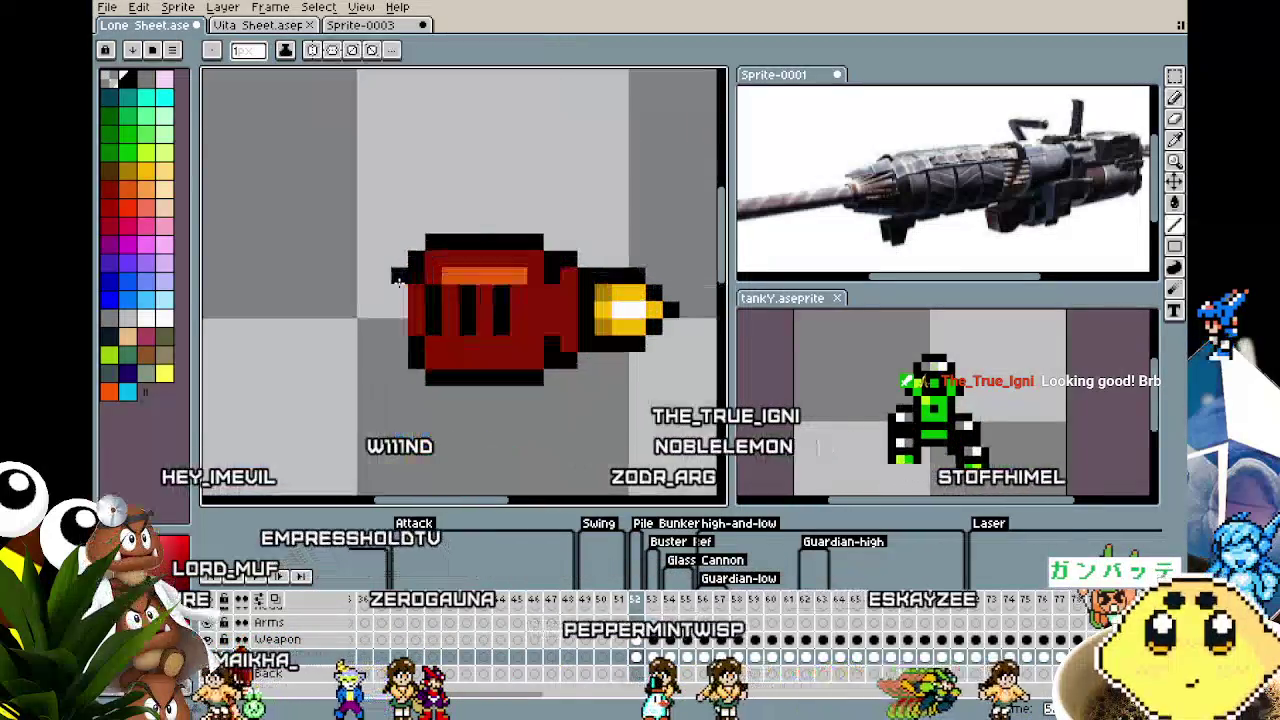
{"action": "key", "text": "l"}
{"action": "key", "text": "i"}
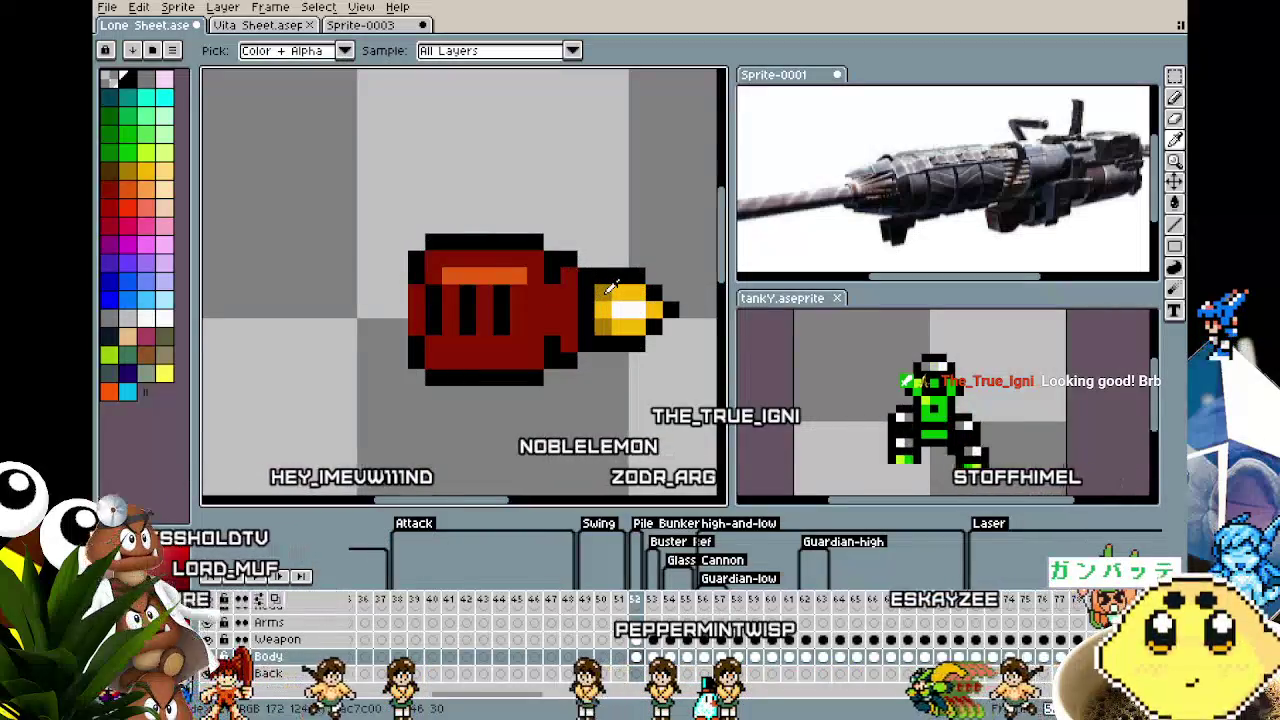
{"action": "key", "text": "v"}
{"action": "key", "text": "b"}
{"action": "left_click", "coordinate": [393, 318]}
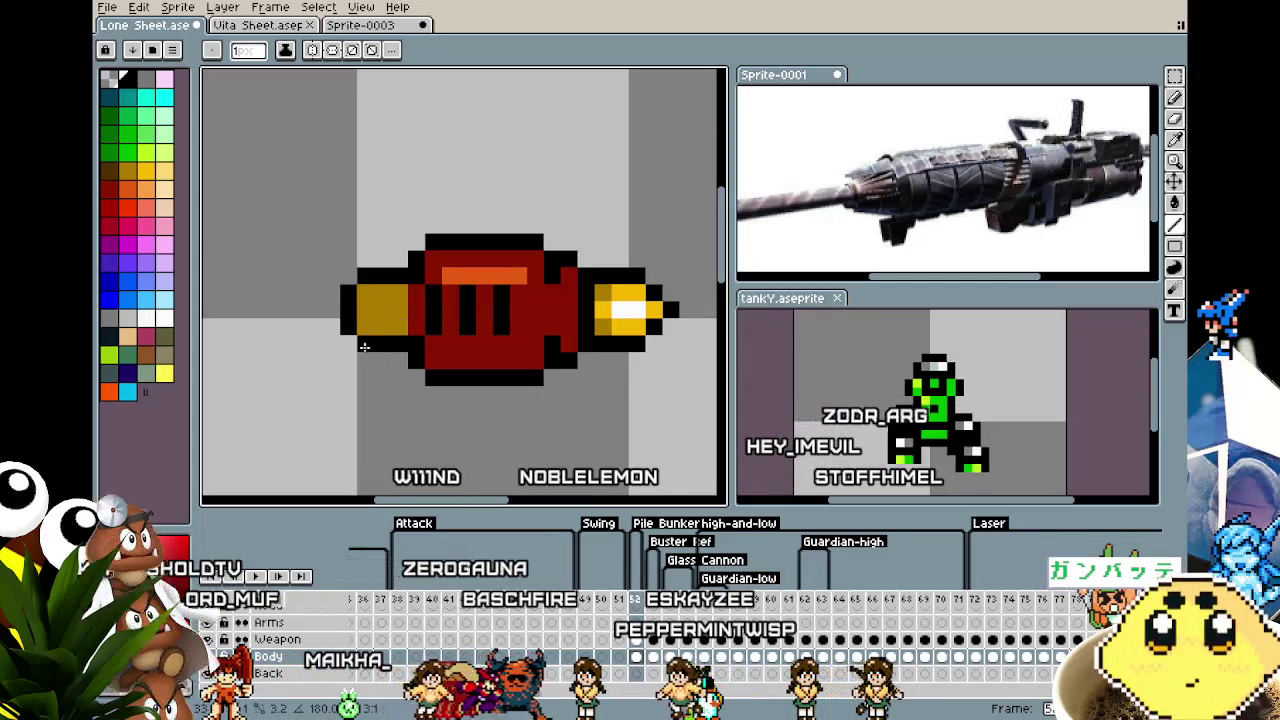
Draw a vertical black stripe through the left yellow end cap, then pick the cap's yellow.
{"action": "scroll", "coordinate": [365, 360], "scroll_direction": "down", "scroll_amount": 2}
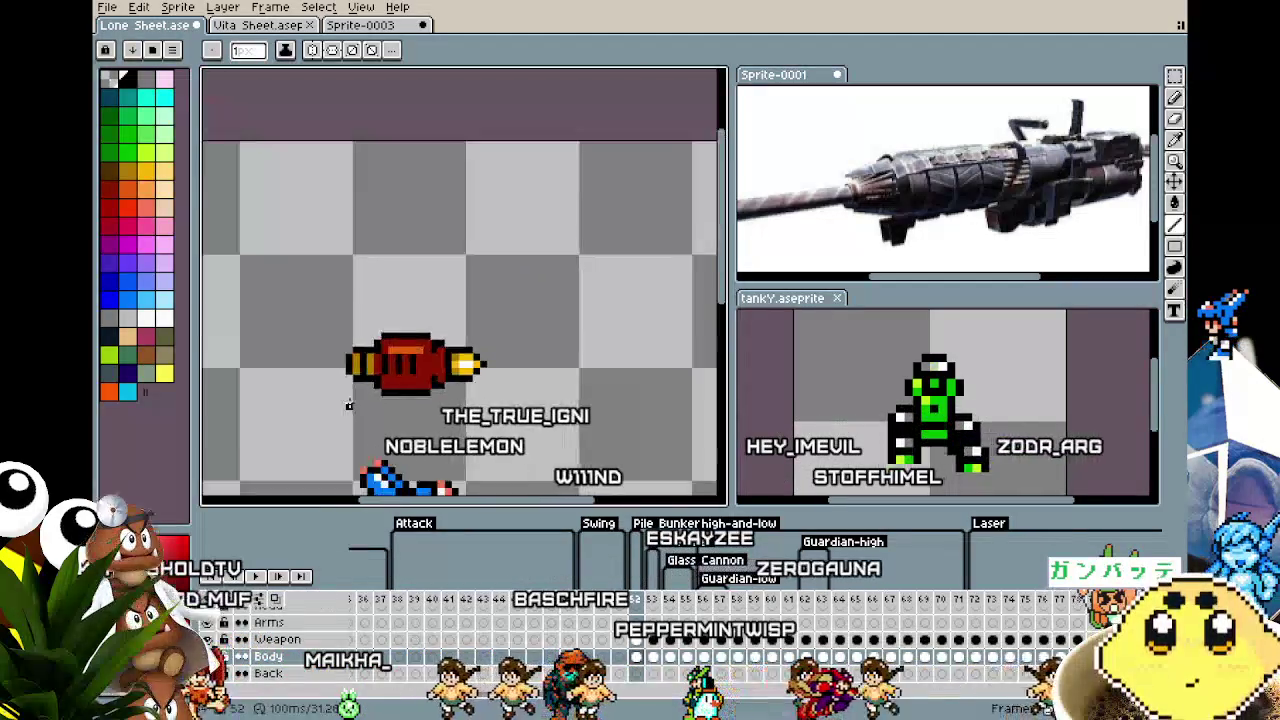
{"action": "scroll", "coordinate": [350, 403], "scroll_direction": "down", "scroll_amount": 3}
{"action": "scroll", "coordinate": [350, 400], "scroll_direction": "up", "scroll_amount": 1}
{"action": "scroll", "coordinate": [350, 360], "scroll_direction": "up", "scroll_amount": 3}
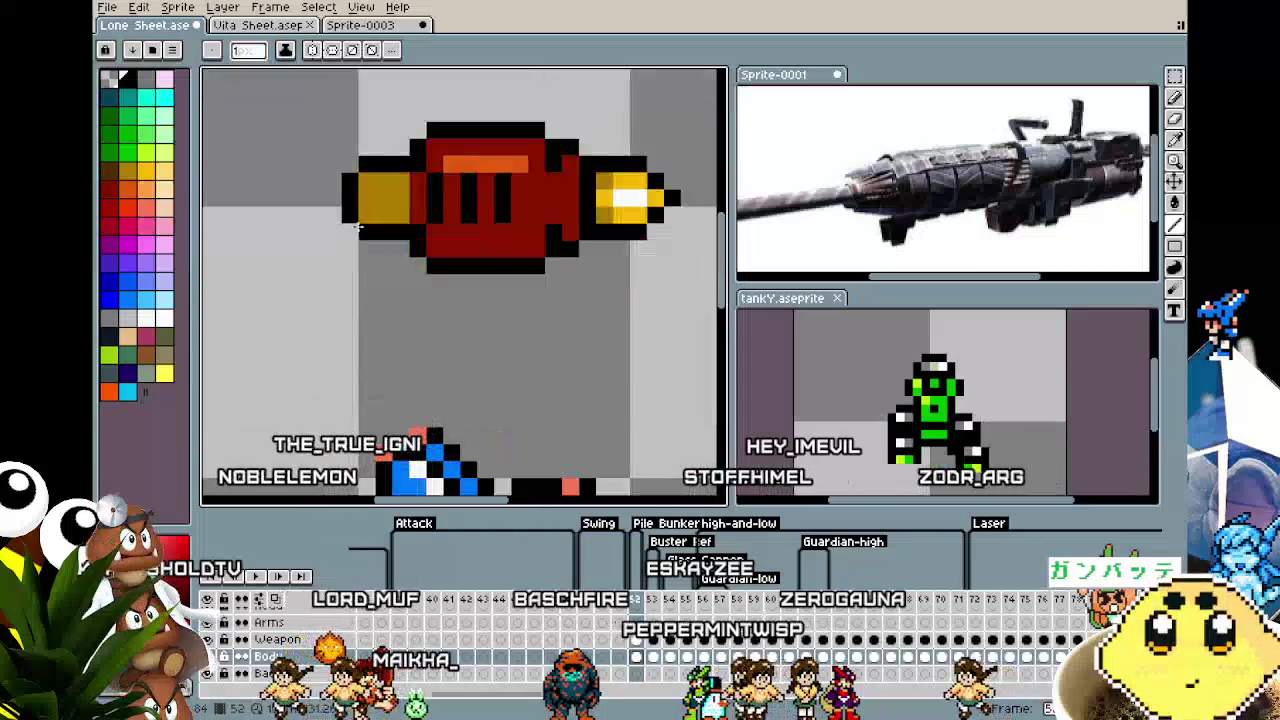
{"action": "left_click_drag", "start_coordinate": [380, 175], "coordinate": [380, 210]}
{"action": "key", "text": "i"}
{"action": "left_click", "coordinate": [620, 185], "text": "alt"}
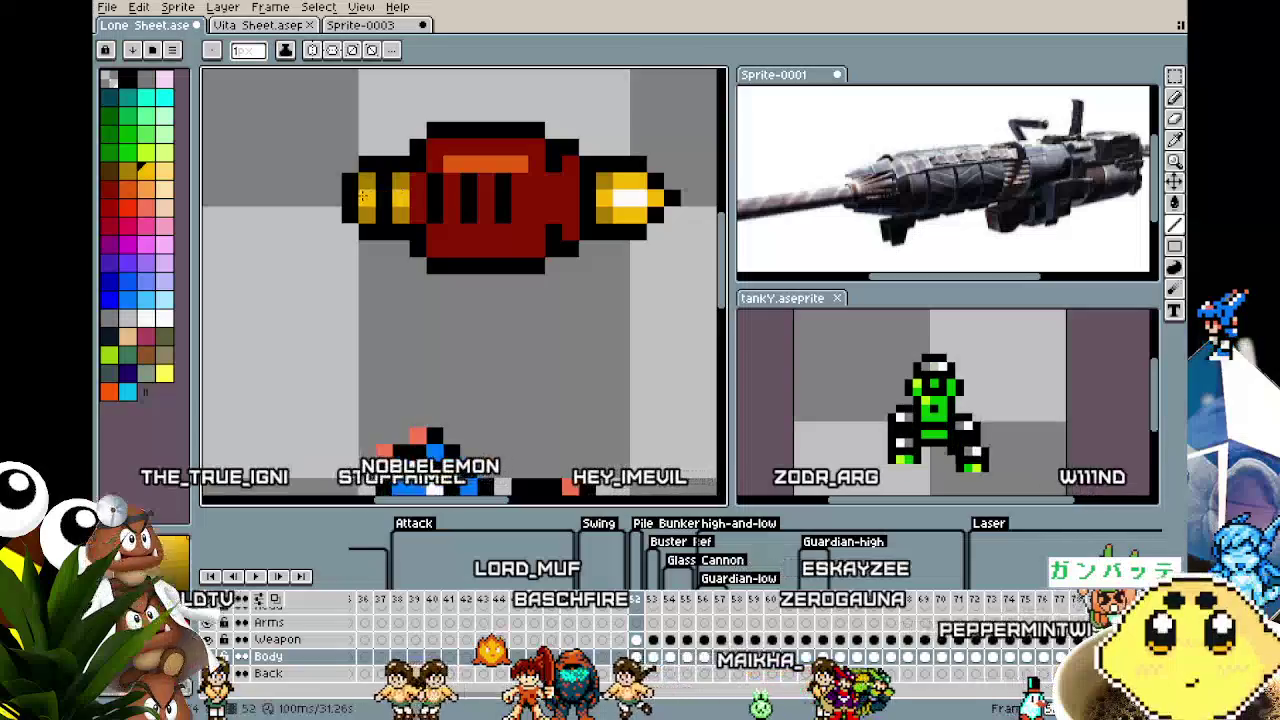
Recentre the cannon and sample the left cap's colour with the Alt eyedropper.
{"action": "scroll", "coordinate": [248, 385], "scroll_direction": "down", "scroll_amount": 3}
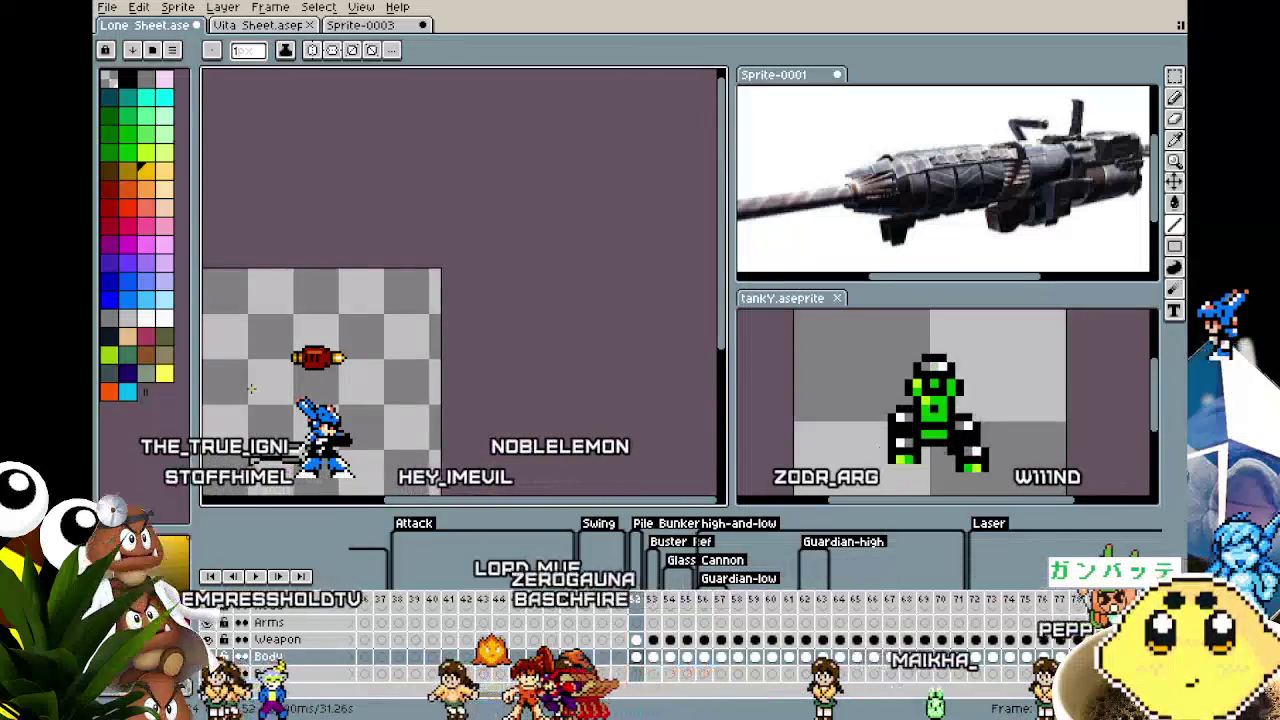
{"action": "scroll", "coordinate": [257, 385], "scroll_direction": "up", "scroll_amount": 1}
{"action": "scroll", "coordinate": [306, 357], "scroll_direction": "up", "scroll_amount": 1}
{"action": "left_click_drag", "start_coordinate": [306, 357], "coordinate": [239, 349]}
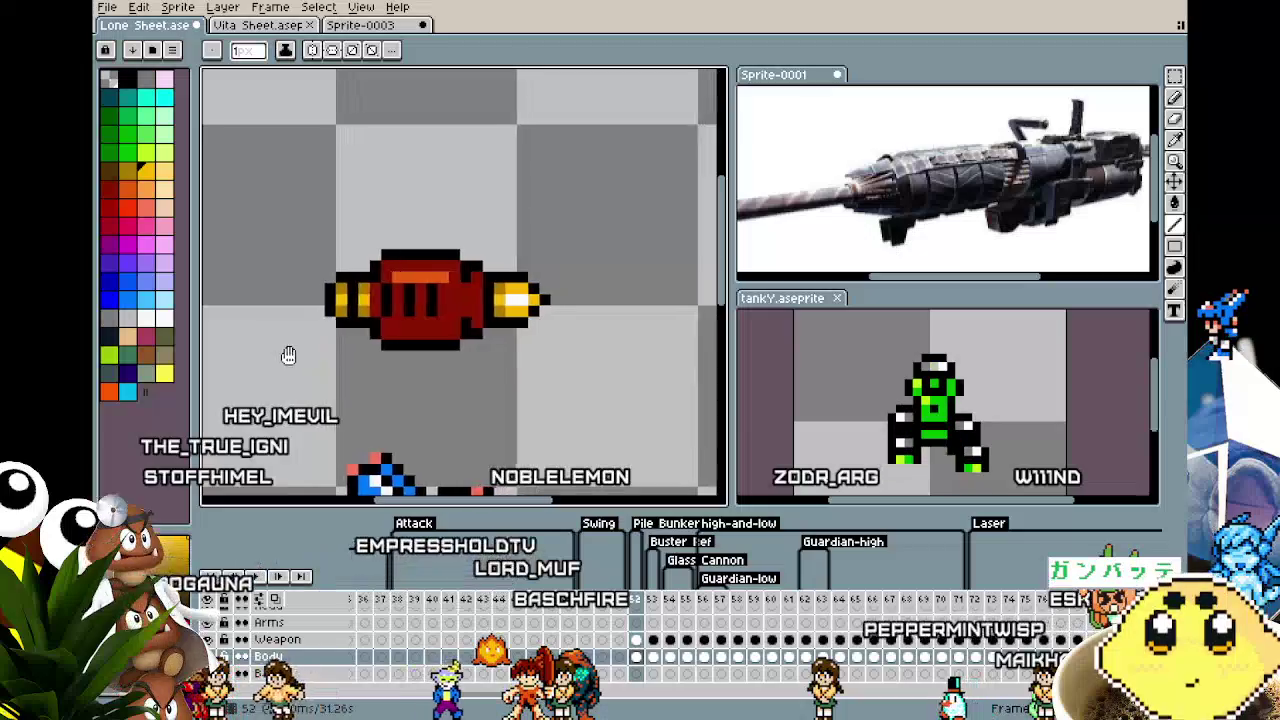
{"action": "key", "text": "alt"}
{"action": "left_click", "coordinate": [320, 275], "text": "alt"}
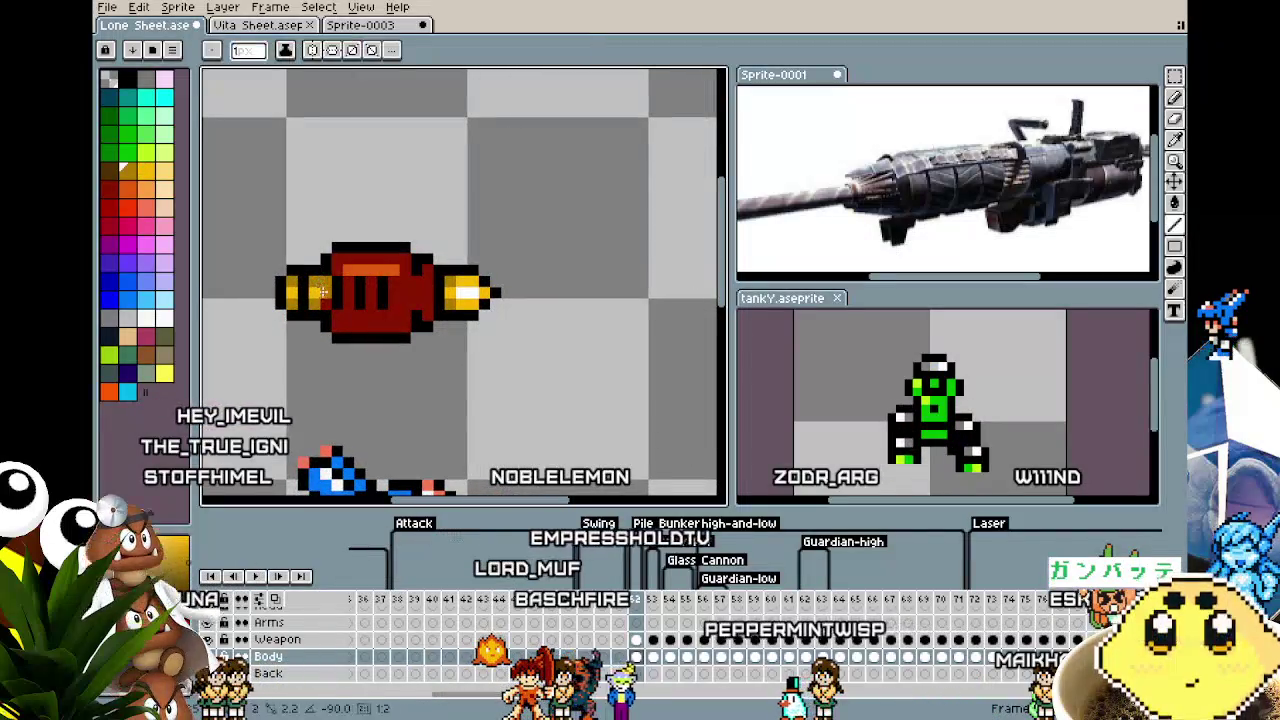
{"action": "scroll", "coordinate": [313, 327], "scroll_direction": "down", "scroll_amount": 1}
{"action": "scroll", "coordinate": [292, 370], "scroll_direction": "down", "scroll_amount": 1}
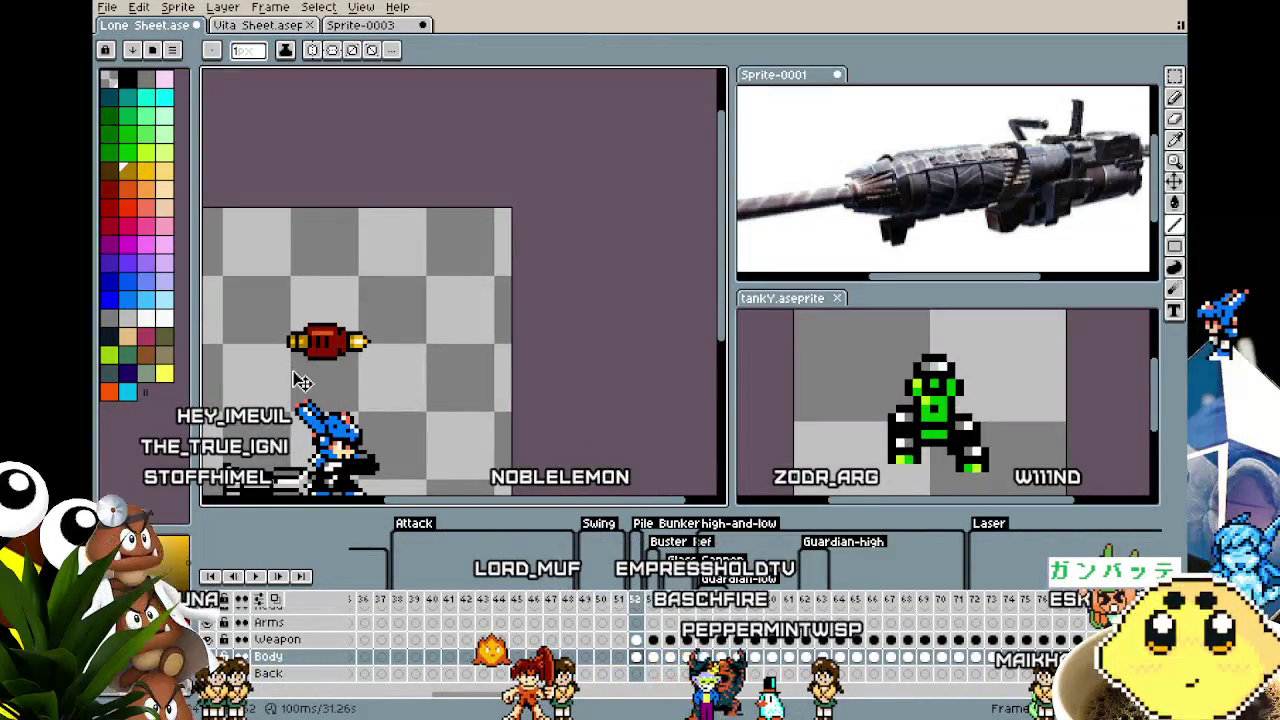
{"action": "scroll", "coordinate": [292, 370], "scroll_direction": "up", "scroll_amount": 3}
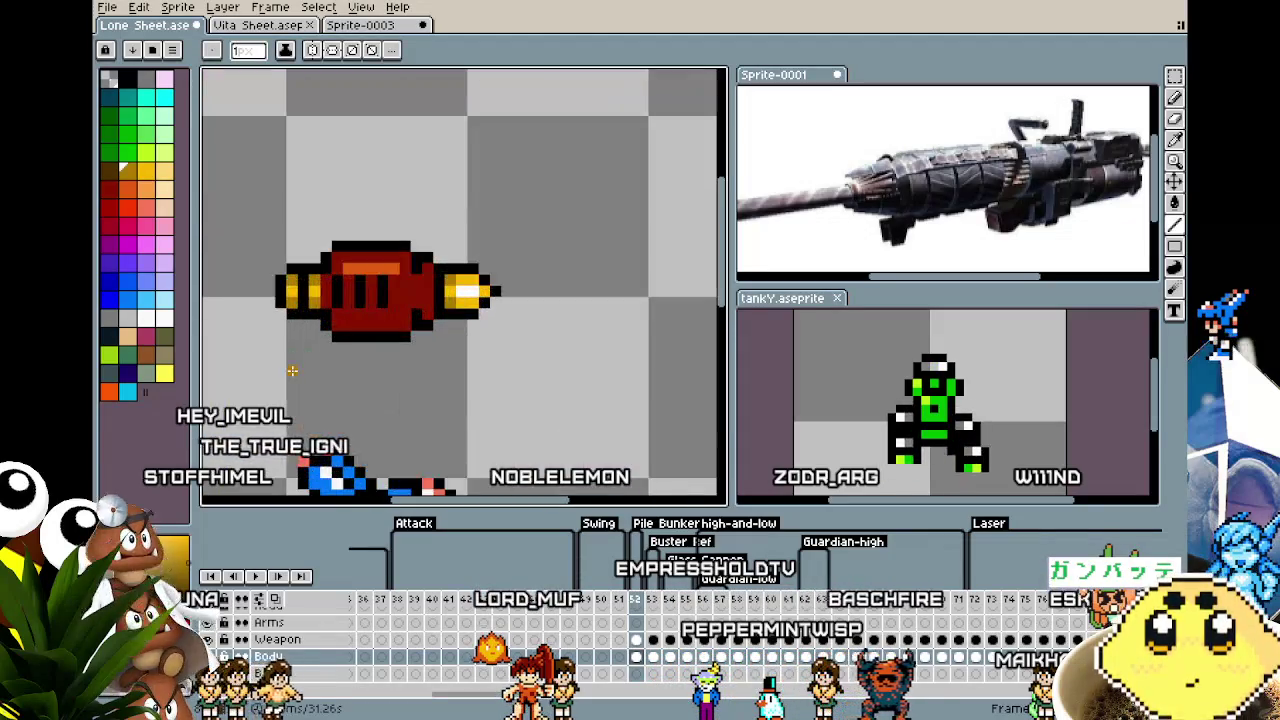
{"action": "scroll", "coordinate": [292, 370], "scroll_direction": "up", "scroll_amount": 1}
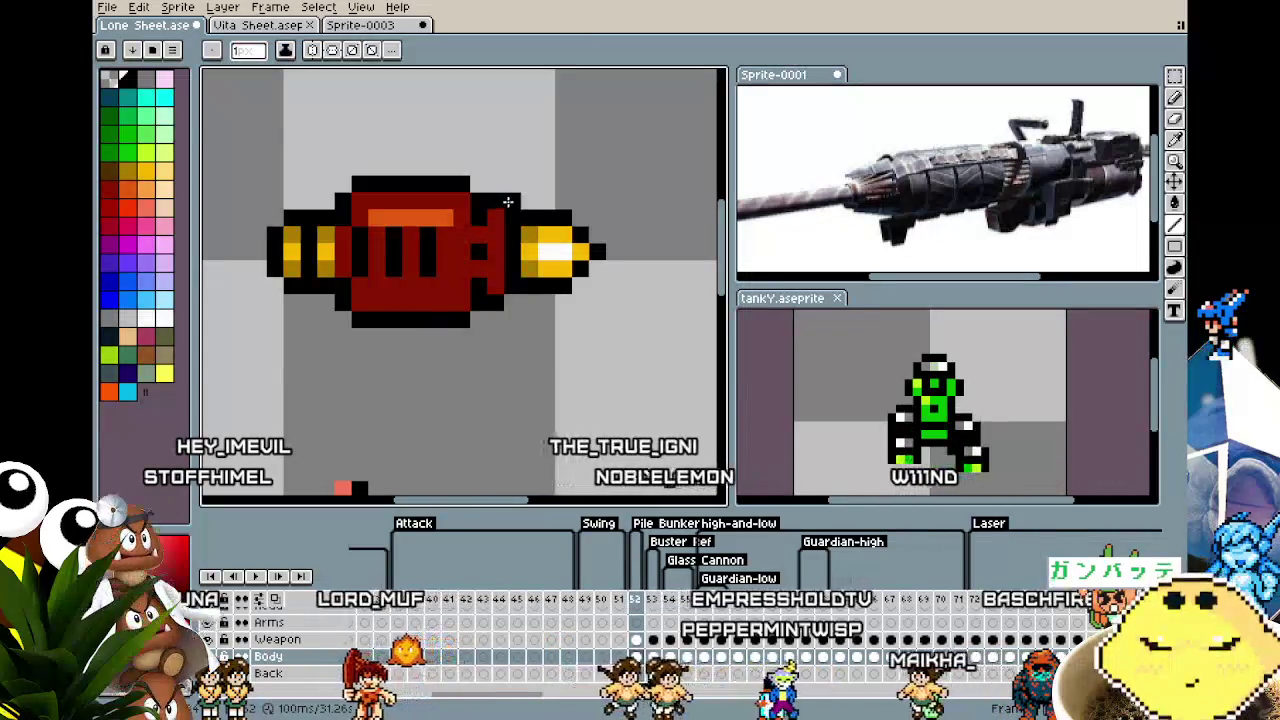
{"action": "scroll", "coordinate": [360, 355], "scroll_direction": "down", "scroll_amount": 2}
{"action": "scroll", "coordinate": [360, 355], "scroll_direction": "down", "scroll_amount": 1}
{"action": "scroll", "coordinate": [360, 355], "scroll_direction": "up", "scroll_amount": 1}
{"action": "scroll", "coordinate": [361, 356], "scroll_direction": "up", "scroll_amount": 1}
{"action": "scroll", "coordinate": [361, 356], "scroll_direction": "up", "scroll_amount": 1}
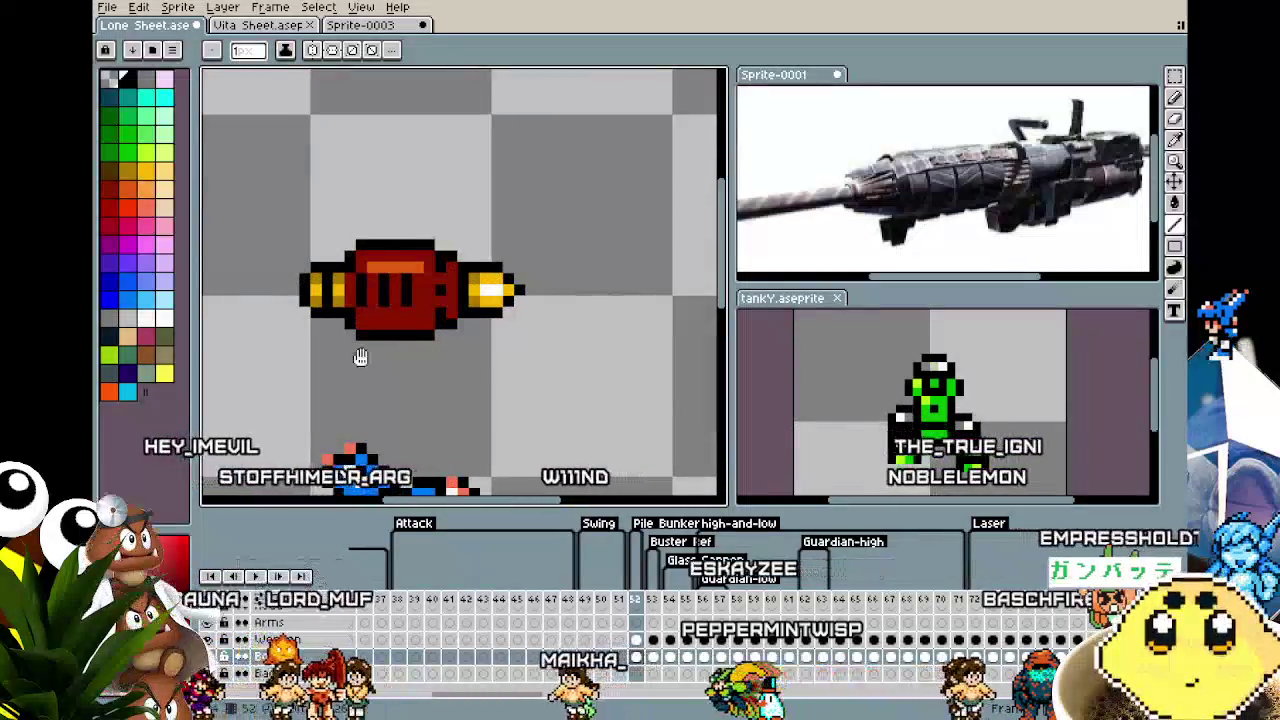
Frame the enlarged red cannon together with the blue character below it.
{"action": "left_click_drag", "start_coordinate": [361, 356], "coordinate": [406, 338]}
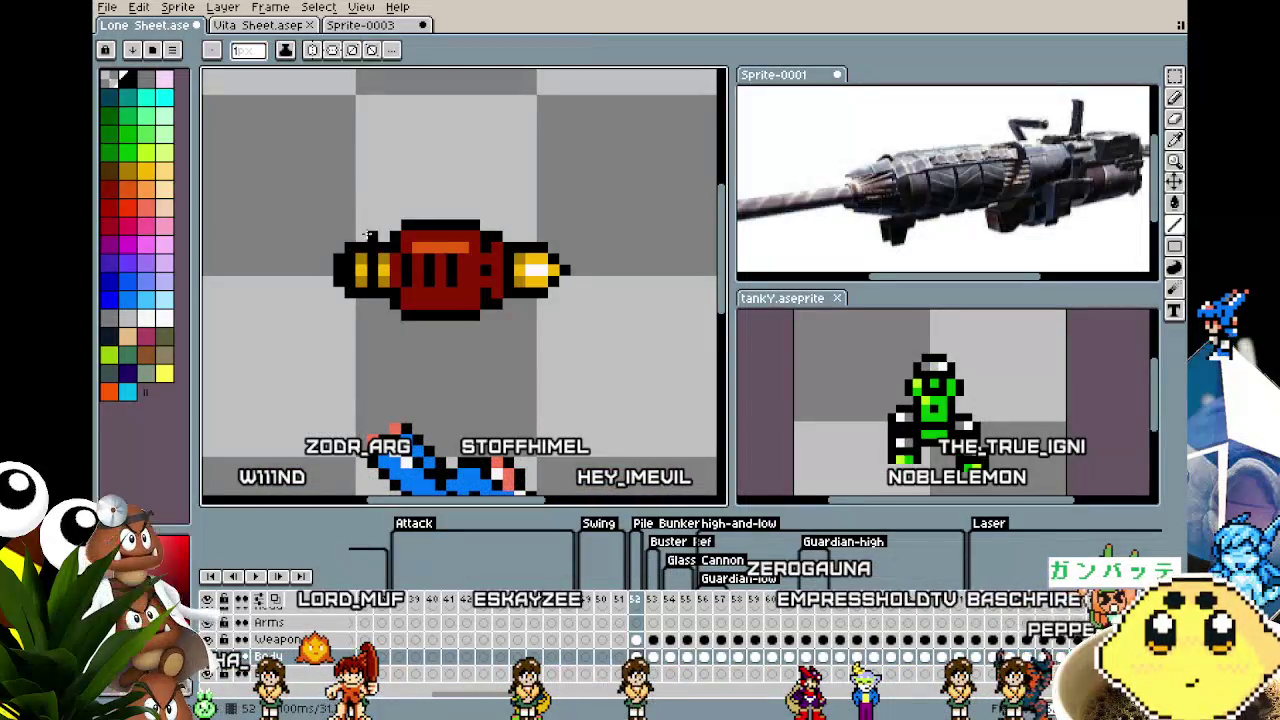
{"action": "scroll", "coordinate": [350, 330], "scroll_direction": "down", "scroll_amount": 1}
{"action": "scroll", "coordinate": [305, 412], "scroll_direction": "down", "scroll_amount": 1}
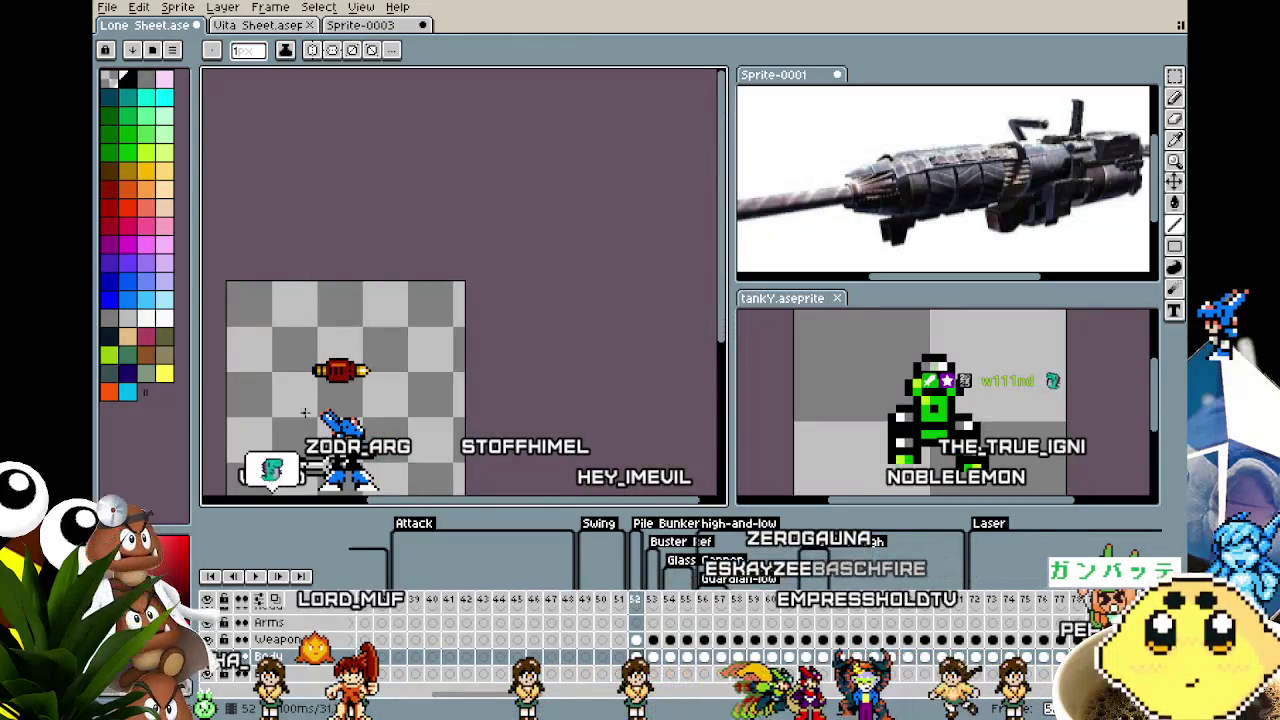
{"action": "scroll", "coordinate": [305, 412], "scroll_direction": "up", "scroll_amount": 1}
{"action": "scroll", "coordinate": [307, 410], "scroll_direction": "up", "scroll_amount": 1}
{"action": "left_click_drag", "start_coordinate": [309, 409], "coordinate": [303, 300]}
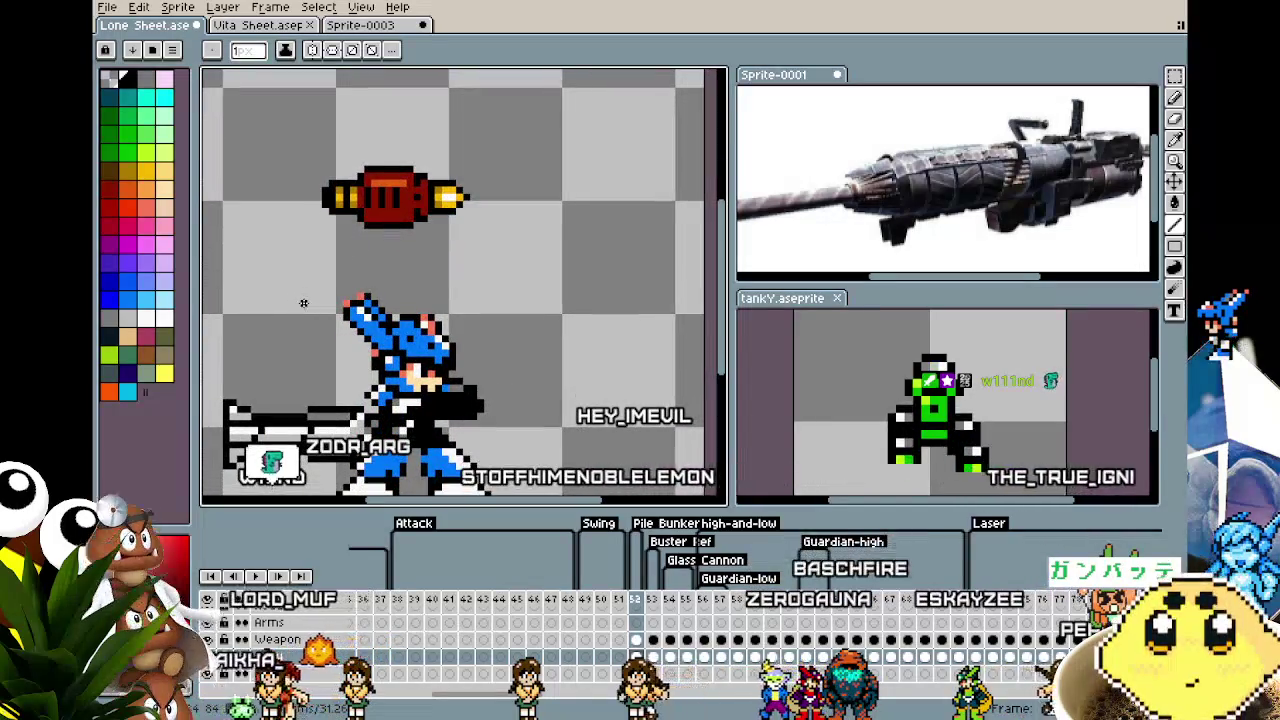
{"action": "scroll", "coordinate": [375, 165], "scroll_direction": "up", "scroll_amount": 1}
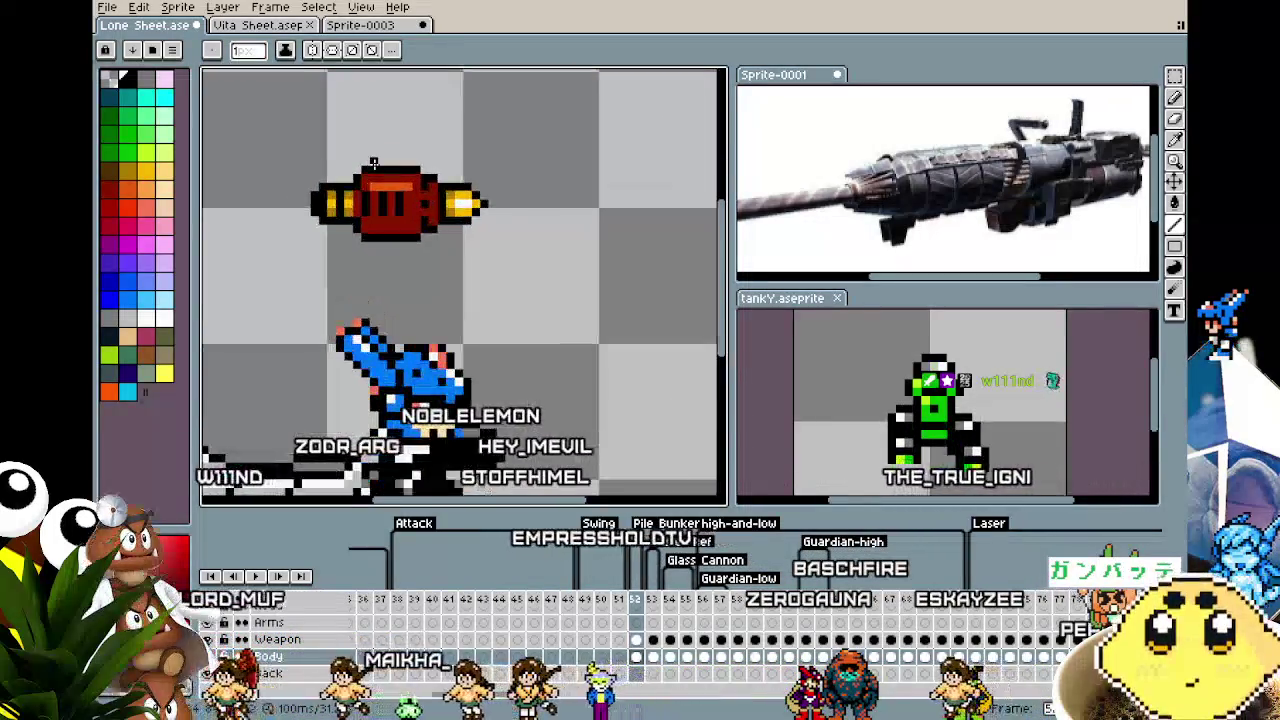
{"action": "scroll", "coordinate": [377, 200], "scroll_direction": "up", "scroll_amount": 1}
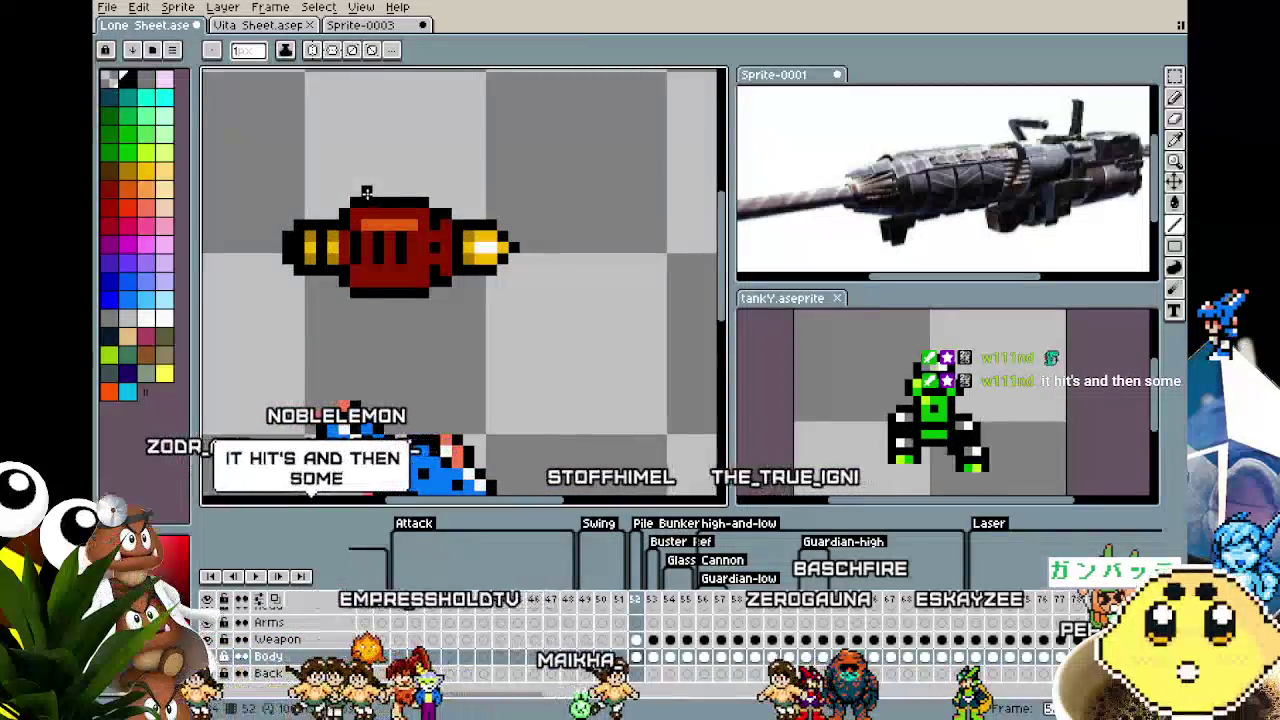
Draw a small black handle on top of the cannon's red body.
{"action": "left_click_drag", "start_coordinate": [375, 195], "coordinate": [406, 180]}
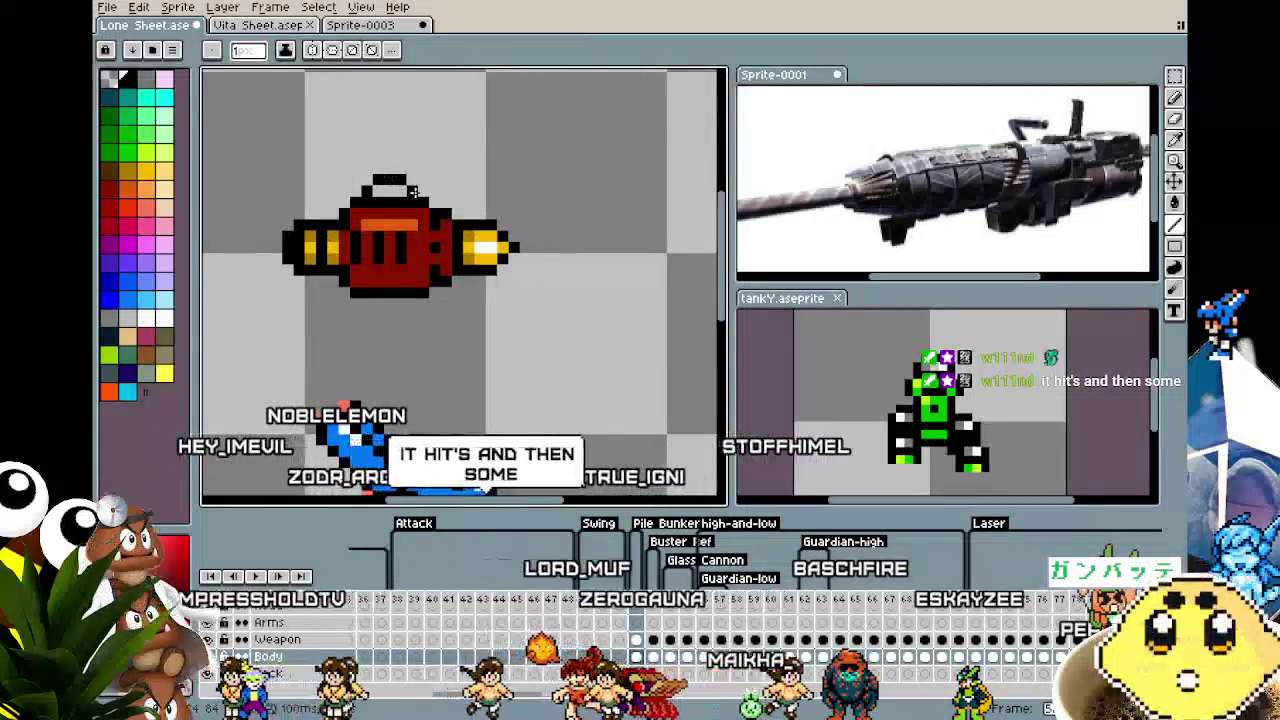
{"action": "scroll", "coordinate": [379, 262], "scroll_direction": "down", "scroll_amount": 2}
{"action": "scroll", "coordinate": [370, 280], "scroll_direction": "down", "scroll_amount": 1}
{"action": "scroll", "coordinate": [355, 308], "scroll_direction": "up", "scroll_amount": 1}
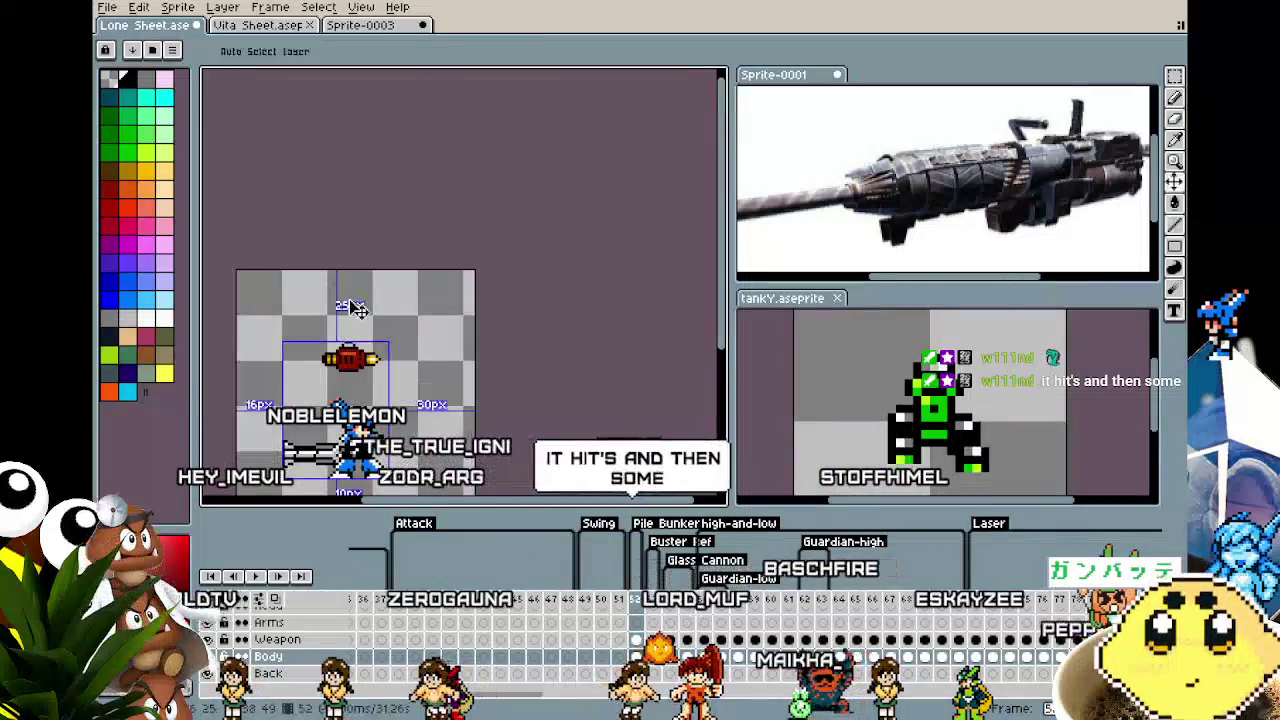
{"action": "scroll", "coordinate": [341, 362], "scroll_direction": "up", "scroll_amount": 3}
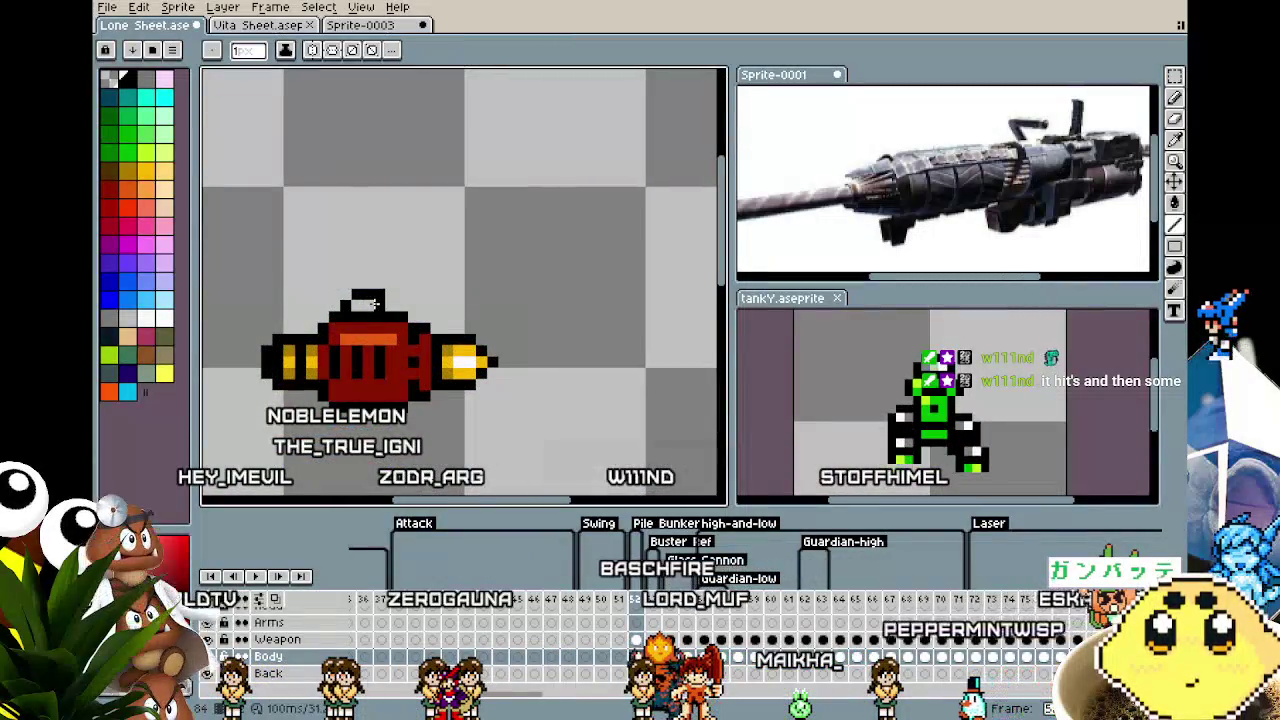
{"action": "scroll", "coordinate": [318, 412], "scroll_direction": "down", "scroll_amount": 3}
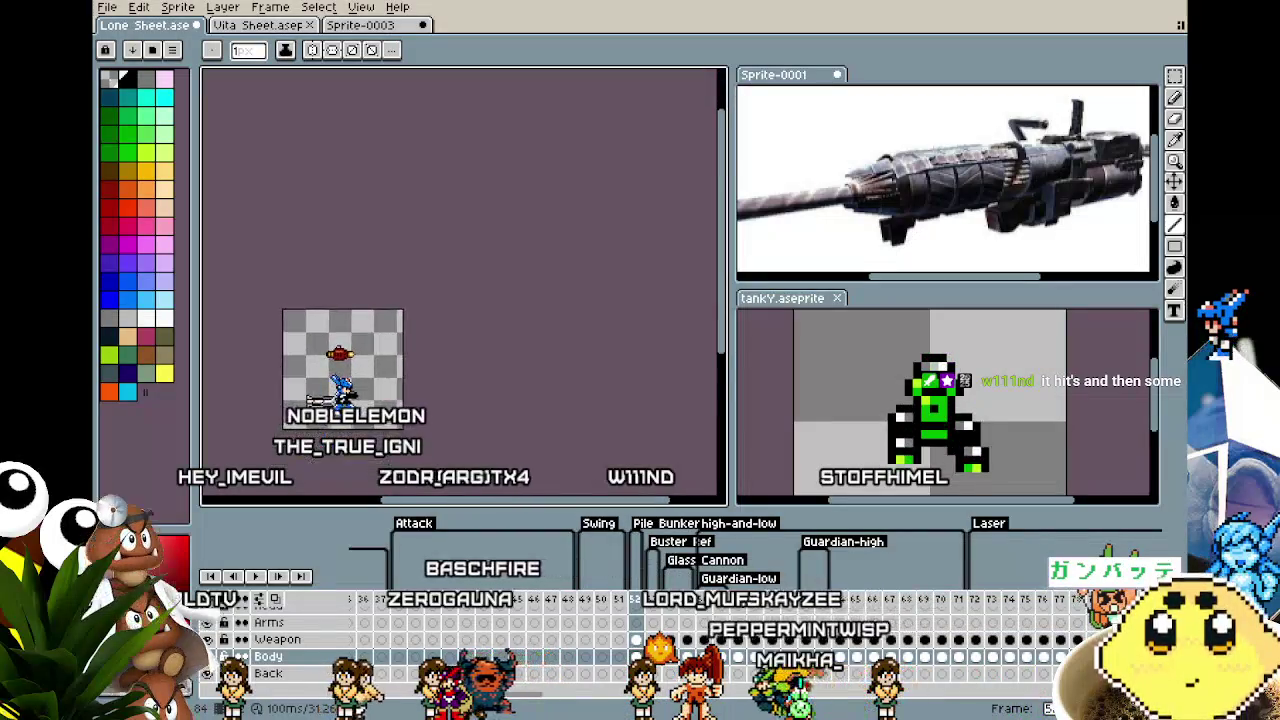
{"action": "scroll", "coordinate": [326, 430], "scroll_direction": "up", "scroll_amount": 2}
{"action": "scroll", "coordinate": [322, 410], "scroll_direction": "up", "scroll_amount": 1}
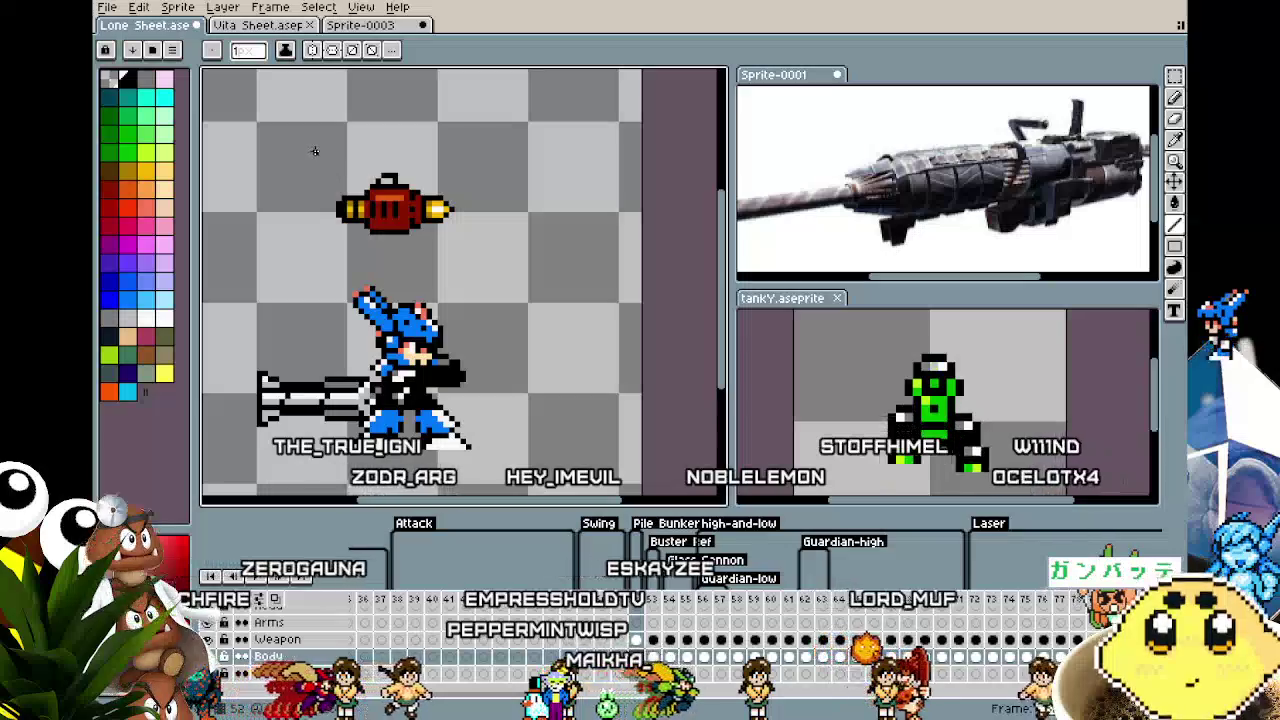
Marquee-select the red cannon and fit it onto the character's arm.
{"action": "key", "text": "m"}
{"action": "left_click_drag", "start_coordinate": [310, 148], "coordinate": [480, 249]}
{"action": "left_click", "coordinate": [432, 226]}
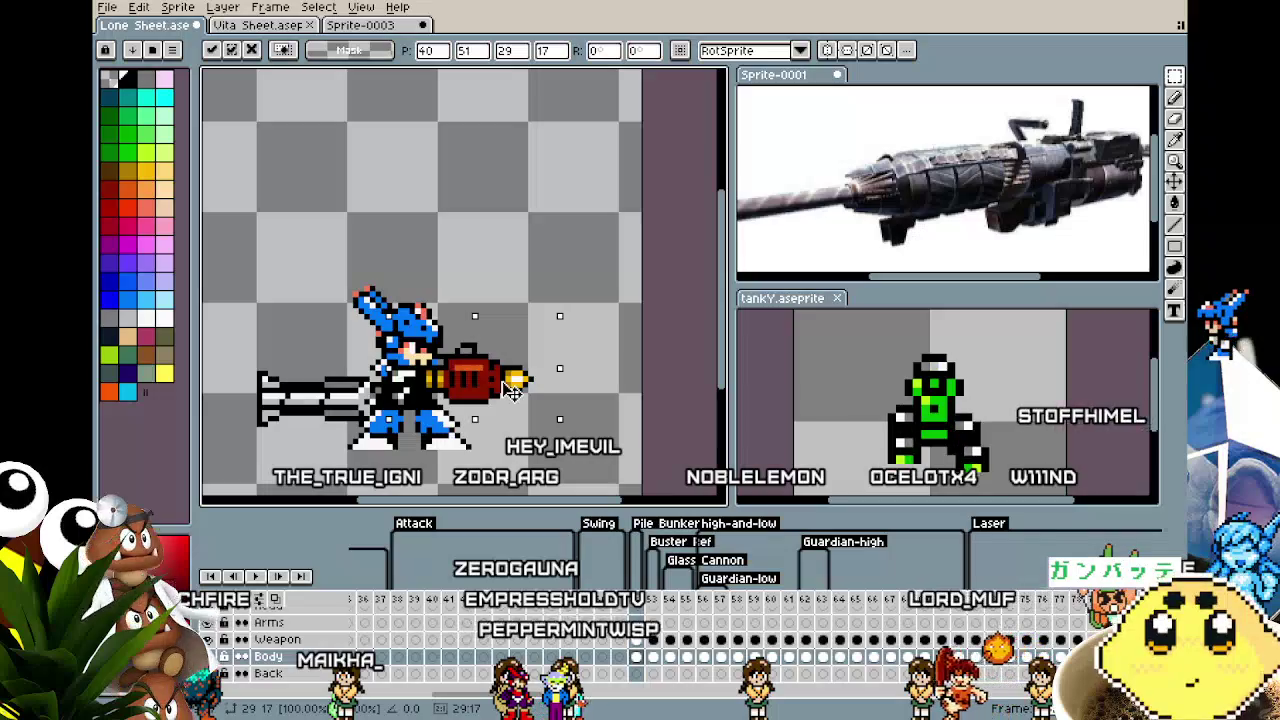
{"action": "left_click_drag", "start_coordinate": [511, 391], "coordinate": [522, 390]}
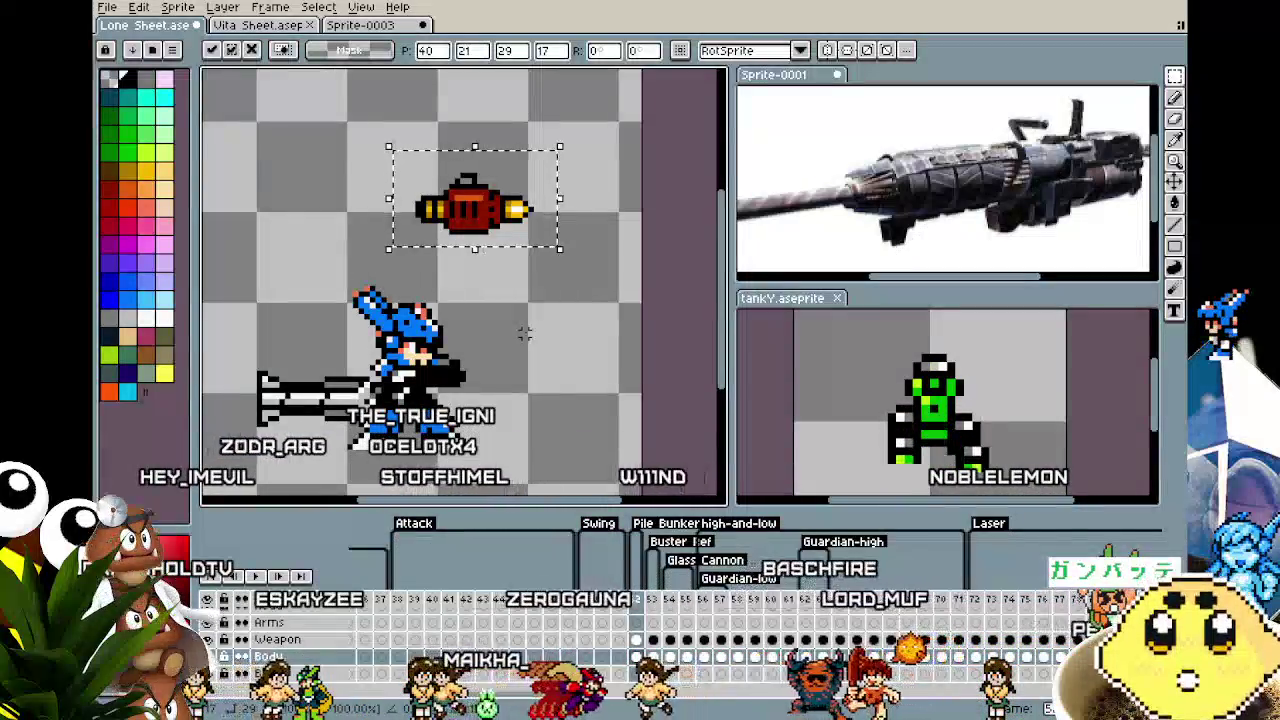
{"action": "left_click_drag", "start_coordinate": [477, 225], "coordinate": [468, 392]}
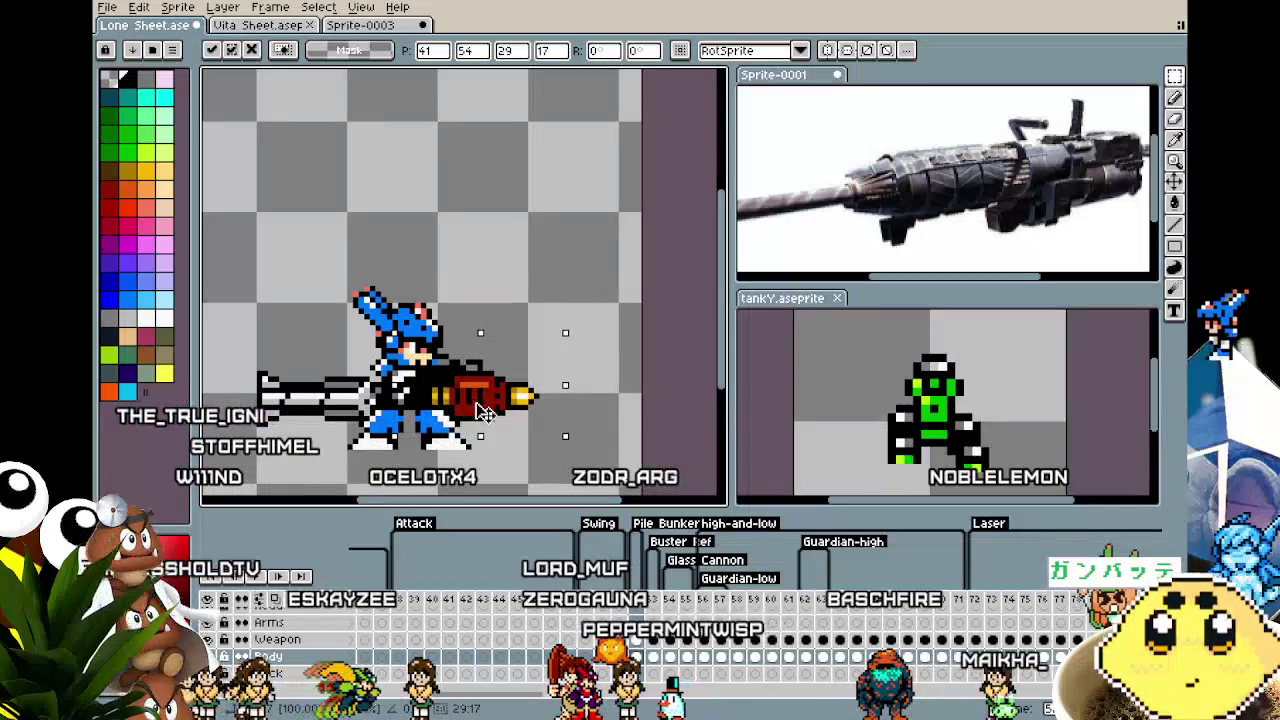
{"action": "mouse_move", "coordinate": [478, 412]}
{"action": "left_mouse_down"}
{"action": "mouse_move", "coordinate": [500, 294]}
{"action": "mouse_move", "coordinate": [540, 295]}
{"action": "mouse_move", "coordinate": [479, 405]}
{"action": "left_mouse_up"}
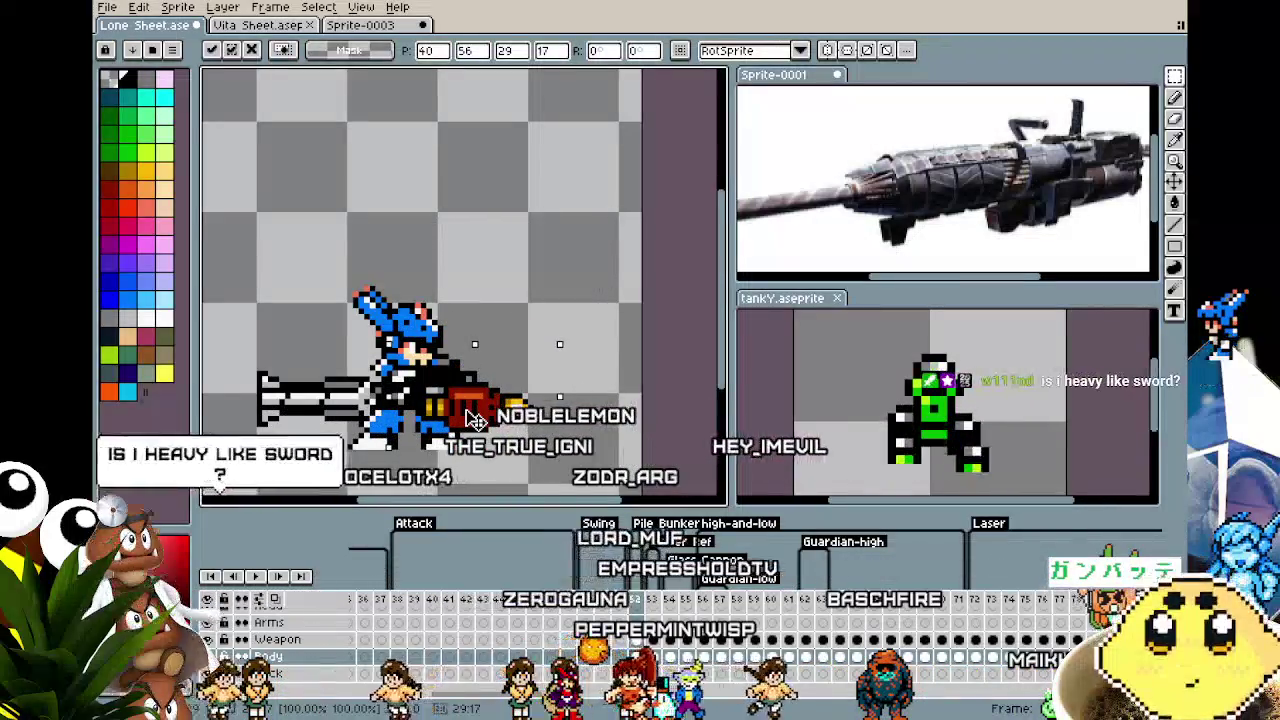
Re-test the cannon on the arm, then delete it and select Weapon layer frame 52.
{"action": "left_click_drag", "start_coordinate": [466, 415], "coordinate": [505, 250]}
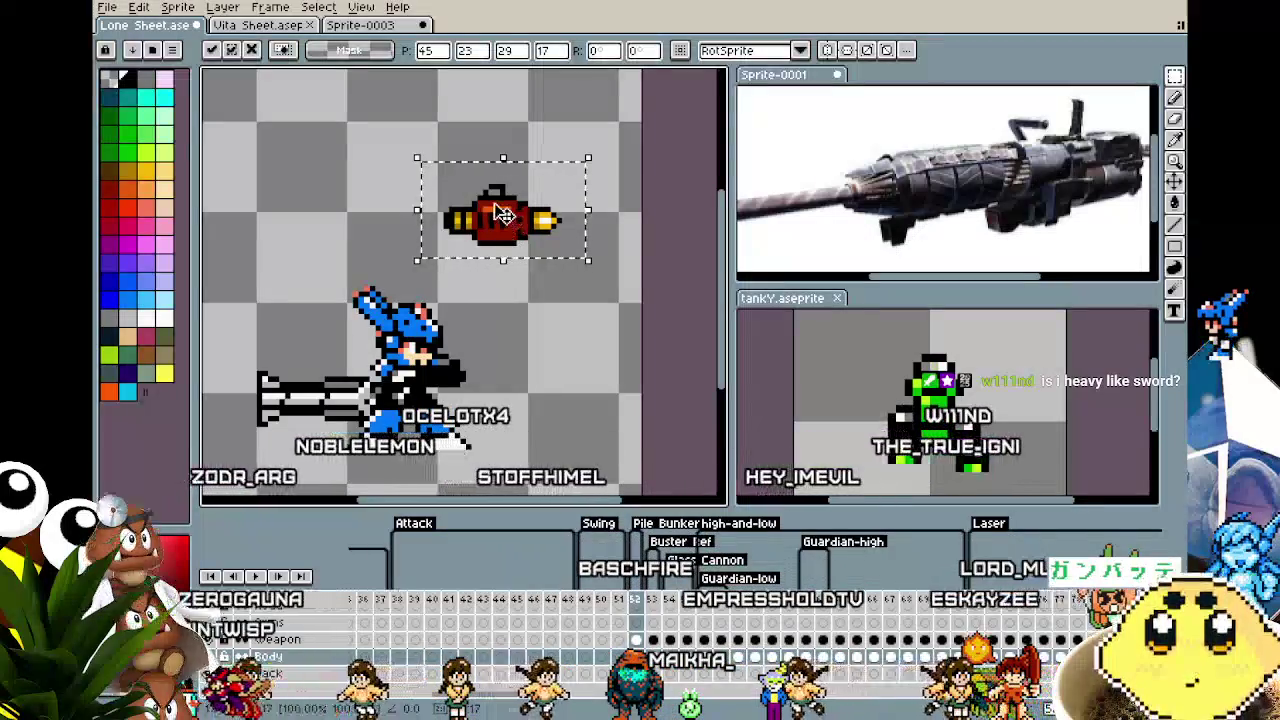
{"action": "left_click_drag", "start_coordinate": [497, 222], "coordinate": [476, 400]}
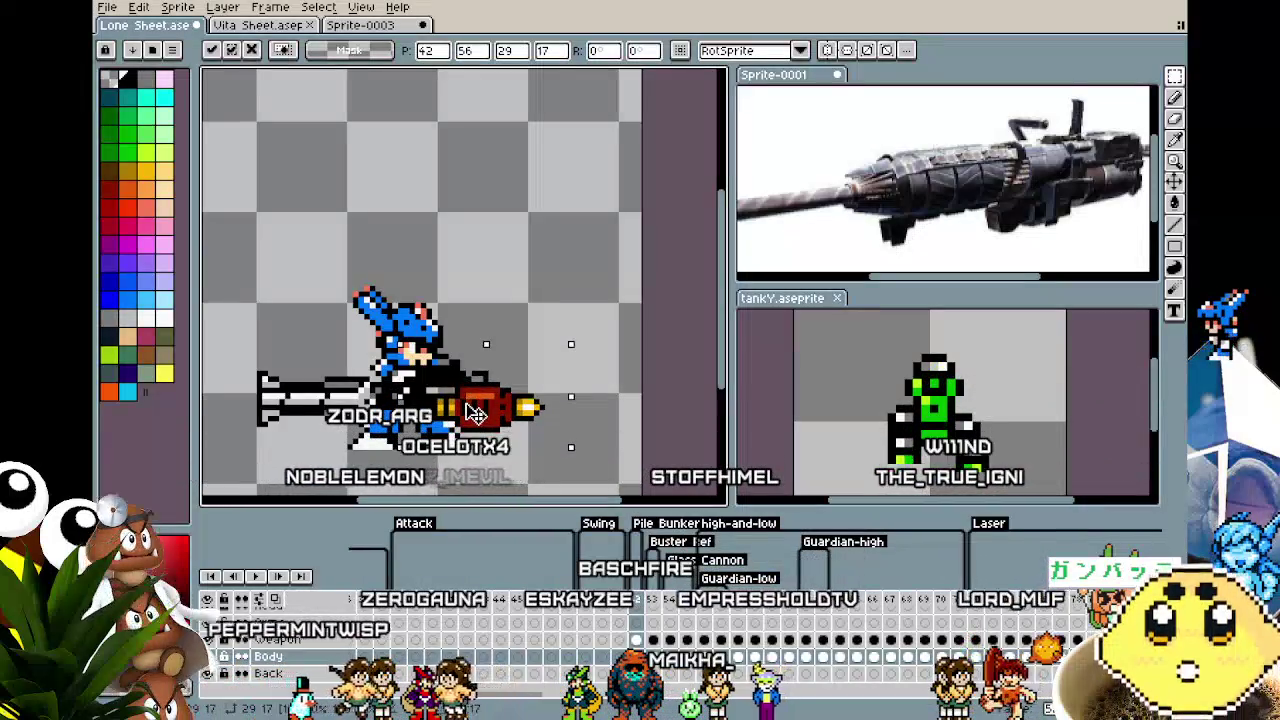
{"action": "left_click_drag", "start_coordinate": [467, 408], "coordinate": [508, 250]}
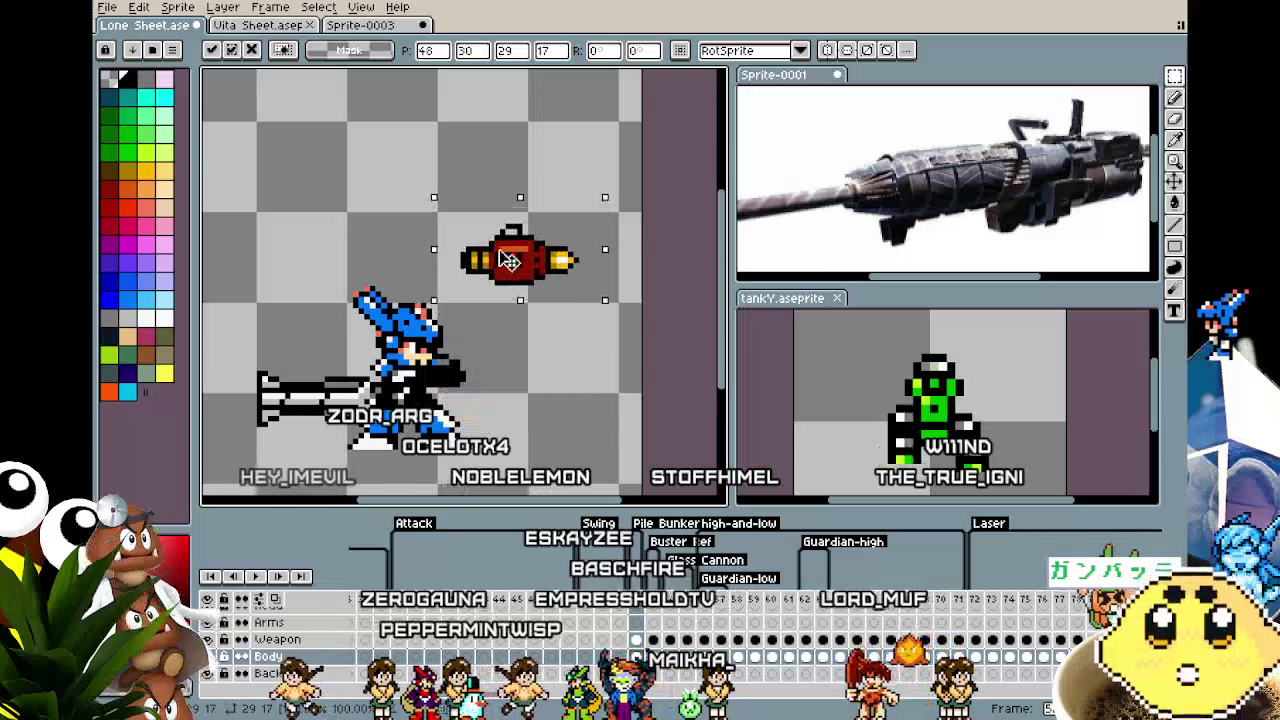
{"action": "key", "text": "Delete"}
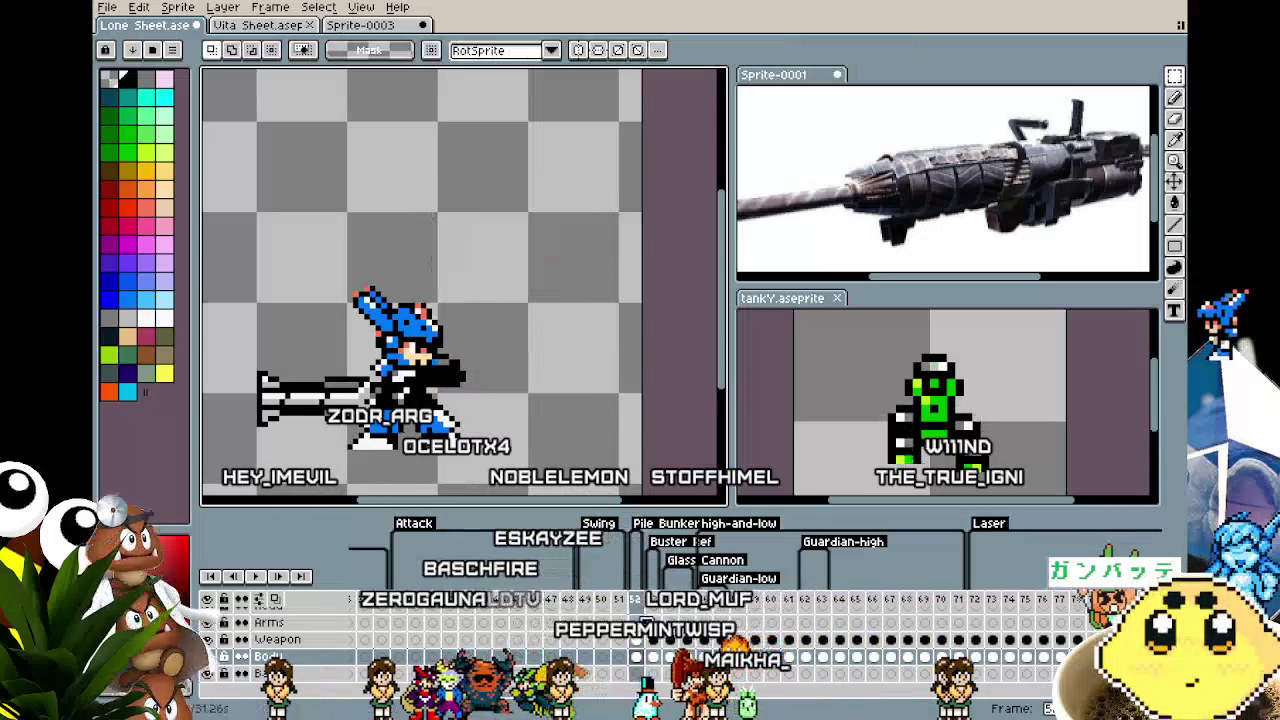
{"action": "left_click", "coordinate": [636, 640]}
{"action": "key", "text": "b"}
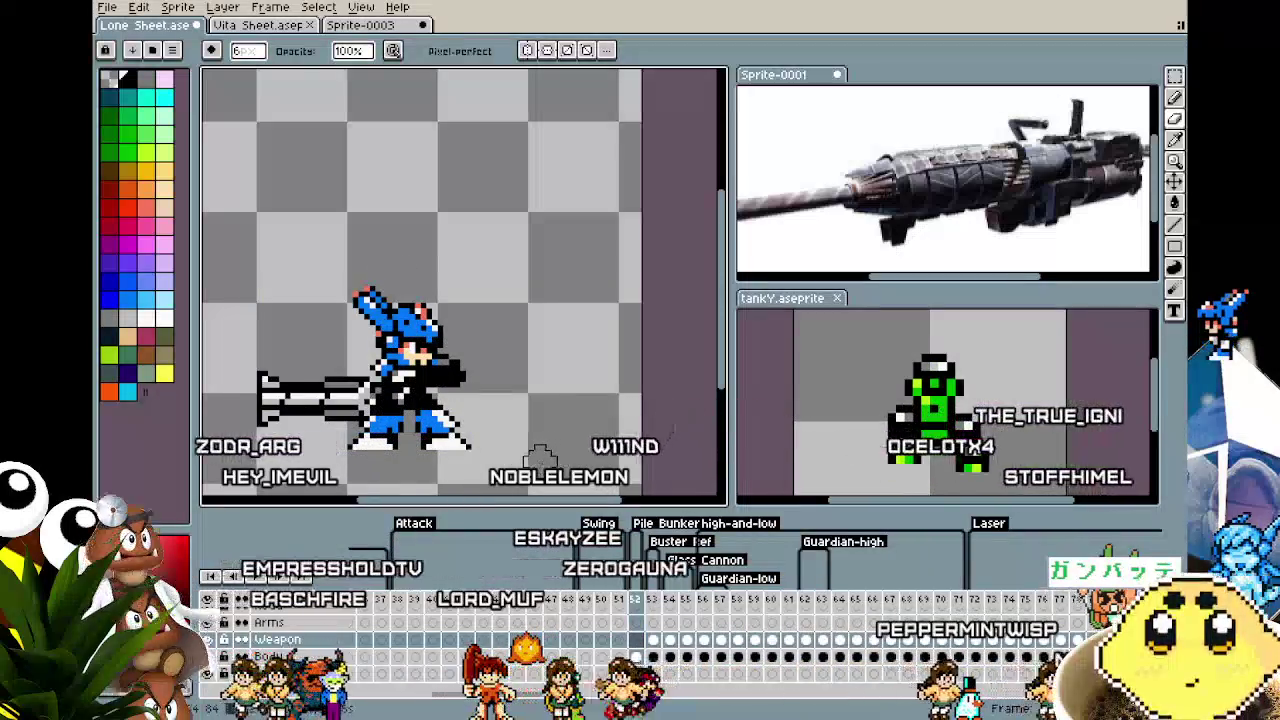
Select the Body layer at frame 52 and switch to the eyedropper.
{"action": "scroll", "coordinate": [560, 460], "scroll_direction": "up", "scroll_amount": 1}
{"action": "left_click", "coordinate": [636, 657]}
{"action": "scroll", "coordinate": [270, 400], "scroll_direction": "up", "scroll_amount": 1}
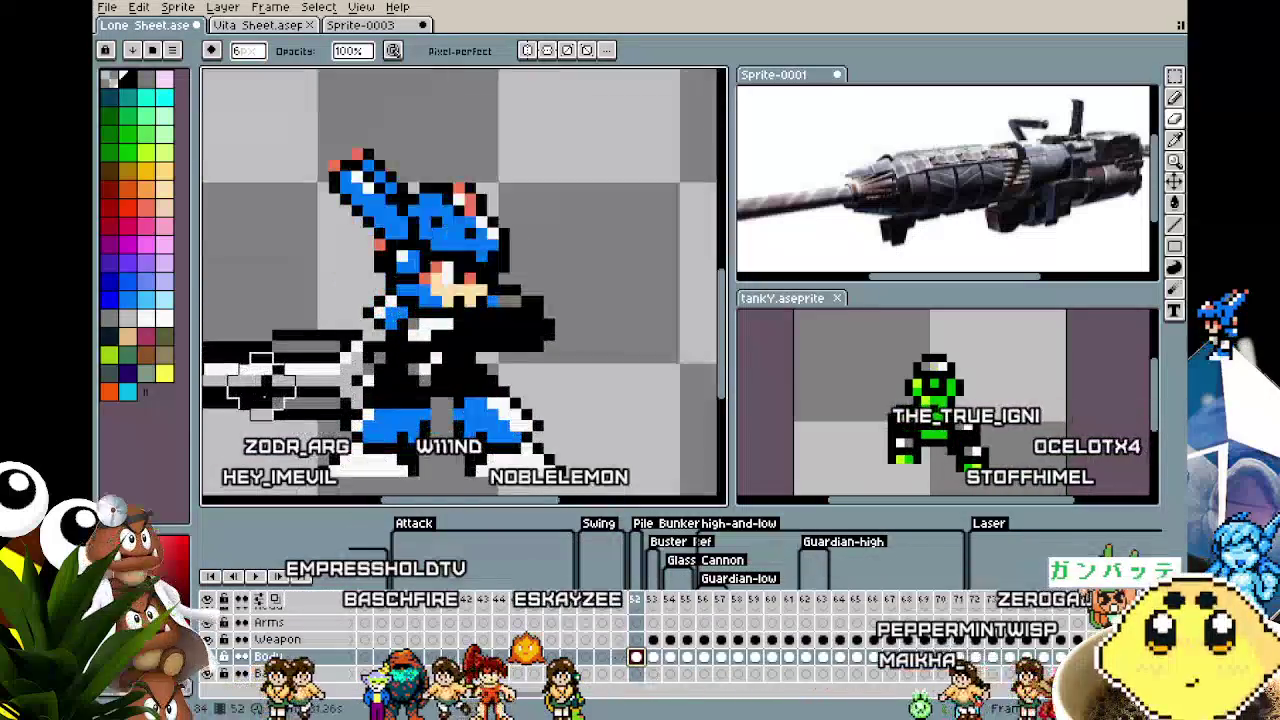
{"action": "key", "text": "i"}
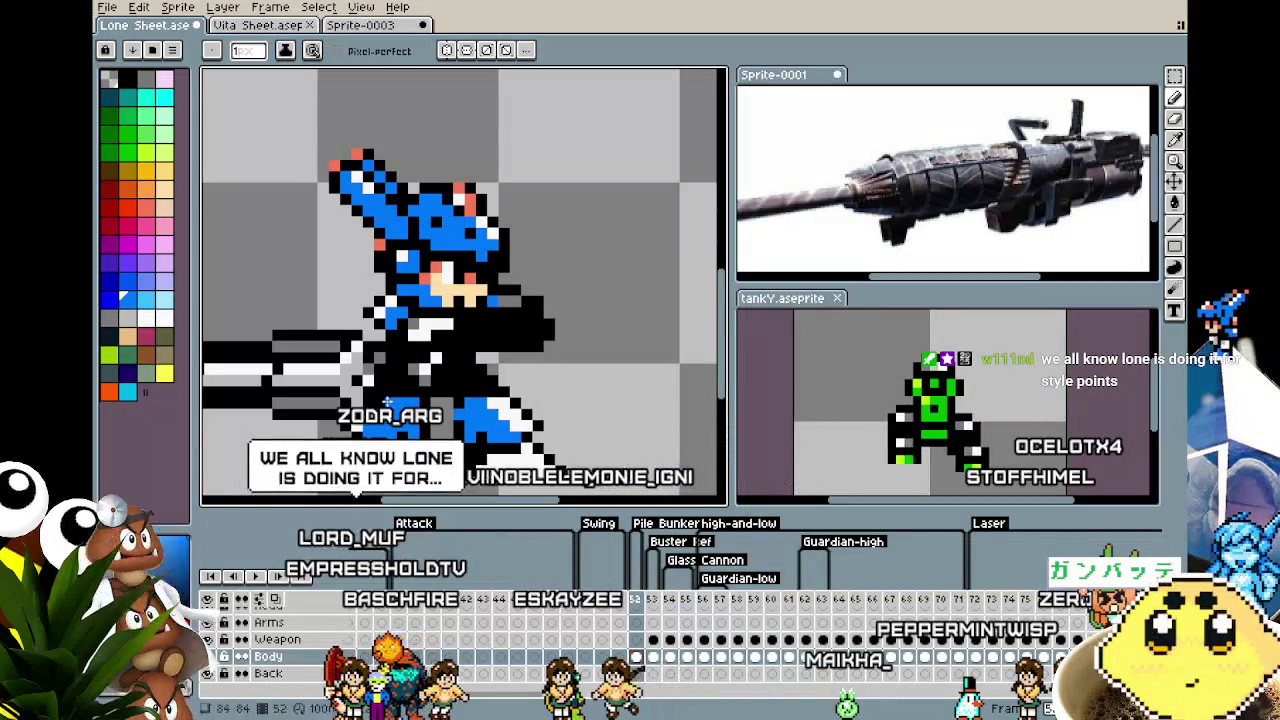
{"action": "scroll", "coordinate": [386, 402], "scroll_direction": "down", "scroll_amount": 3}
{"action": "scroll", "coordinate": [386, 402], "scroll_direction": "down", "scroll_amount": 2}
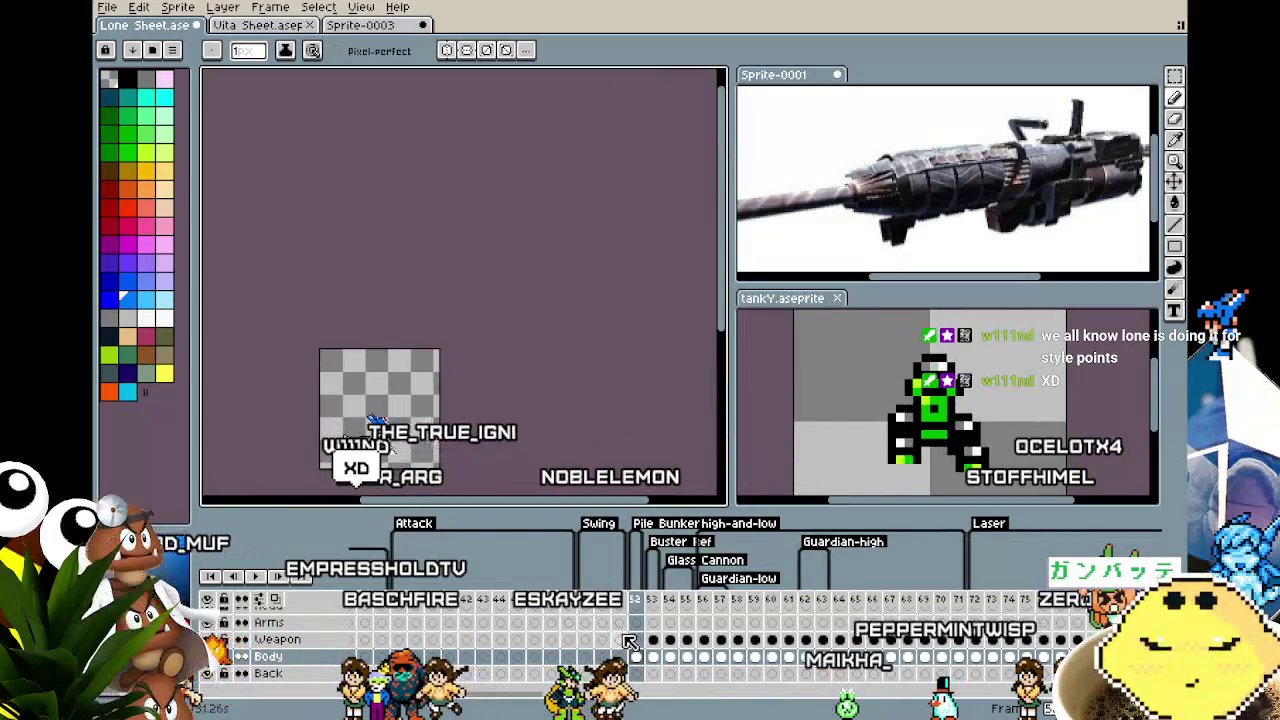
Select the cannon on the Weapon layer and move it above the character's head.
{"action": "left_click", "coordinate": [636, 640]}
{"action": "key", "text": "ctrl+t"}
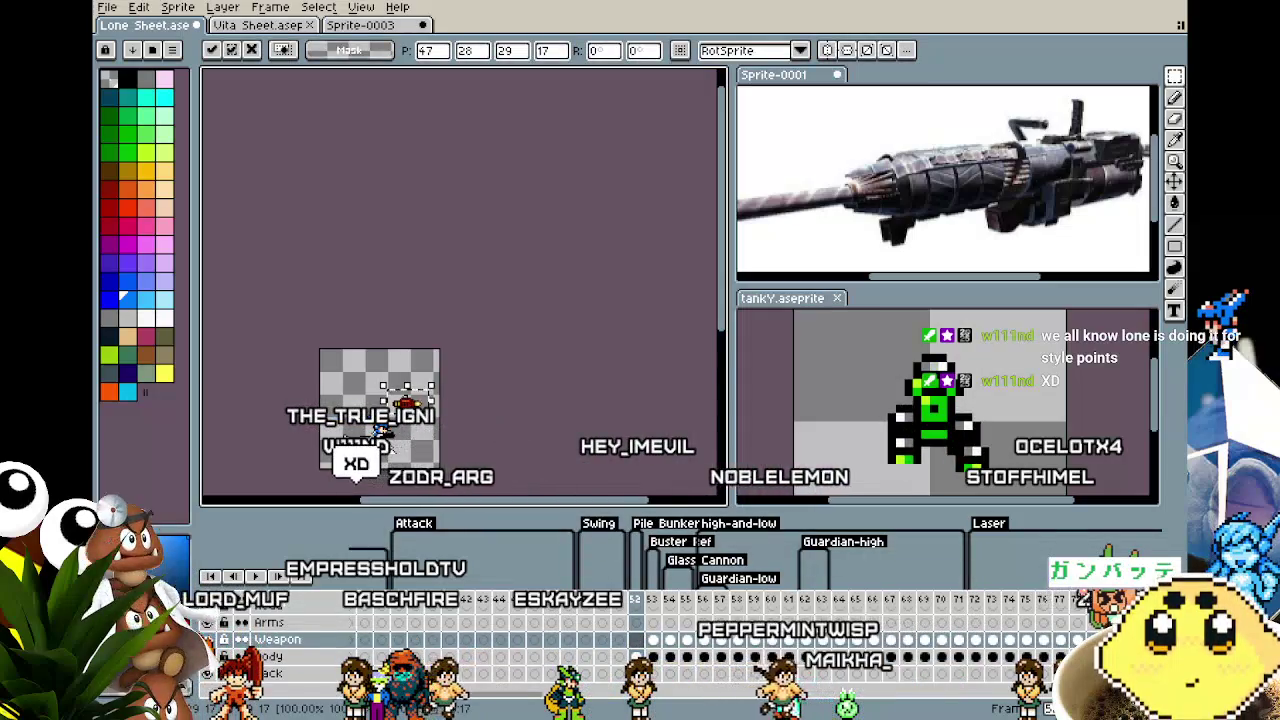
{"action": "scroll", "coordinate": [388, 430], "scroll_direction": "up", "scroll_amount": 3}
{"action": "scroll", "coordinate": [388, 430], "scroll_direction": "up", "scroll_amount": 2}
{"action": "mouse_move", "coordinate": [528, 229]}
{"action": "left_mouse_down"}
{"action": "mouse_move", "coordinate": [495, 410]}
{"action": "mouse_move", "coordinate": [500, 393]}
{"action": "left_mouse_up"}
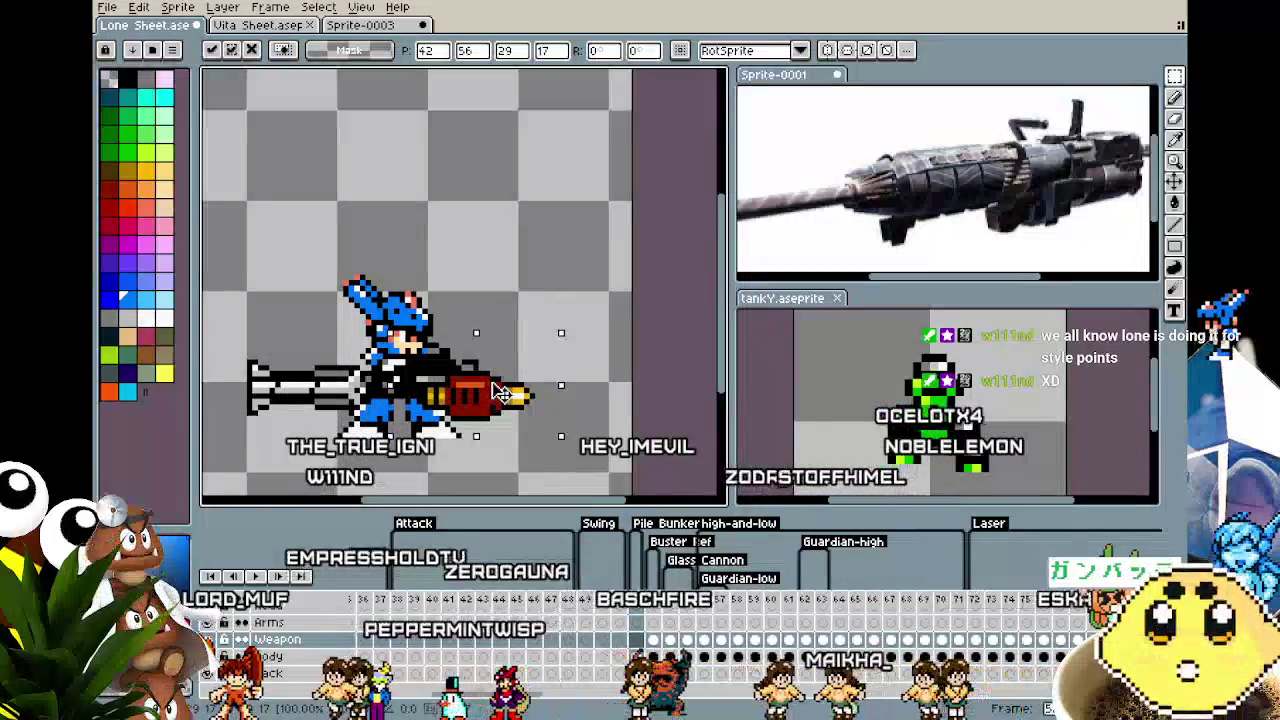
{"action": "mouse_move", "coordinate": [500, 393]}
{"action": "left_mouse_down"}
{"action": "mouse_move", "coordinate": [505, 281]}
{"action": "mouse_move", "coordinate": [530, 226]}
{"action": "left_mouse_up"}
{"action": "left_click", "coordinate": [503, 390]}
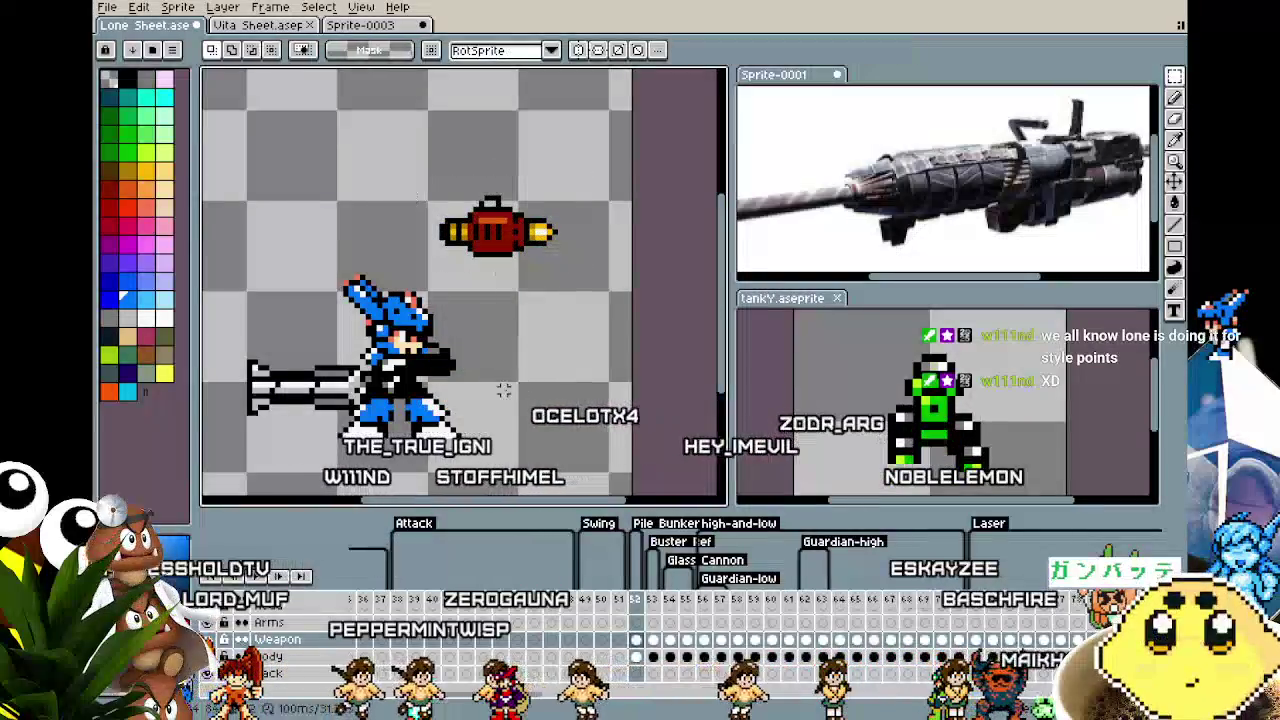
{"action": "scroll", "coordinate": [503, 390], "scroll_direction": "up", "scroll_amount": 1}
{"action": "scroll", "coordinate": [503, 390], "scroll_direction": "up", "scroll_amount": 1}
Set the pencil brush to 2 pixels and pick a colour from the canvas.
{"action": "key", "text": "ctrl"}
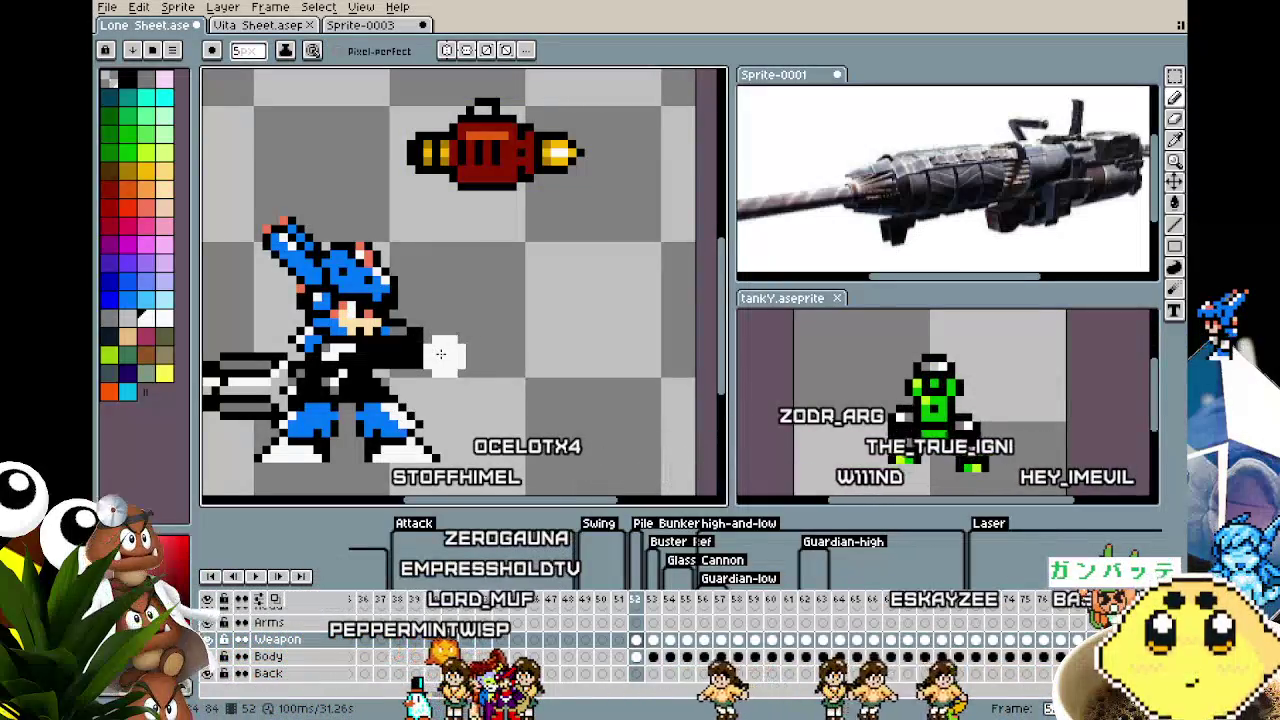
{"action": "key", "text": "minus"}
{"action": "key", "text": "minus"}
{"action": "key", "text": "minus"}
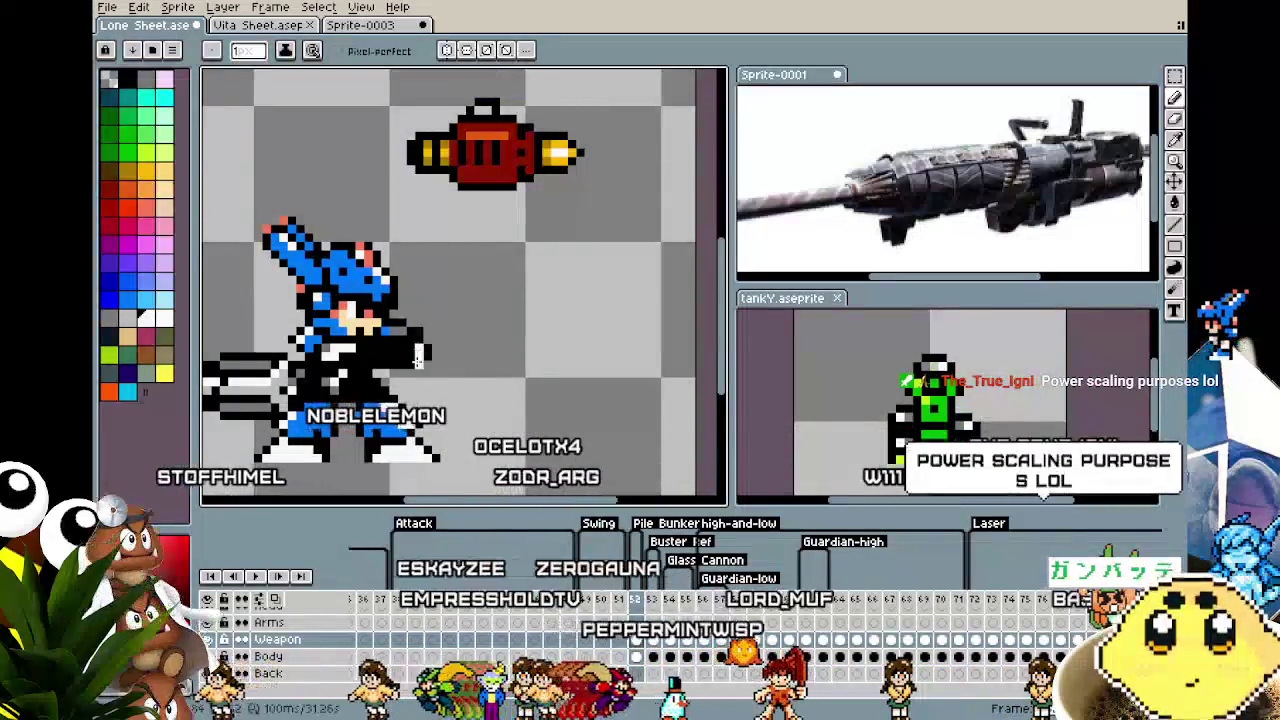
{"action": "key", "text": "plus"}
{"action": "key", "text": "plus"}
{"action": "key", "text": "plus"}
{"action": "key", "text": "plus"}
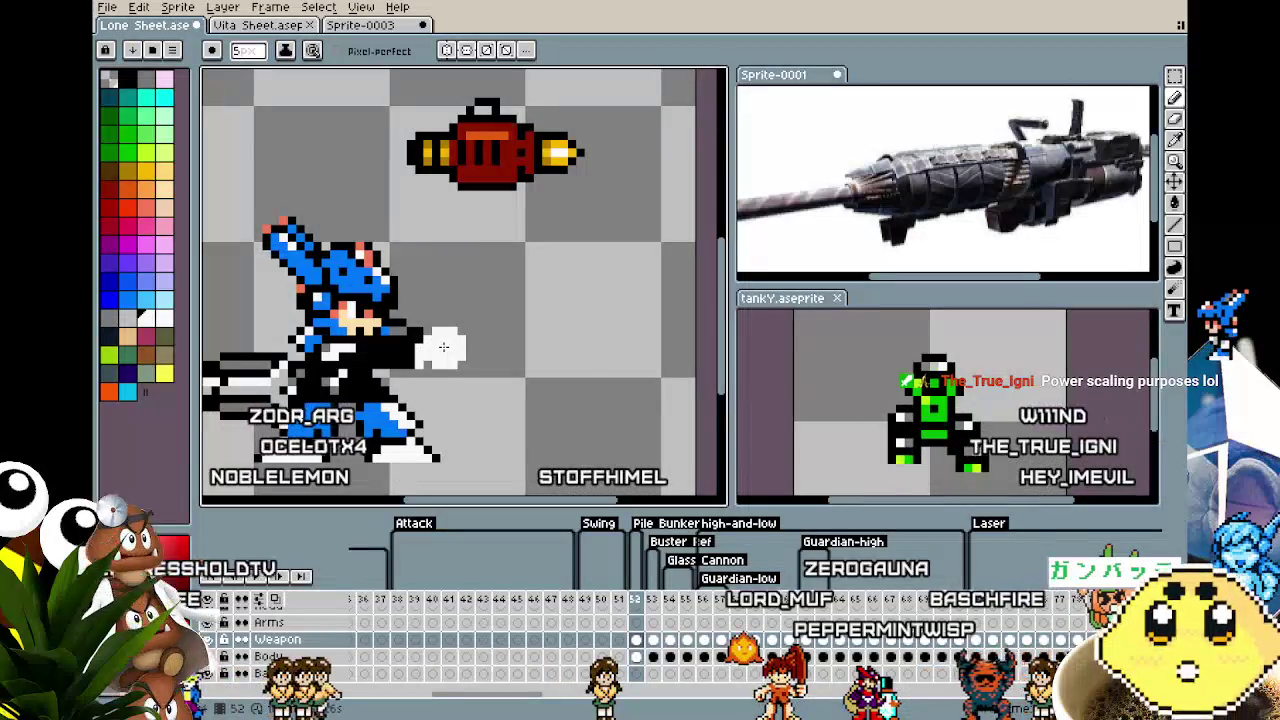
{"action": "scroll", "coordinate": [443, 346], "scroll_direction": "right", "scroll_amount": 1}
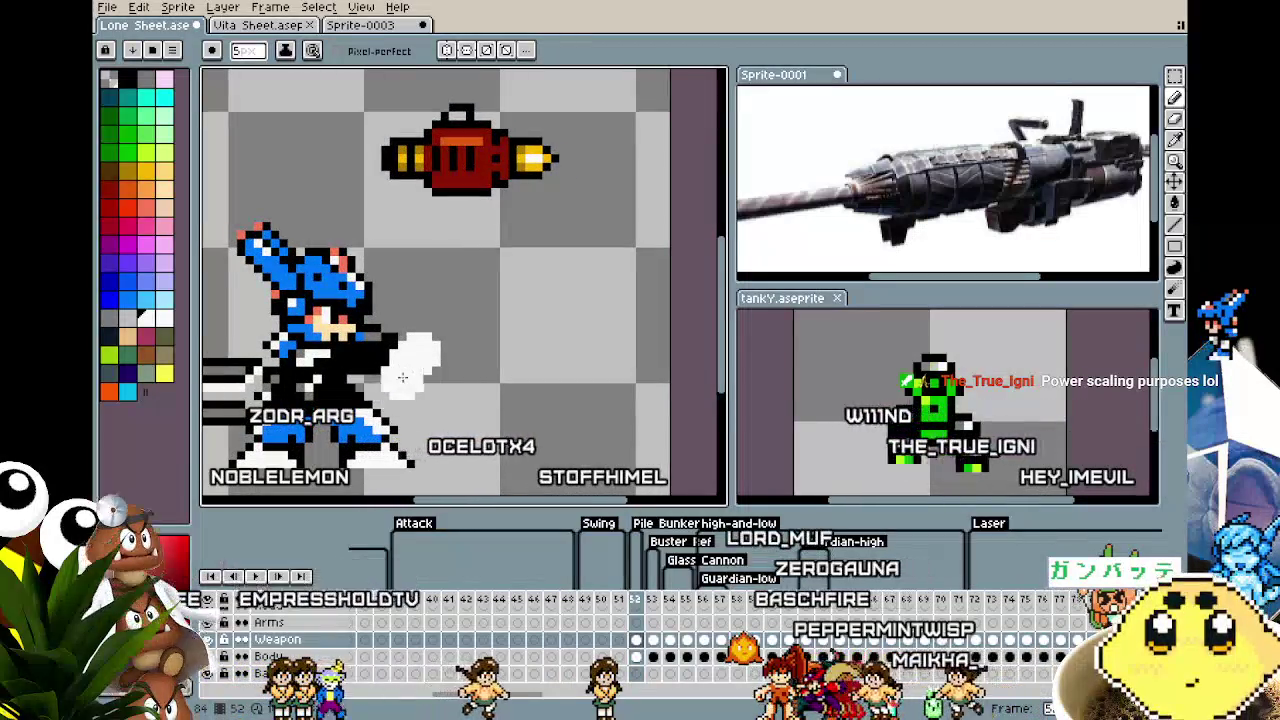
{"action": "key", "text": "i"}
{"action": "key", "text": "b"}
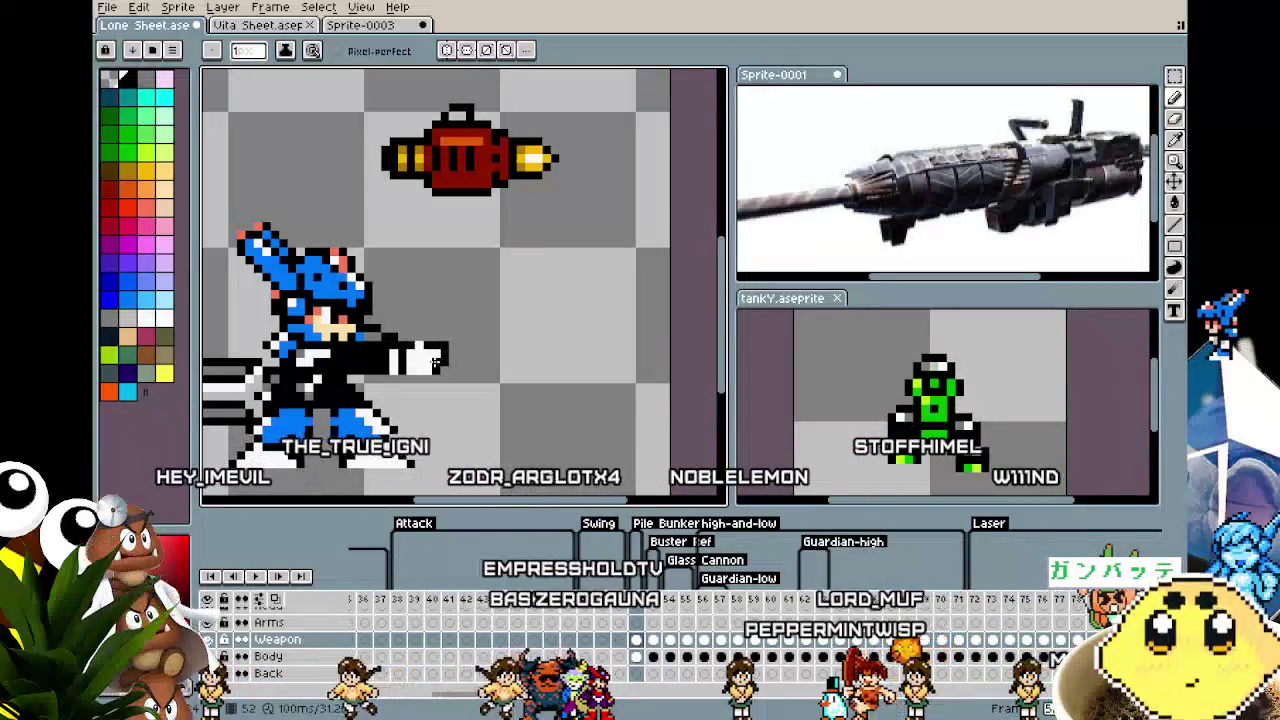
Paint white fist pixels at the end of the outstretched arm.
{"action": "scroll", "coordinate": [396, 425], "scroll_direction": "down", "scroll_amount": 2}
{"action": "scroll", "coordinate": [400, 415], "scroll_direction": "up", "scroll_amount": 1}
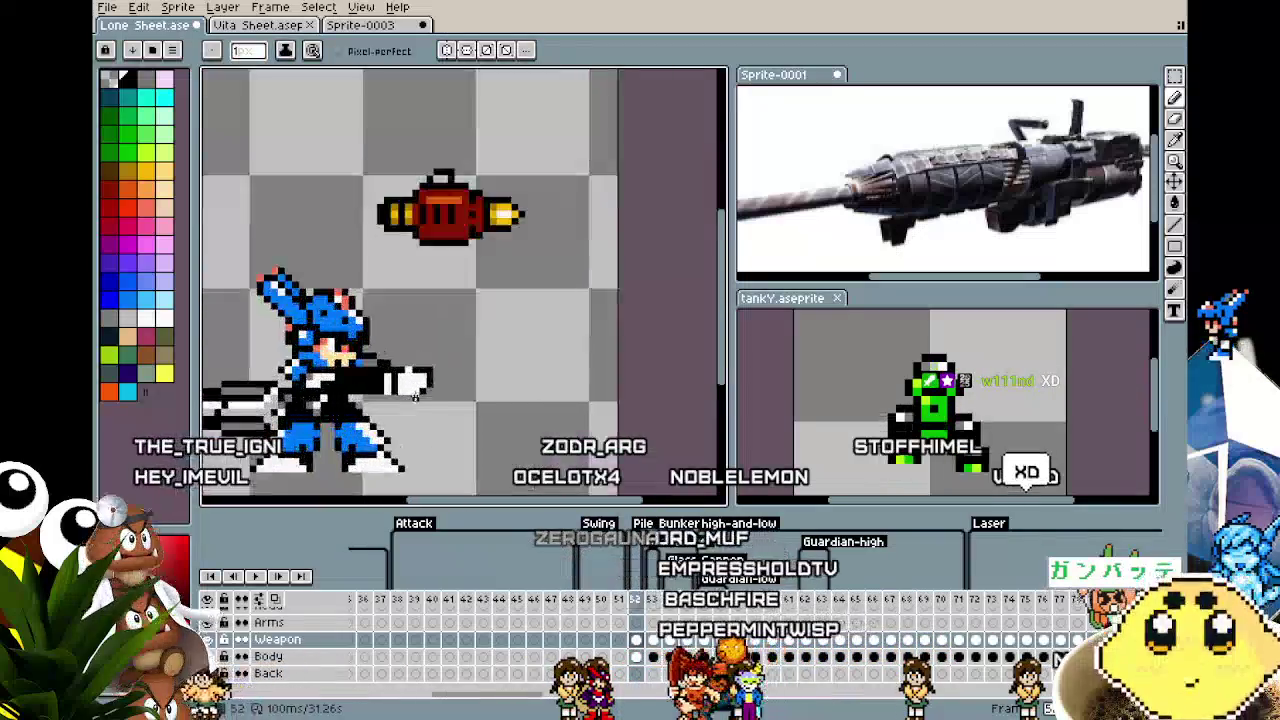
{"action": "scroll", "coordinate": [420, 370], "scroll_direction": "up", "scroll_amount": 1}
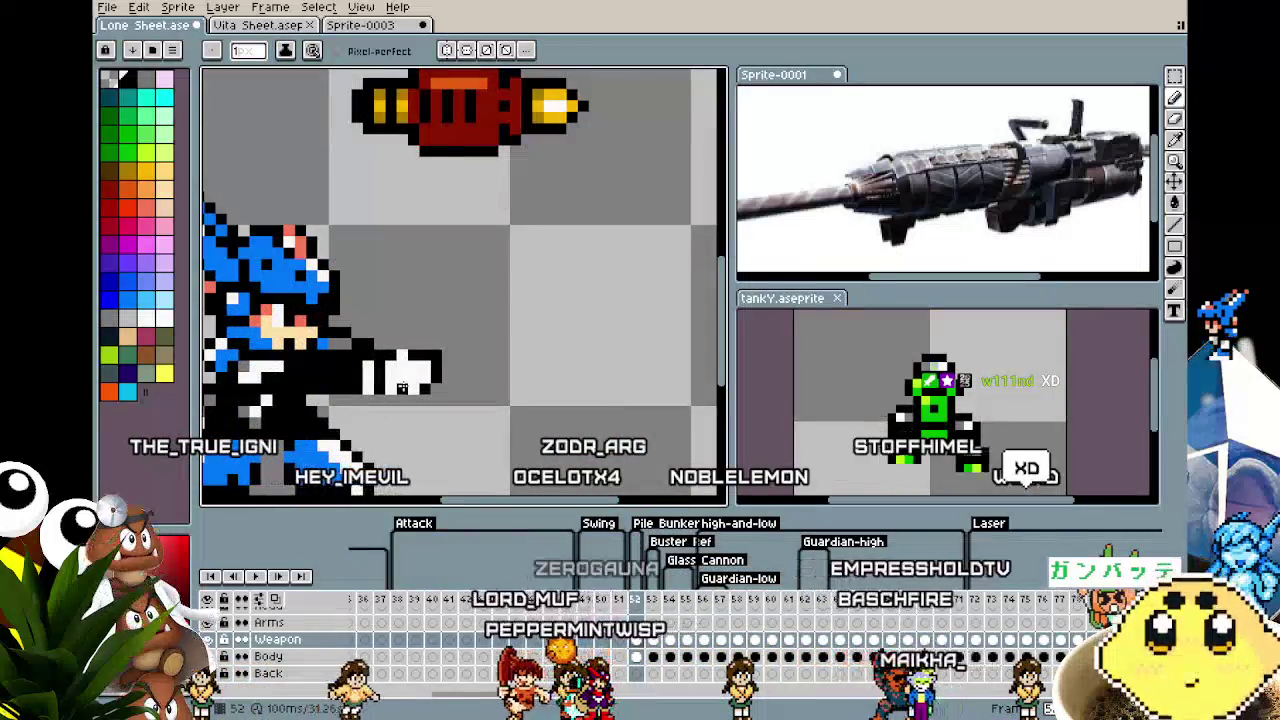
{"action": "scroll", "coordinate": [401, 386], "scroll_direction": "up", "scroll_amount": 1}
{"action": "left_click", "coordinate": [401, 386]}
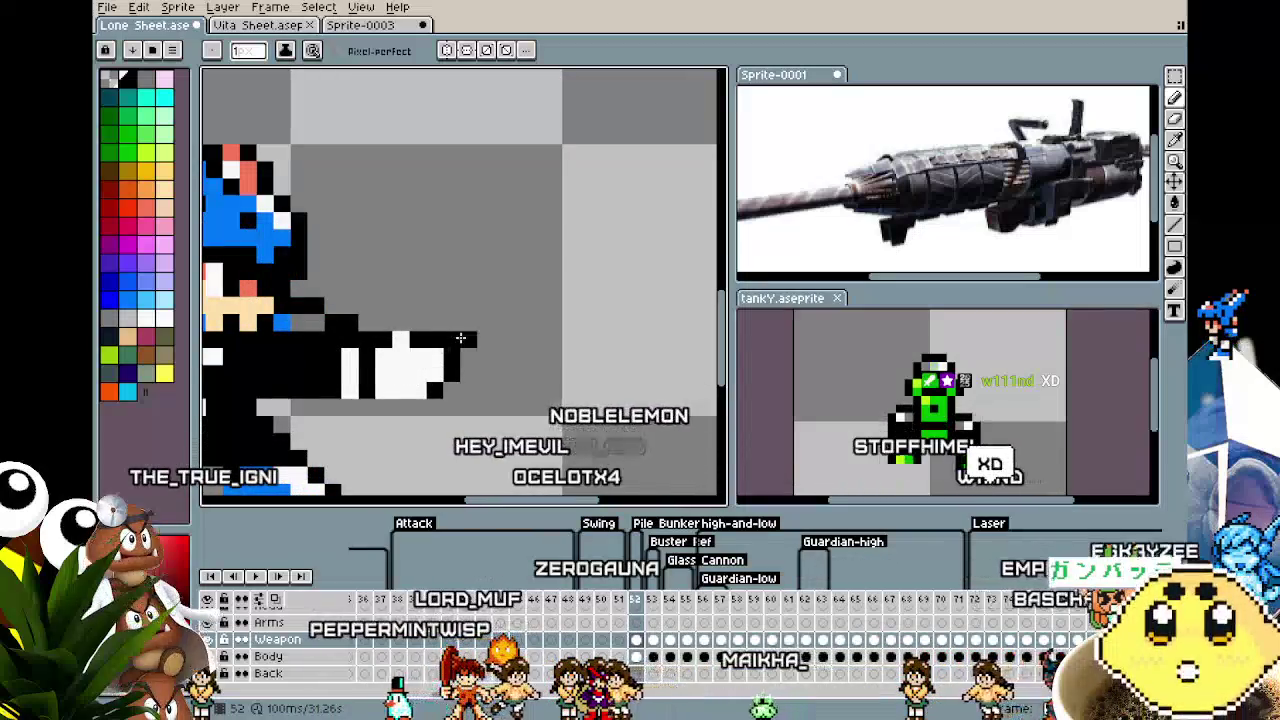
{"action": "scroll", "coordinate": [448, 358], "scroll_direction": "down", "scroll_amount": 2}
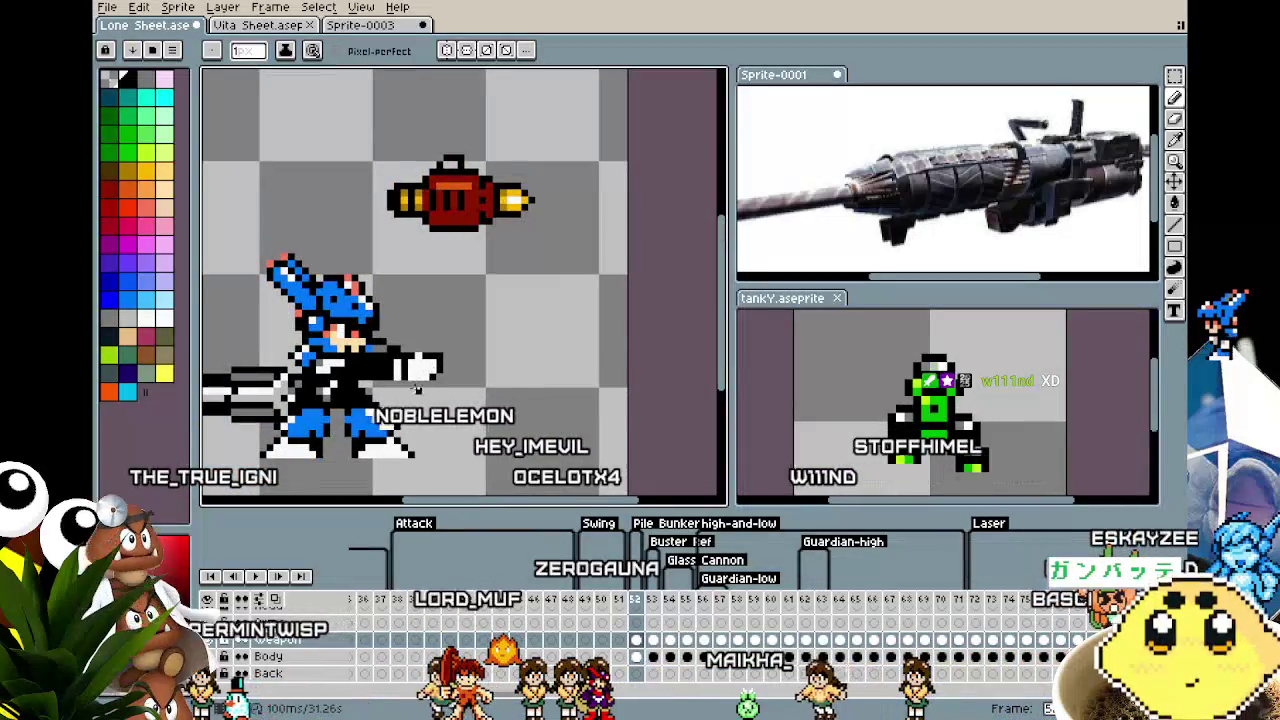
{"action": "key", "text": "m"}
{"action": "scroll", "coordinate": [370, 398], "scroll_direction": "up", "scroll_amount": 2}
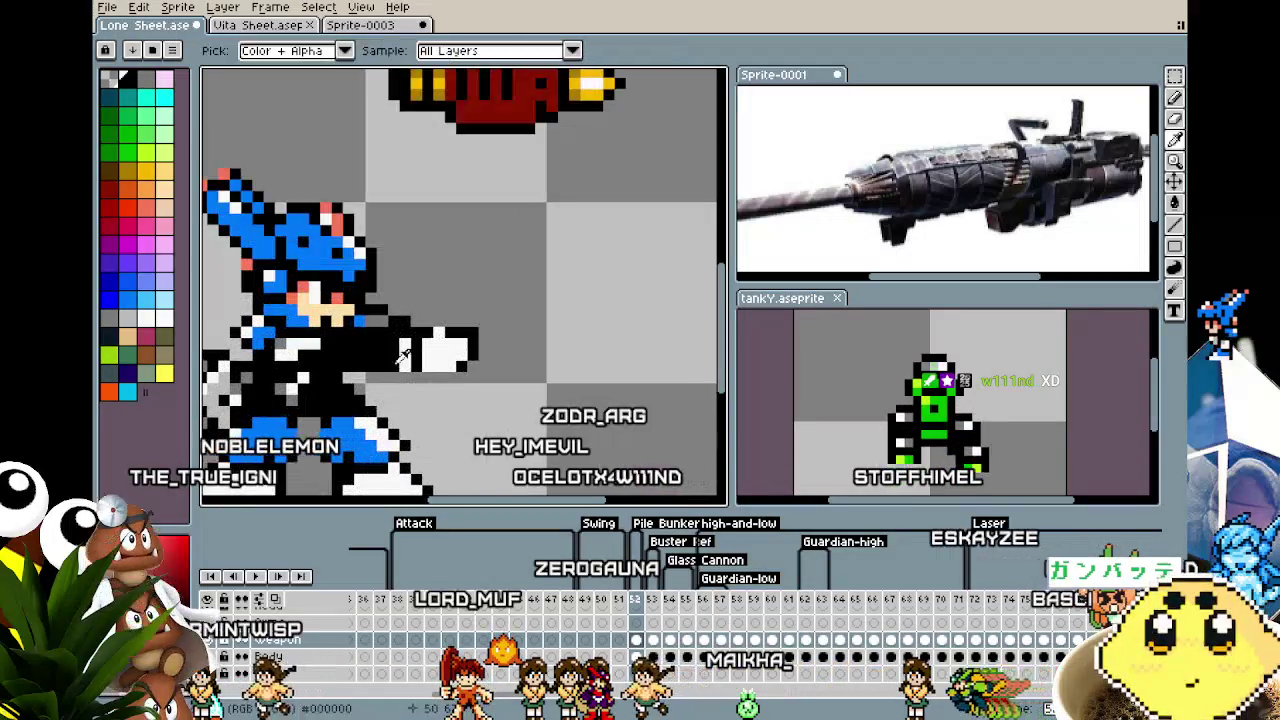
{"action": "key", "text": "b"}
{"action": "scroll", "coordinate": [382, 398], "scroll_direction": "down", "scroll_amount": 1}
{"action": "scroll", "coordinate": [382, 398], "scroll_direction": "down", "scroll_amount": 1}
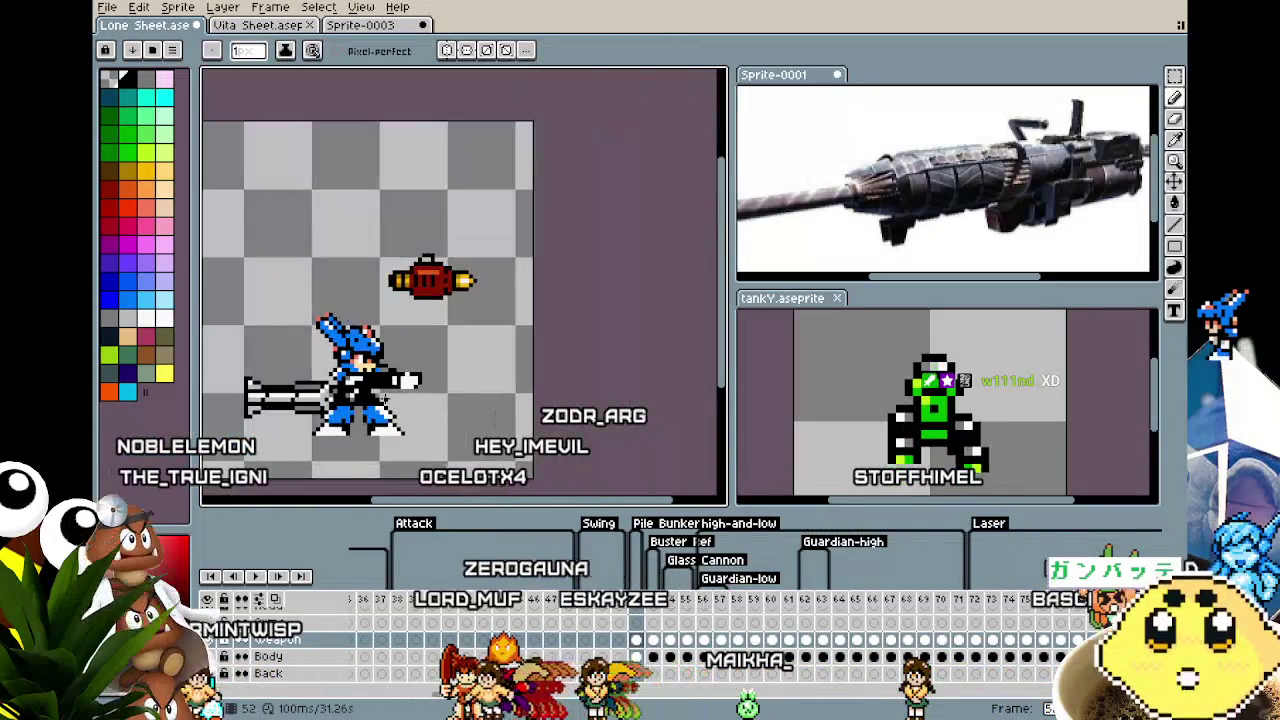
{"action": "scroll", "coordinate": [383, 395], "scroll_direction": "up", "scroll_amount": 1}
Marquee-select the character's arm and fist, then clear the selection.
{"action": "key", "text": "m"}
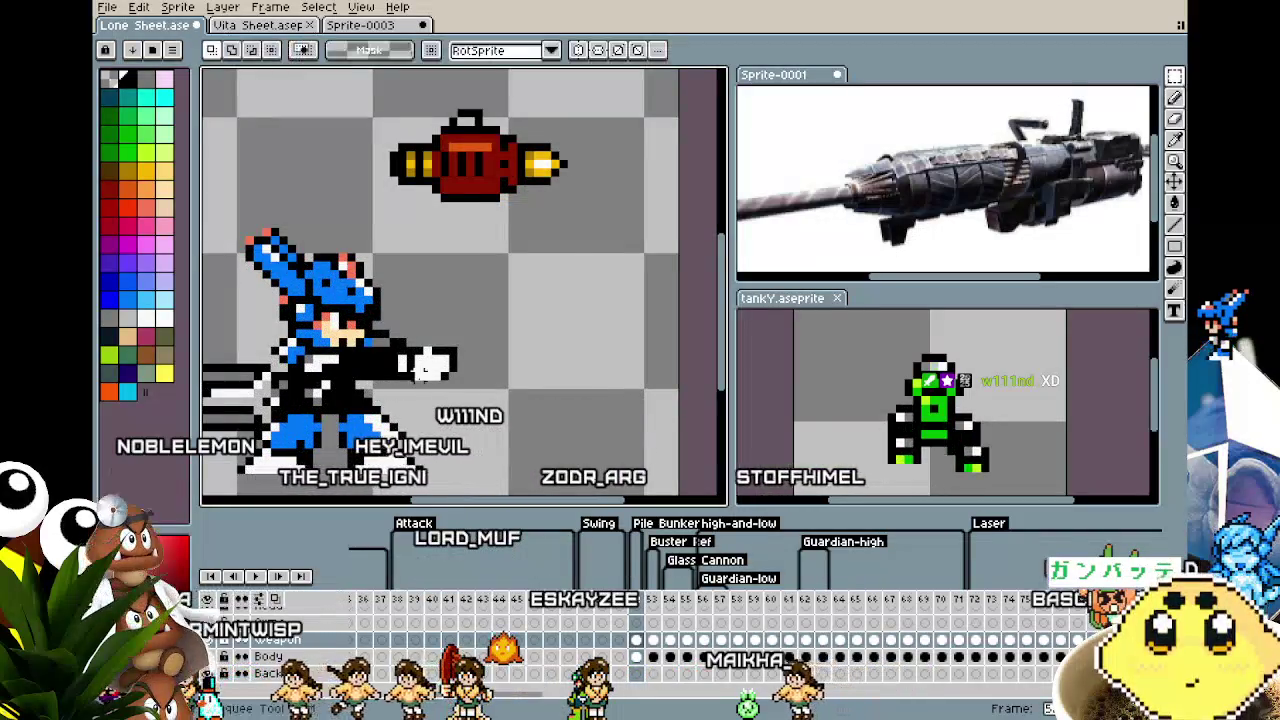
{"action": "scroll", "coordinate": [419, 377], "scroll_direction": "up", "scroll_amount": 1}
{"action": "scroll", "coordinate": [370, 366], "scroll_direction": "up", "scroll_amount": 1}
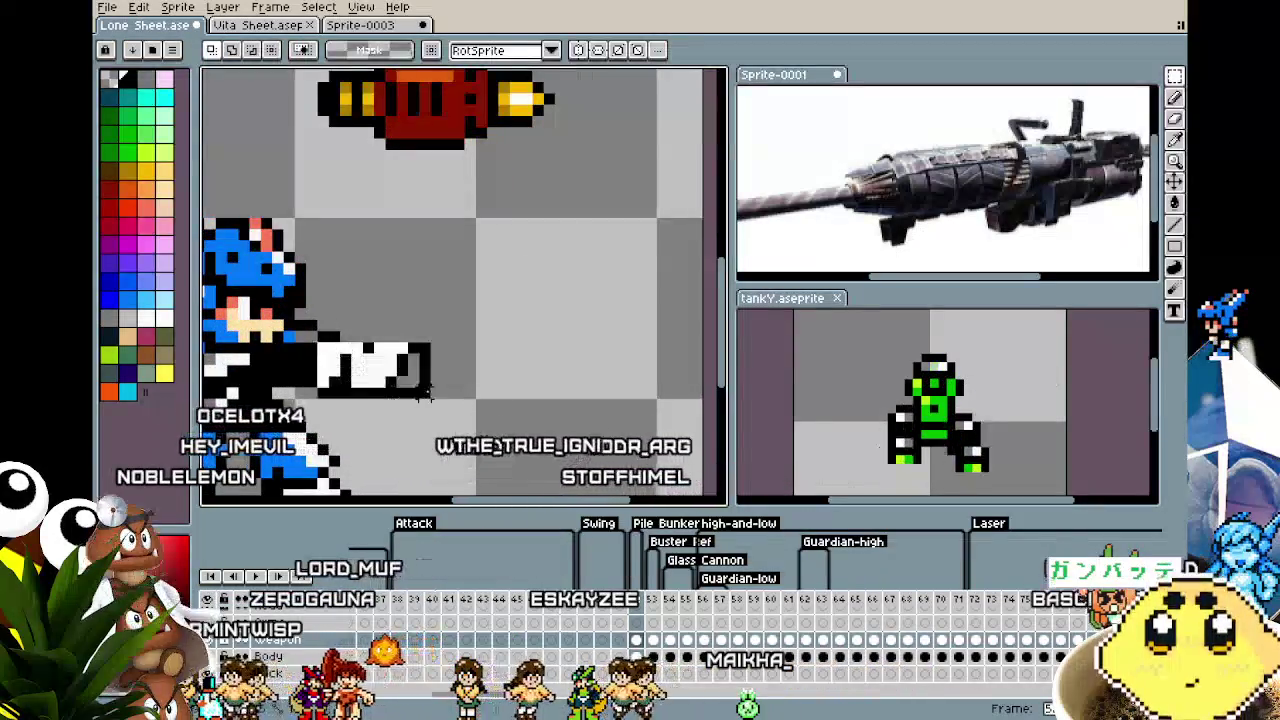
{"action": "left_click_drag", "start_coordinate": [303, 340], "coordinate": [423, 402]}
{"action": "key", "text": "ctrl+d"}
Select the red cannon and nudge it one pixel left and up onto the fist.
{"action": "scroll", "coordinate": [440, 410], "scroll_direction": "down", "scroll_amount": 2}
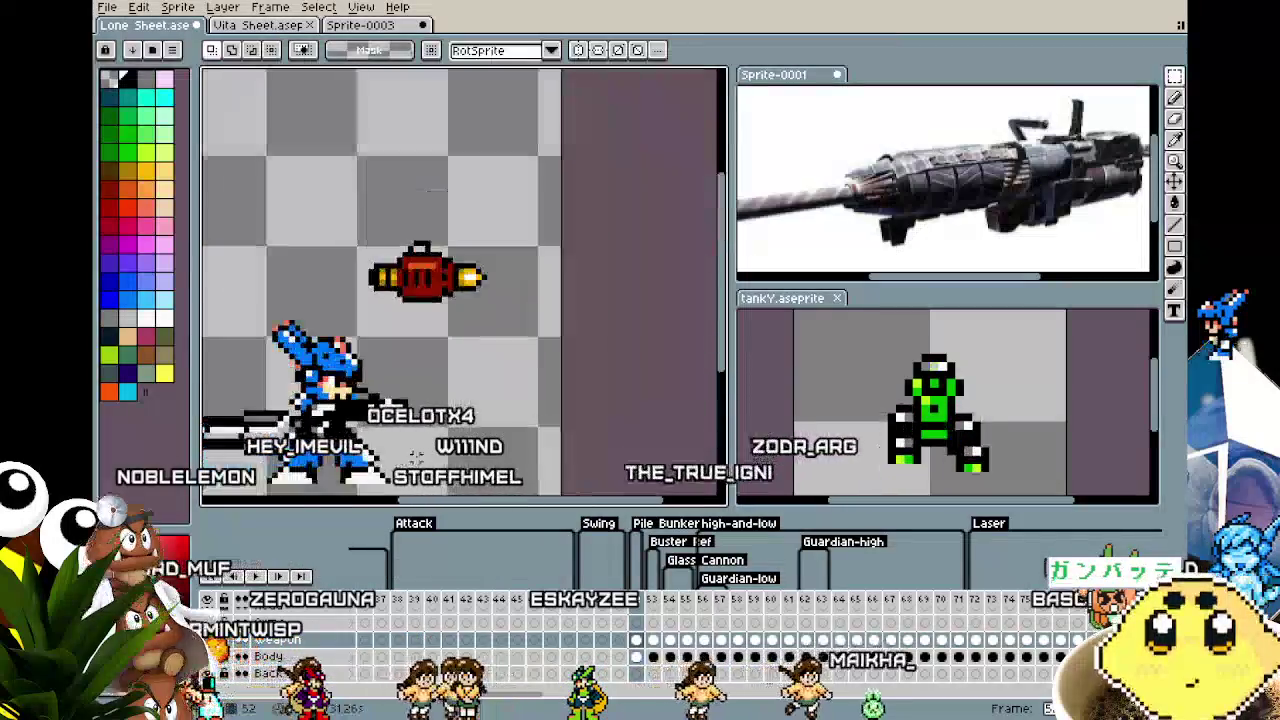
{"action": "mouse_move", "coordinate": [397, 143]}
{"action": "left_mouse_down"}
{"action": "mouse_move", "coordinate": [567, 250]}
{"action": "mouse_move", "coordinate": [485, 375]}
{"action": "left_mouse_up"}
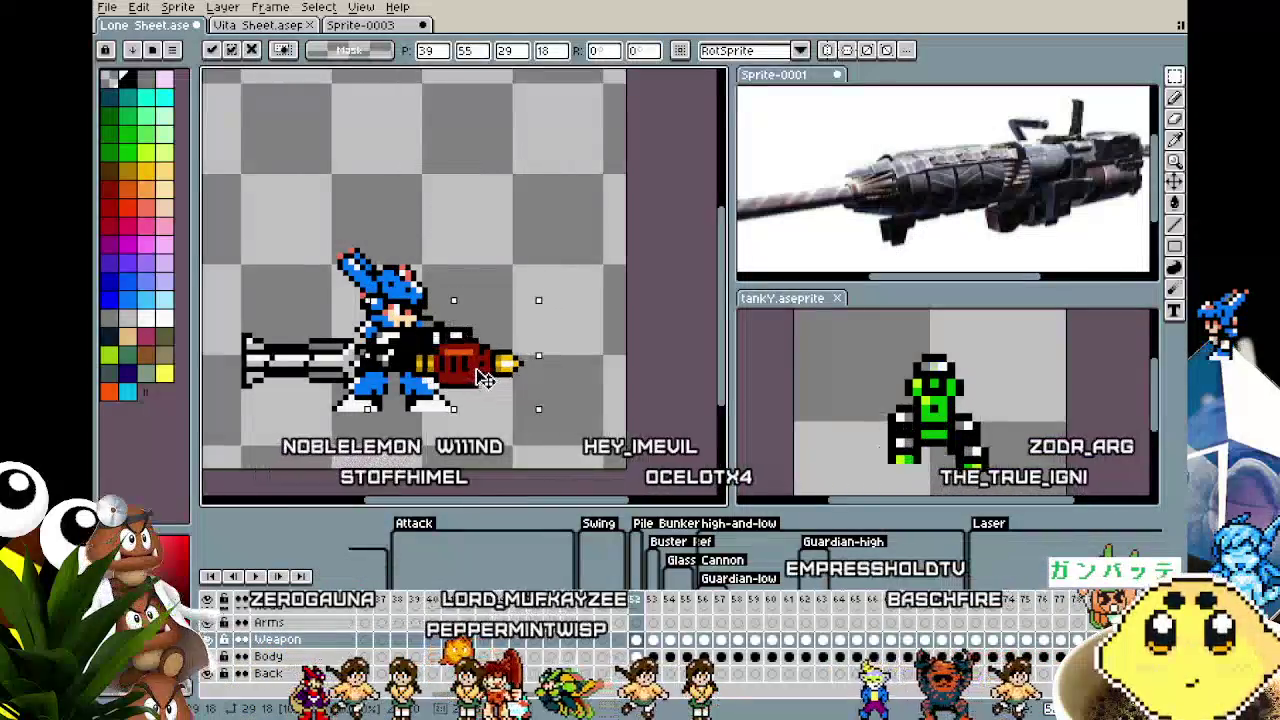
{"action": "key", "text": "Left"}
{"action": "key", "text": "Up"}
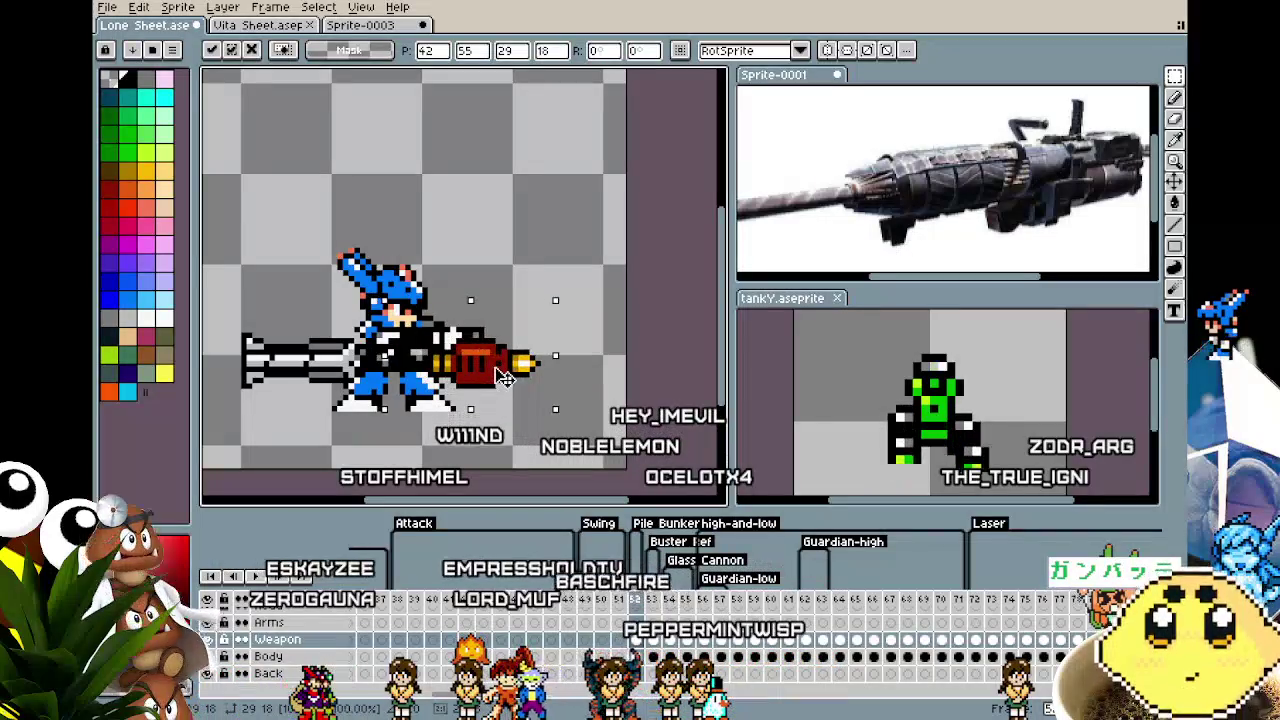
{"action": "mouse_move", "coordinate": [283, 152]}
{"action": "left_mouse_down"}
{"action": "mouse_move", "coordinate": [228, 139]}
{"action": "mouse_move", "coordinate": [336, 195]}
{"action": "left_mouse_up"}
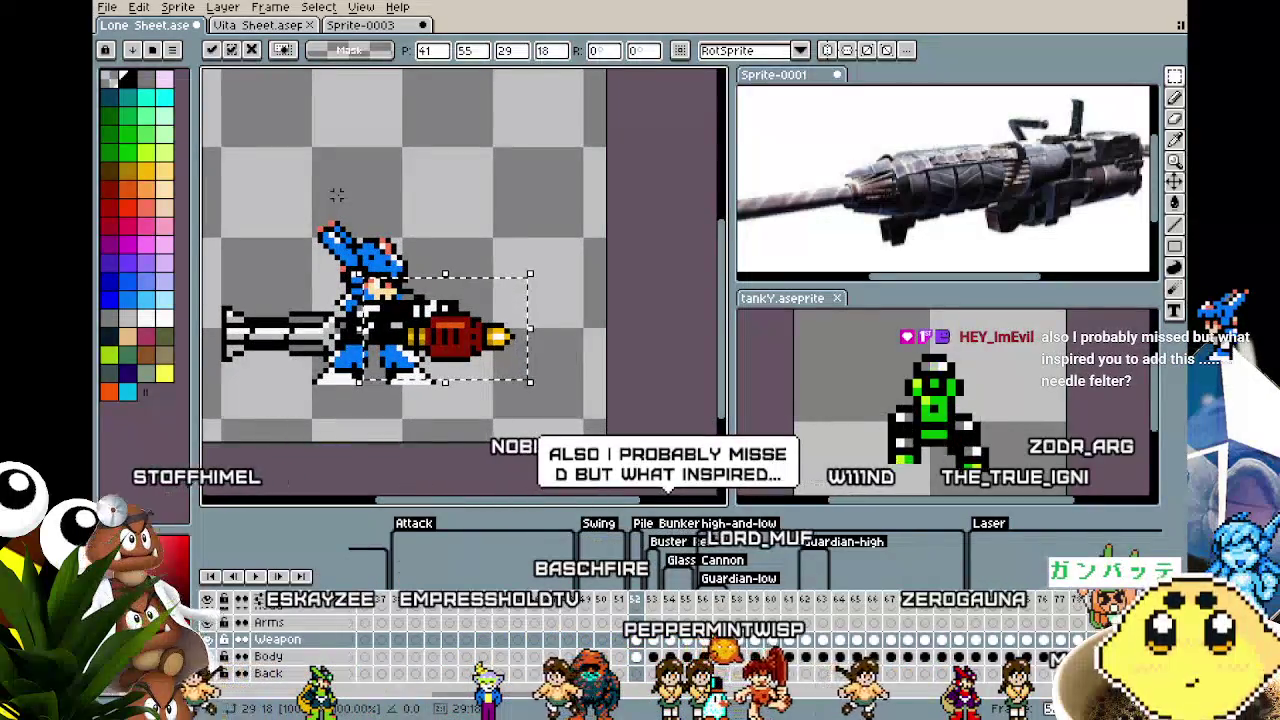
{"action": "key", "text": "ctrl+d"}
Undo the fit, then erase the character on the Body layer.
{"action": "scroll", "coordinate": [330, 308], "scroll_direction": "down", "scroll_amount": 2}
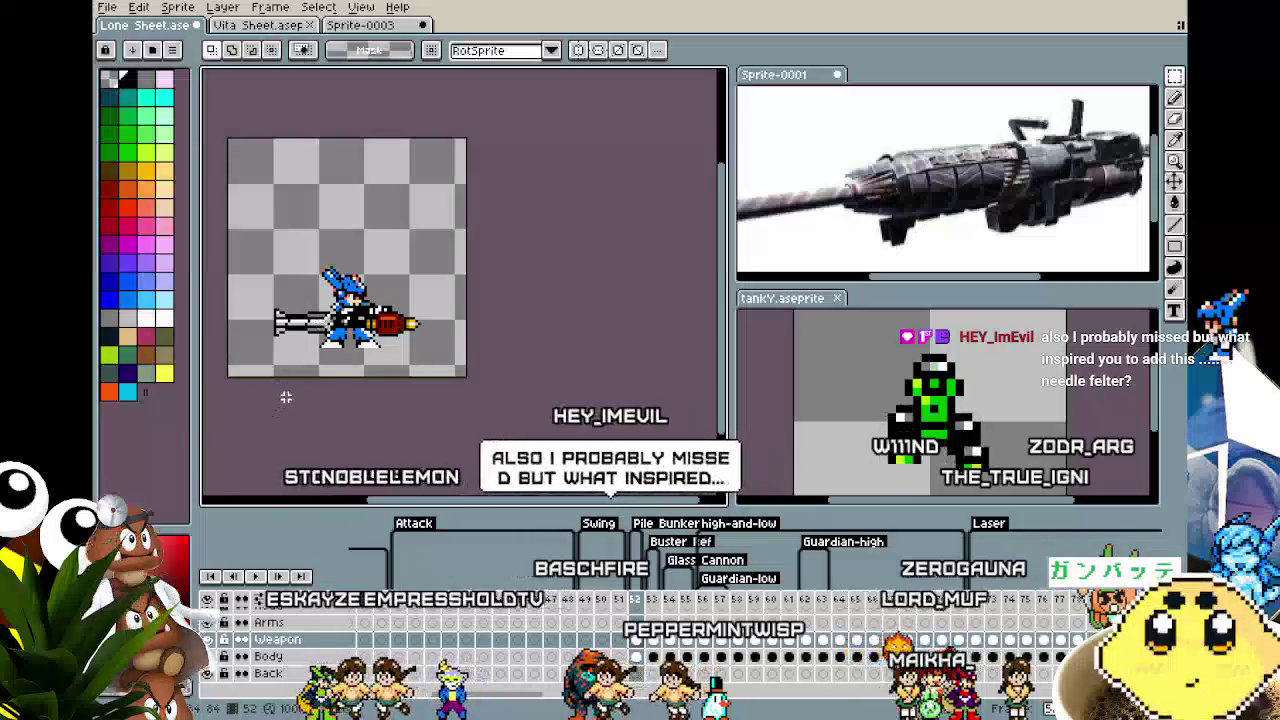
{"action": "scroll", "coordinate": [286, 393], "scroll_direction": "up", "scroll_amount": 1}
{"action": "scroll", "coordinate": [288, 391], "scroll_direction": "up", "scroll_amount": 1}
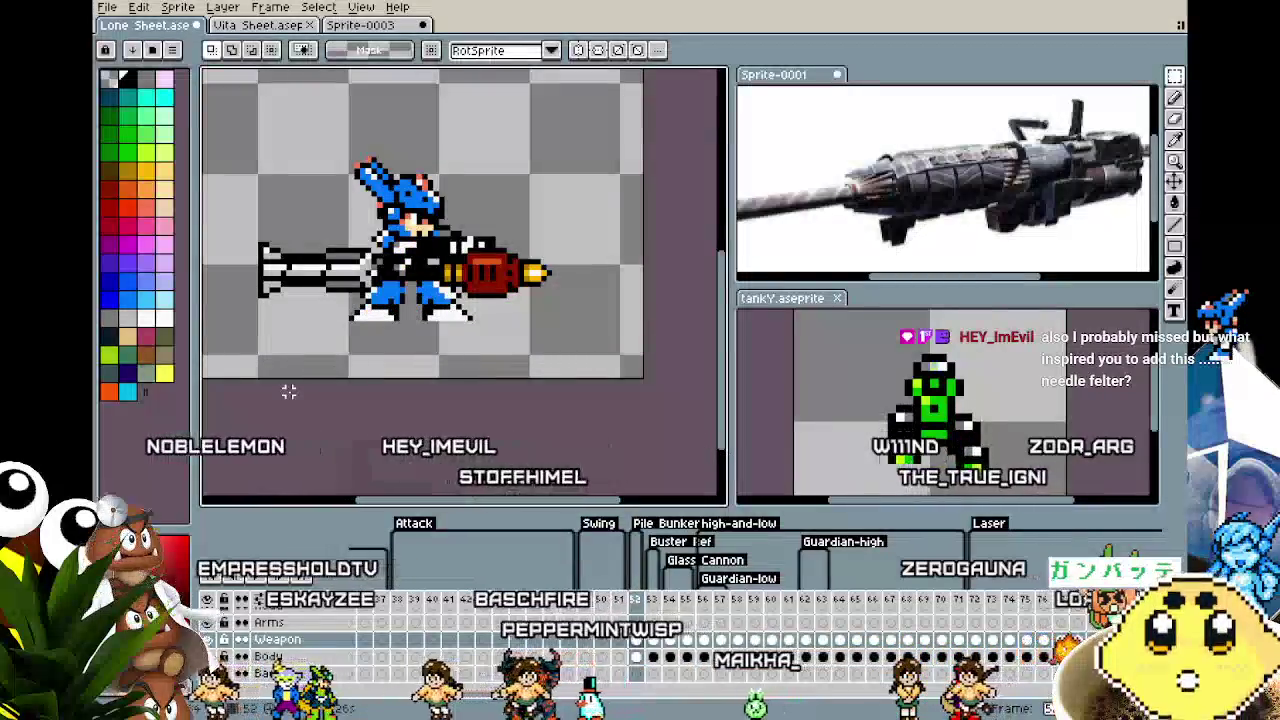
{"action": "key", "text": "ctrl+z"}
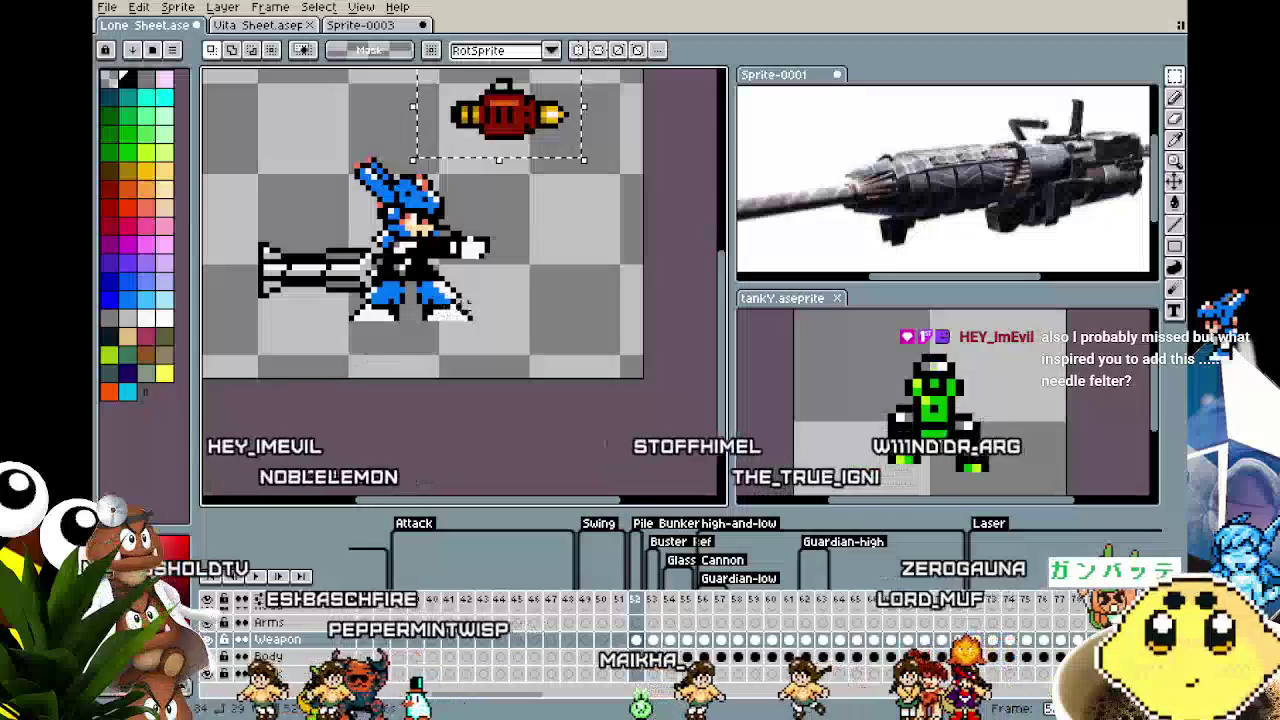
{"action": "key", "text": "ctrl+d"}
{"action": "left_click_drag", "start_coordinate": [514, 277], "coordinate": [481, 305]}
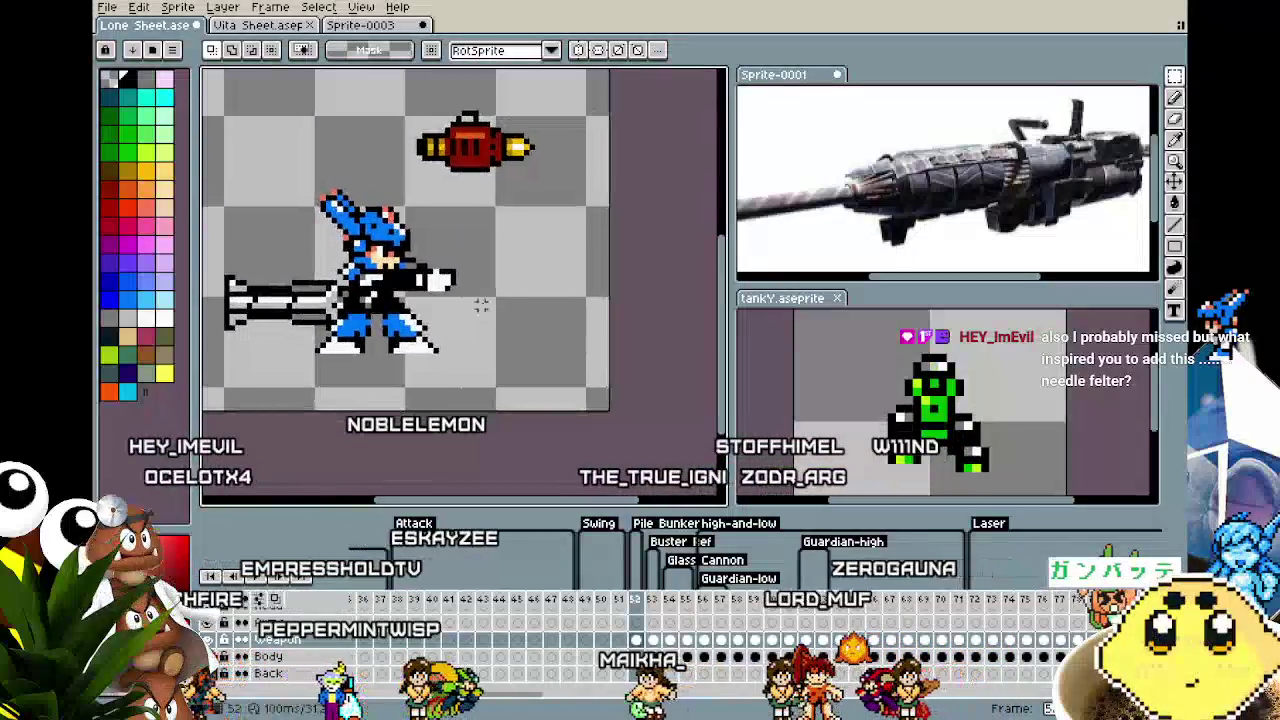
{"action": "scroll", "coordinate": [481, 305], "scroll_direction": "down", "scroll_amount": 1}
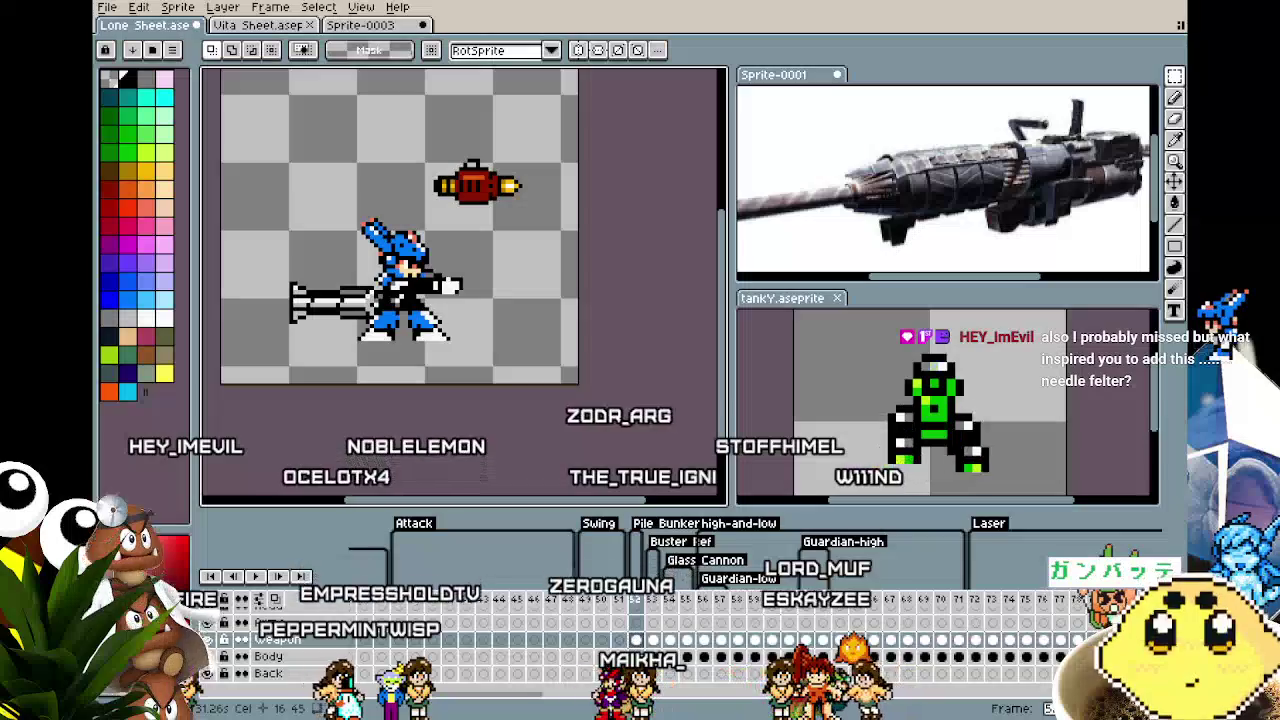
{"action": "key", "text": "Down"}
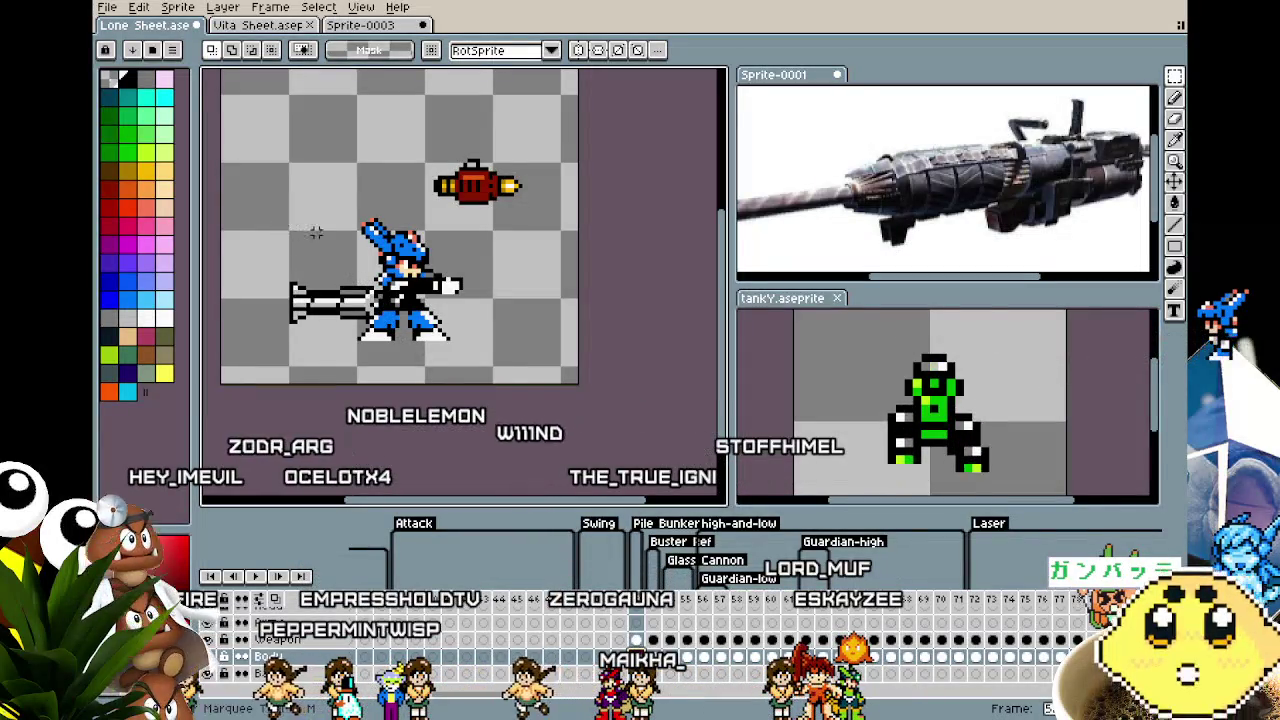
{"action": "key", "text": "Delete"}
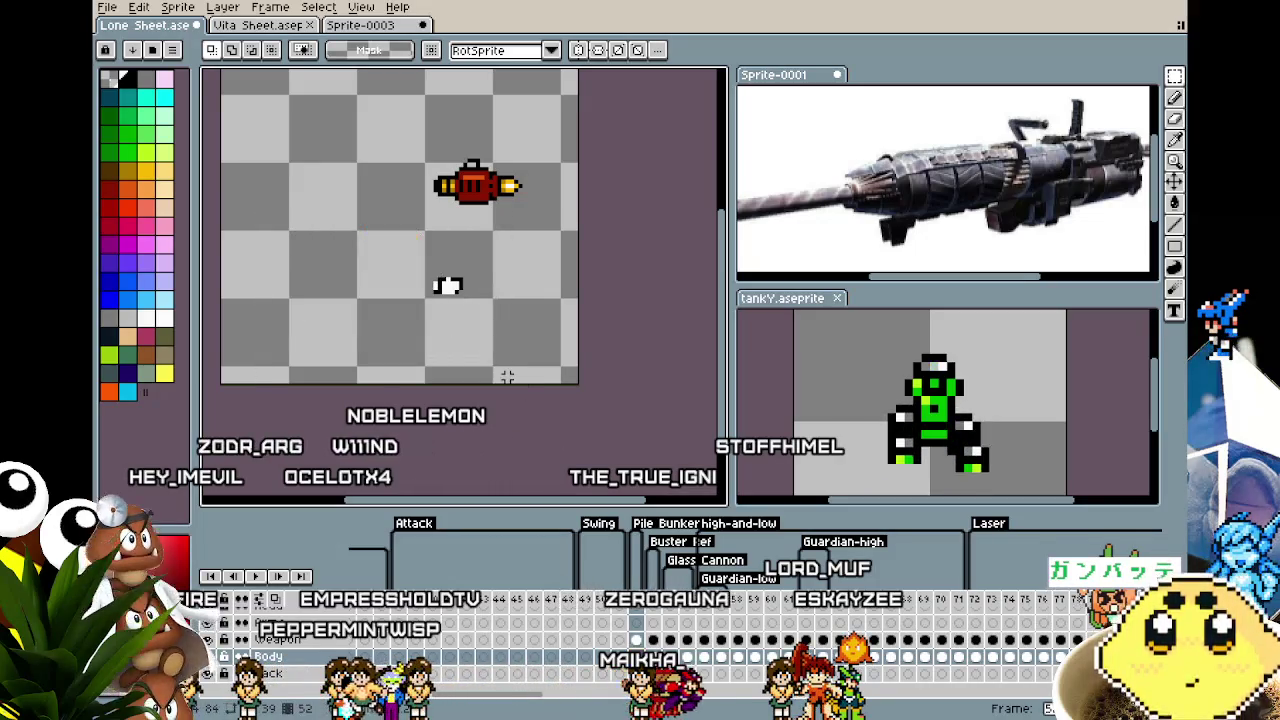
Select the Body layer cel at frame 52, recentre the cannon, and activate the Sprite-0001 reference.
{"action": "key", "text": "Up"}
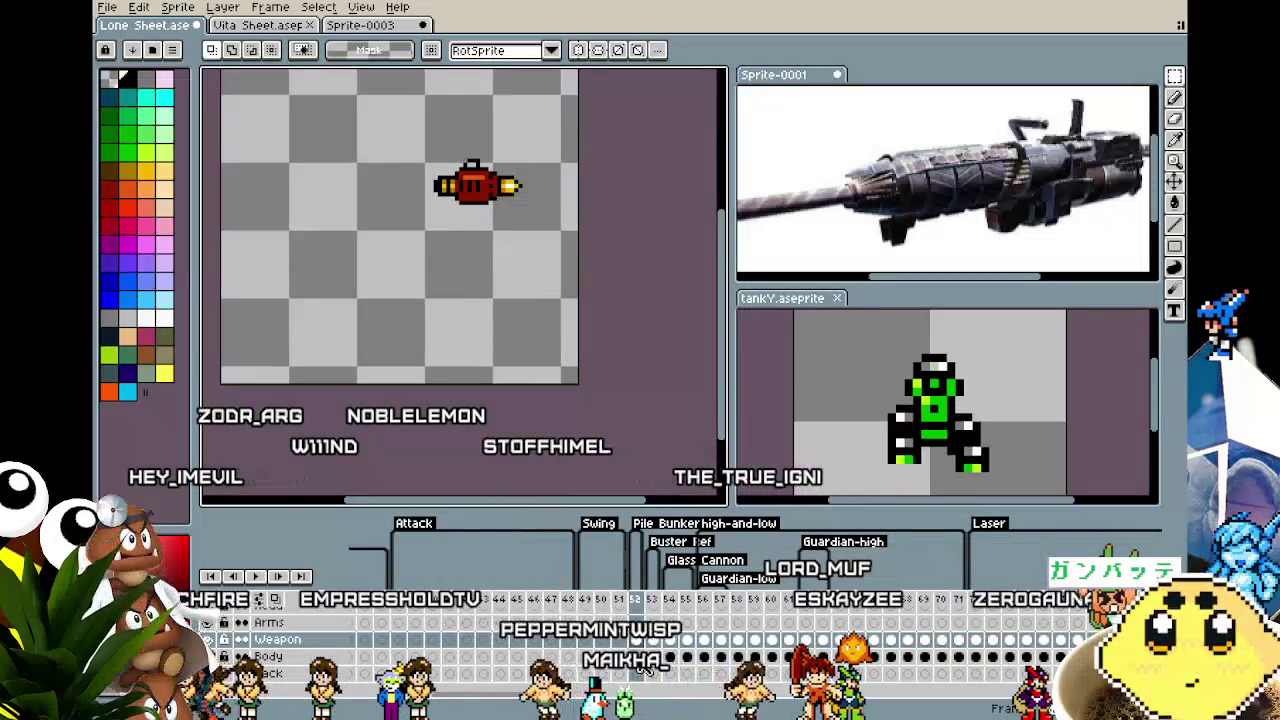
{"action": "left_click", "coordinate": [638, 657]}
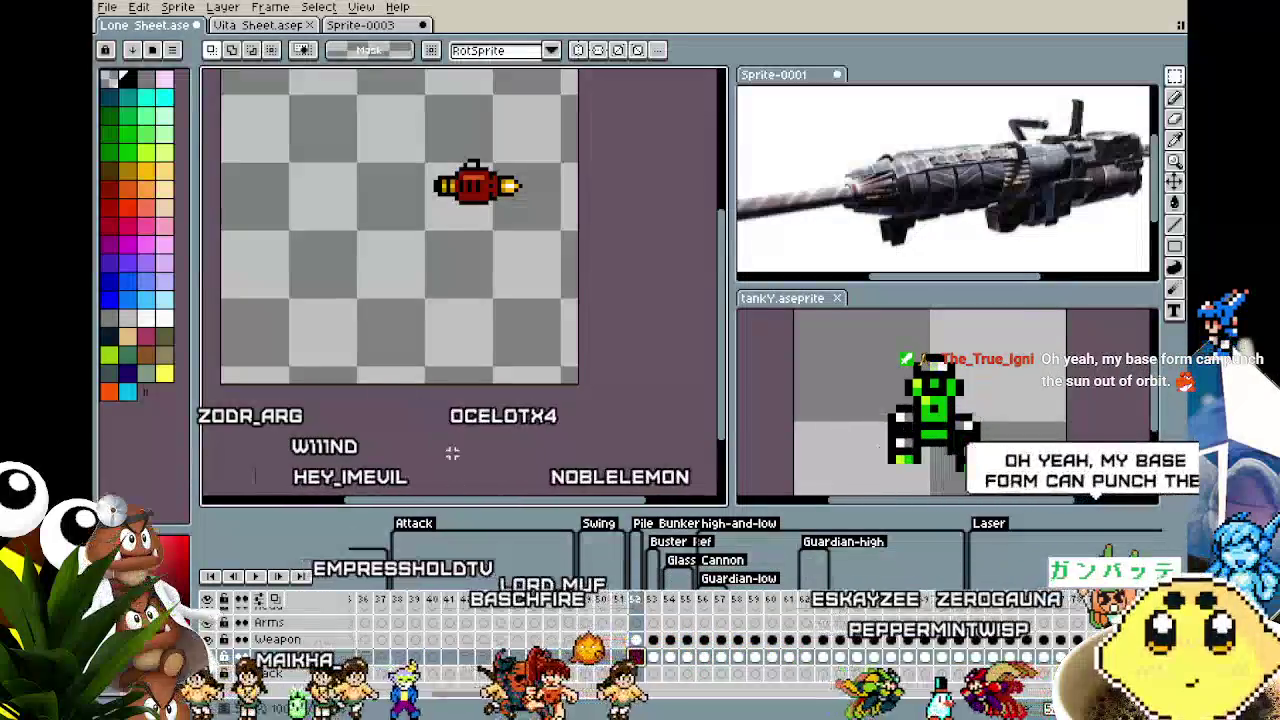
{"action": "left_click_drag", "start_coordinate": [426, 372], "coordinate": [398, 372]}
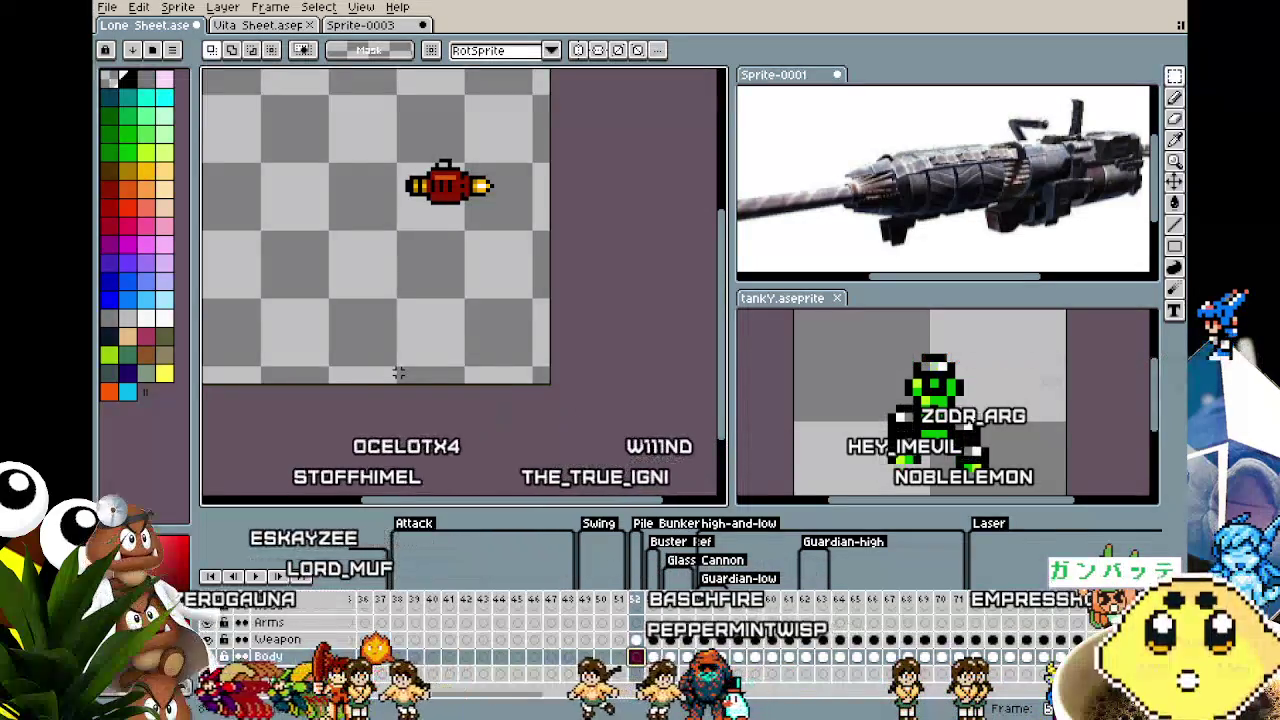
{"action": "left_click", "coordinate": [983, 185]}
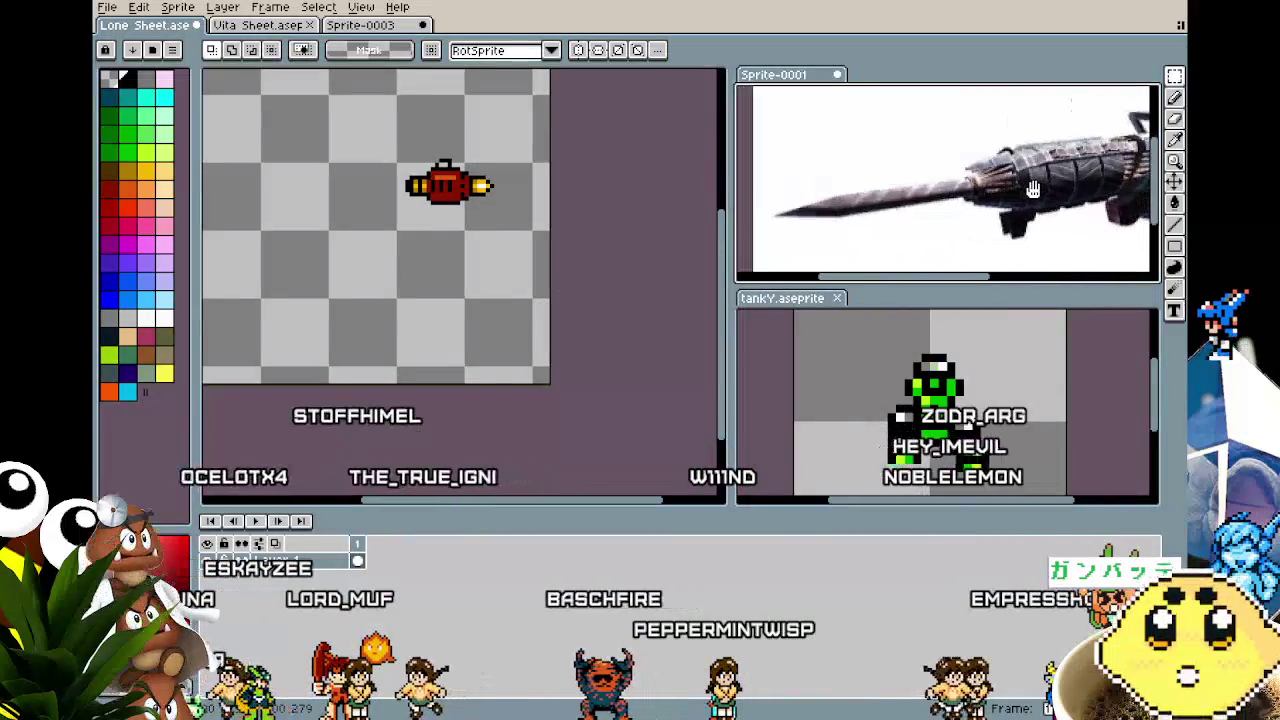
Pan and zoom the Sprite-0001 pile-bunker gun reference.
{"action": "left_click_drag", "start_coordinate": [983, 185], "coordinate": [863, 181]}
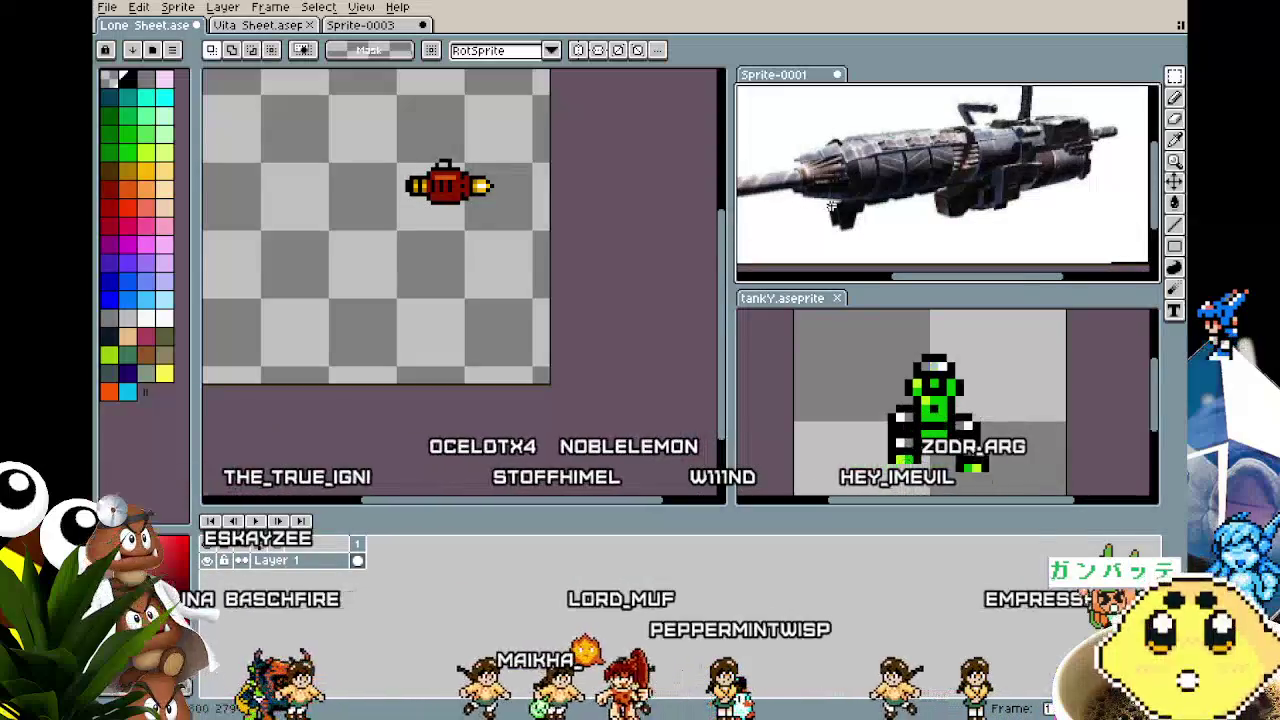
{"action": "left_click_drag", "start_coordinate": [863, 181], "coordinate": [947, 207]}
{"action": "scroll", "coordinate": [947, 207], "scroll_direction": "down", "scroll_amount": 1}
{"action": "scroll", "coordinate": [947, 207], "scroll_direction": "down", "scroll_amount": 1}
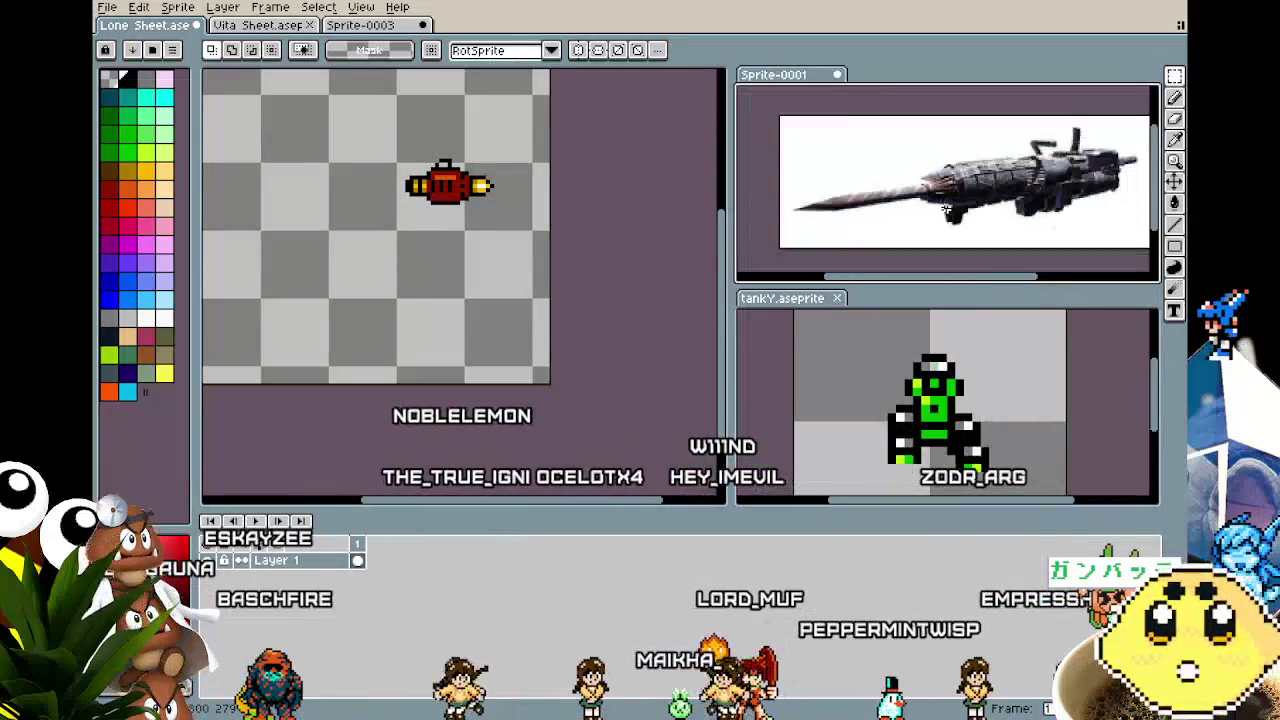
{"action": "scroll", "coordinate": [947, 207], "scroll_direction": "up", "scroll_amount": 1}
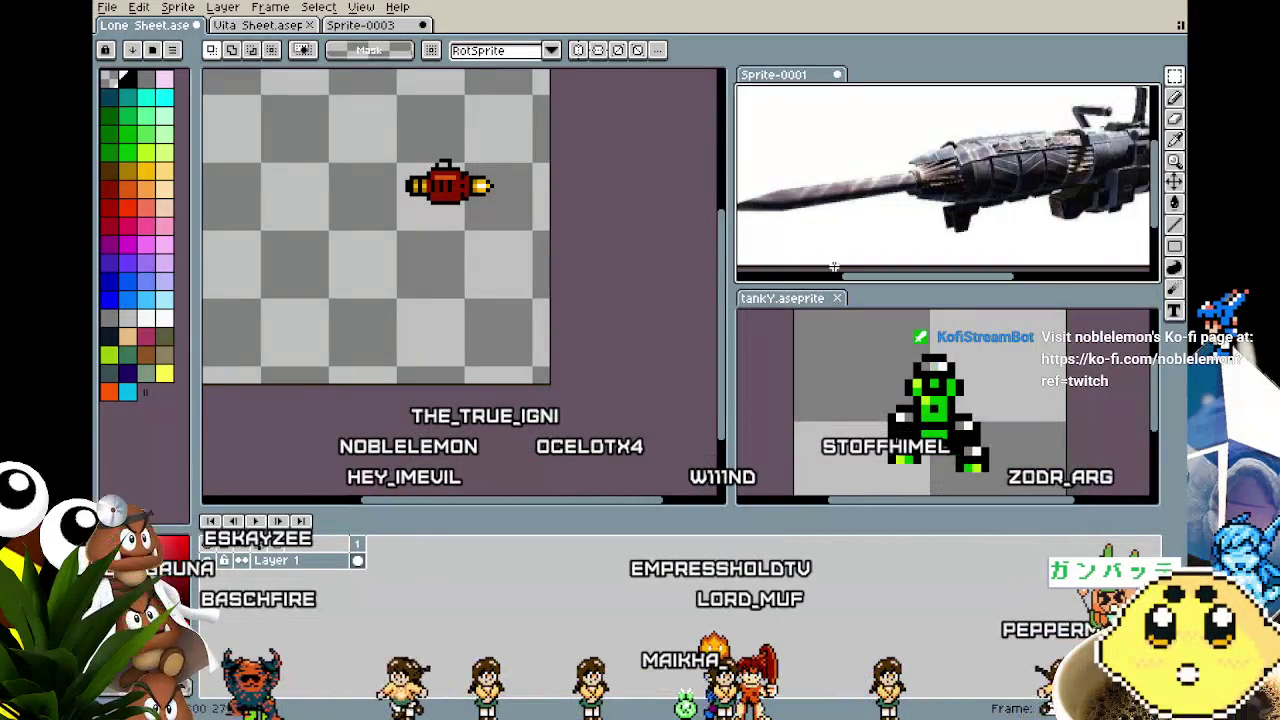
{"action": "scroll", "coordinate": [834, 267], "scroll_direction": "up", "scroll_amount": 1}
{"action": "scroll", "coordinate": [891, 246], "scroll_direction": "down", "scroll_amount": 1}
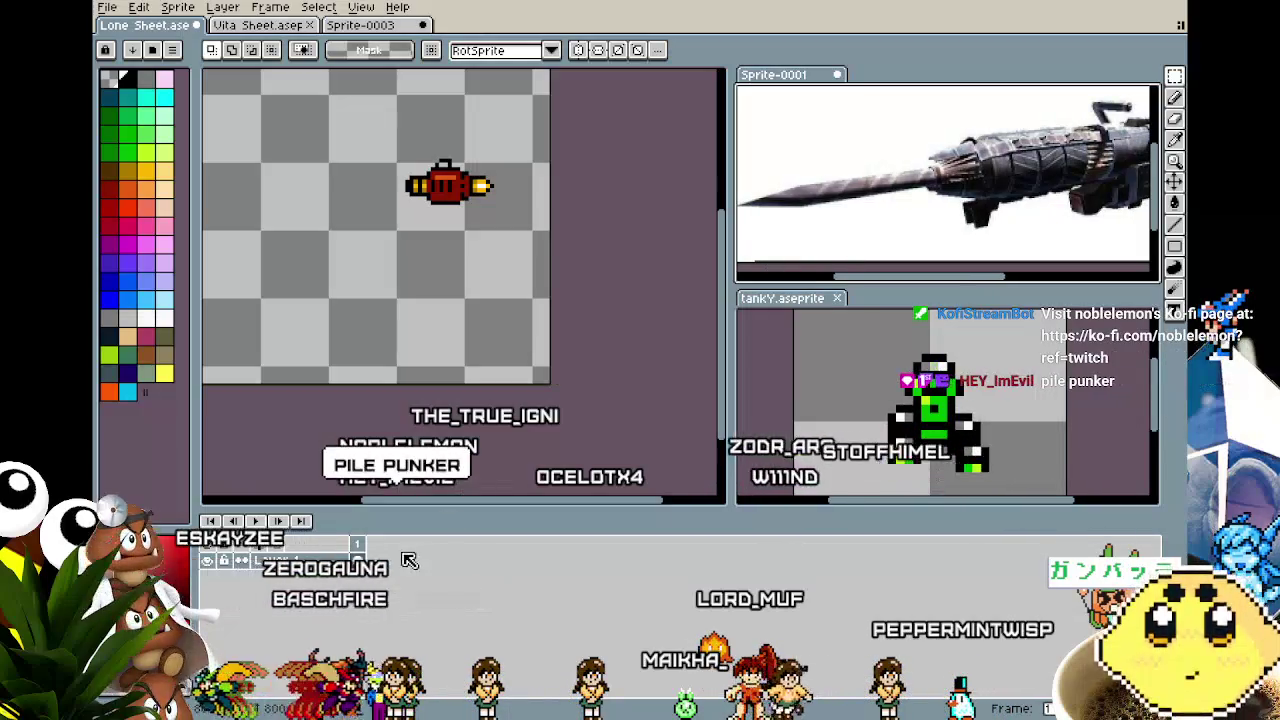
Return to the Lone Sheet and show frame 54 with the character holding its arm gun.
{"action": "left_click", "coordinate": [408, 560]}
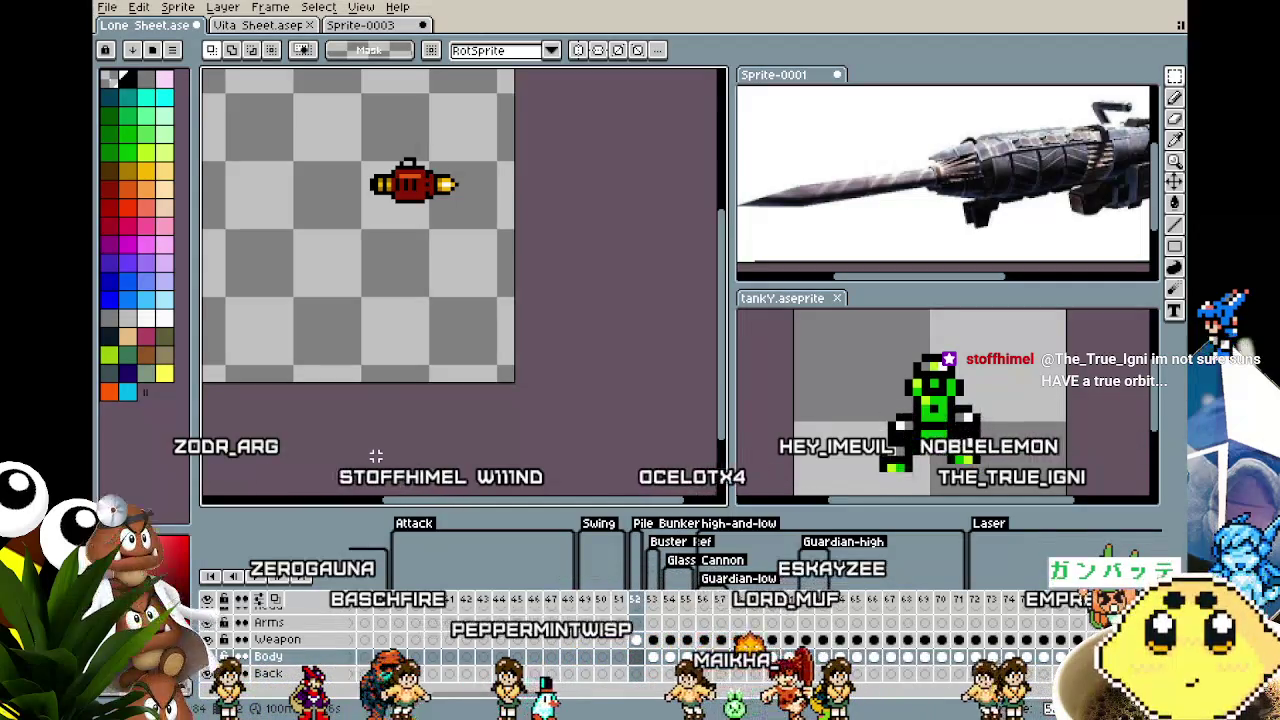
{"action": "mouse_move", "coordinate": [360, 423]}
{"action": "left_mouse_down"}
{"action": "mouse_move", "coordinate": [326, 423]}
{"action": "mouse_move", "coordinate": [345, 446]}
{"action": "mouse_move", "coordinate": [330, 449]}
{"action": "mouse_move", "coordinate": [373, 453]}
{"action": "left_mouse_up"}
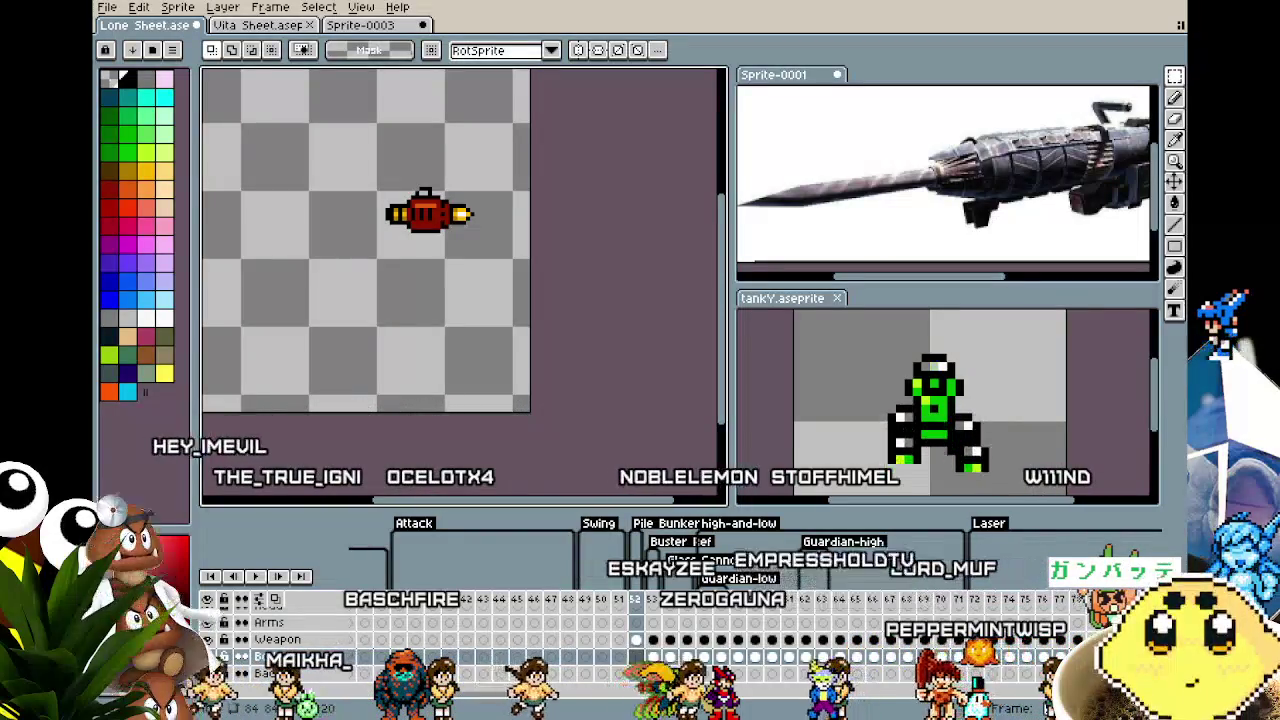
{"action": "left_click_drag", "start_coordinate": [450, 418], "coordinate": [514, 420]}
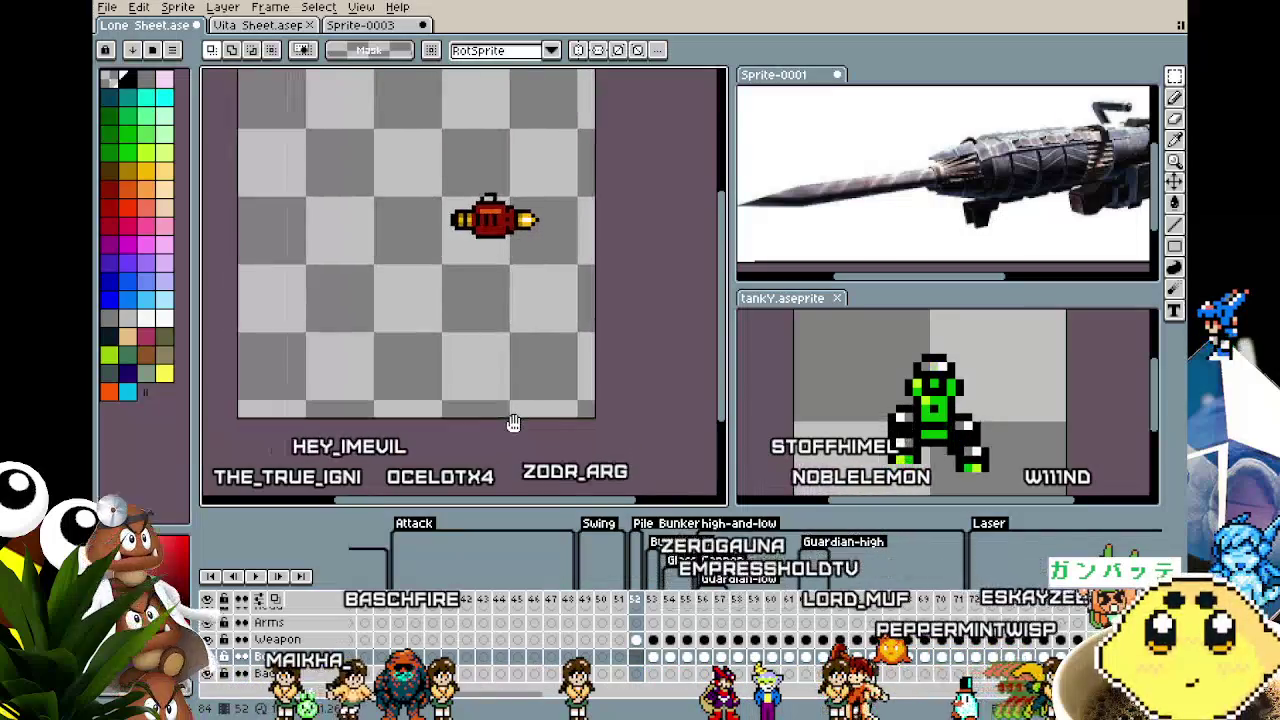
{"action": "scroll", "coordinate": [496, 420], "scroll_direction": "up", "scroll_amount": 1}
{"action": "left_click", "coordinate": [668, 660]}
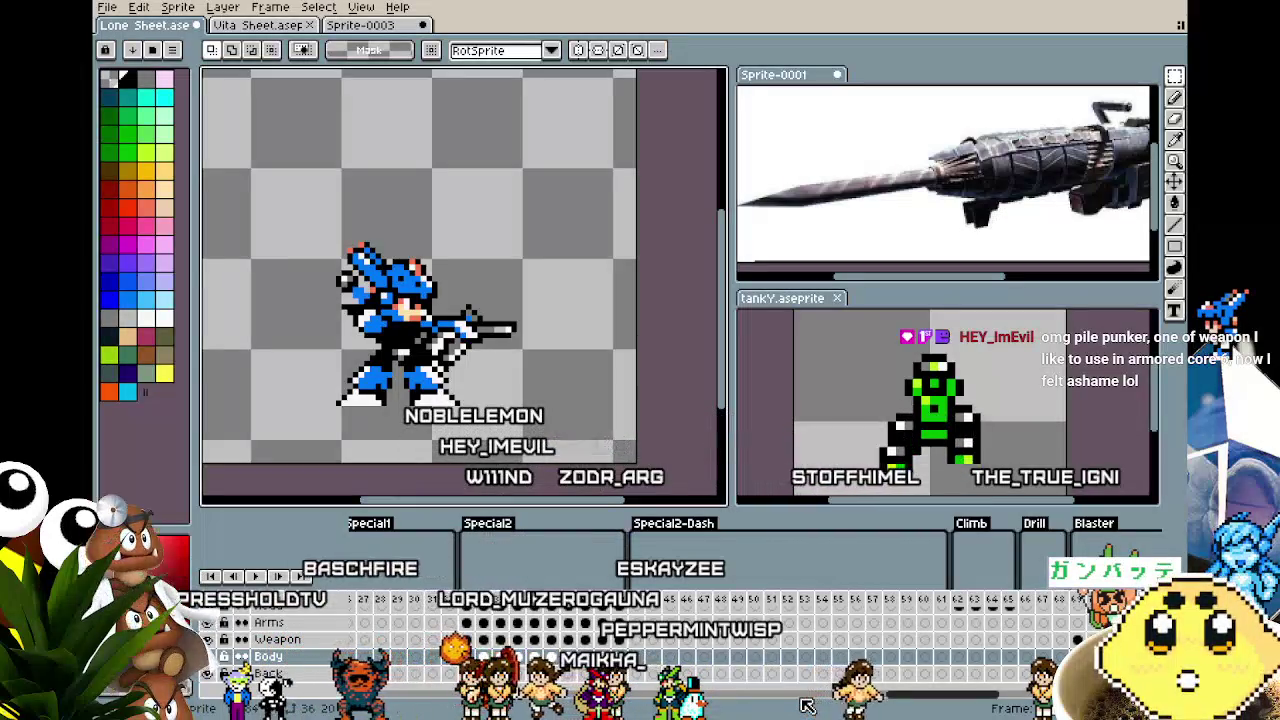
Step through neighbouring frames and scroll the timeline to reach the teal-cannon frame.
{"action": "left_click_drag", "start_coordinate": [910, 700], "coordinate": [980, 706]}
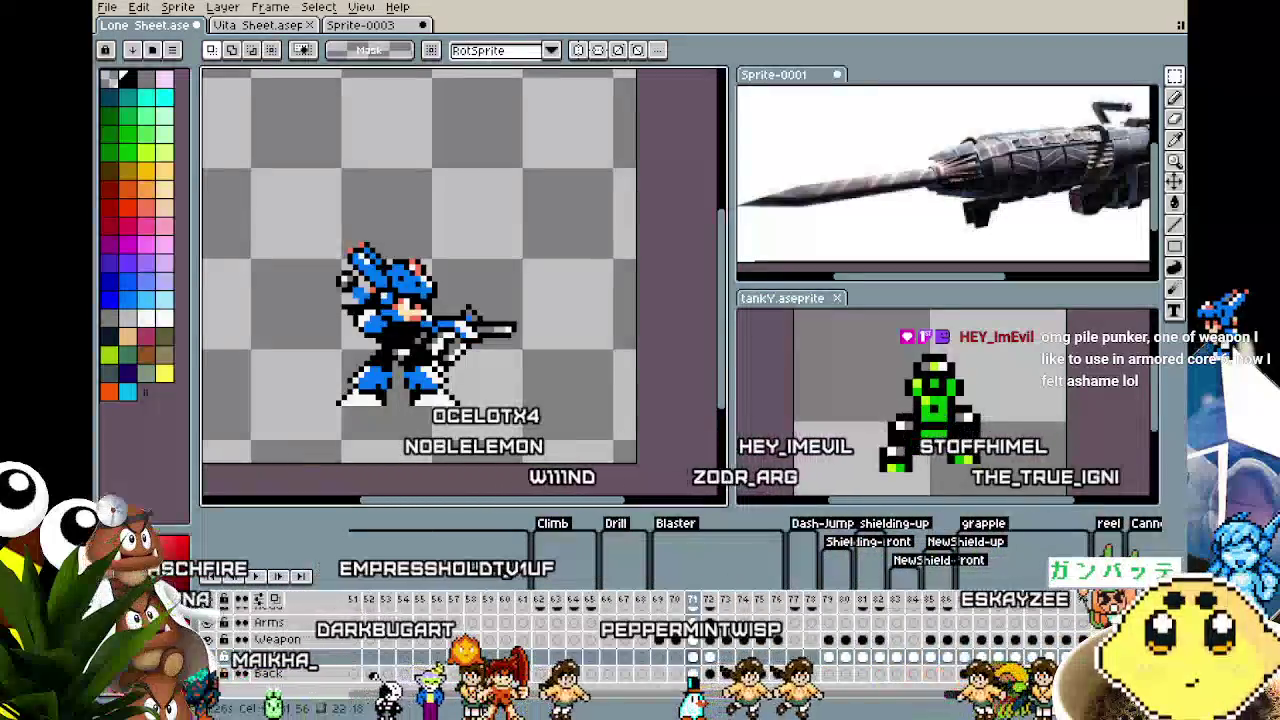
{"action": "key", "text": "Right"}
{"action": "key", "text": "Right"}
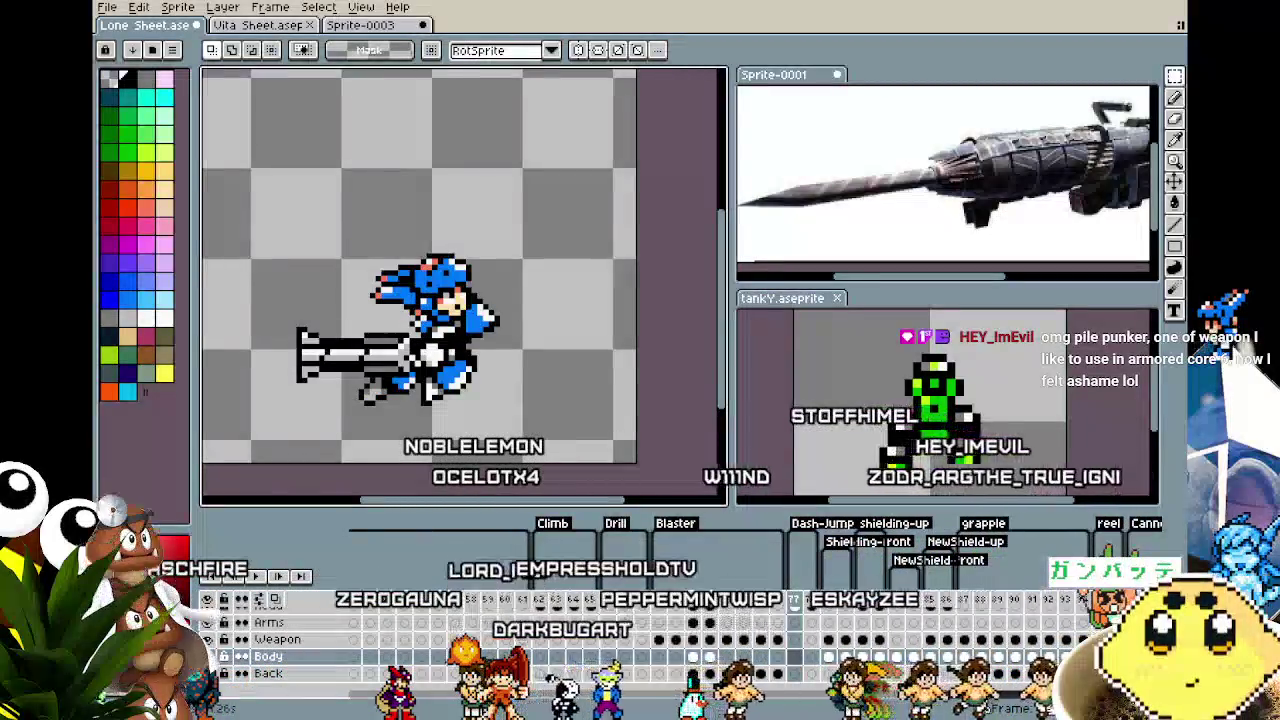
{"action": "key", "text": "Left"}
{"action": "key", "text": "Right"}
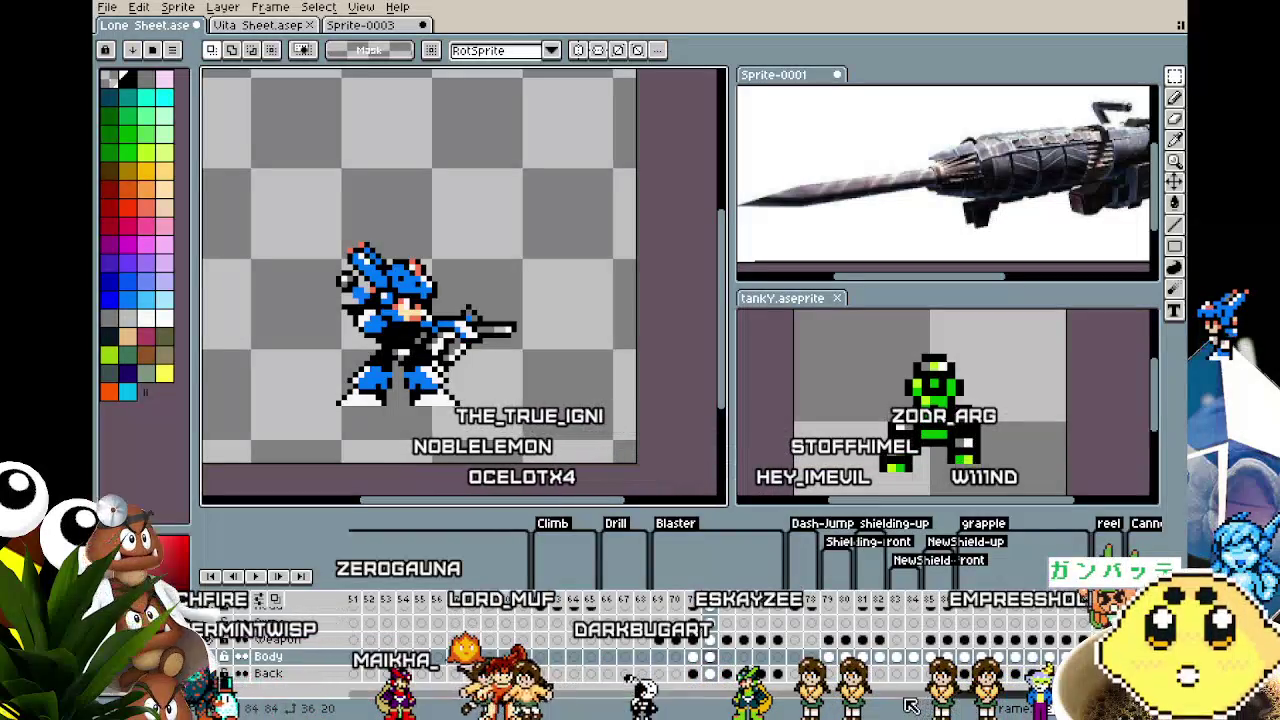
{"action": "scroll", "coordinate": [833, 708], "scroll_direction": "right", "scroll_amount": 5}
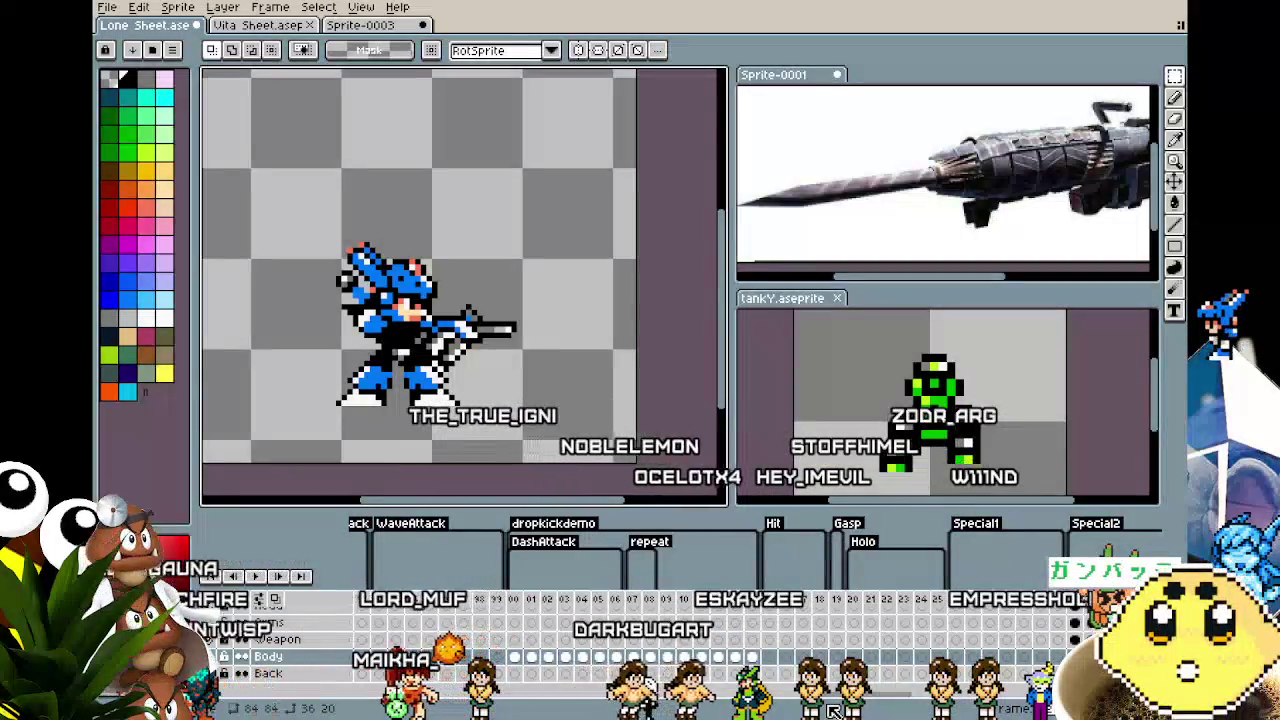
{"action": "scroll", "coordinate": [833, 708], "scroll_direction": "right", "scroll_amount": 2}
{"action": "scroll", "coordinate": [833, 708], "scroll_direction": "right", "scroll_amount": 2}
{"action": "scroll", "coordinate": [833, 708], "scroll_direction": "right", "scroll_amount": 2}
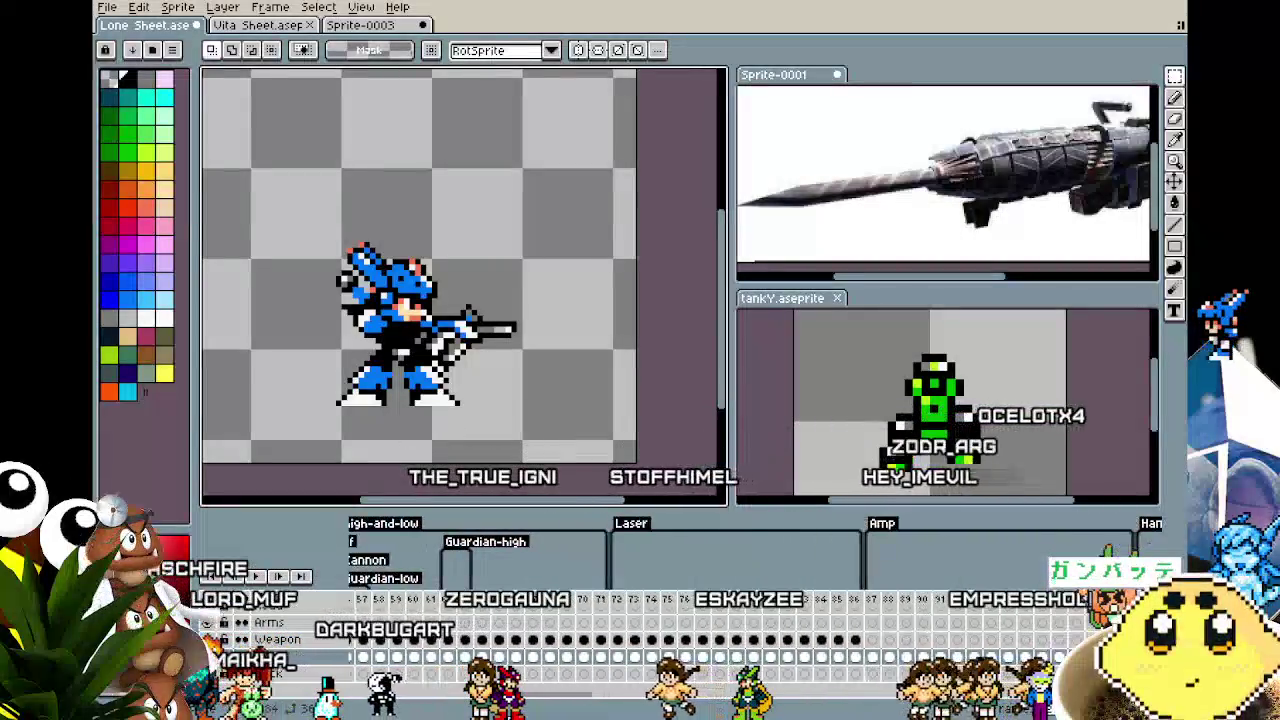
{"action": "scroll", "coordinate": [455, 640], "scroll_direction": "left", "scroll_amount": 3}
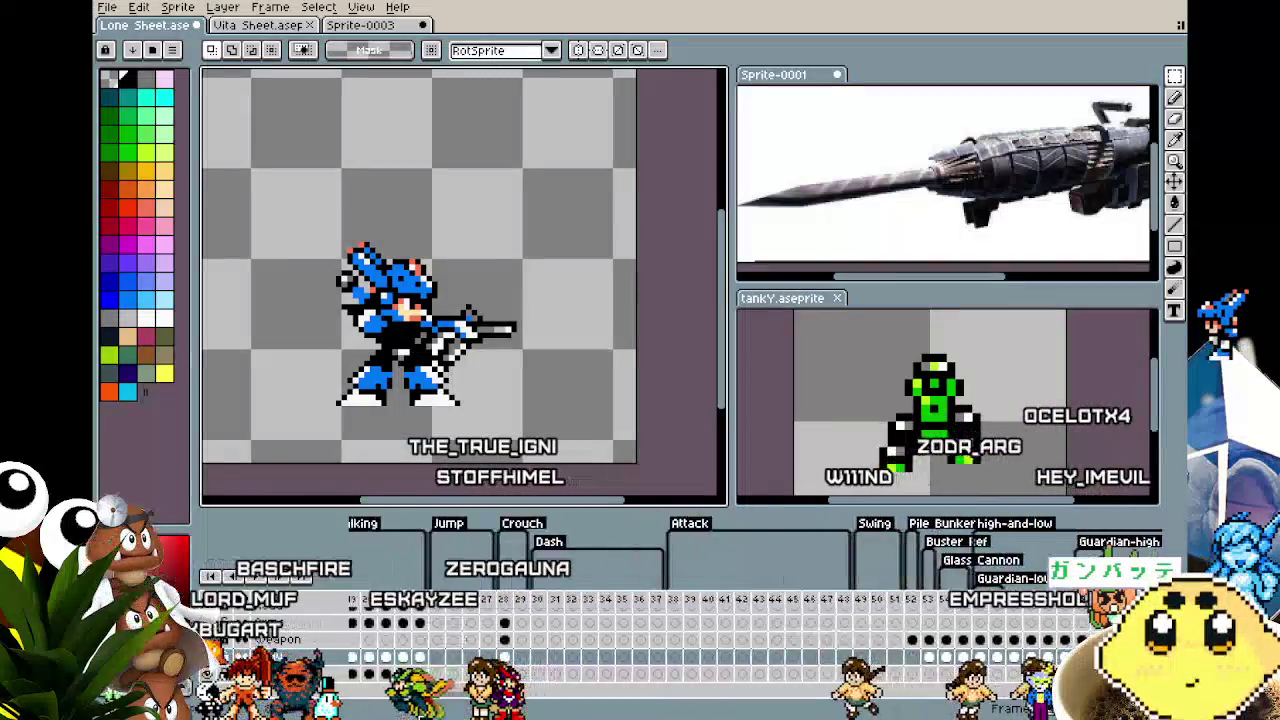
{"action": "scroll", "coordinate": [455, 700], "scroll_direction": "right", "scroll_amount": 5}
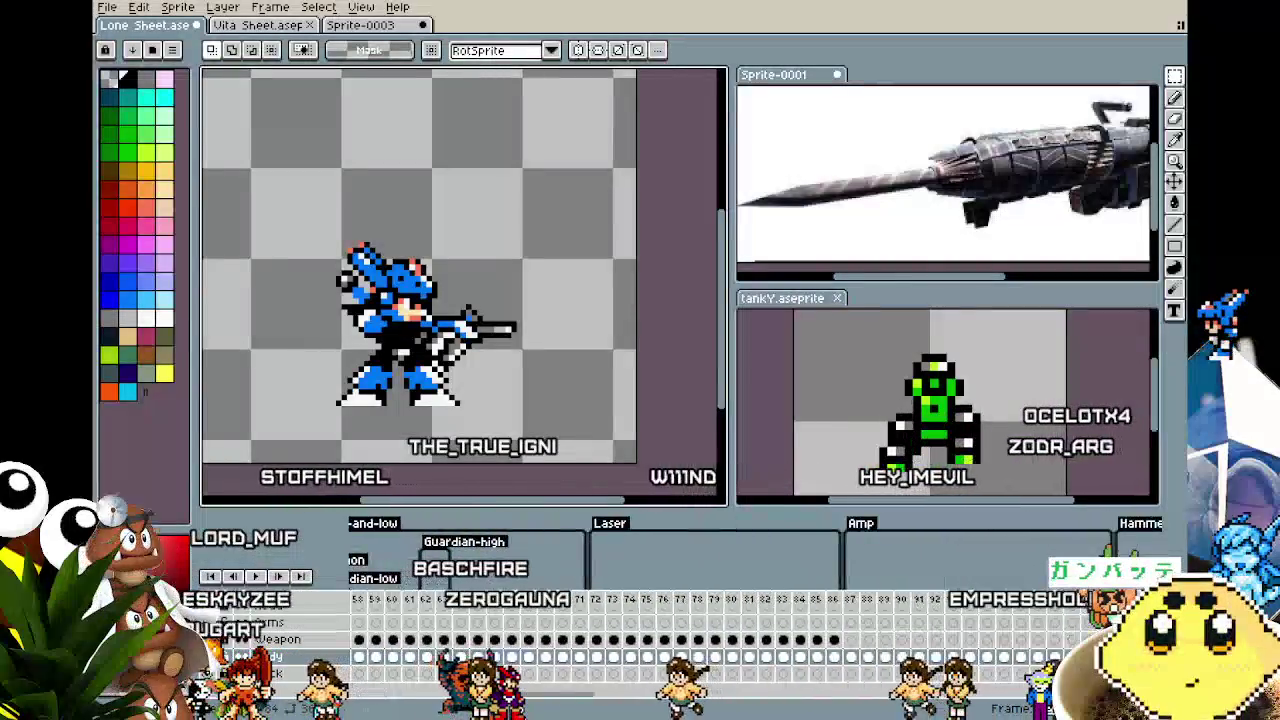
{"action": "scroll", "coordinate": [510, 710], "scroll_direction": "left", "scroll_amount": 1}
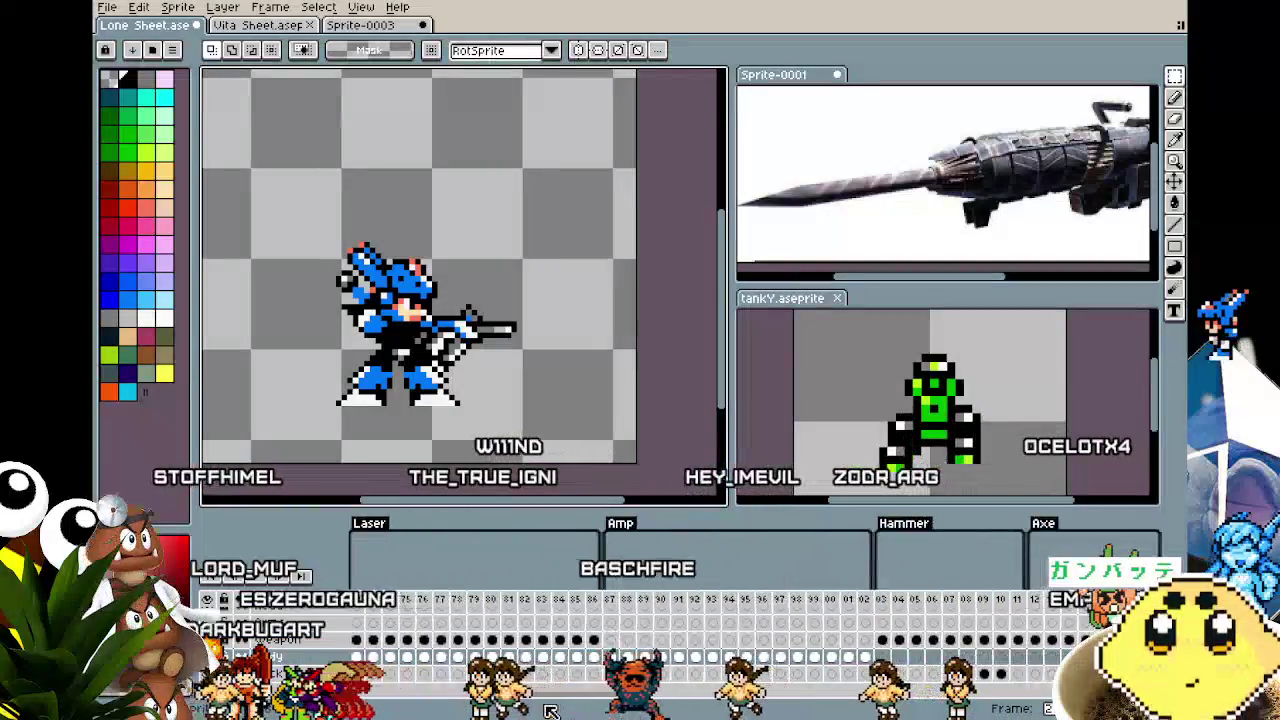
{"action": "scroll", "coordinate": [548, 705], "scroll_direction": "left", "scroll_amount": 4}
{"action": "scroll", "coordinate": [555, 707], "scroll_direction": "right", "scroll_amount": 5}
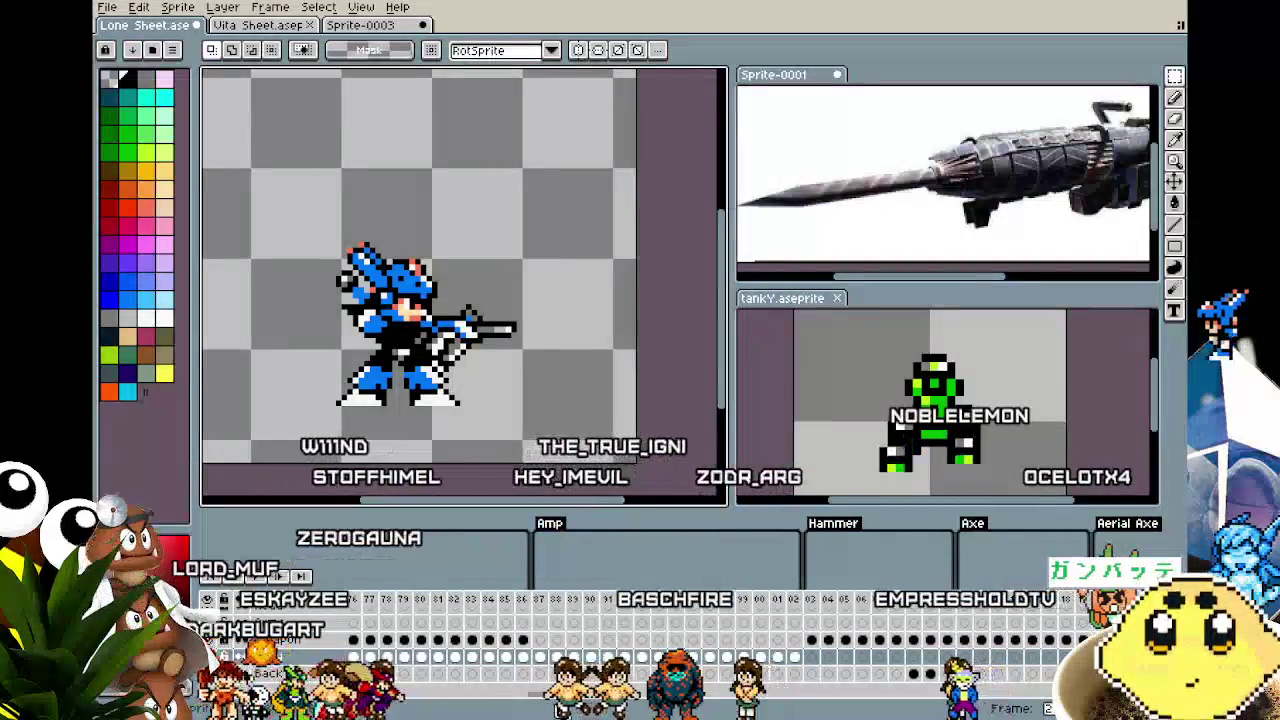
{"action": "scroll", "coordinate": [560, 708], "scroll_direction": "right", "scroll_amount": 3}
{"action": "scroll", "coordinate": [640, 710], "scroll_direction": "right", "scroll_amount": 5}
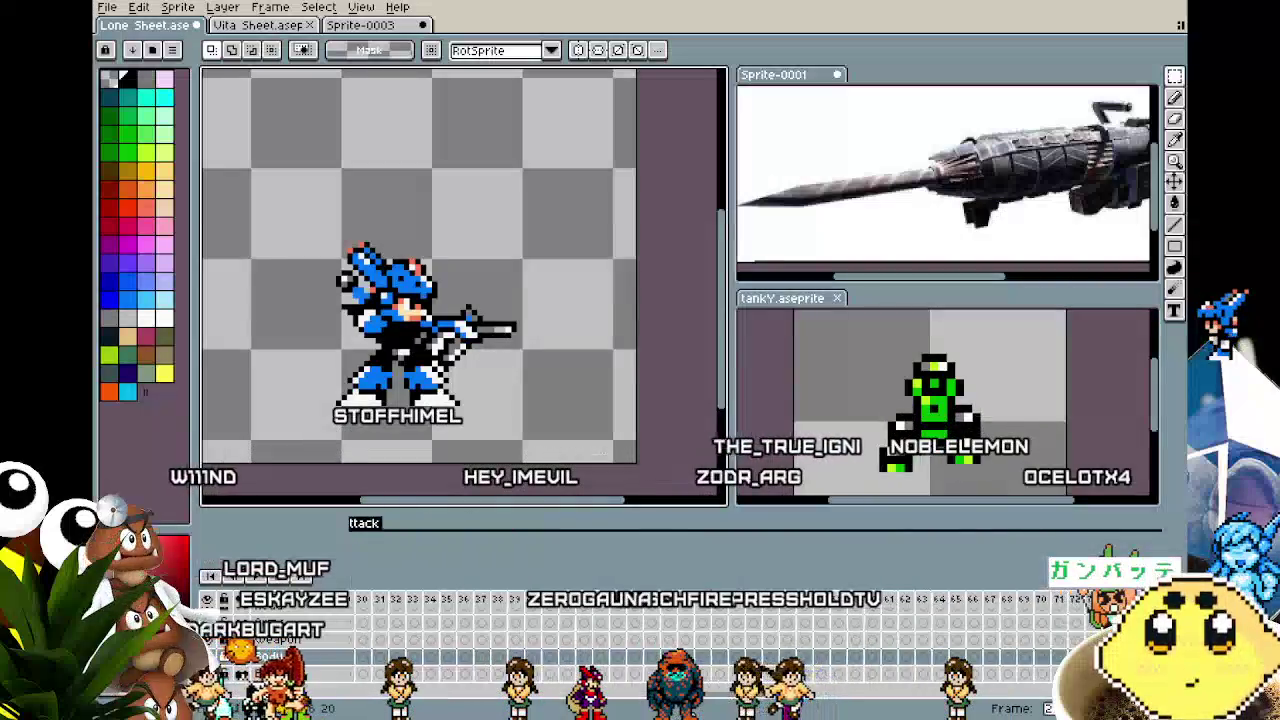
{"action": "scroll", "coordinate": [790, 716], "scroll_direction": "right", "scroll_amount": 2}
{"action": "scroll", "coordinate": [800, 716], "scroll_direction": "right", "scroll_amount": 1}
{"action": "scroll", "coordinate": [820, 717], "scroll_direction": "right", "scroll_amount": 1}
{"action": "scroll", "coordinate": [840, 718], "scroll_direction": "right", "scroll_amount": 1}
{"action": "scroll", "coordinate": [845, 716], "scroll_direction": "right", "scroll_amount": 2}
{"action": "scroll", "coordinate": [870, 716], "scroll_direction": "right", "scroll_amount": 3}
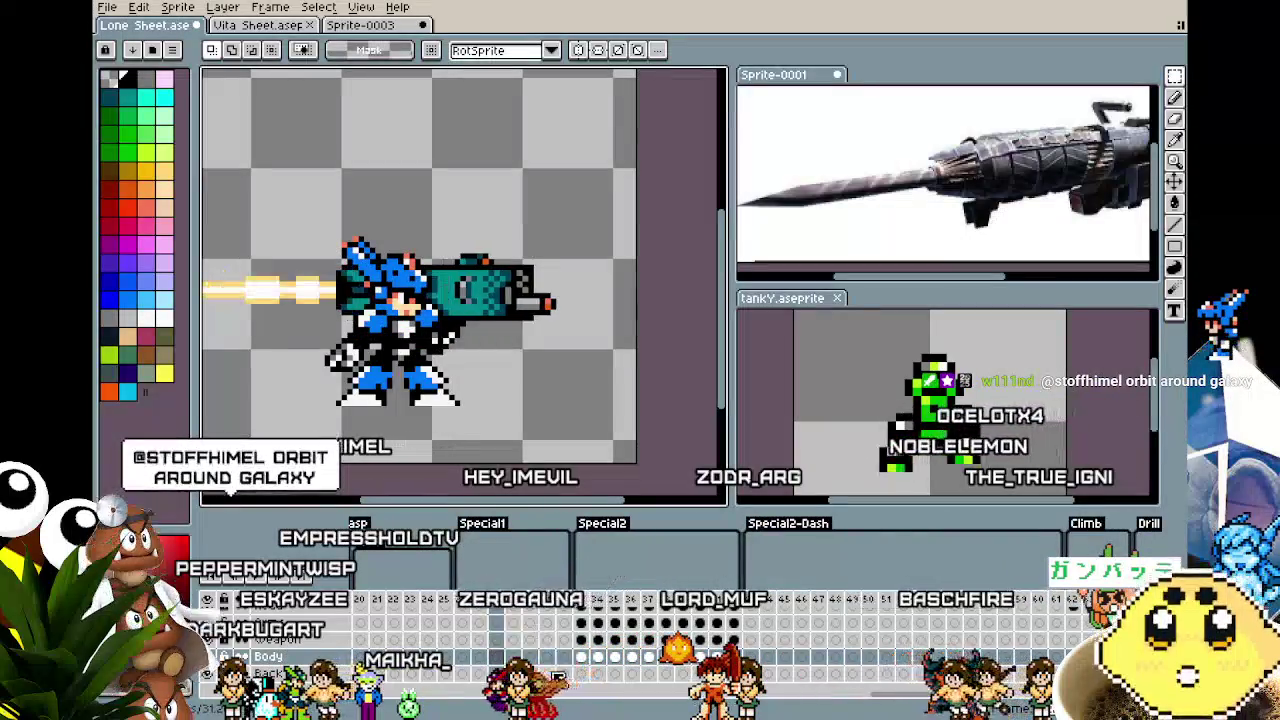
Recentre the character with the teal cannon, zoom in on it, then zoom back out.
{"action": "left_click_drag", "start_coordinate": [445, 437], "coordinate": [497, 444]}
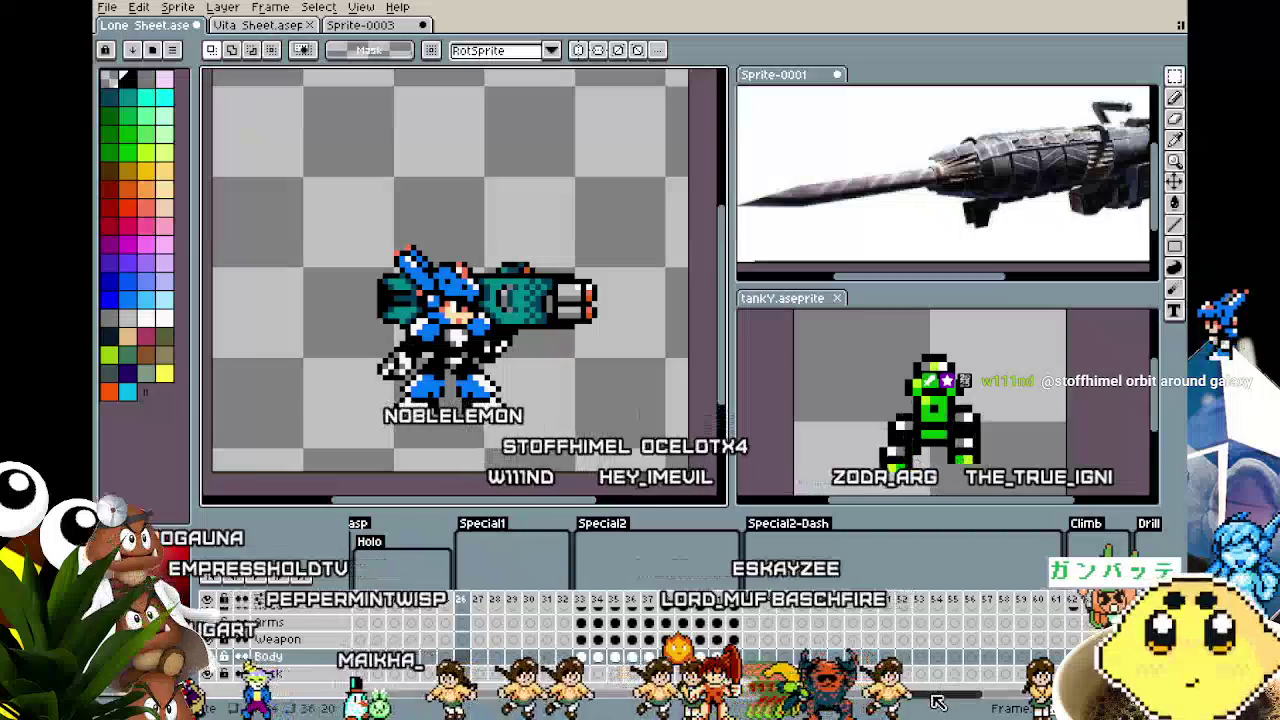
{"action": "key", "text": "plus"}
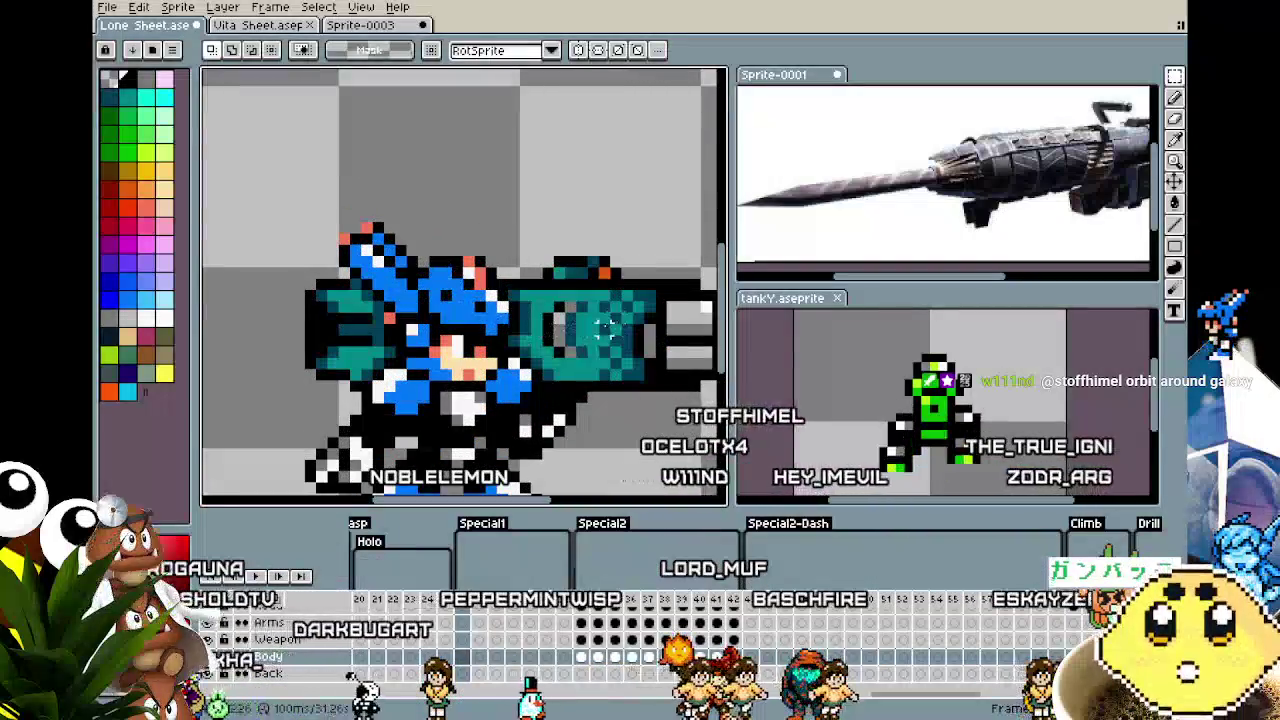
{"action": "key", "text": "minus"}
{"action": "key", "text": "minus"}
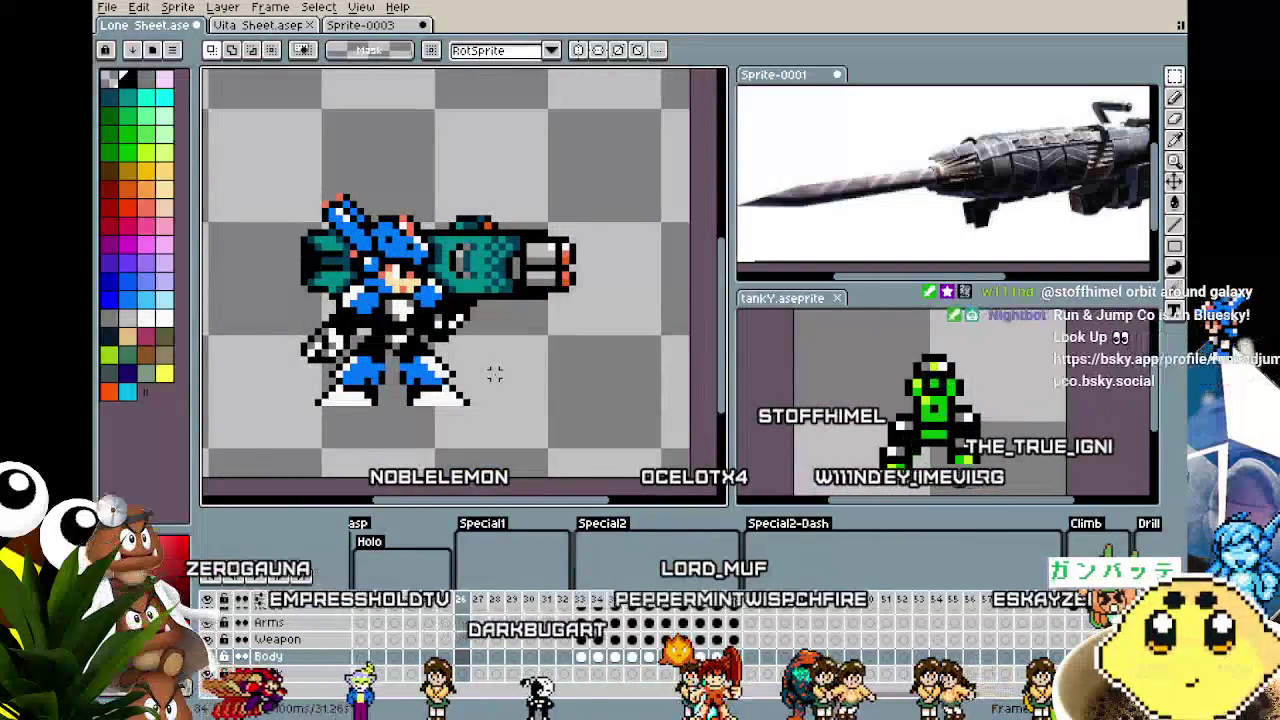
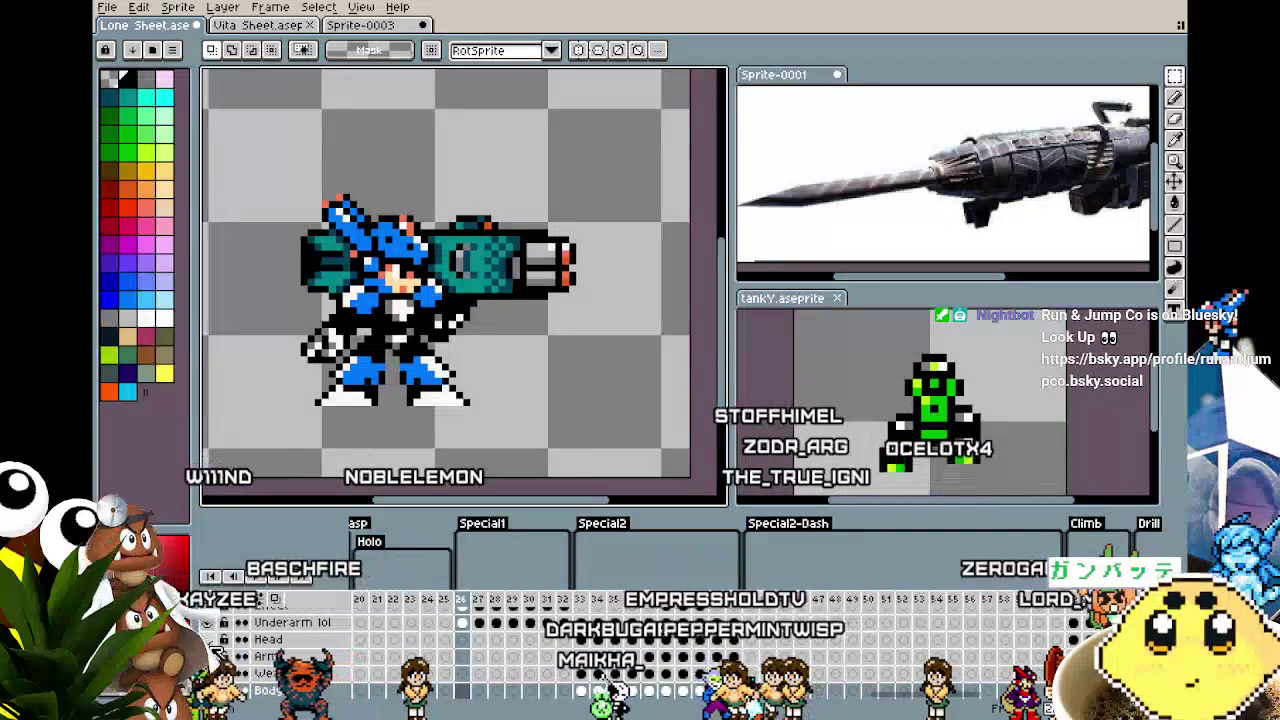
Select the region around the blue armored character on its frame.
{"action": "scroll", "coordinate": [213, 650], "scroll_direction": "up", "scroll_amount": 1}
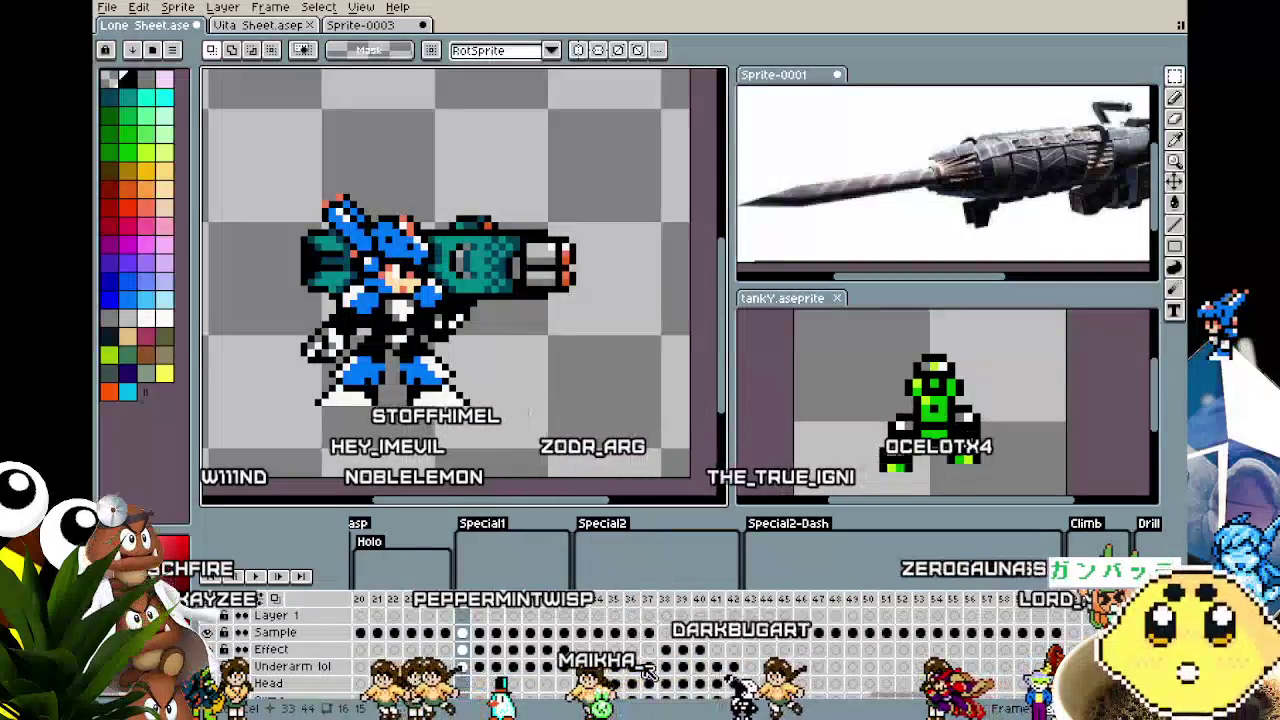
{"action": "scroll", "coordinate": [462, 640], "scroll_direction": "up", "scroll_amount": 1}
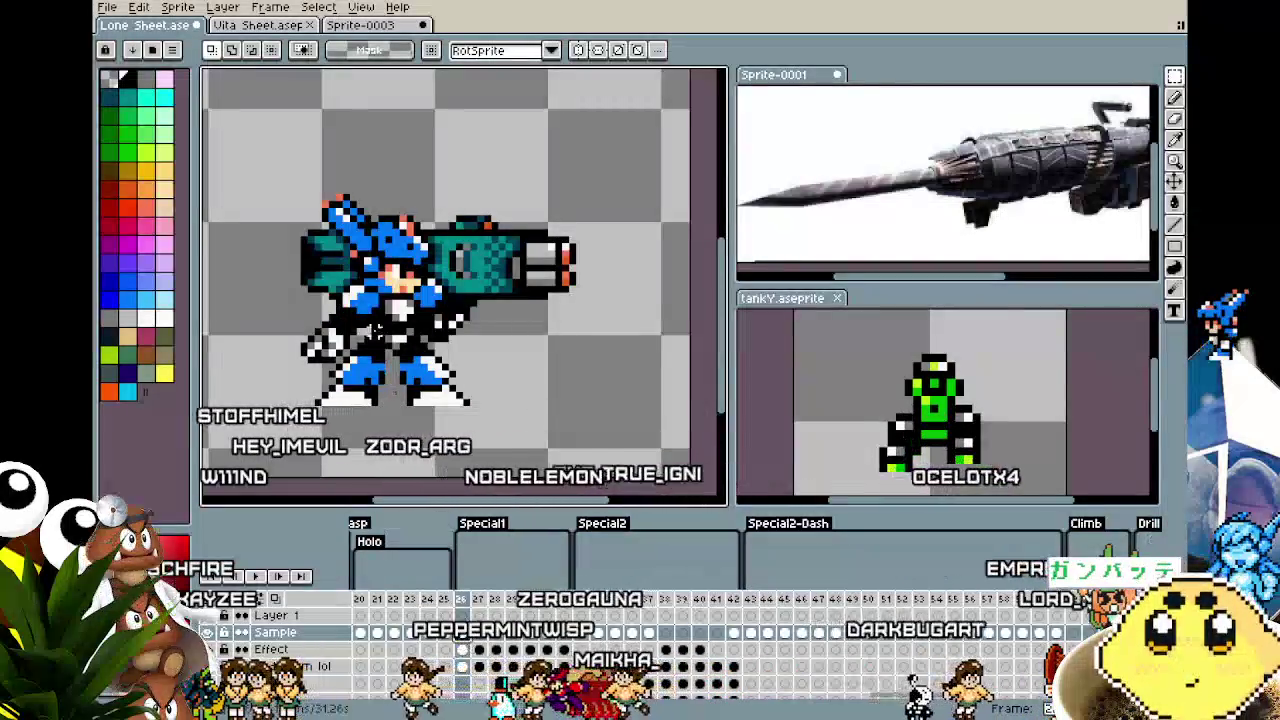
{"action": "mouse_move", "coordinate": [266, 167]}
{"action": "left_mouse_down"}
{"action": "mouse_move", "coordinate": [378, 263]}
{"action": "mouse_move", "coordinate": [519, 435]}
{"action": "left_mouse_up"}
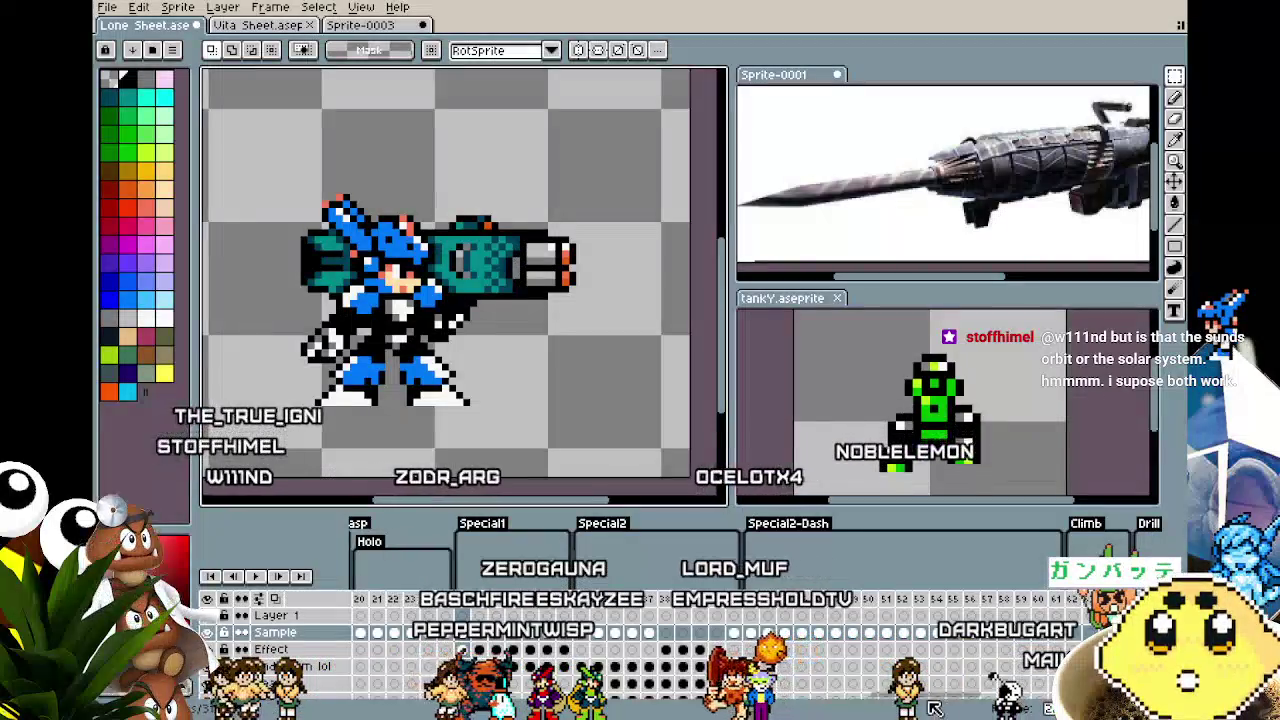
{"action": "left_click_drag", "start_coordinate": [918, 705], "coordinate": [700, 706]}
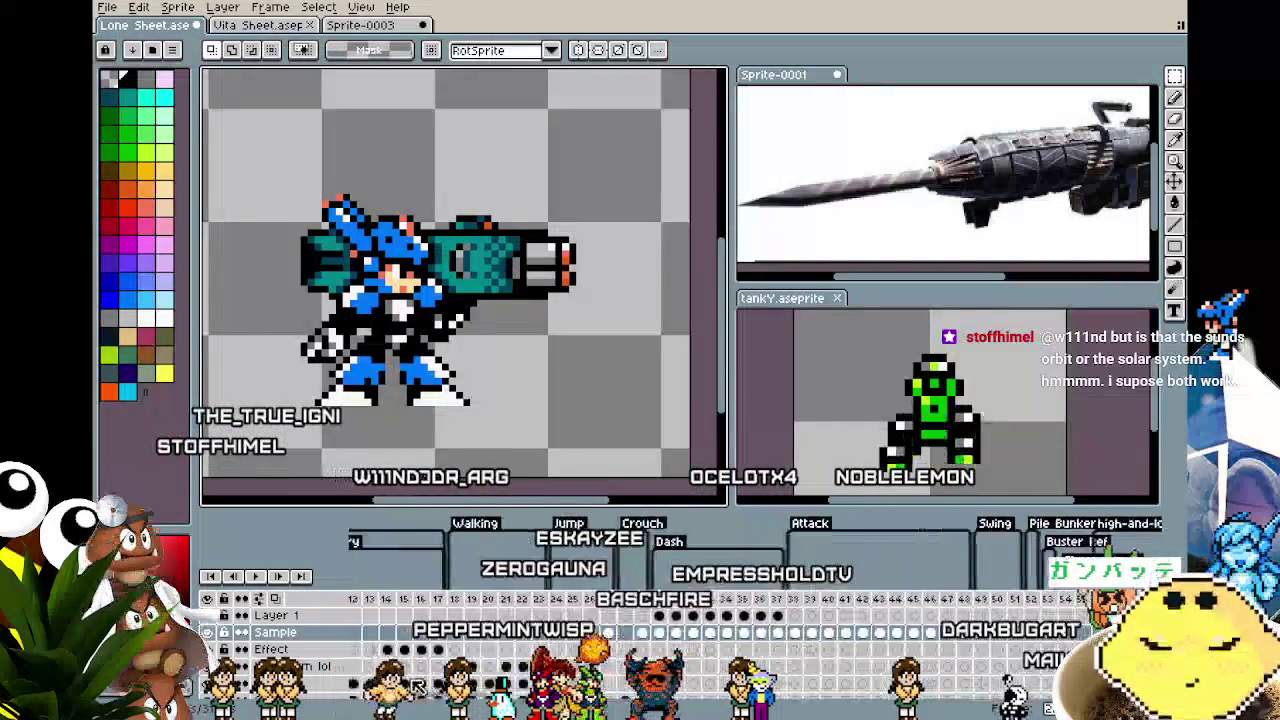
{"action": "scroll", "coordinate": [700, 630], "scroll_direction": "left", "scroll_amount": 10}
{"action": "scroll", "coordinate": [700, 620], "scroll_direction": "right", "scroll_amount": 6}
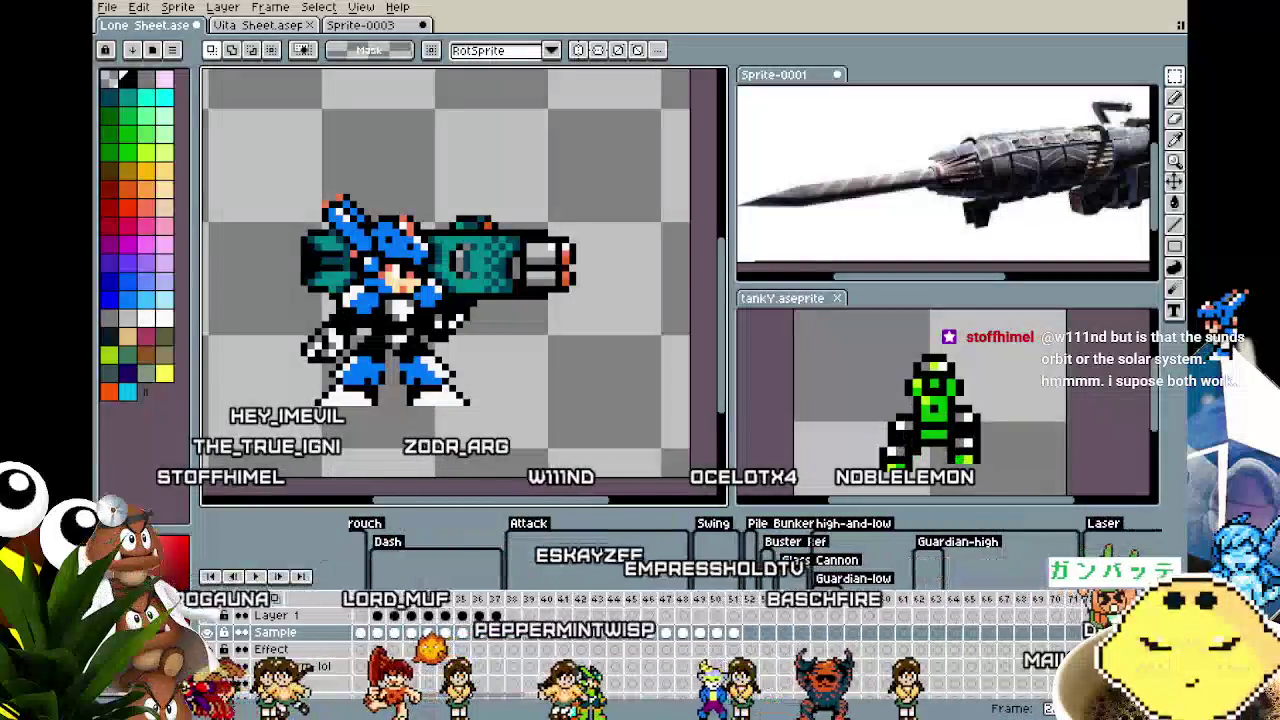
Paste the character onto the red cannon's frame and commit it in place.
{"action": "left_click", "coordinate": [752, 600]}
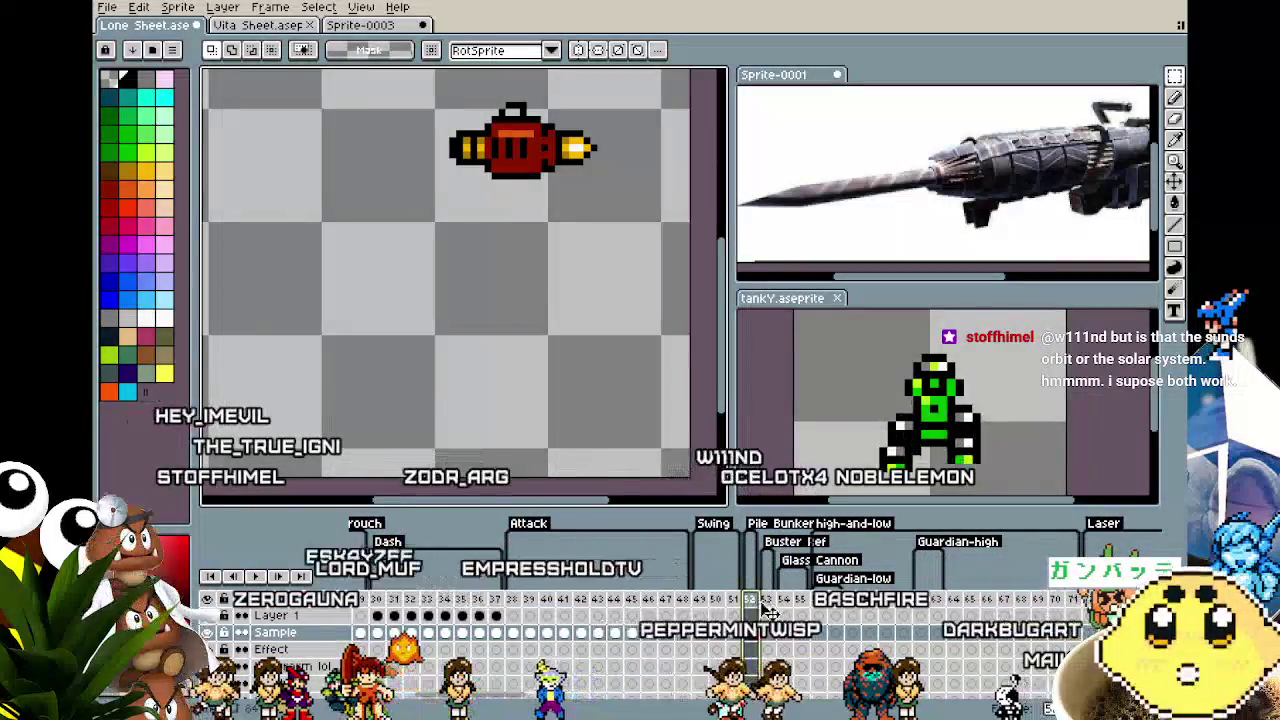
{"action": "left_click_drag", "start_coordinate": [428, 357], "coordinate": [445, 385]}
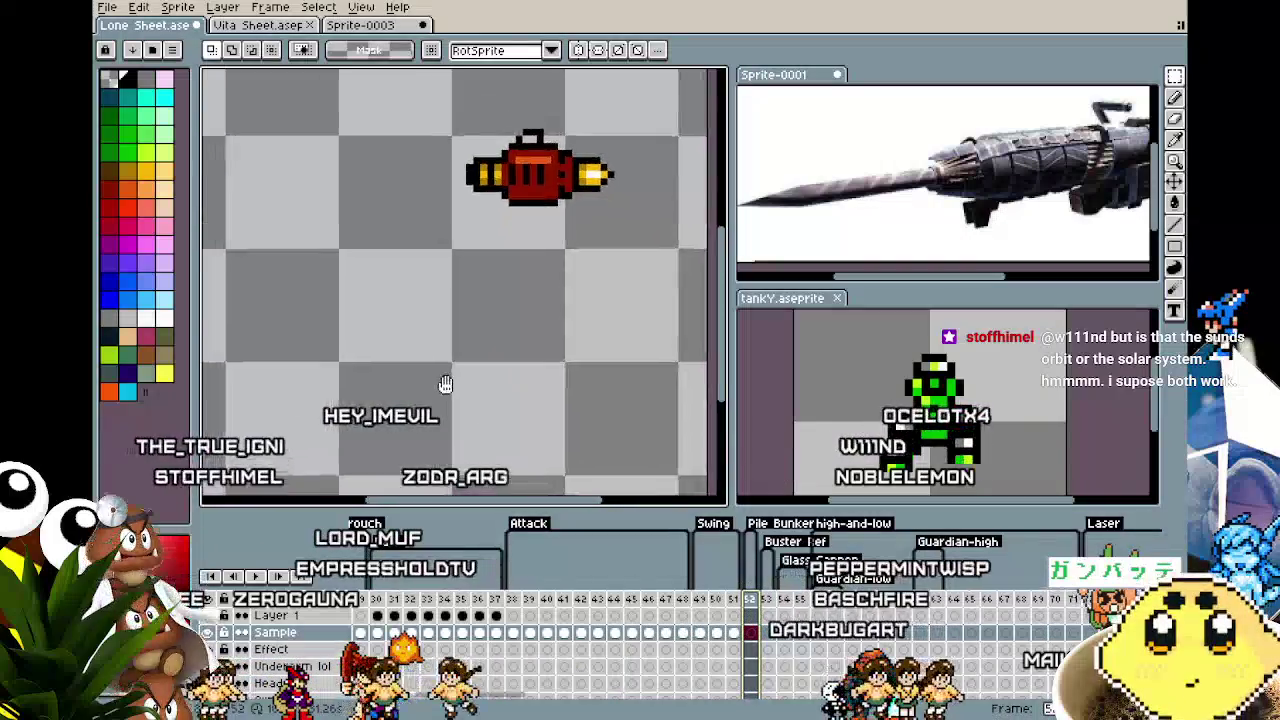
{"action": "key", "text": "ctrl+v"}
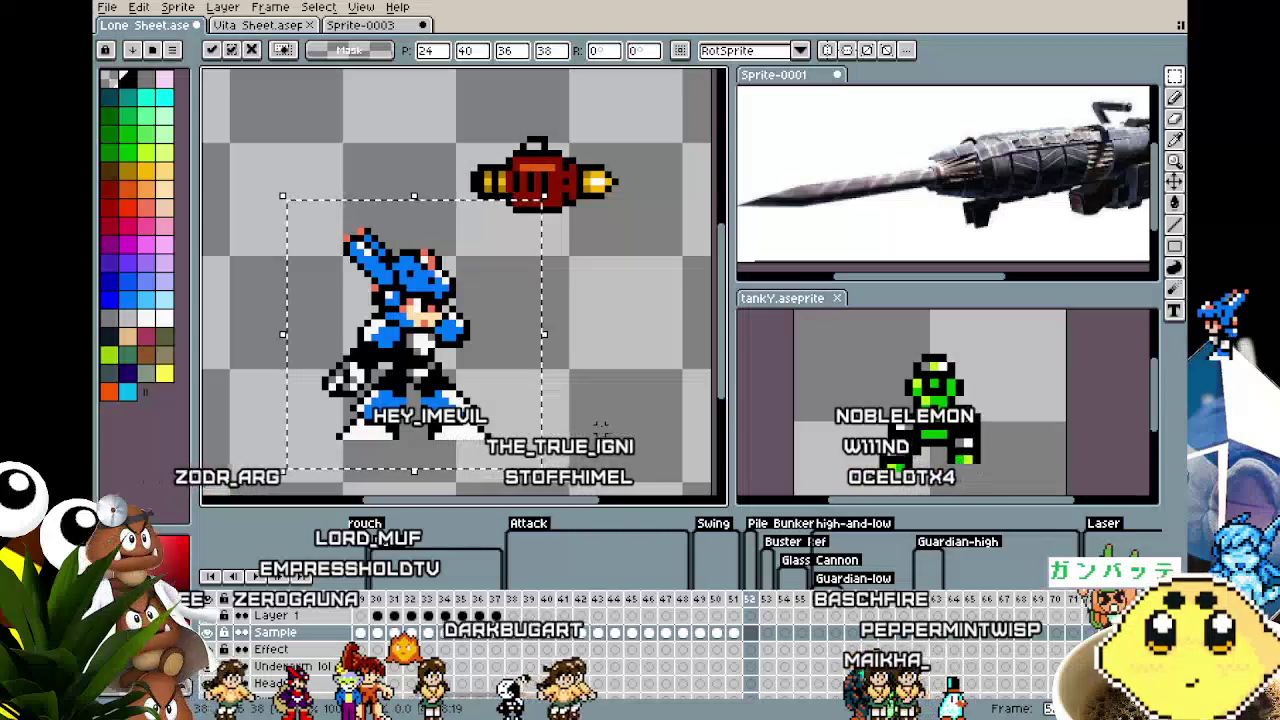
{"action": "key", "text": "Return"}
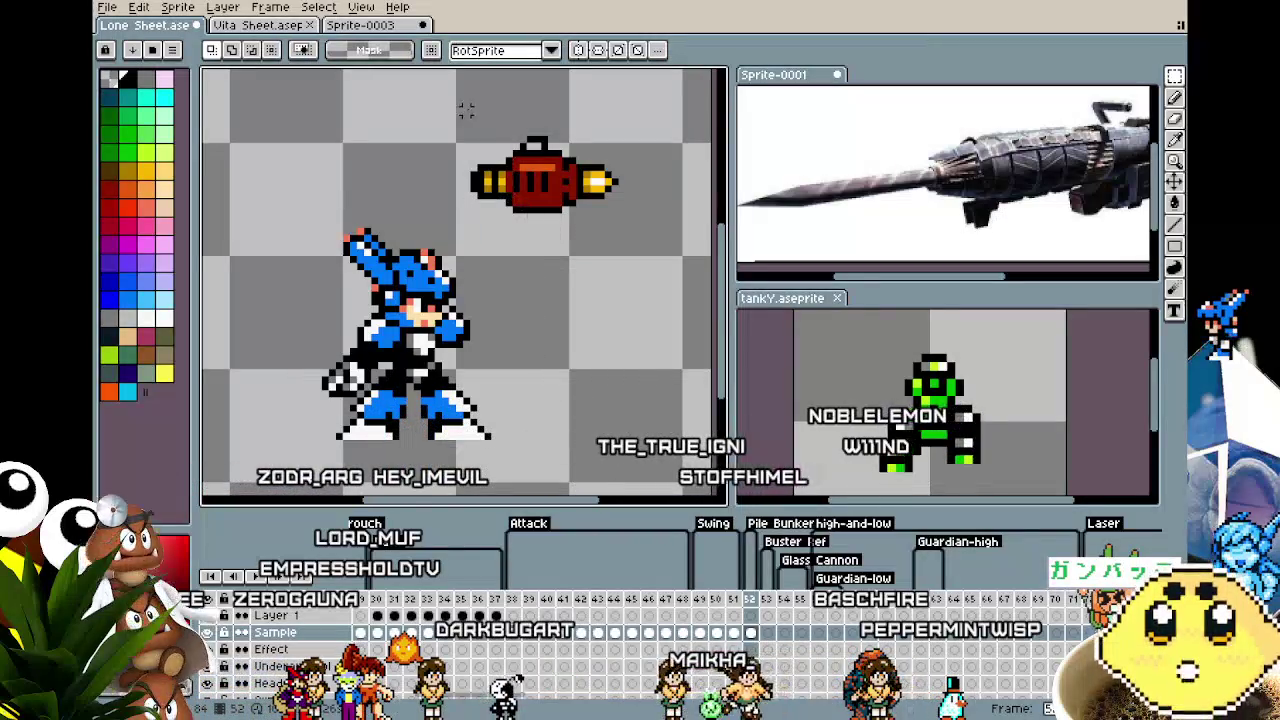
{"action": "left_click_drag", "start_coordinate": [648, 217], "coordinate": [679, 238]}
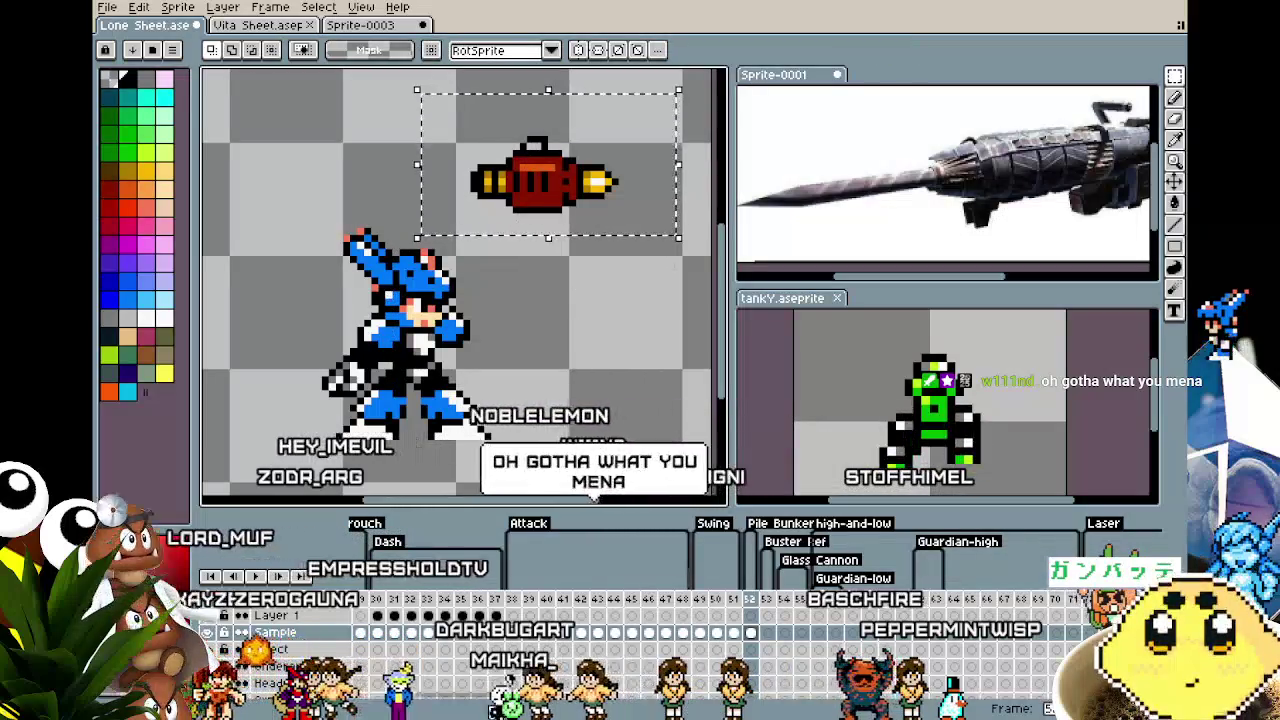
{"action": "scroll", "coordinate": [683, 690], "scroll_direction": "left", "scroll_amount": 5}
{"action": "scroll", "coordinate": [600, 690], "scroll_direction": "left", "scroll_amount": 3}
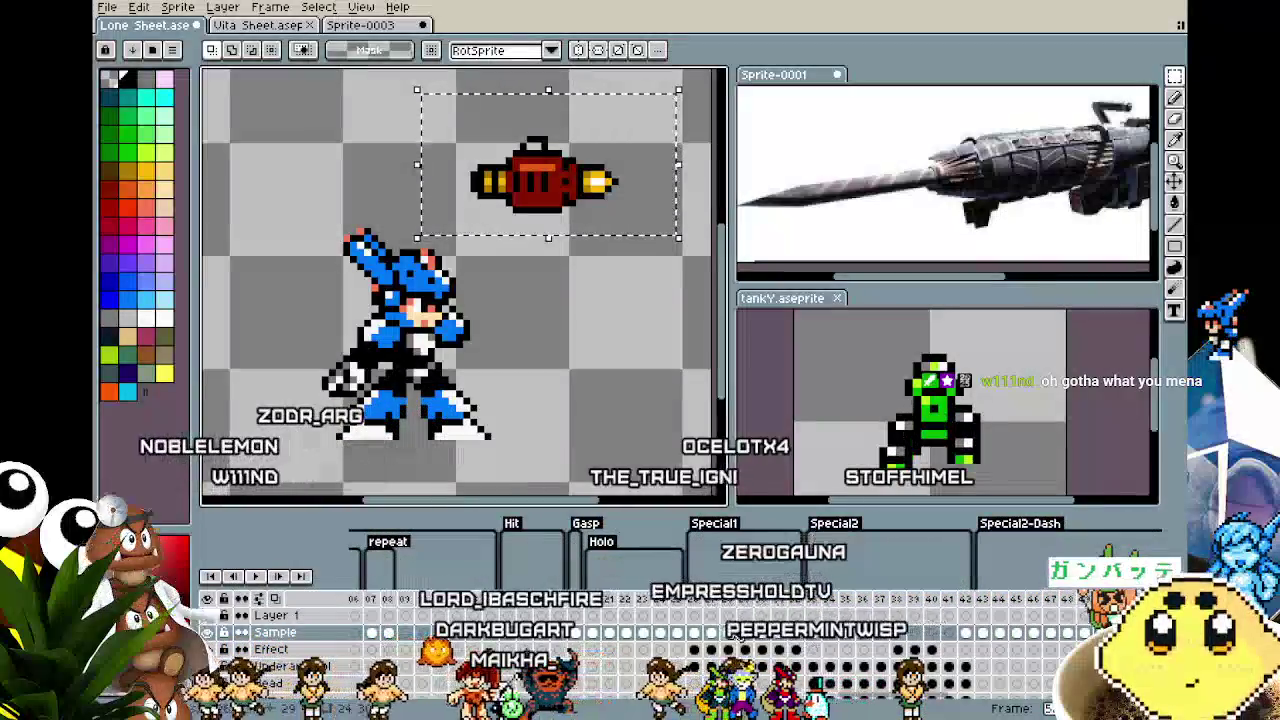
On the firing frame, select the Underarm layer's character area to copy it.
{"action": "key", "text": "Right"}
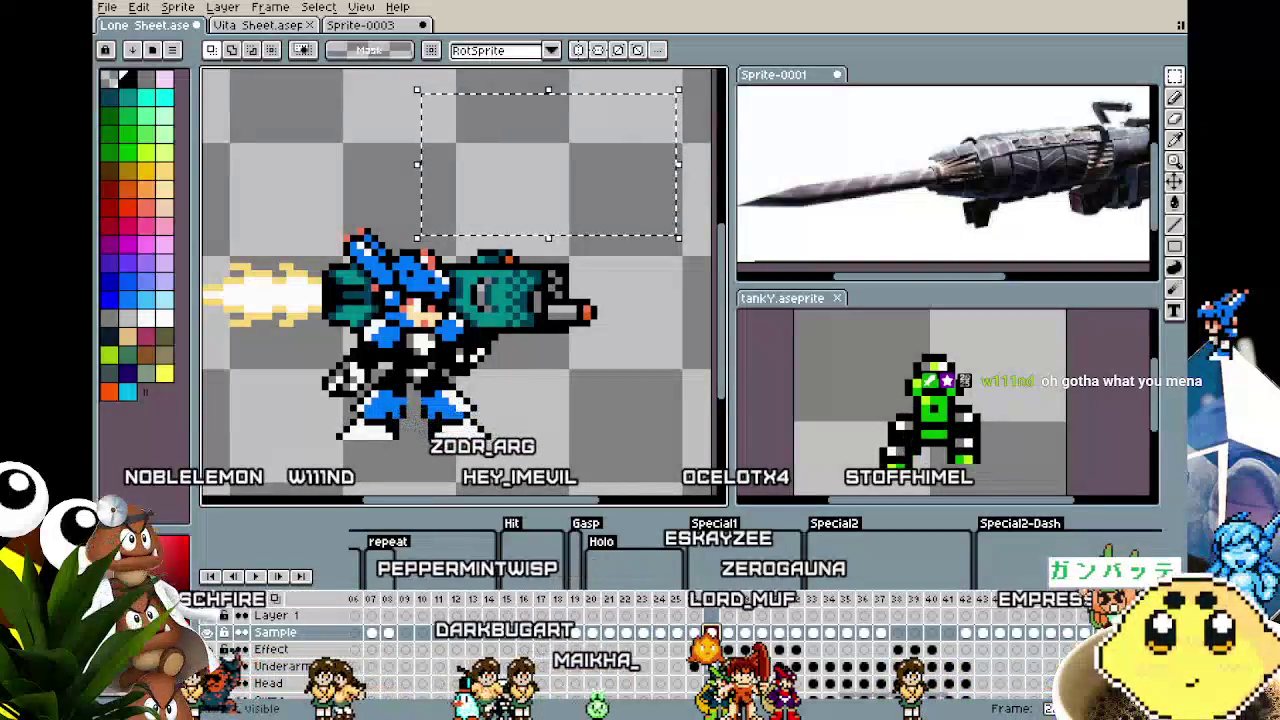
{"action": "left_click", "coordinate": [232, 667]}
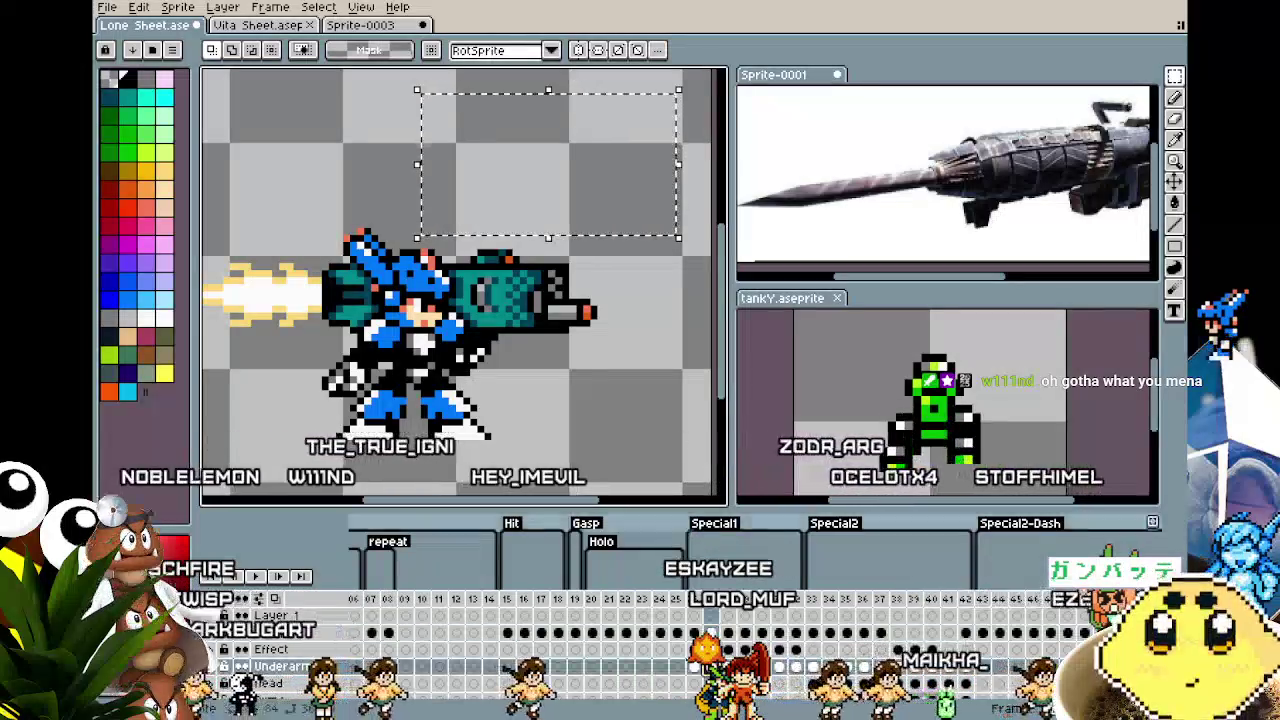
{"action": "left_click_drag", "start_coordinate": [247, 137], "coordinate": [650, 490]}
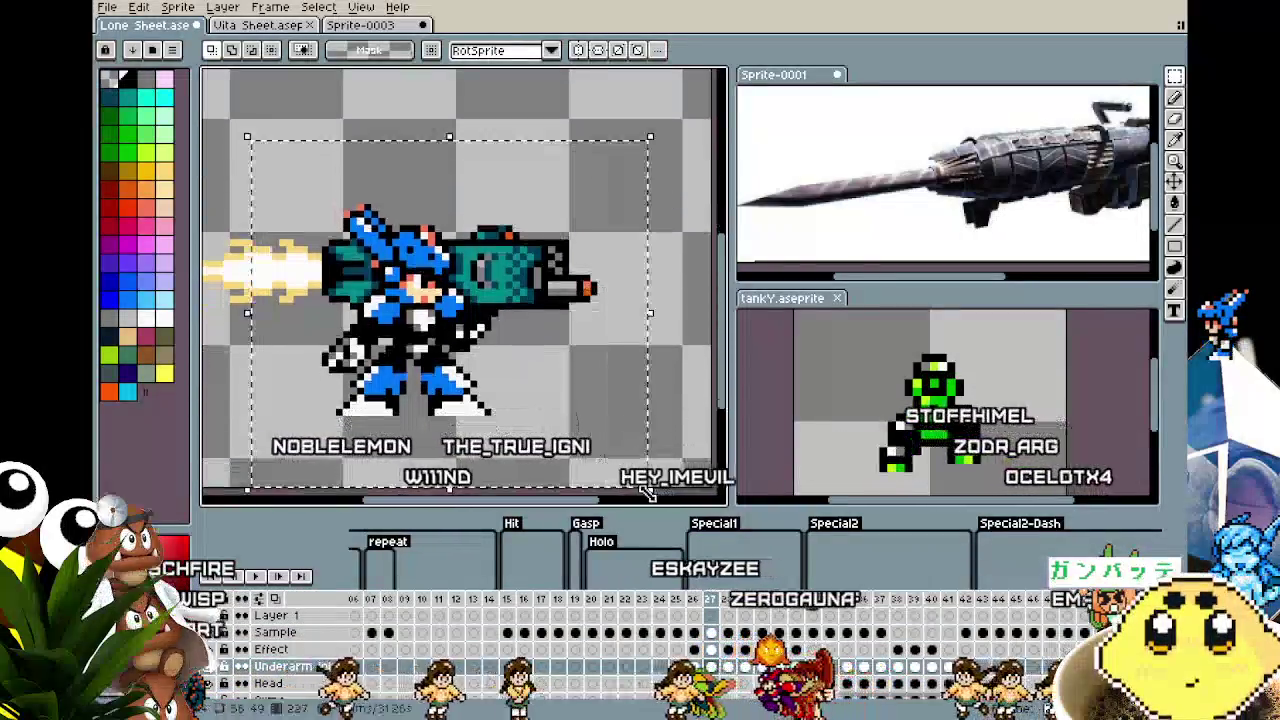
{"action": "key", "text": "ctrl+d"}
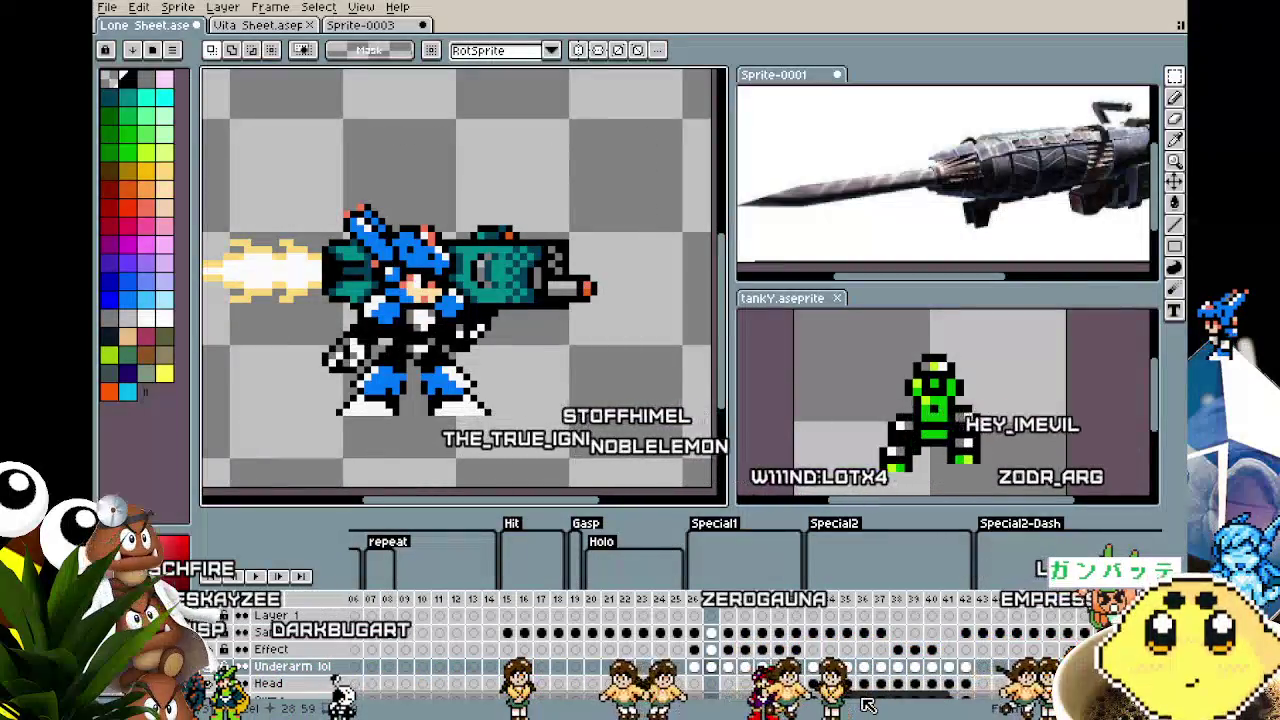
Scroll the timeline over to frame 53 with the long rifle pose.
{"action": "scroll", "coordinate": [866, 705], "scroll_direction": "right", "scroll_amount": 3}
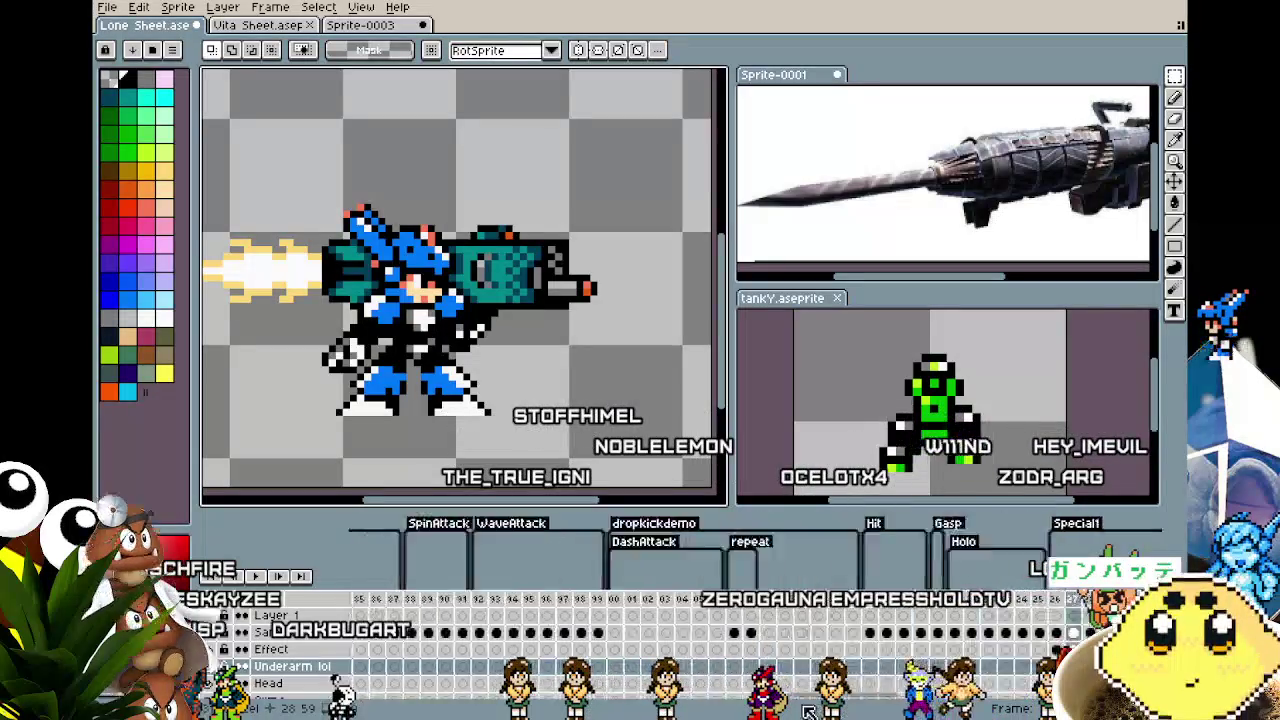
{"action": "scroll", "coordinate": [760, 700], "scroll_direction": "right", "scroll_amount": 2}
{"action": "scroll", "coordinate": [650, 700], "scroll_direction": "right", "scroll_amount": 2}
{"action": "scroll", "coordinate": [540, 705], "scroll_direction": "right", "scroll_amount": 3}
{"action": "scroll", "coordinate": [420, 705], "scroll_direction": "left", "scroll_amount": 6}
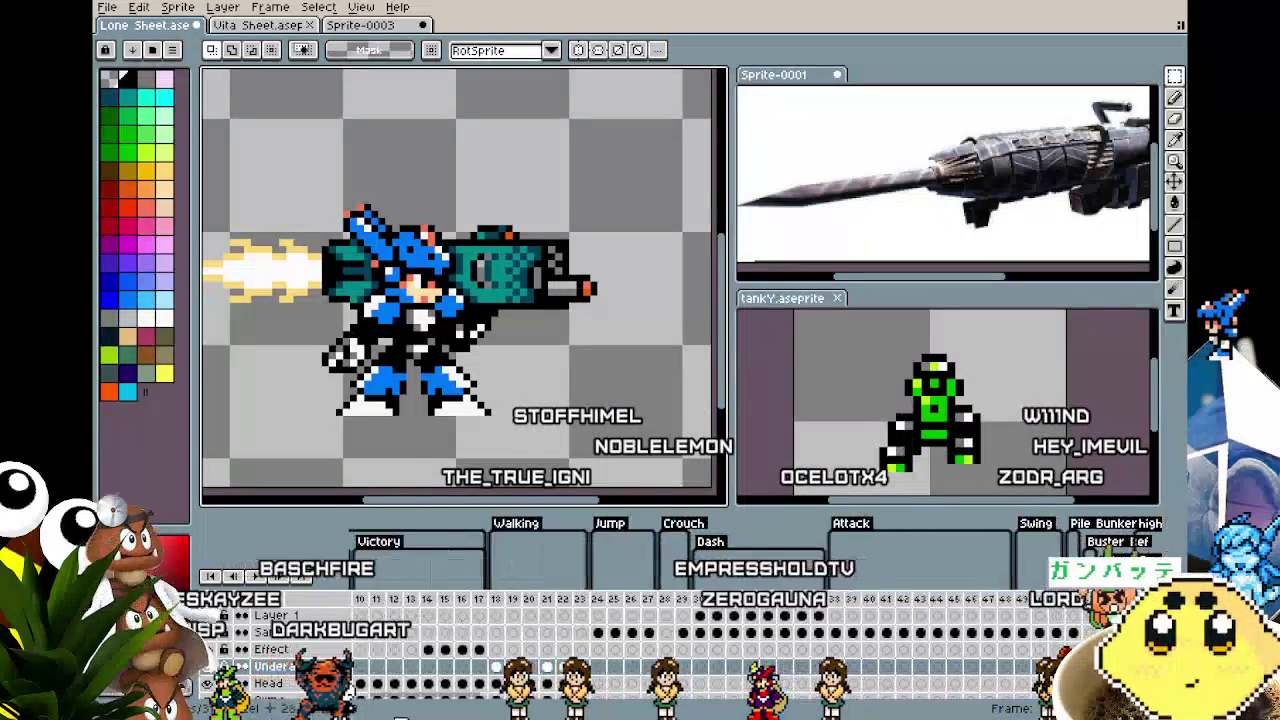
{"action": "scroll", "coordinate": [400, 705], "scroll_direction": "left", "scroll_amount": 3}
{"action": "scroll", "coordinate": [340, 700], "scroll_direction": "right", "scroll_amount": 7}
{"action": "scroll", "coordinate": [280, 690], "scroll_direction": "right", "scroll_amount": 7}
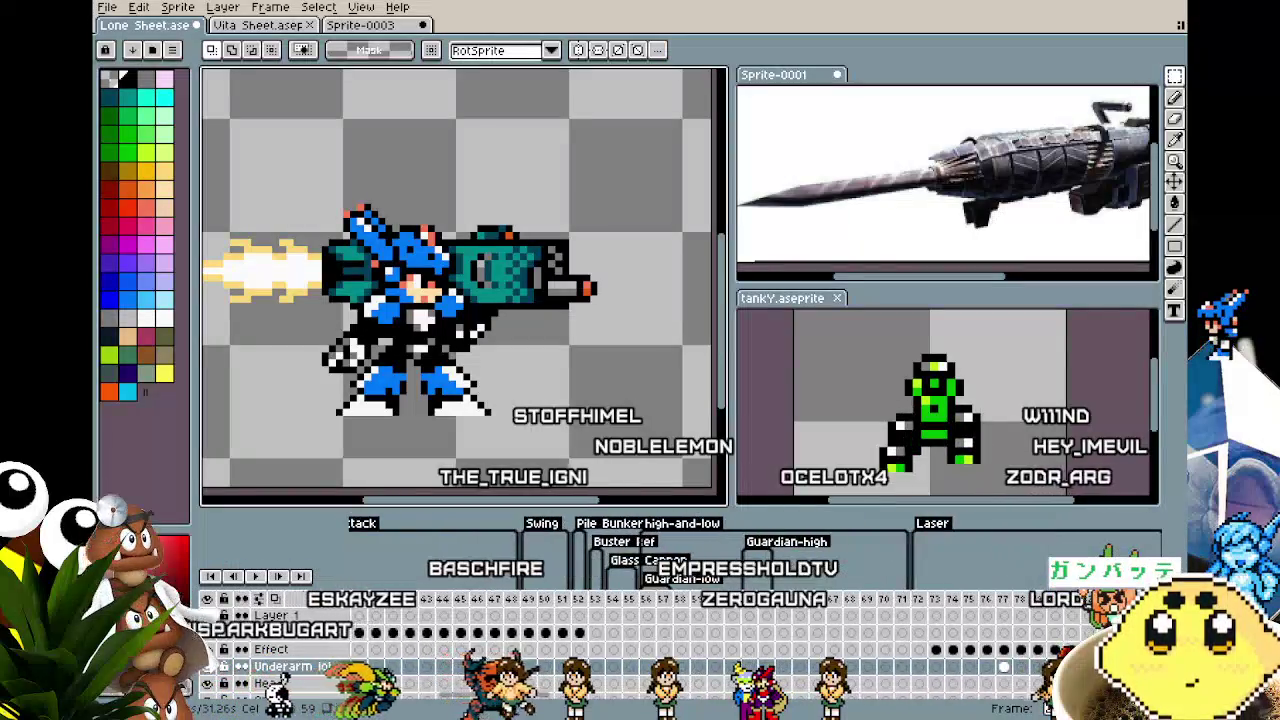
{"action": "left_click", "coordinate": [597, 632]}
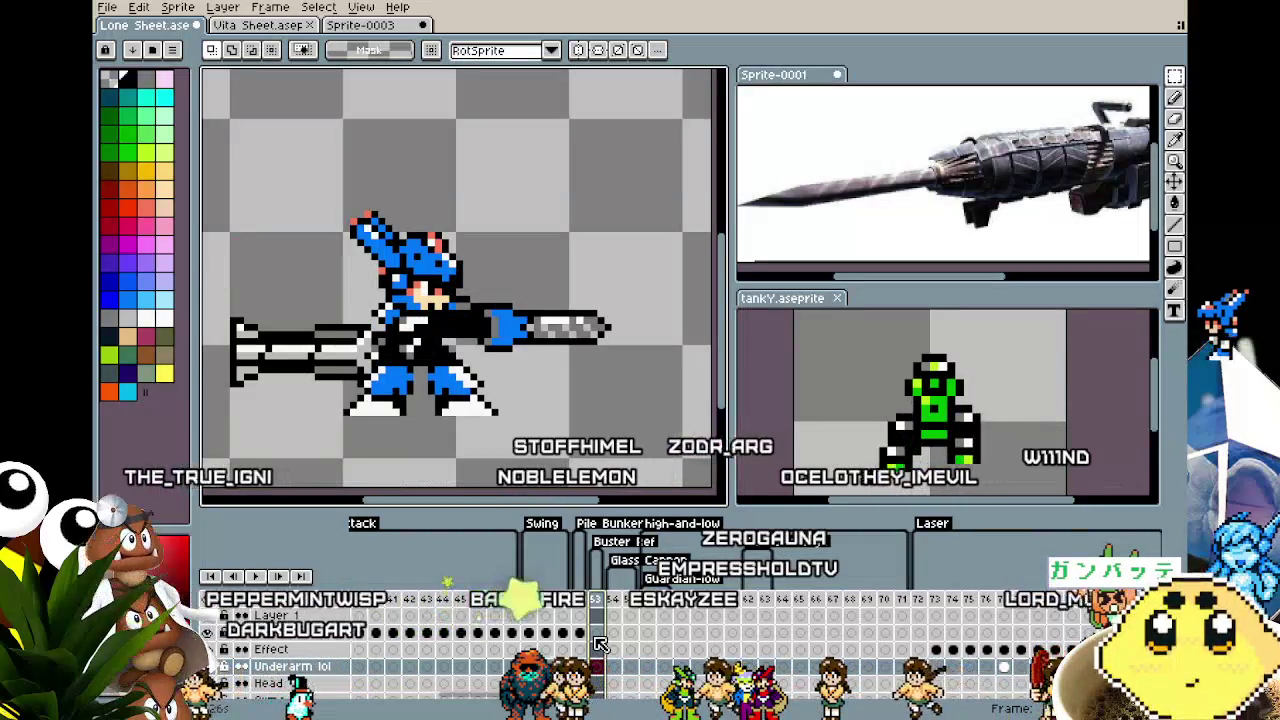
Back on the separate-cannon frame, paste the blue buster hand onto the character's arm.
{"action": "left_click", "coordinate": [579, 632]}
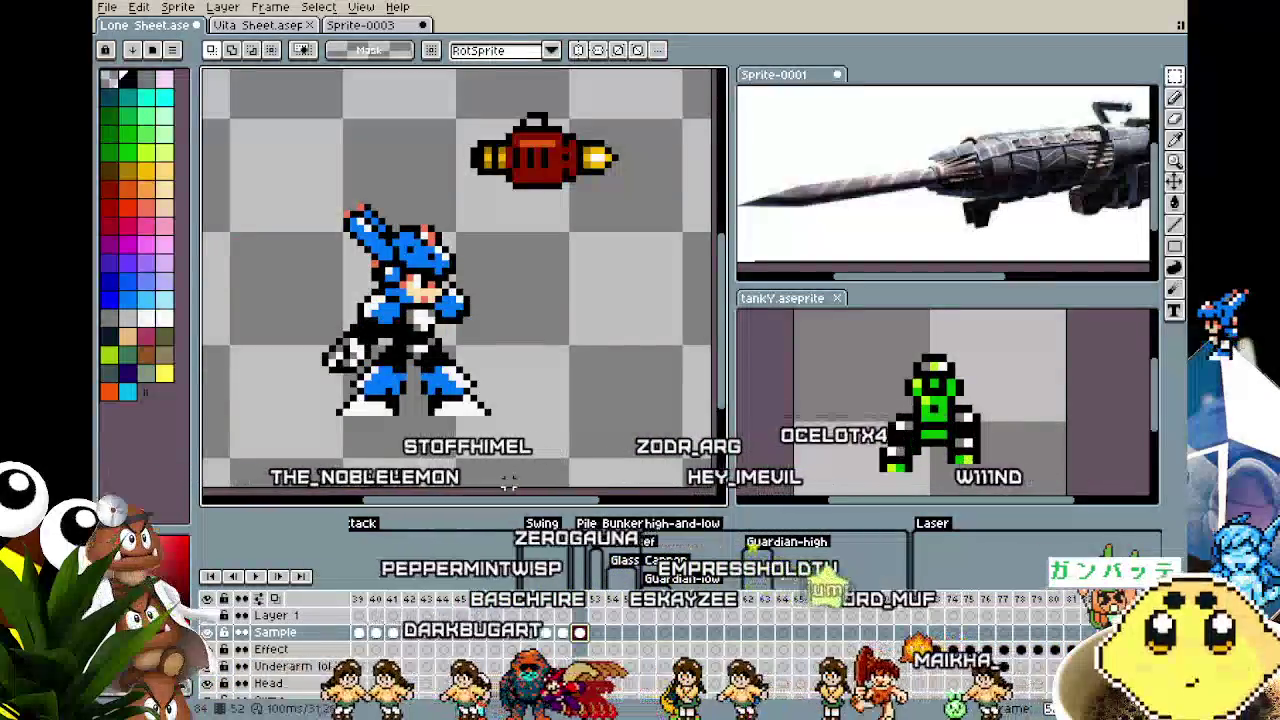
{"action": "key", "text": "ctrl+b"}
{"action": "scroll", "coordinate": [448, 378], "scroll_direction": "down", "scroll_amount": 1}
{"action": "key", "text": "Escape"}
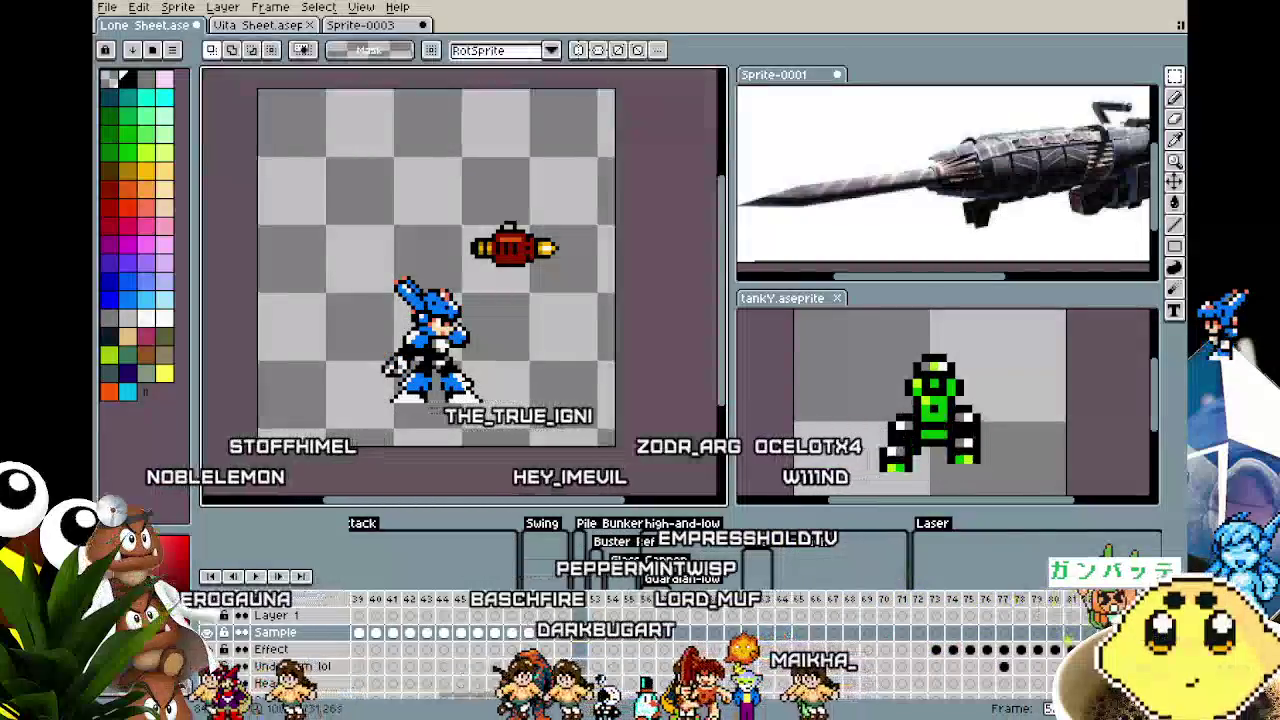
{"action": "key", "text": "ctrl+v"}
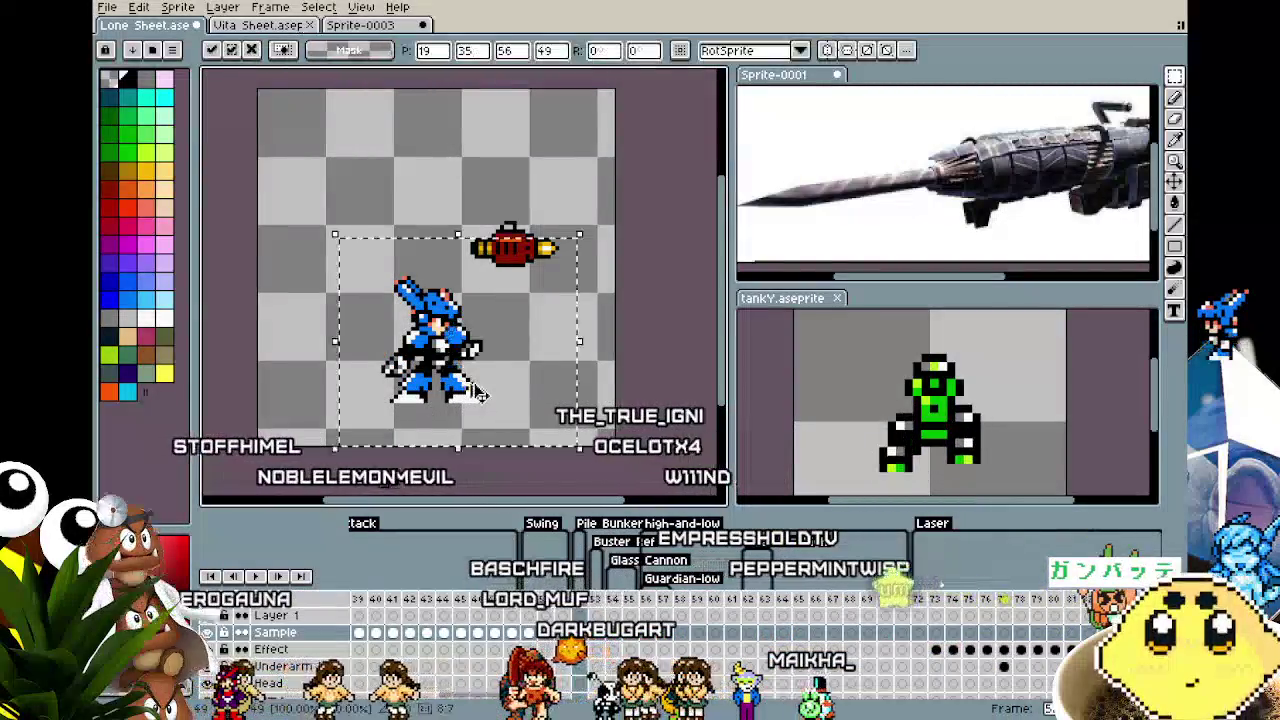
{"action": "left_click_drag", "start_coordinate": [519, 388], "coordinate": [485, 397]}
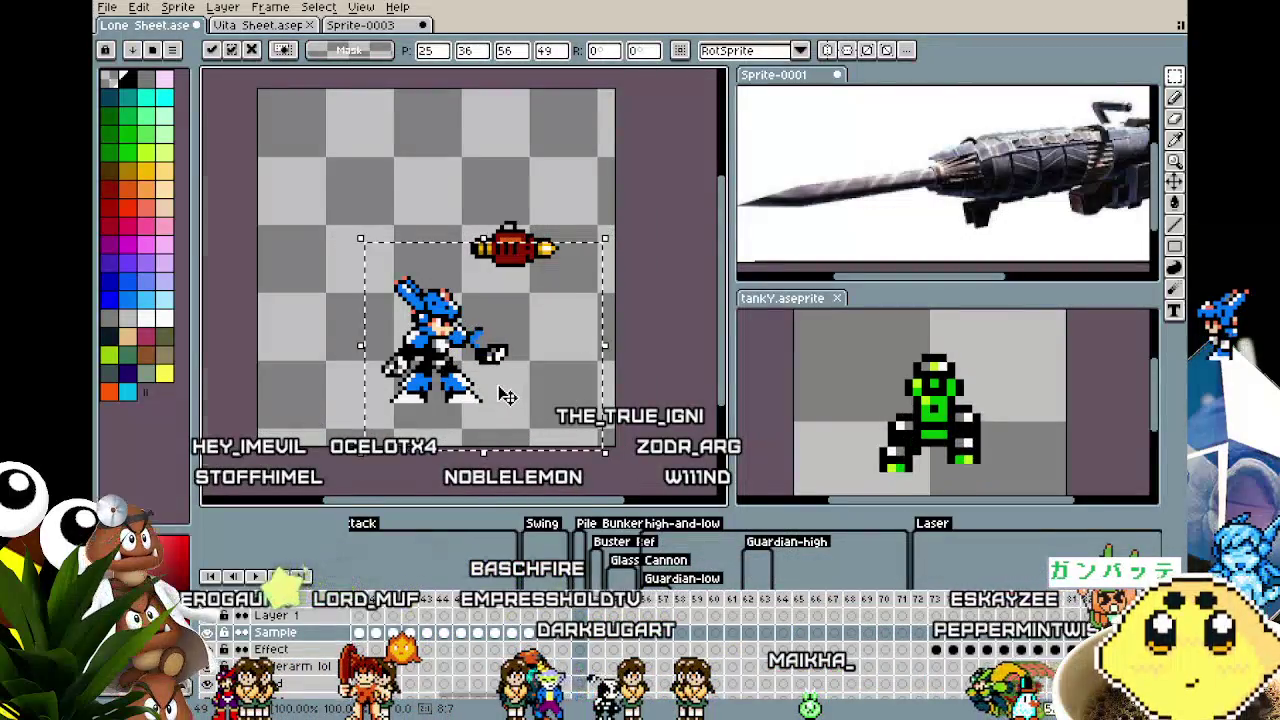
{"action": "scroll", "coordinate": [507, 397], "scroll_direction": "up", "scroll_amount": 2}
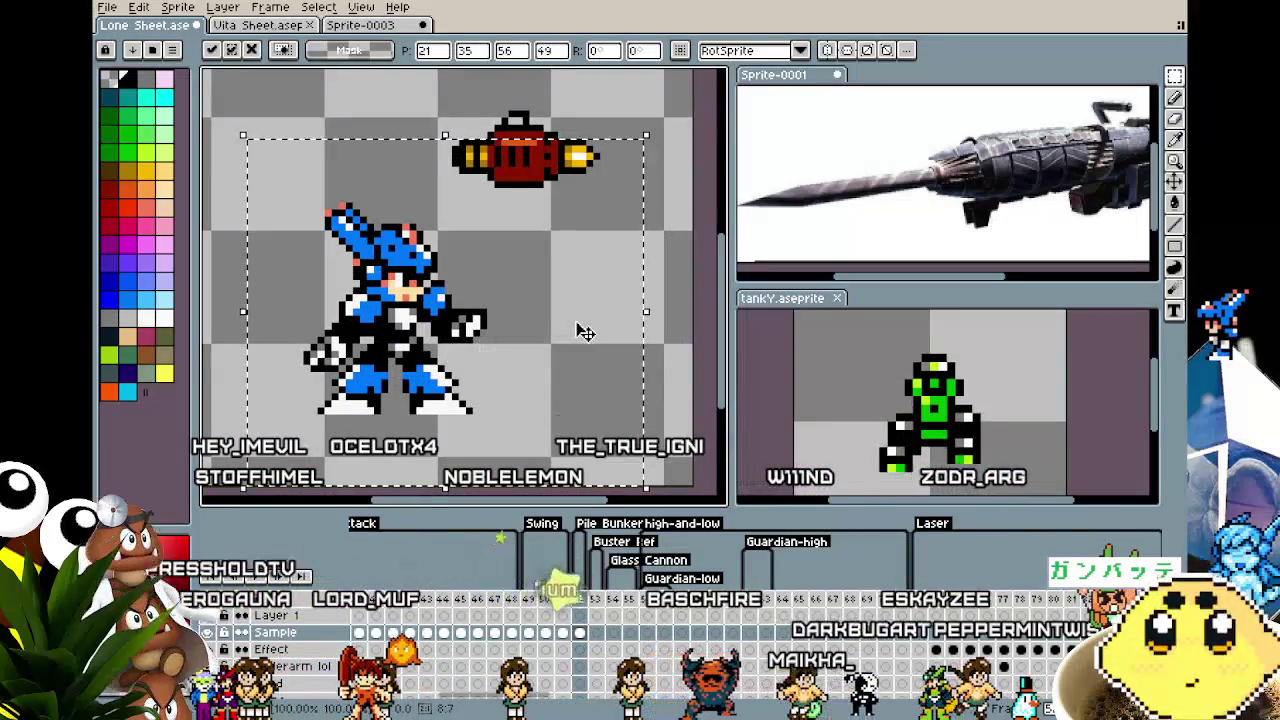
{"action": "left_click", "coordinate": [680, 327]}
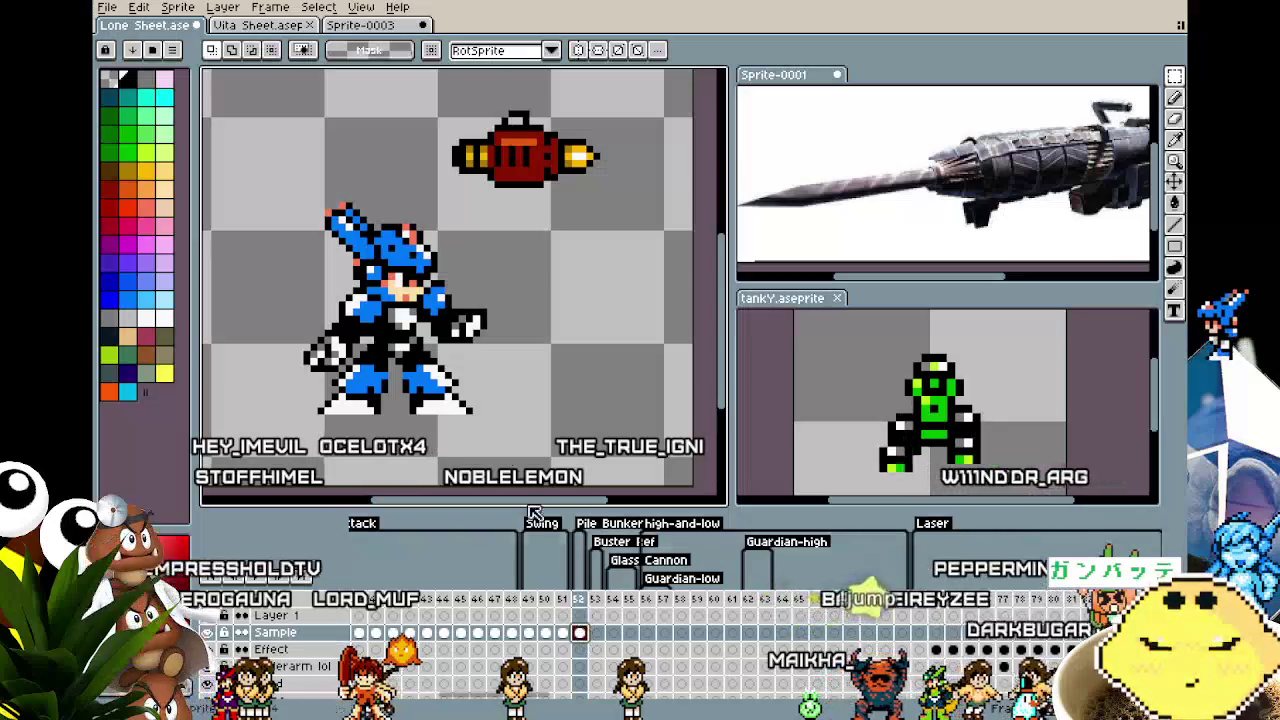
Cut the character from the current layer and paste it into the Body layer.
{"action": "key", "text": "Delete"}
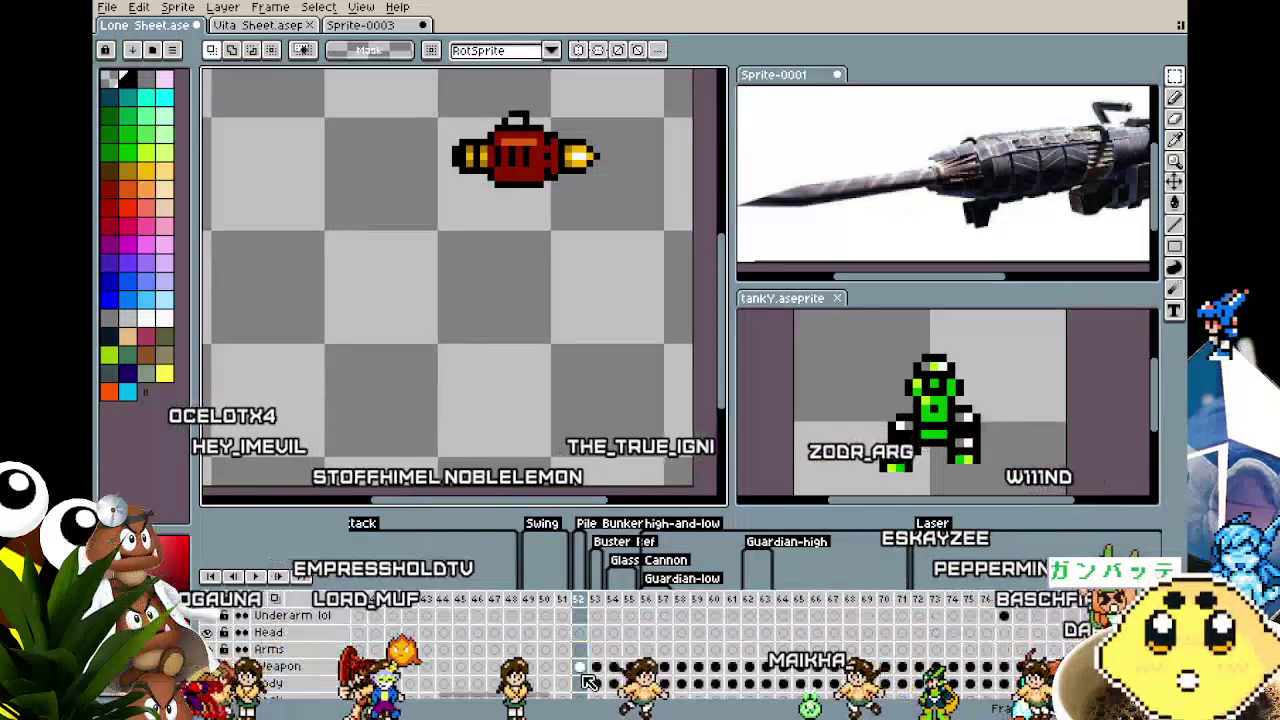
{"action": "scroll", "coordinate": [588, 681], "scroll_direction": "down", "scroll_amount": 2}
{"action": "key", "text": "ctrl+v"}
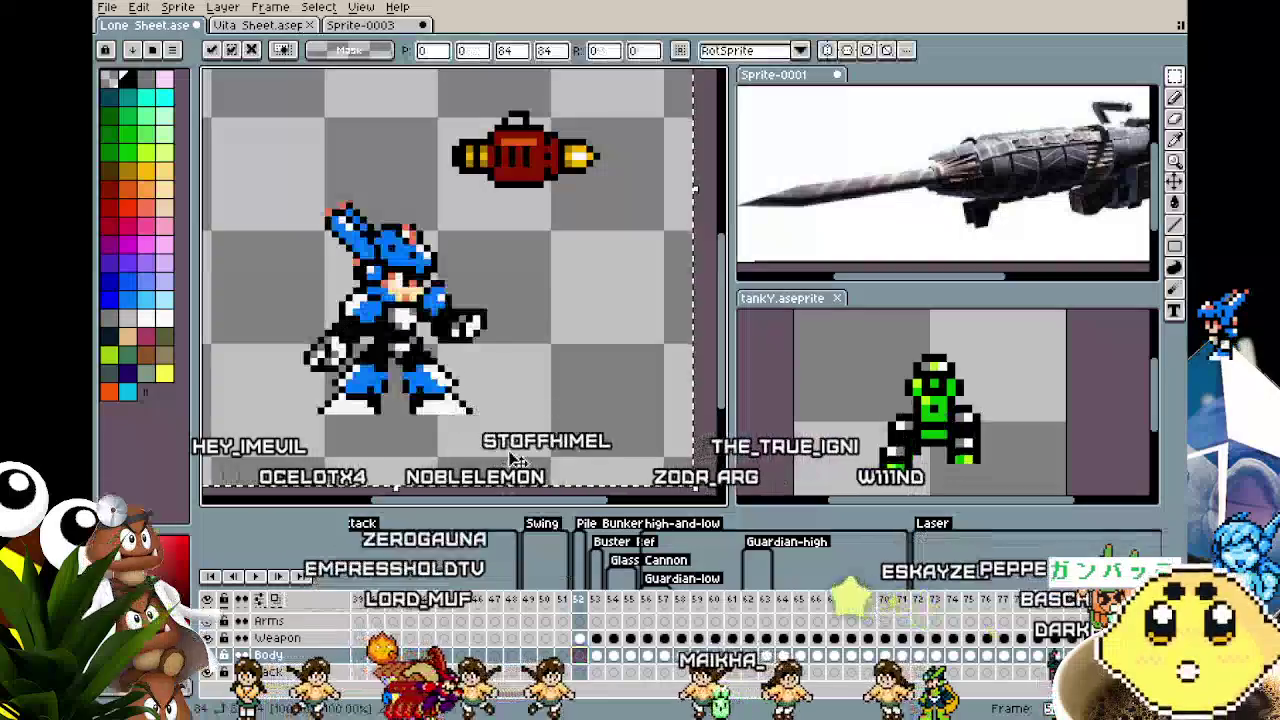
{"action": "left_click", "coordinate": [697, 403]}
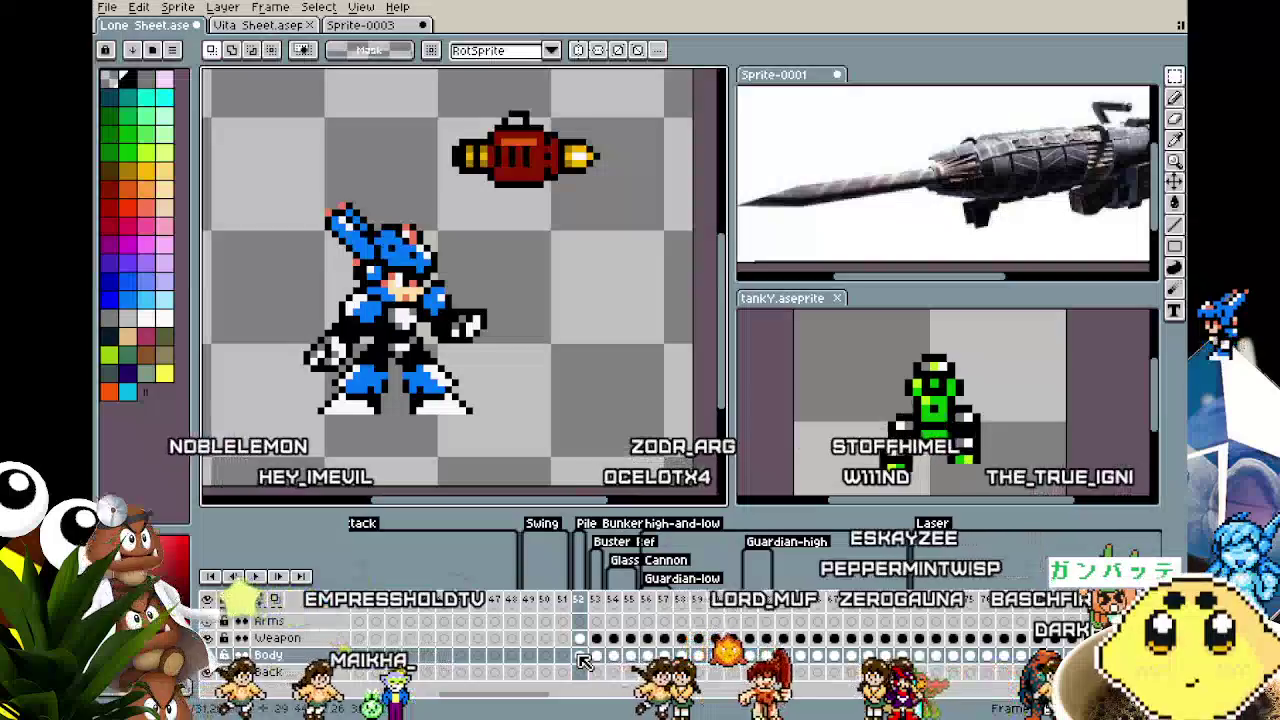
Reframe the view, select then deselect the cannon, and activate the Weapon layer cel.
{"action": "scroll", "coordinate": [585, 661], "scroll_direction": "up", "scroll_amount": 1}
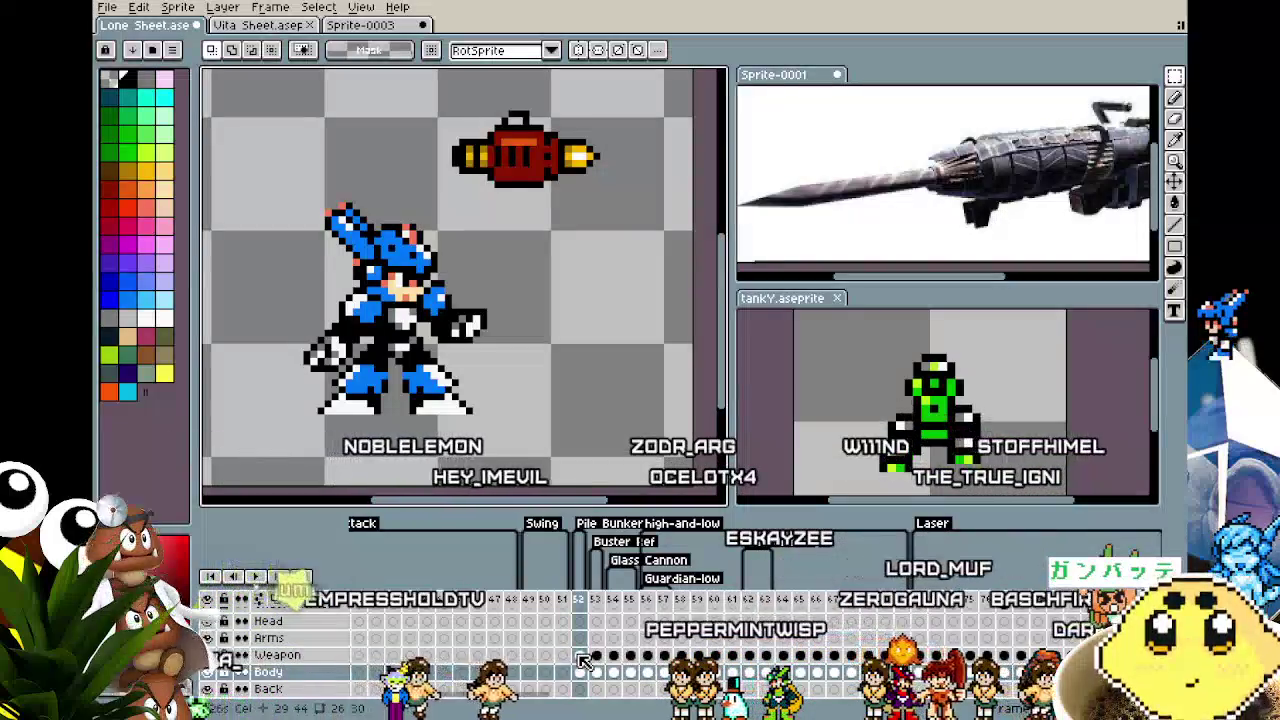
{"action": "scroll", "coordinate": [585, 661], "scroll_direction": "down", "scroll_amount": 1}
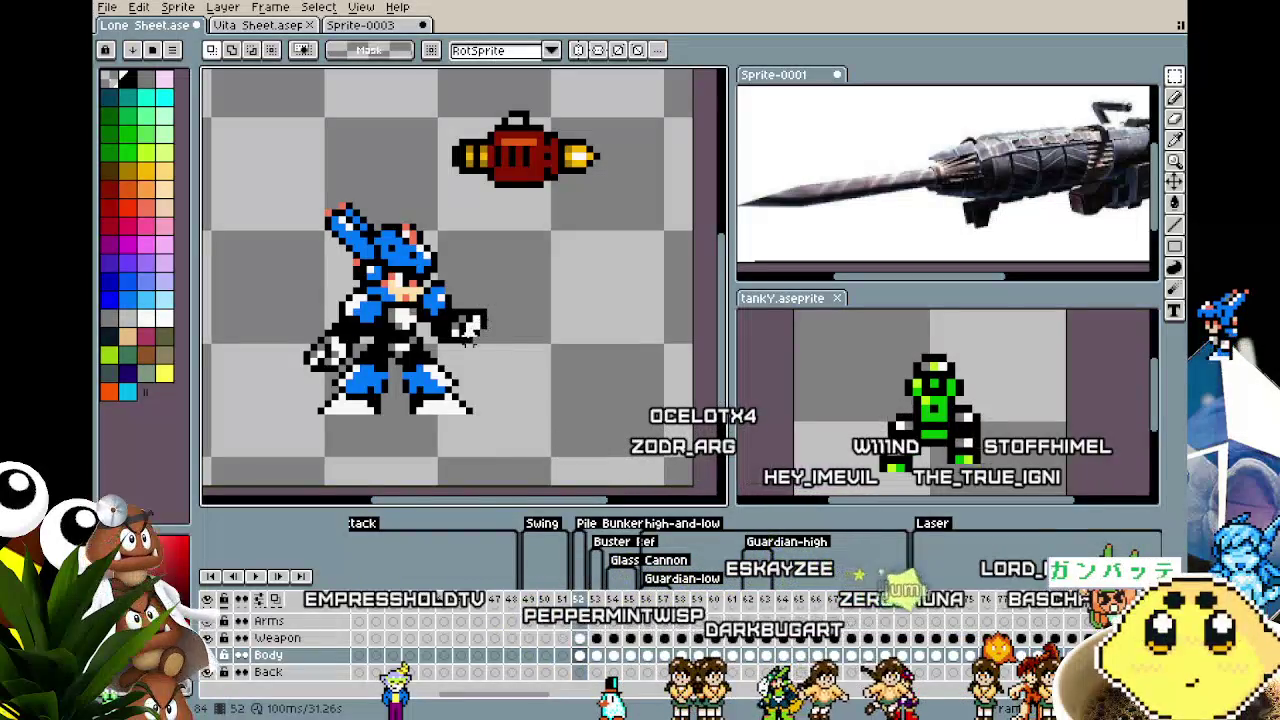
{"action": "left_click_drag", "start_coordinate": [470, 340], "coordinate": [520, 343]}
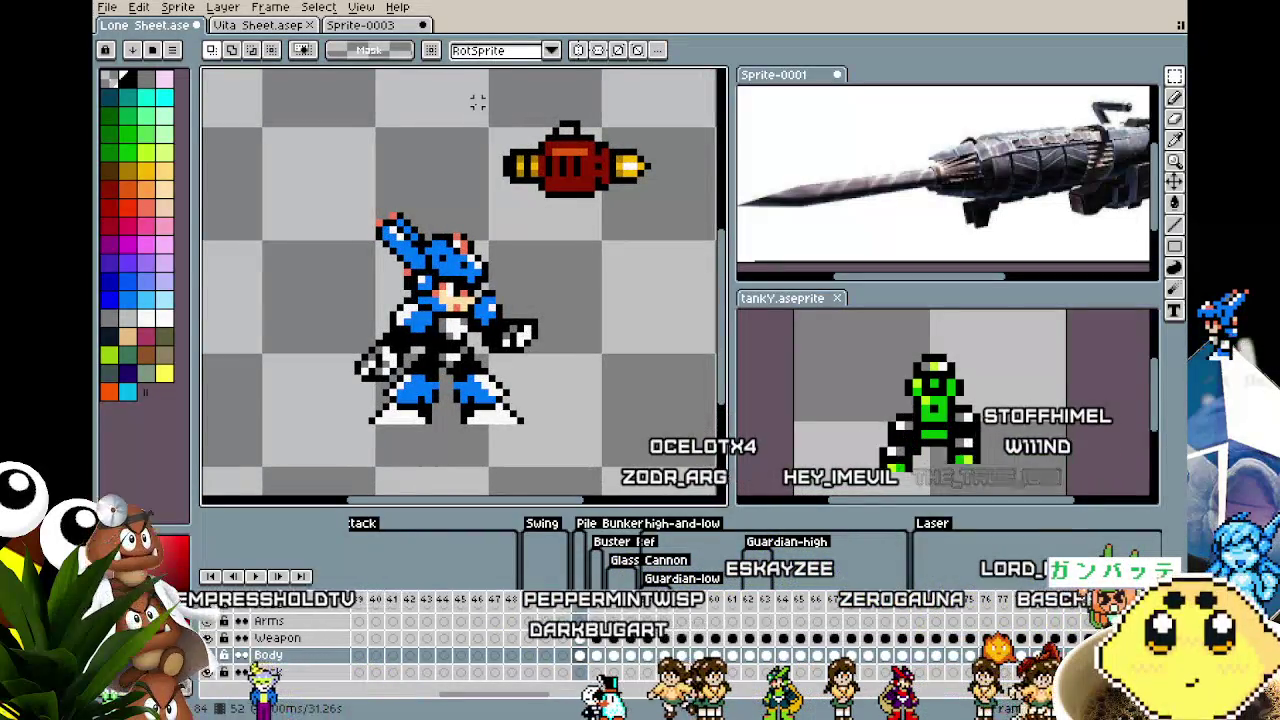
{"action": "left_click_drag", "start_coordinate": [430, 90], "coordinate": [676, 215]}
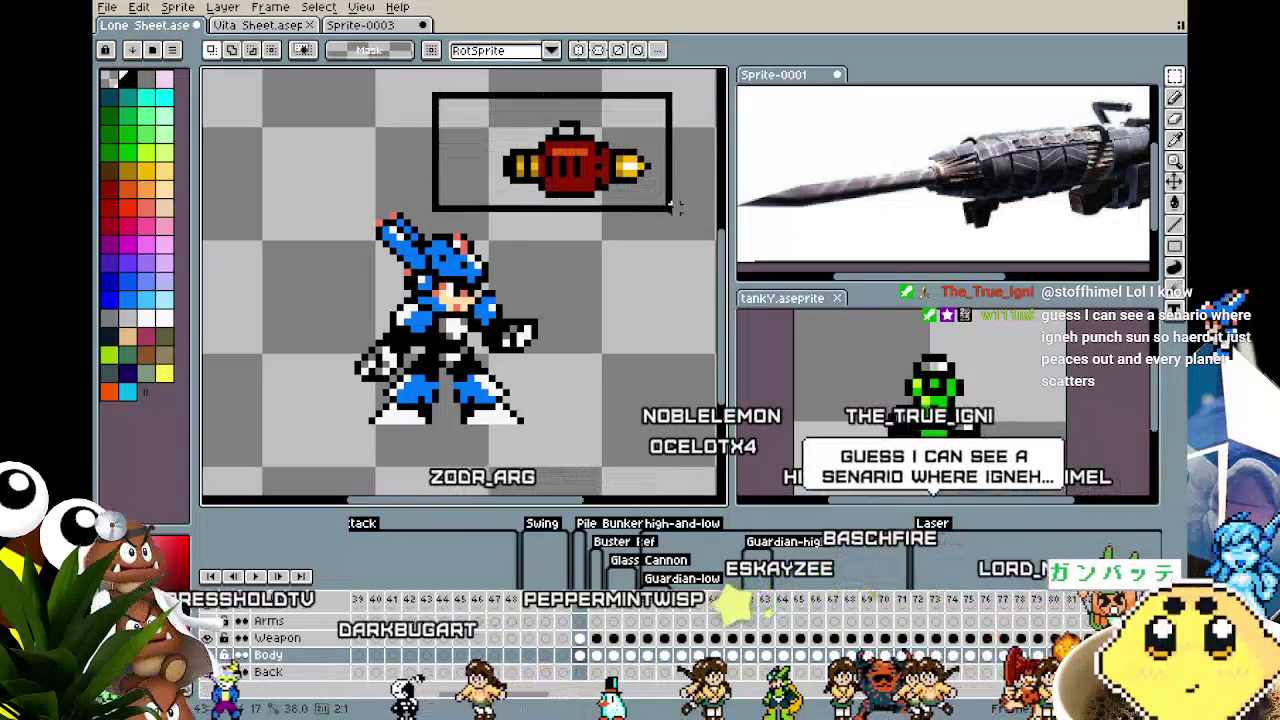
{"action": "left_click", "coordinate": [574, 411]}
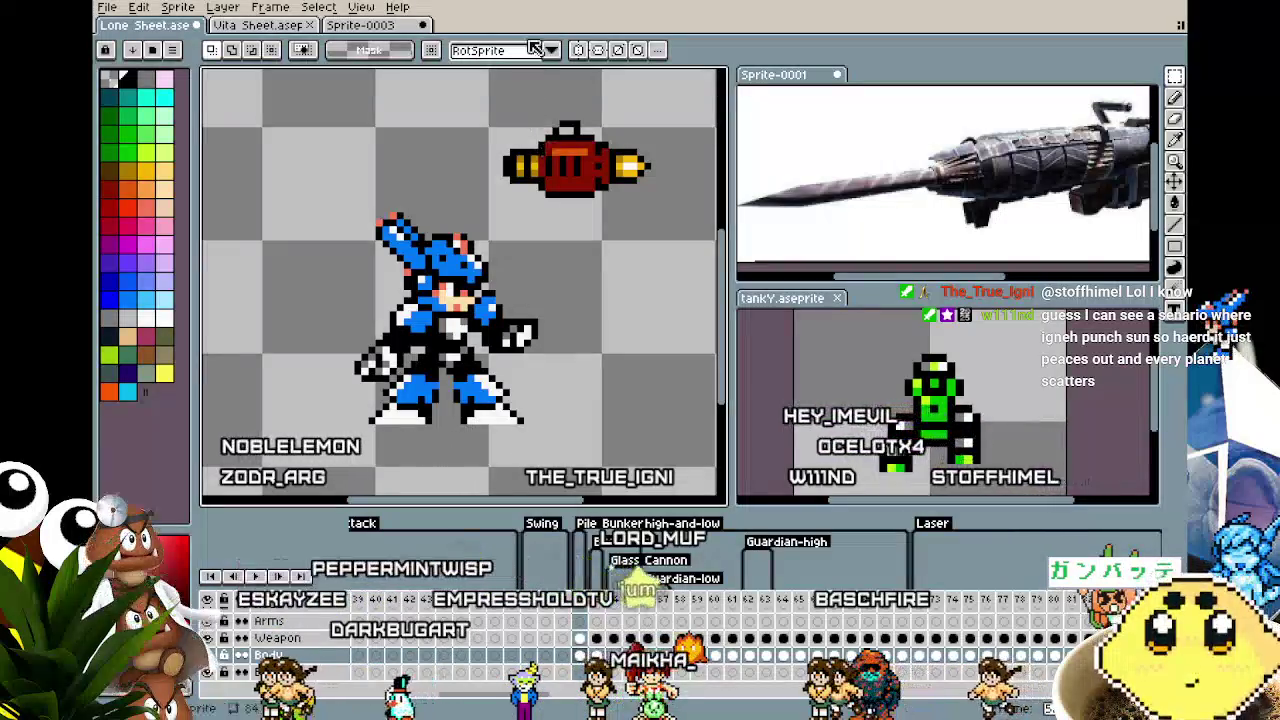
{"action": "left_click", "coordinate": [581, 640]}
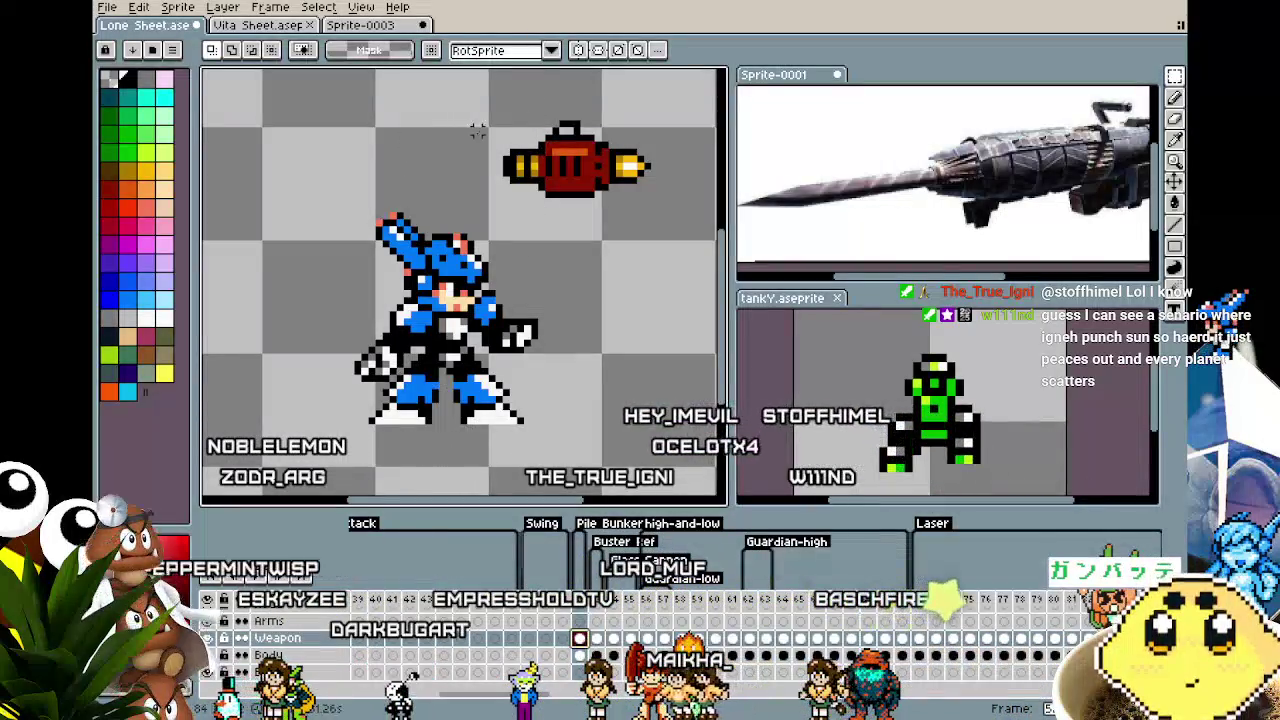
Test-fit the cannon on the character's hand, then drop it just right of his head.
{"action": "mouse_move", "coordinate": [619, 186]}
{"action": "left_mouse_down"}
{"action": "mouse_move", "coordinate": [558, 375]}
{"action": "mouse_move", "coordinate": [565, 313]}
{"action": "left_mouse_up"}
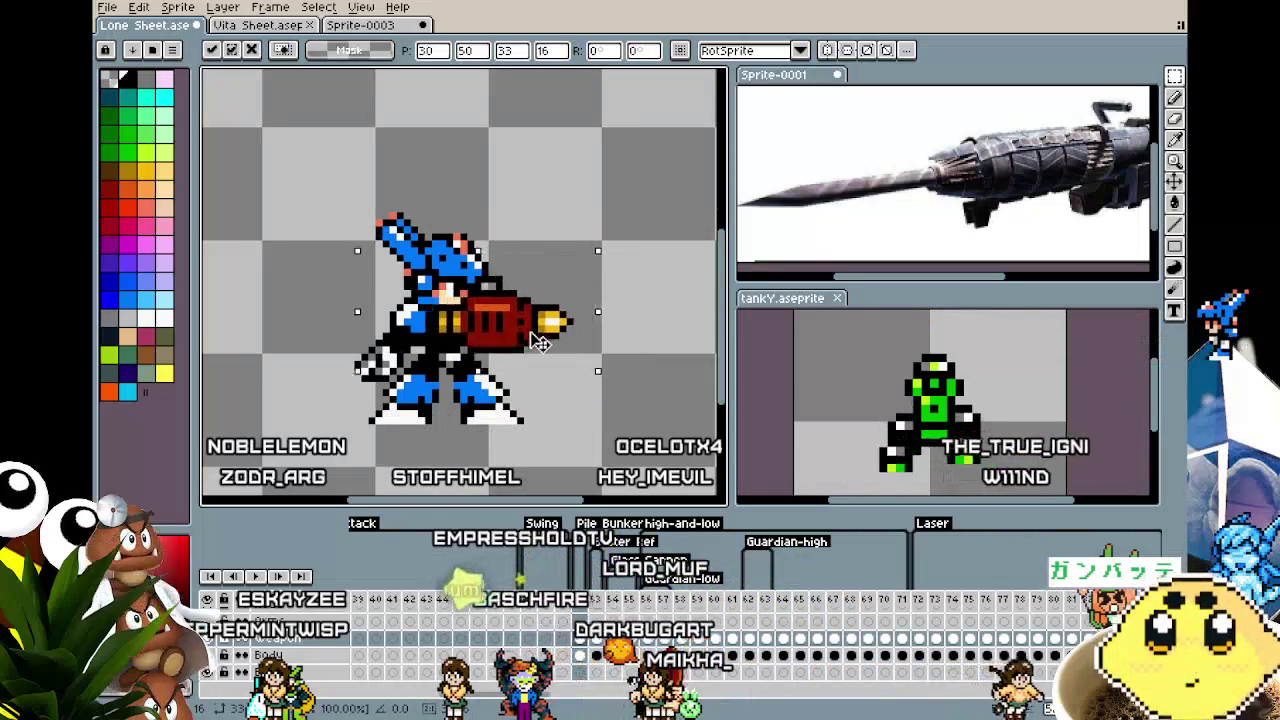
{"action": "mouse_move", "coordinate": [565, 313]}
{"action": "left_mouse_down"}
{"action": "mouse_move", "coordinate": [580, 200]}
{"action": "mouse_move", "coordinate": [626, 157]}
{"action": "left_mouse_up"}
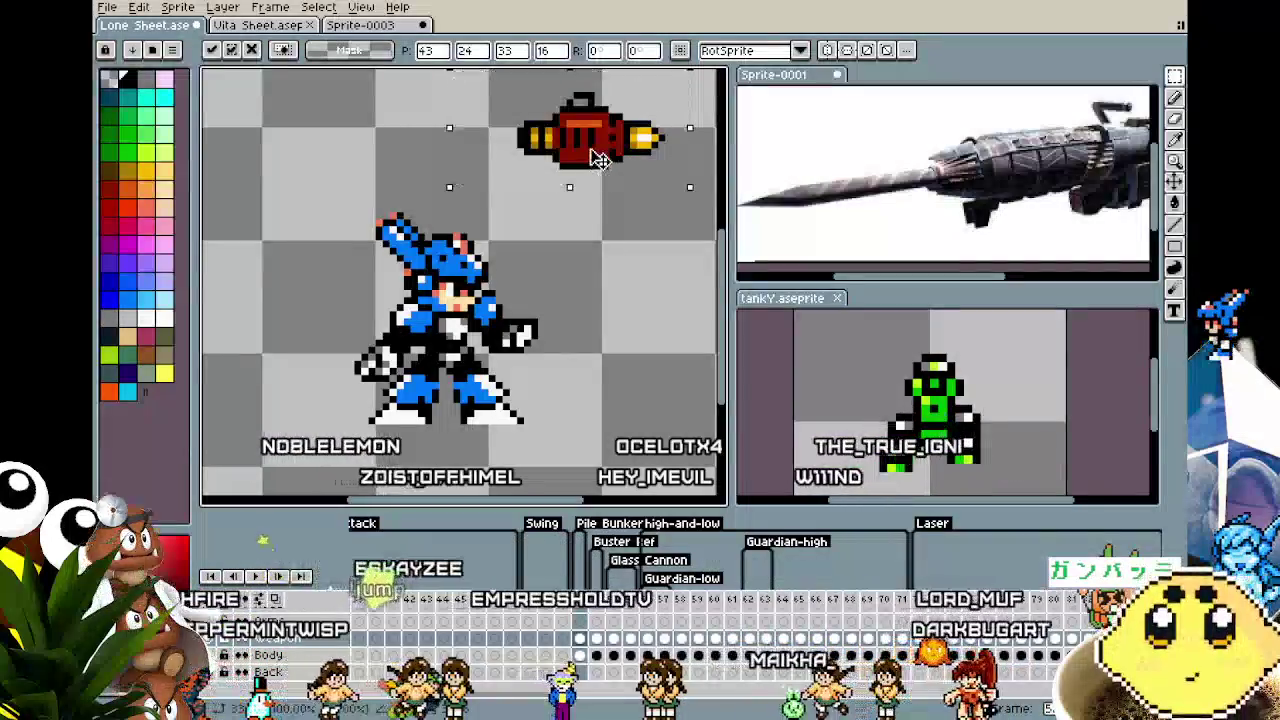
{"action": "left_click_drag", "start_coordinate": [595, 164], "coordinate": [535, 367]}
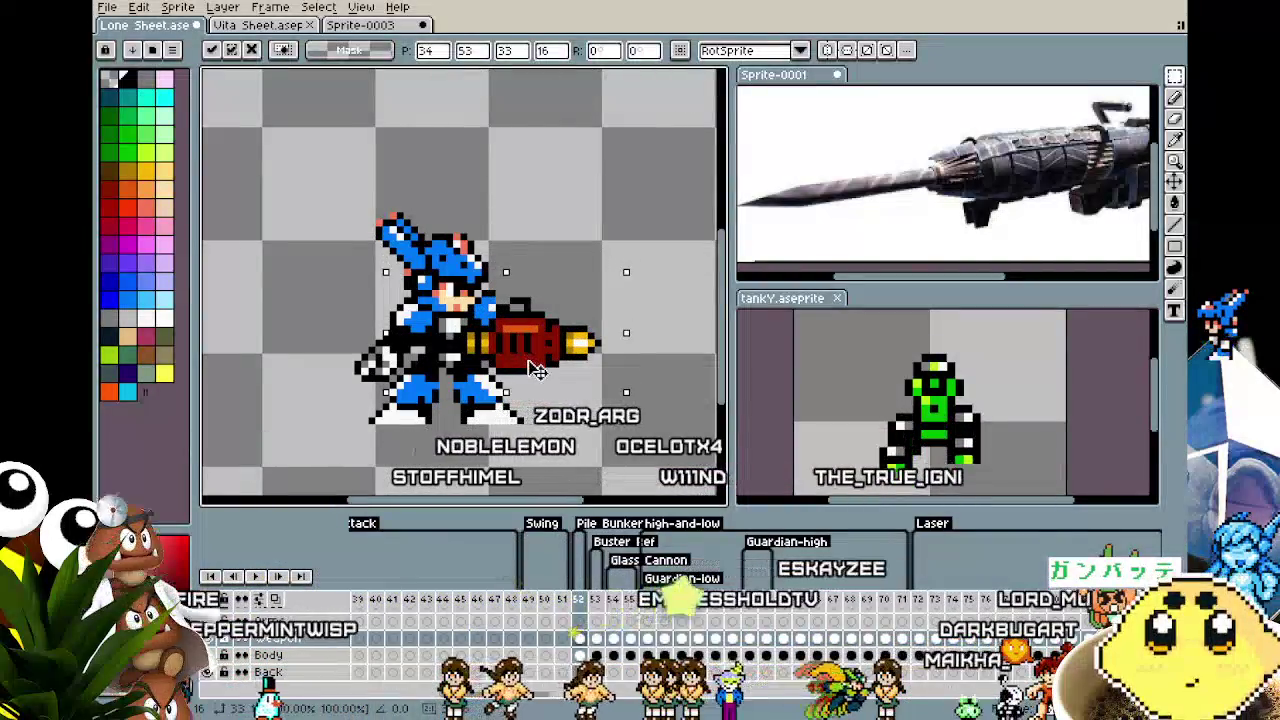
{"action": "mouse_move", "coordinate": [535, 367]}
{"action": "left_mouse_down"}
{"action": "mouse_move", "coordinate": [514, 360]}
{"action": "mouse_move", "coordinate": [541, 310]}
{"action": "mouse_move", "coordinate": [559, 318]}
{"action": "mouse_move", "coordinate": [538, 396]}
{"action": "mouse_move", "coordinate": [526, 397]}
{"action": "left_mouse_up"}
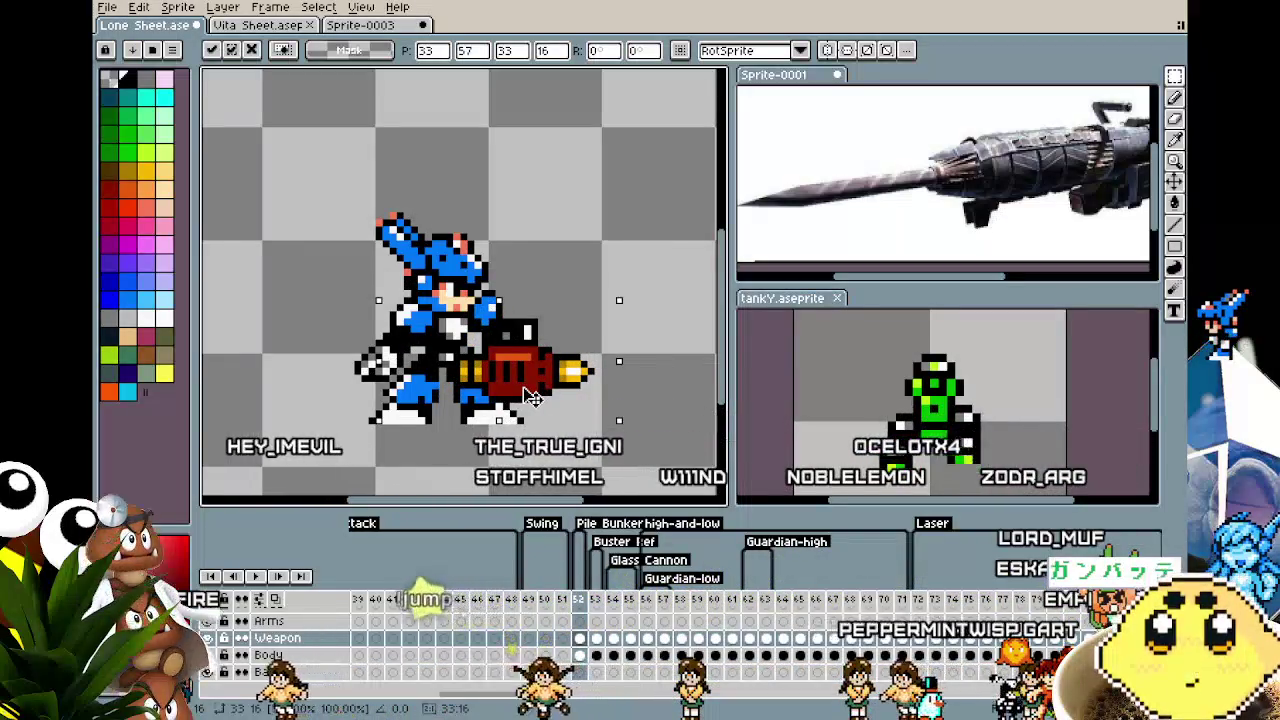
{"action": "left_click_drag", "start_coordinate": [530, 395], "coordinate": [595, 300]}
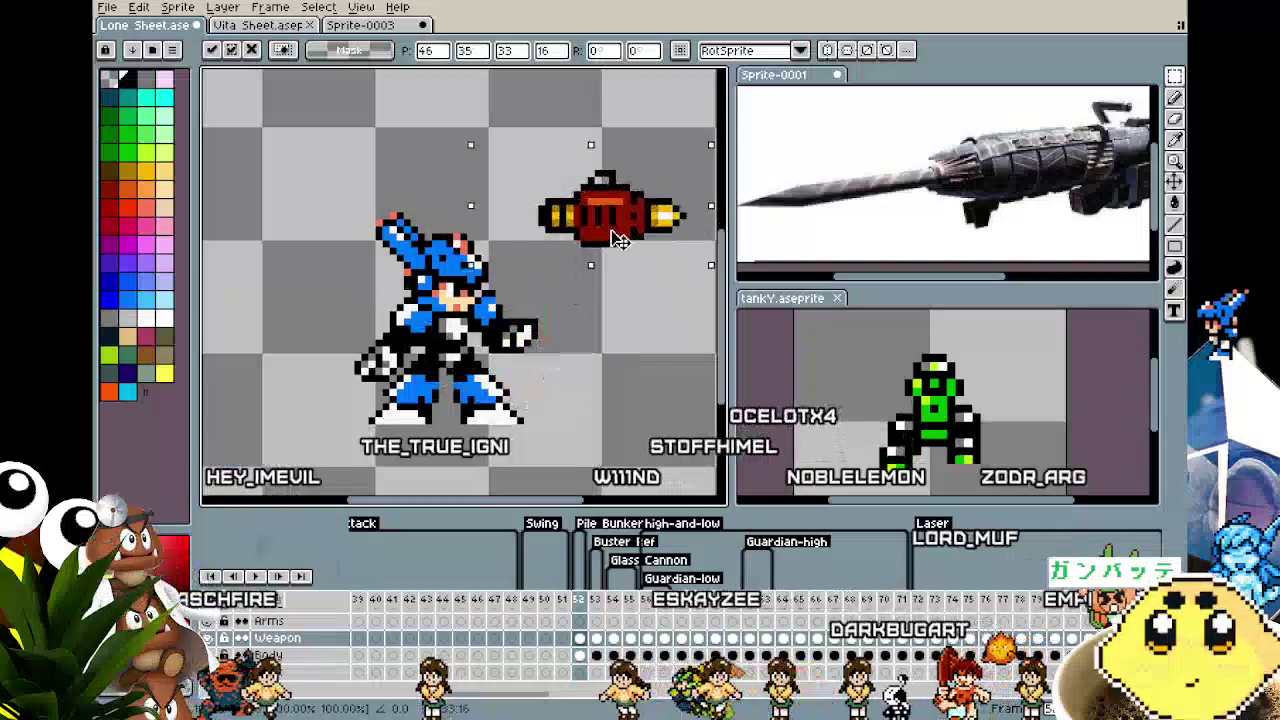
{"action": "key", "text": "ctrl+d"}
{"action": "left_click", "coordinate": [584, 657]}
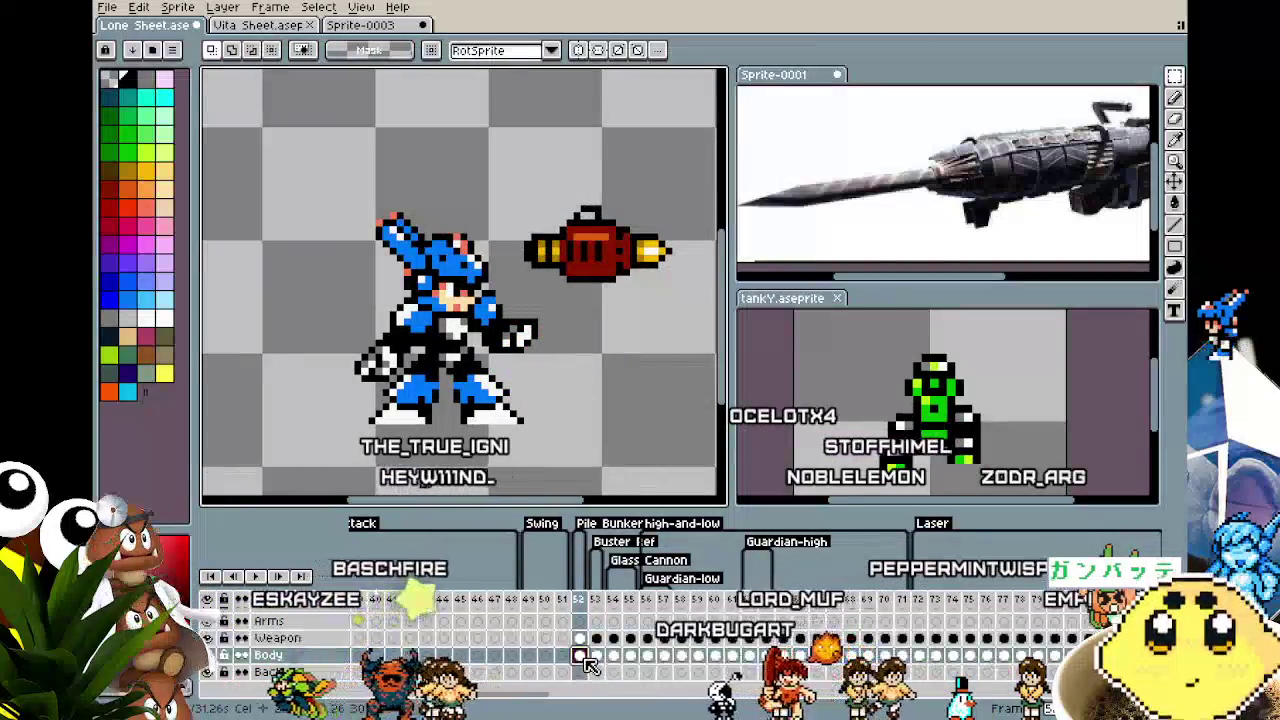
Move the character's rear hand piece down-right over his waist and legs.
{"action": "scroll", "coordinate": [380, 330], "scroll_direction": "up", "scroll_amount": 1}
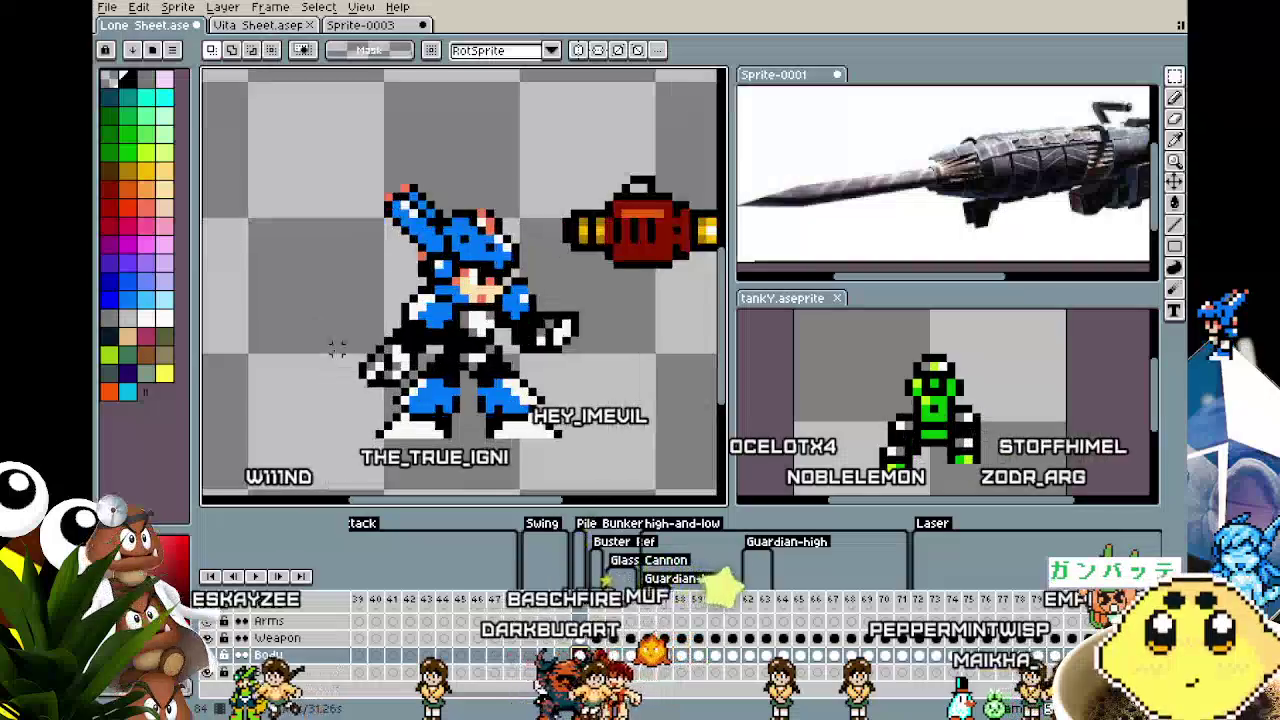
{"action": "scroll", "coordinate": [380, 300], "scroll_direction": "up", "scroll_amount": 1}
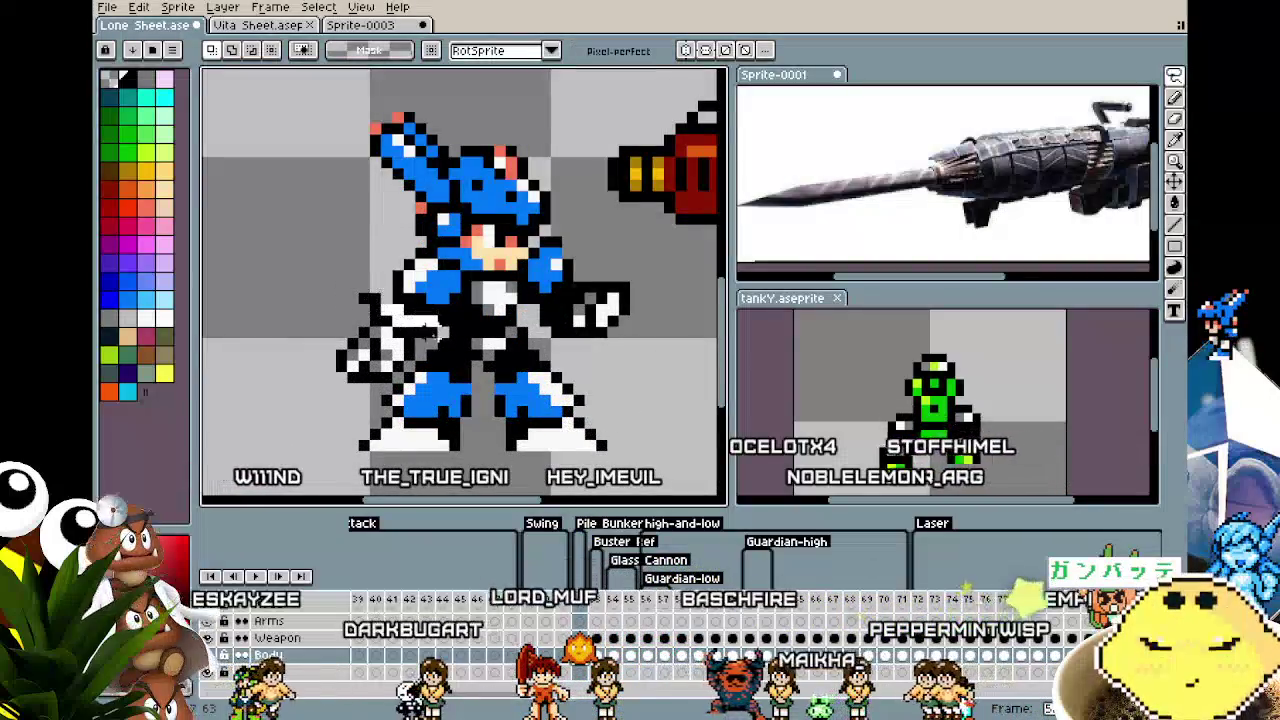
{"action": "left_click_drag", "start_coordinate": [310, 290], "coordinate": [442, 396]}
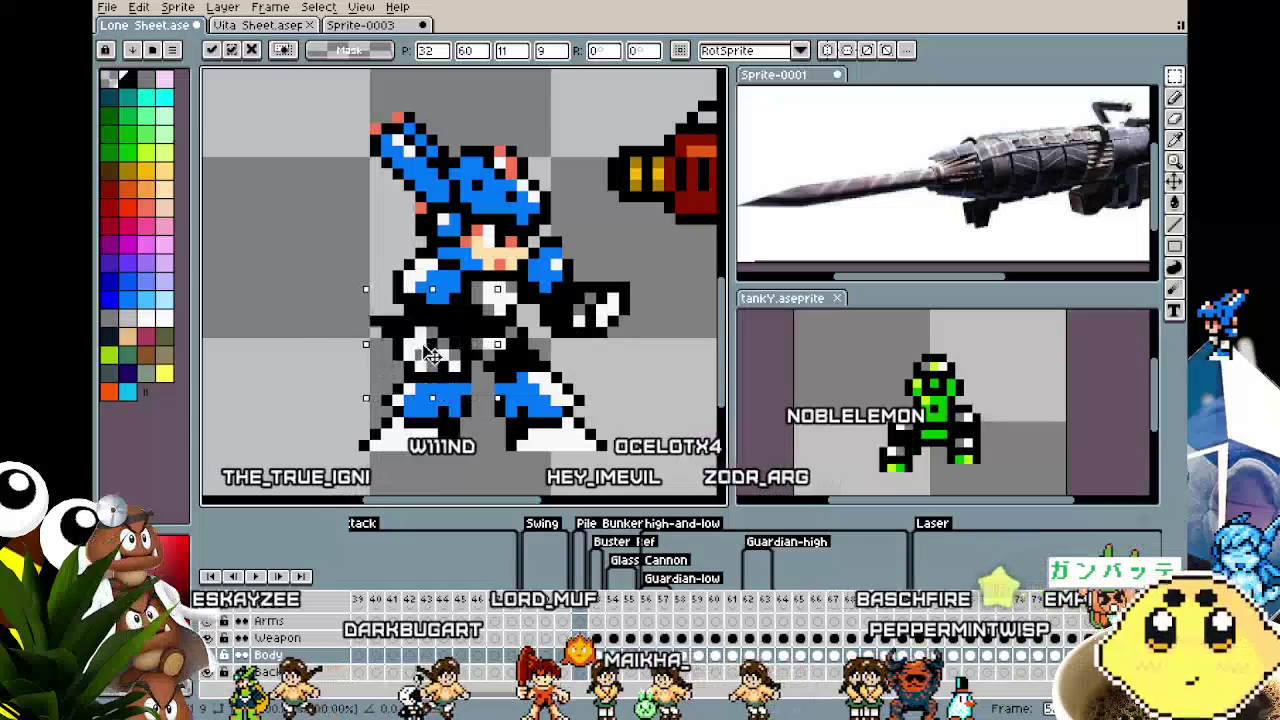
{"action": "left_click_drag", "start_coordinate": [374, 300], "coordinate": [463, 355]}
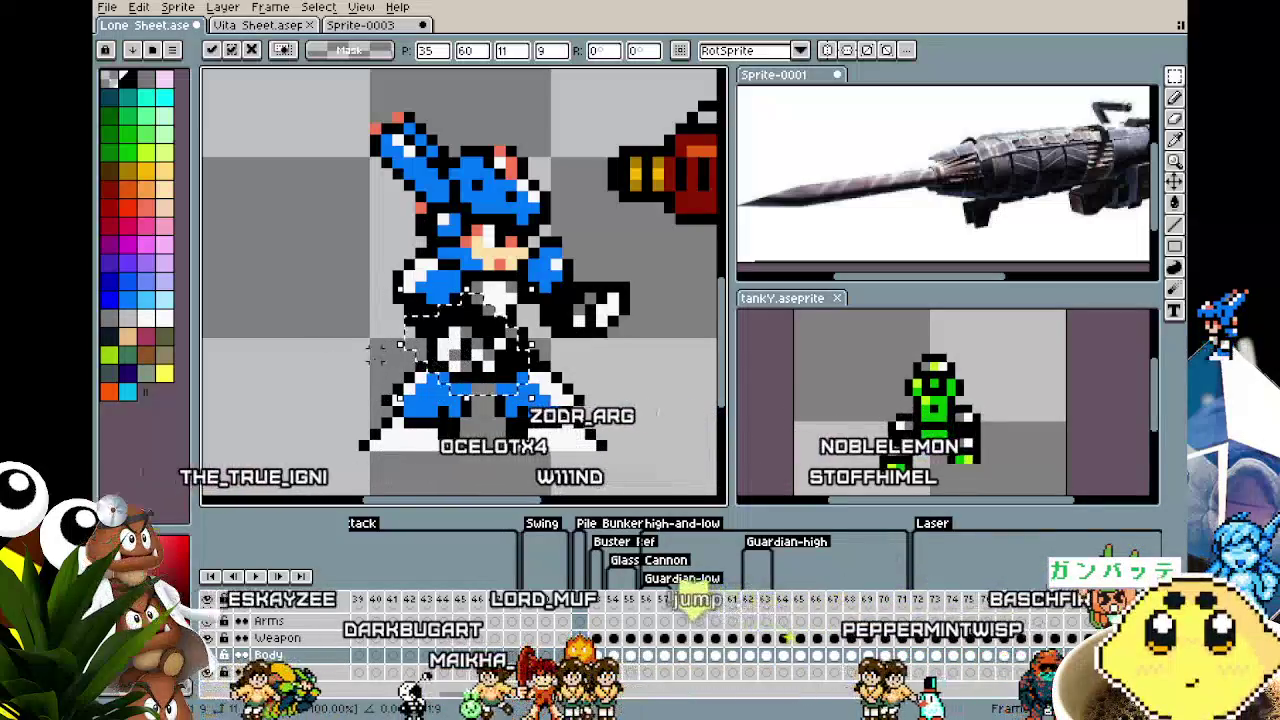
{"action": "key", "text": "ctrl+d"}
{"action": "key", "text": "b"}
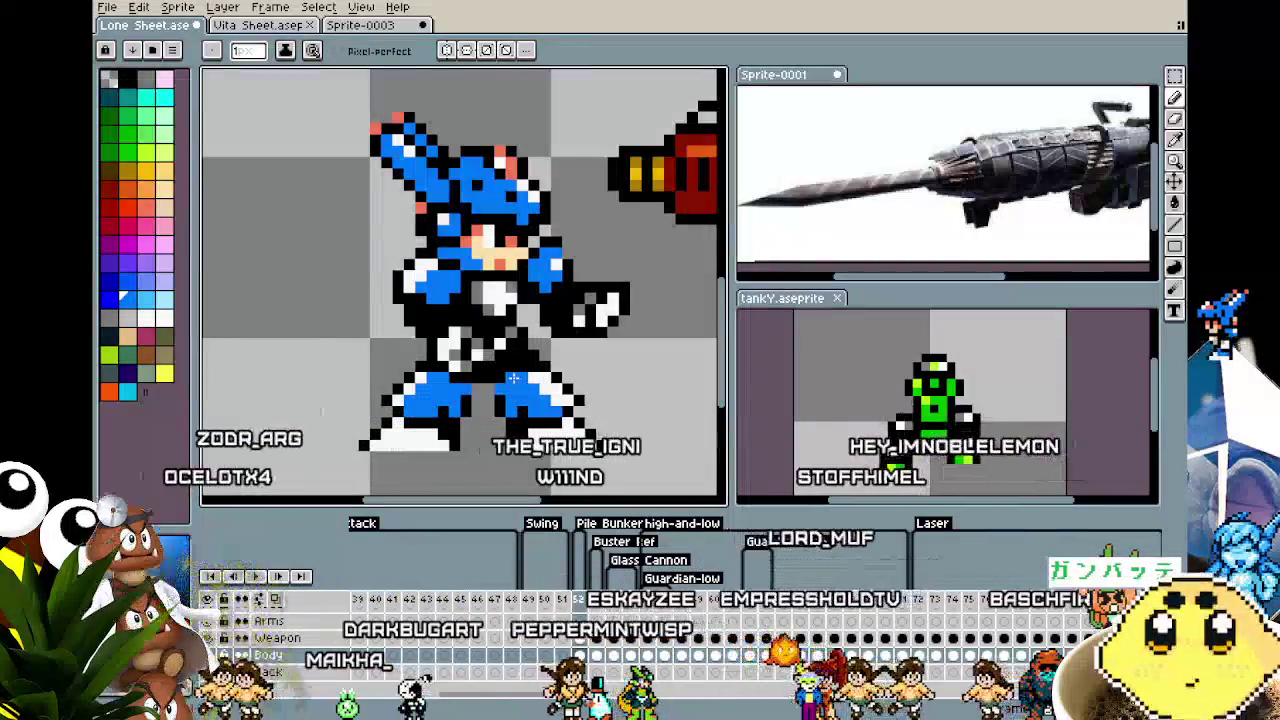
{"action": "key", "text": "i"}
{"action": "scroll", "coordinate": [478, 352], "scroll_direction": "down", "scroll_amount": 1}
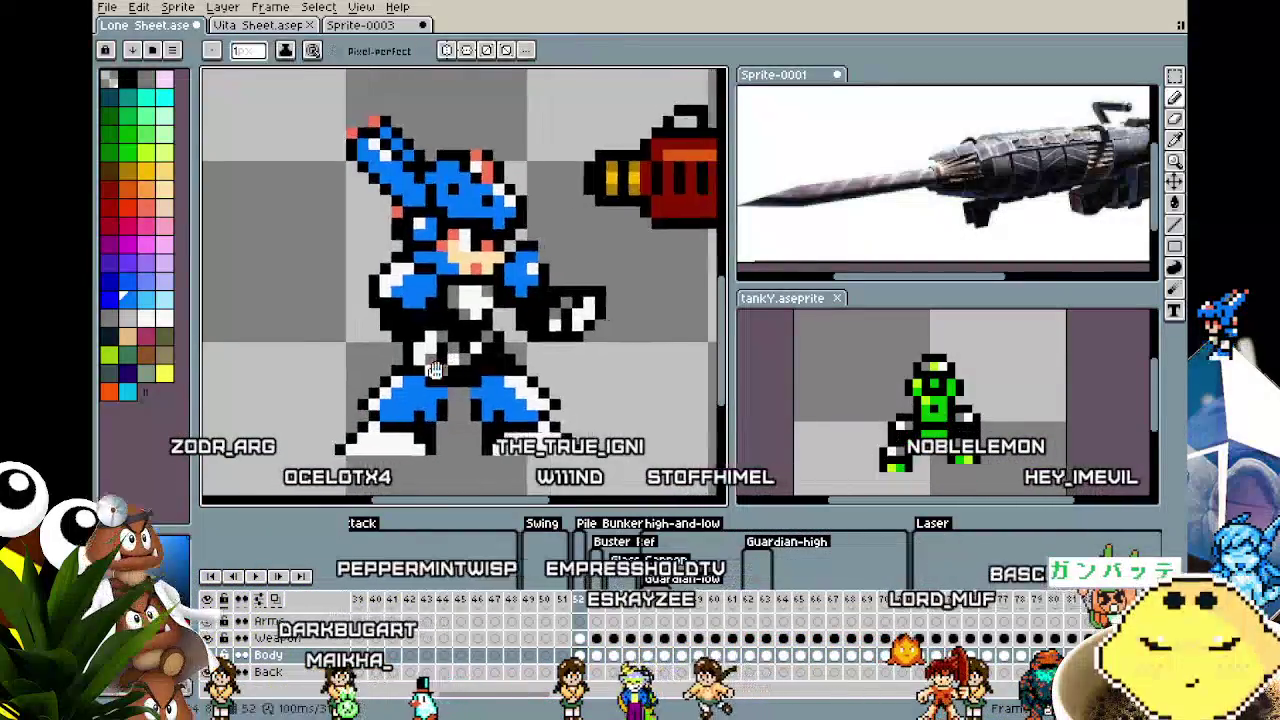
{"action": "scroll", "coordinate": [470, 354], "scroll_direction": "down", "scroll_amount": 1}
{"action": "key", "text": "m"}
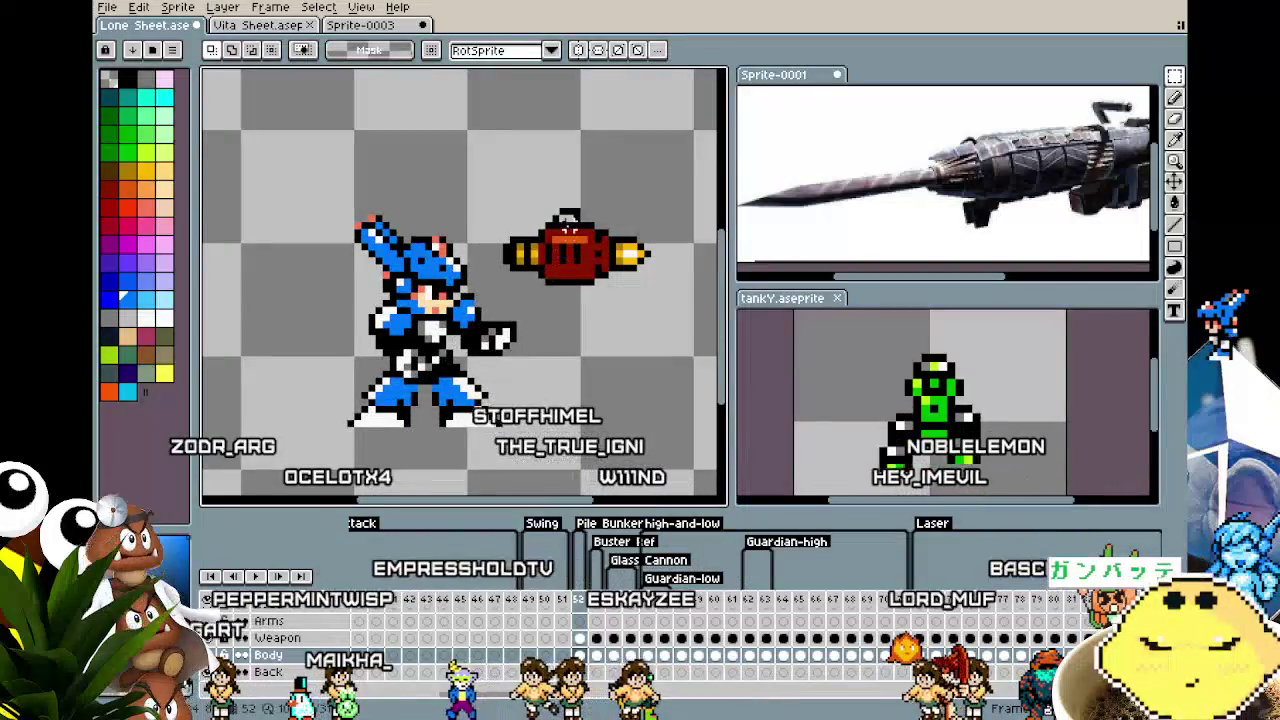
{"action": "left_click_drag", "start_coordinate": [484, 182], "coordinate": [671, 300]}
{"action": "left_click_drag", "start_coordinate": [563, 296], "coordinate": [357, 423]}
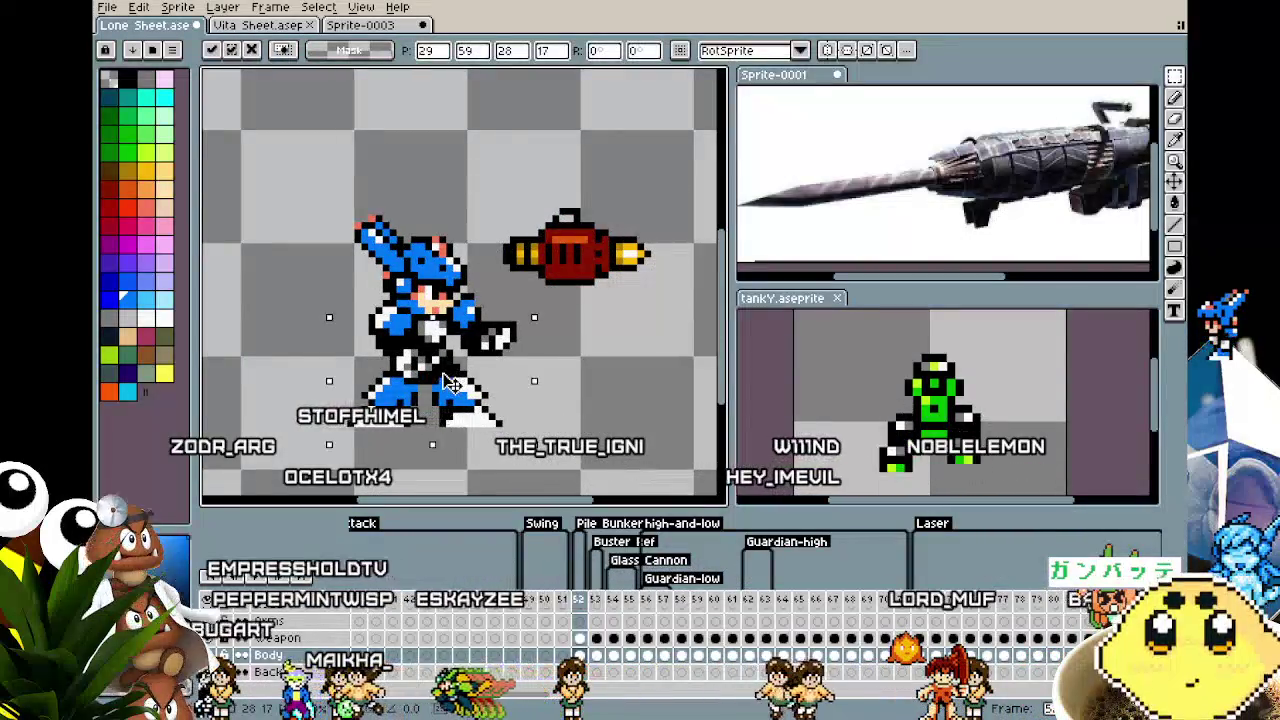
{"action": "key", "text": "ctrl+z"}
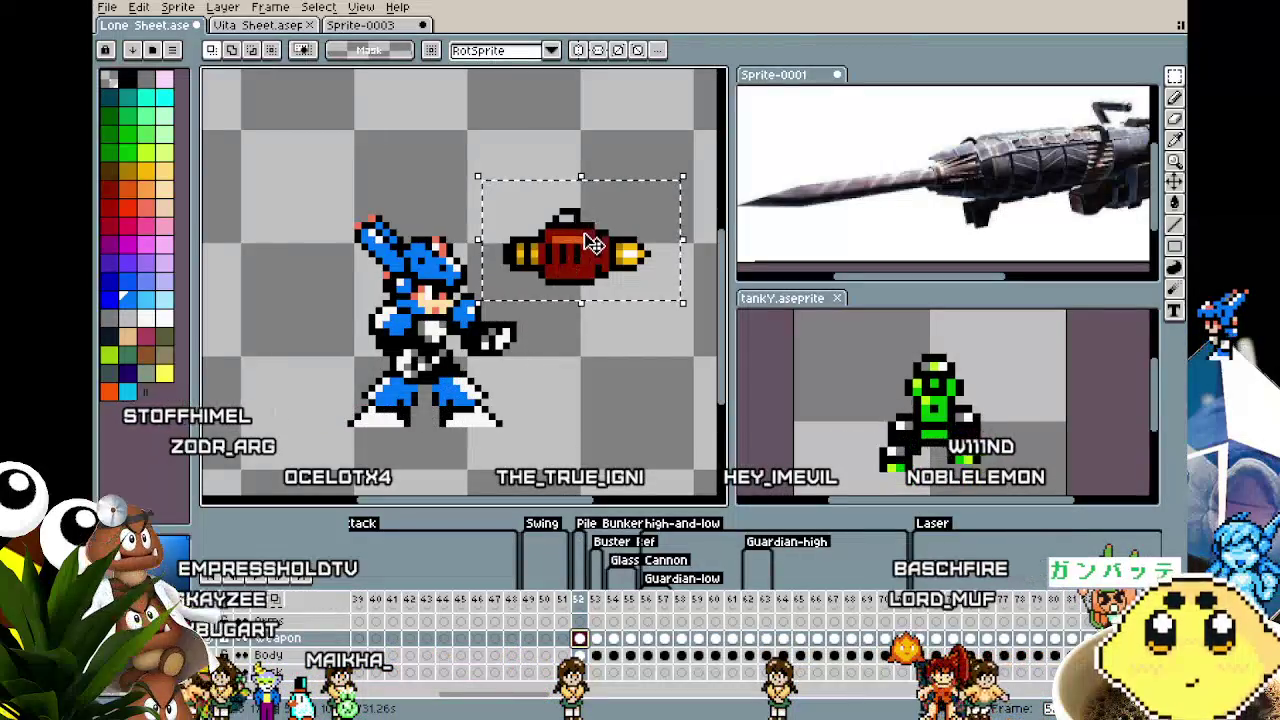
{"action": "left_click_drag", "start_coordinate": [593, 244], "coordinate": [510, 356]}
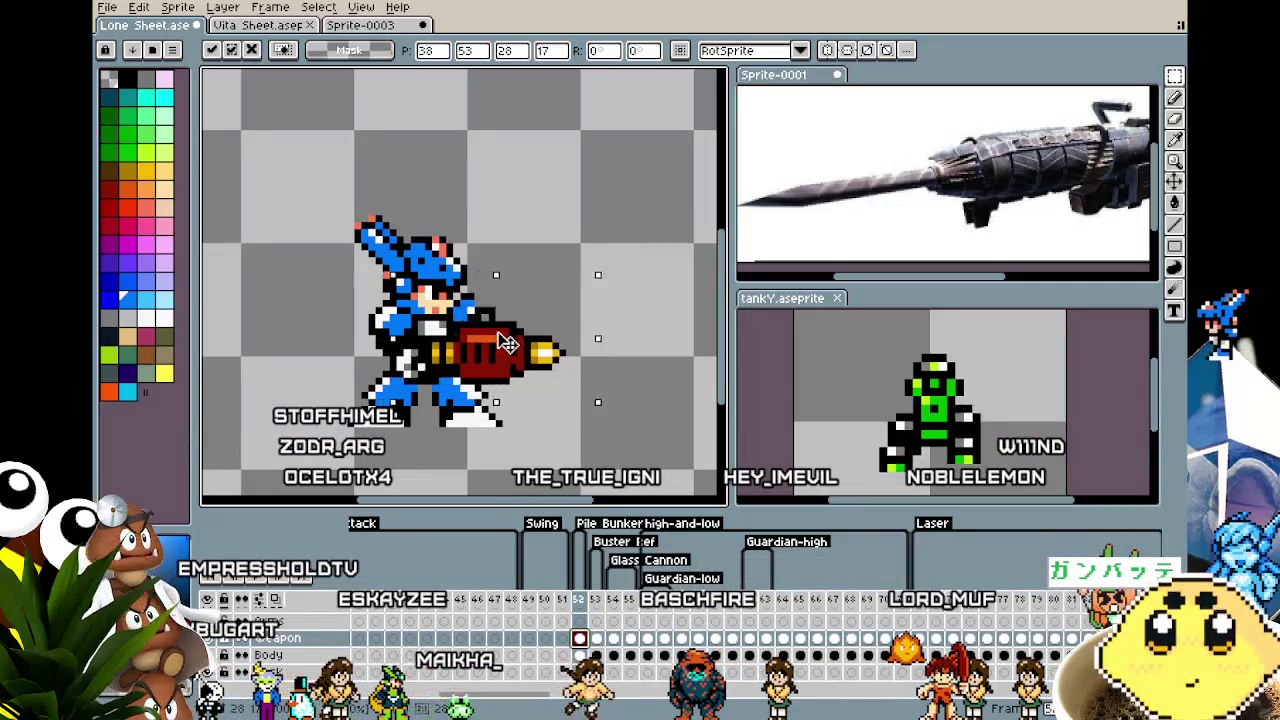
{"action": "left_click_drag", "start_coordinate": [510, 364], "coordinate": [598, 244]}
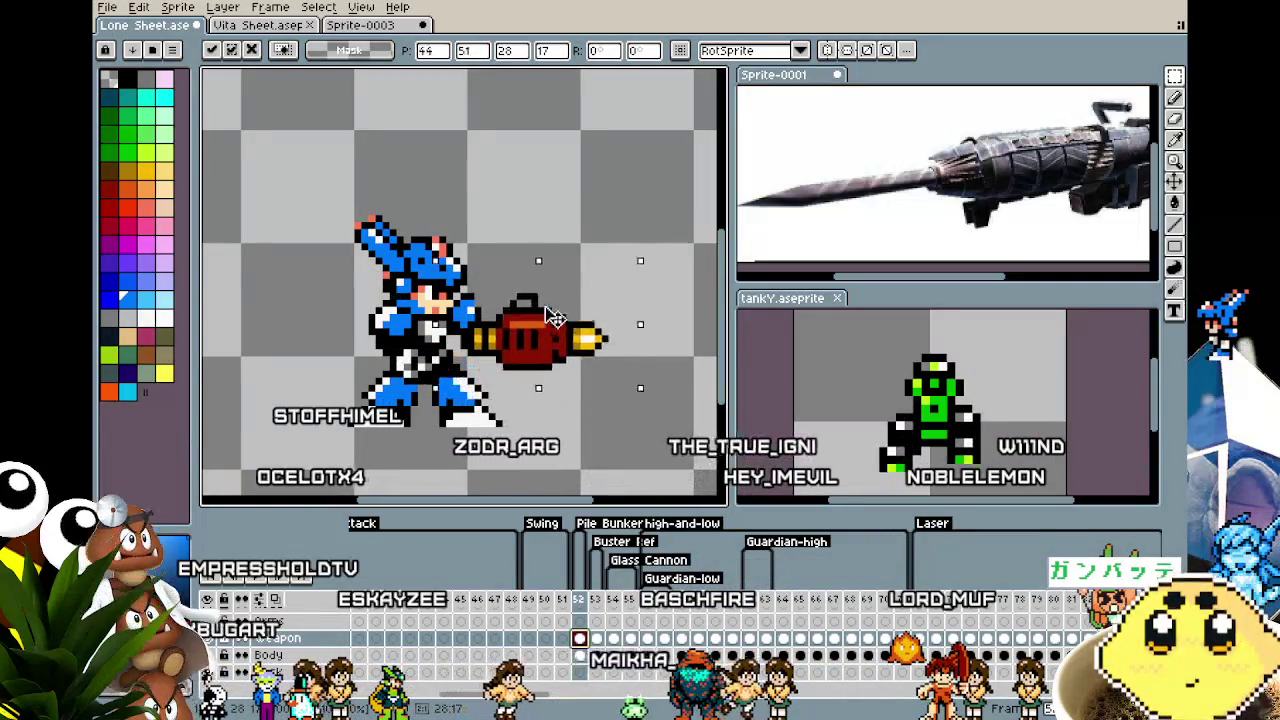
{"action": "key", "text": "Return"}
{"action": "scroll", "coordinate": [442, 382], "scroll_direction": "up", "scroll_amount": 2}
{"action": "key", "text": "b"}
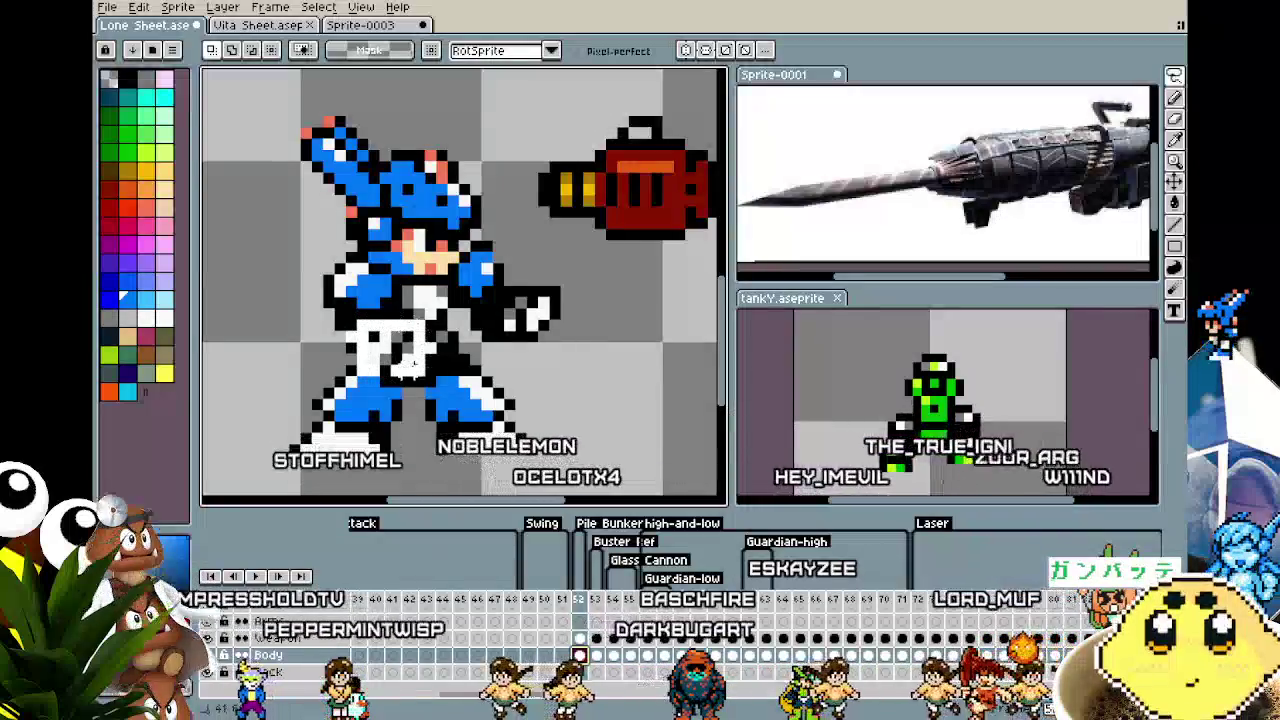
{"action": "key", "text": "m"}
{"action": "left_click_drag", "start_coordinate": [364, 327], "coordinate": [452, 403]}
{"action": "left_click_drag", "start_coordinate": [415, 385], "coordinate": [403, 376]}
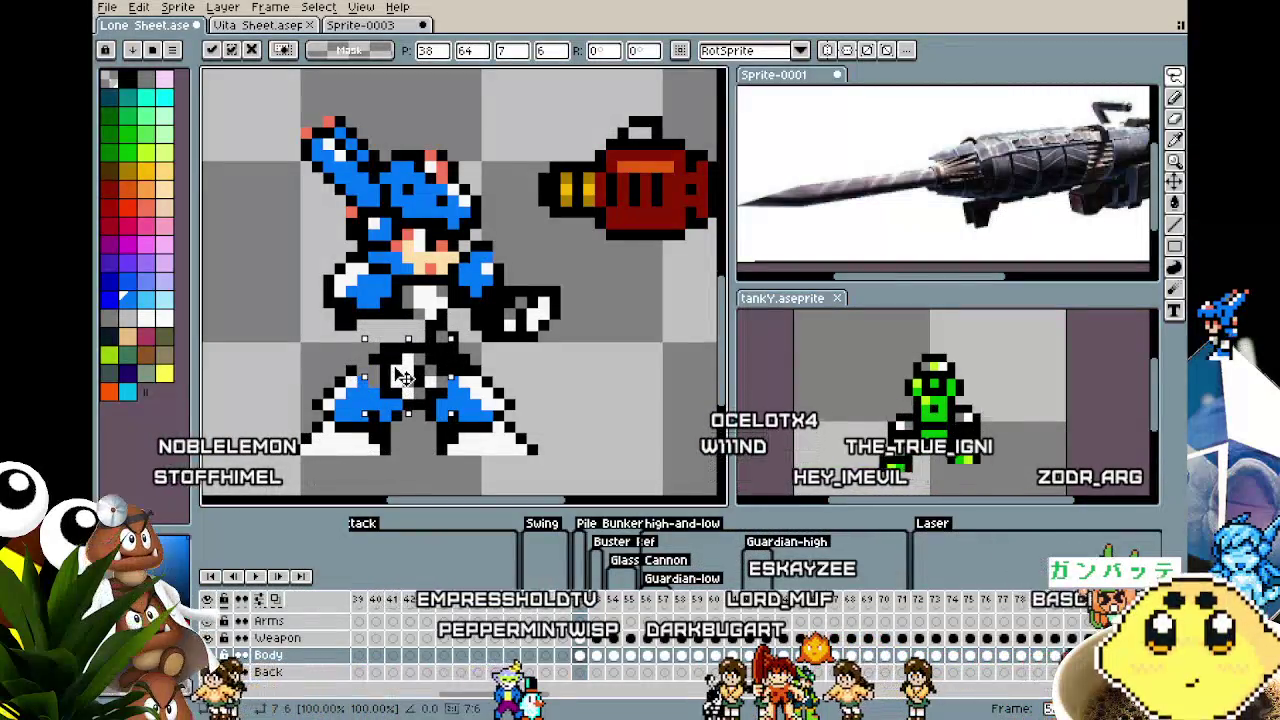
{"action": "key", "text": "ctrl+d"}
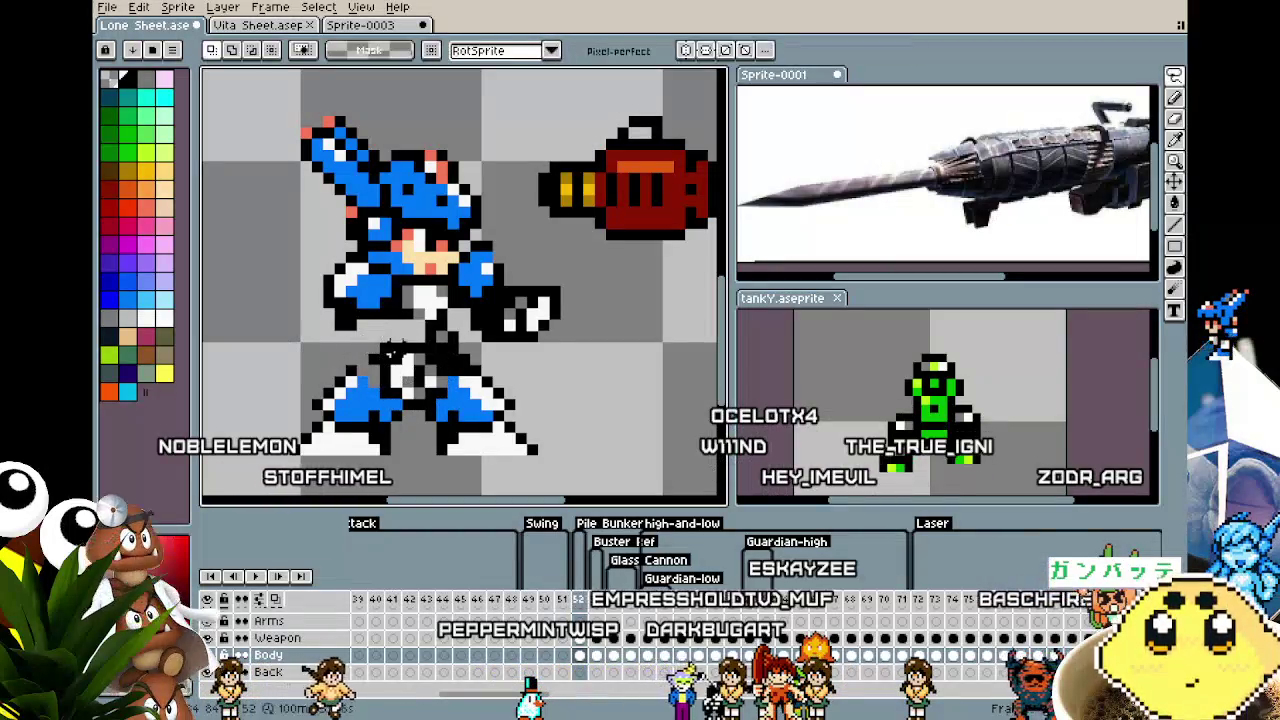
{"action": "key", "text": "Return"}
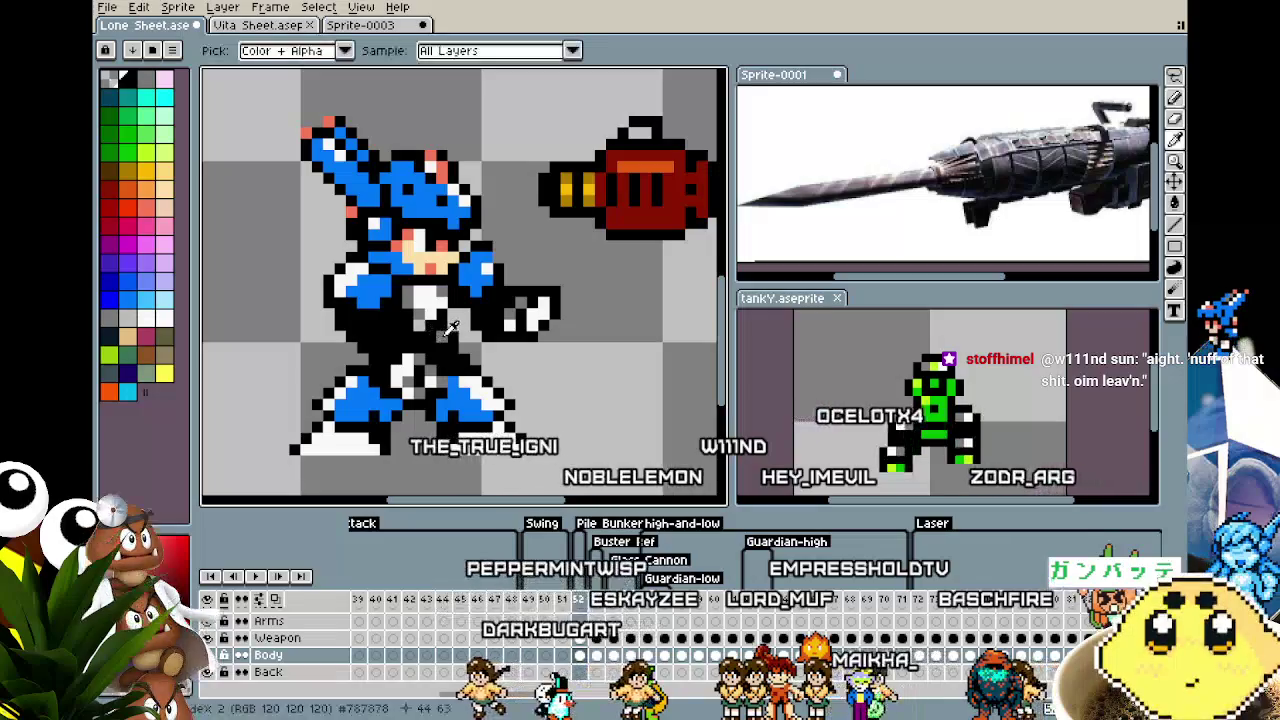
{"action": "key", "text": "i"}
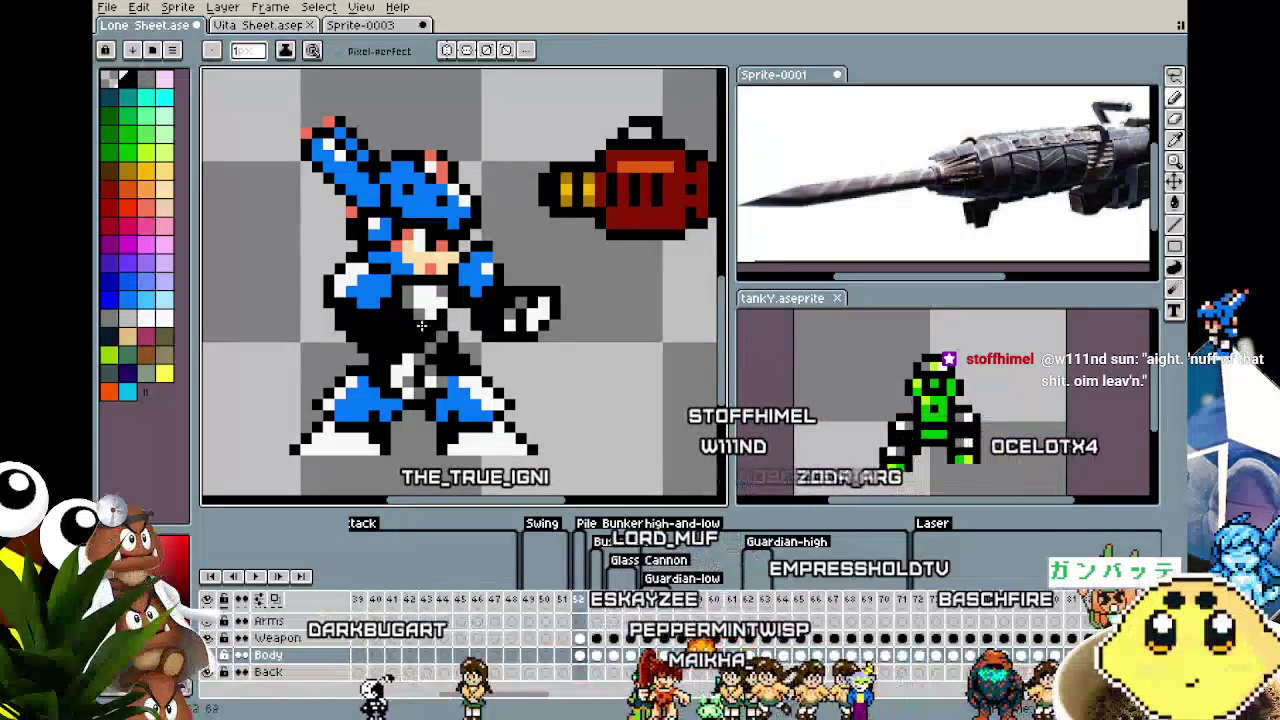
{"action": "key", "text": "b"}
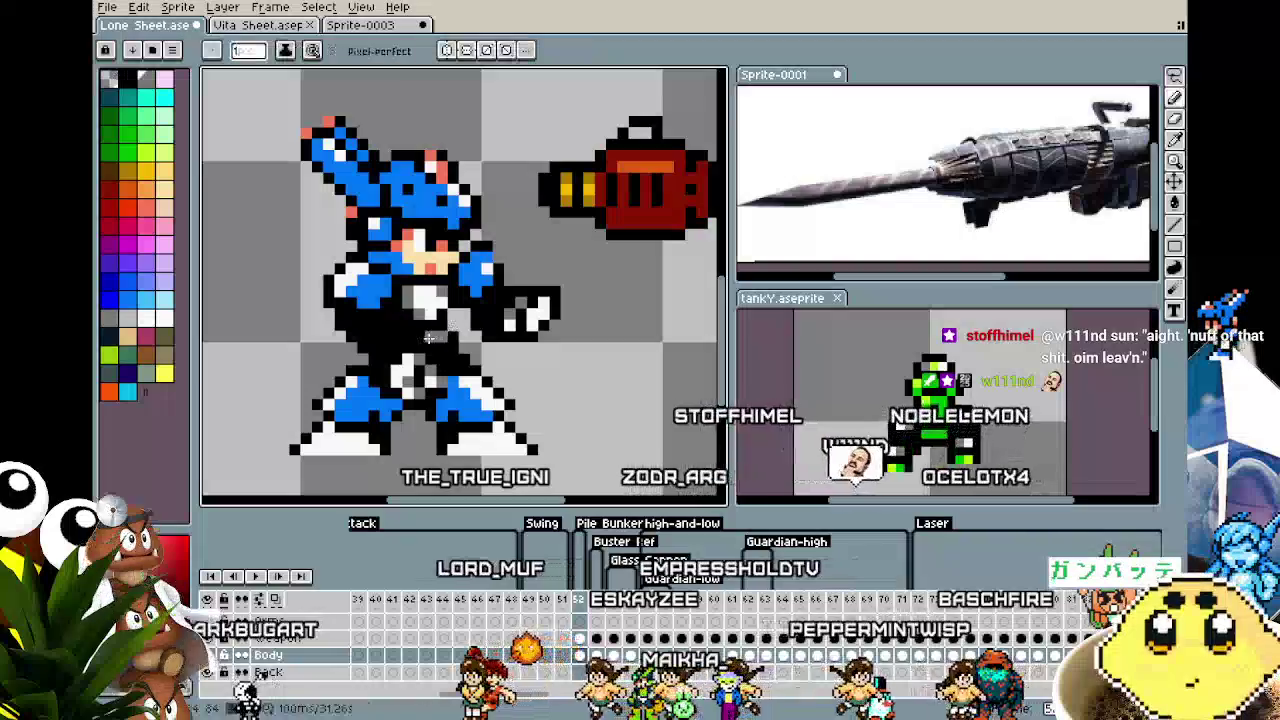
{"action": "scroll", "coordinate": [456, 393], "scroll_direction": "down", "scroll_amount": 2}
{"action": "scroll", "coordinate": [456, 393], "scroll_direction": "up", "scroll_amount": 2}
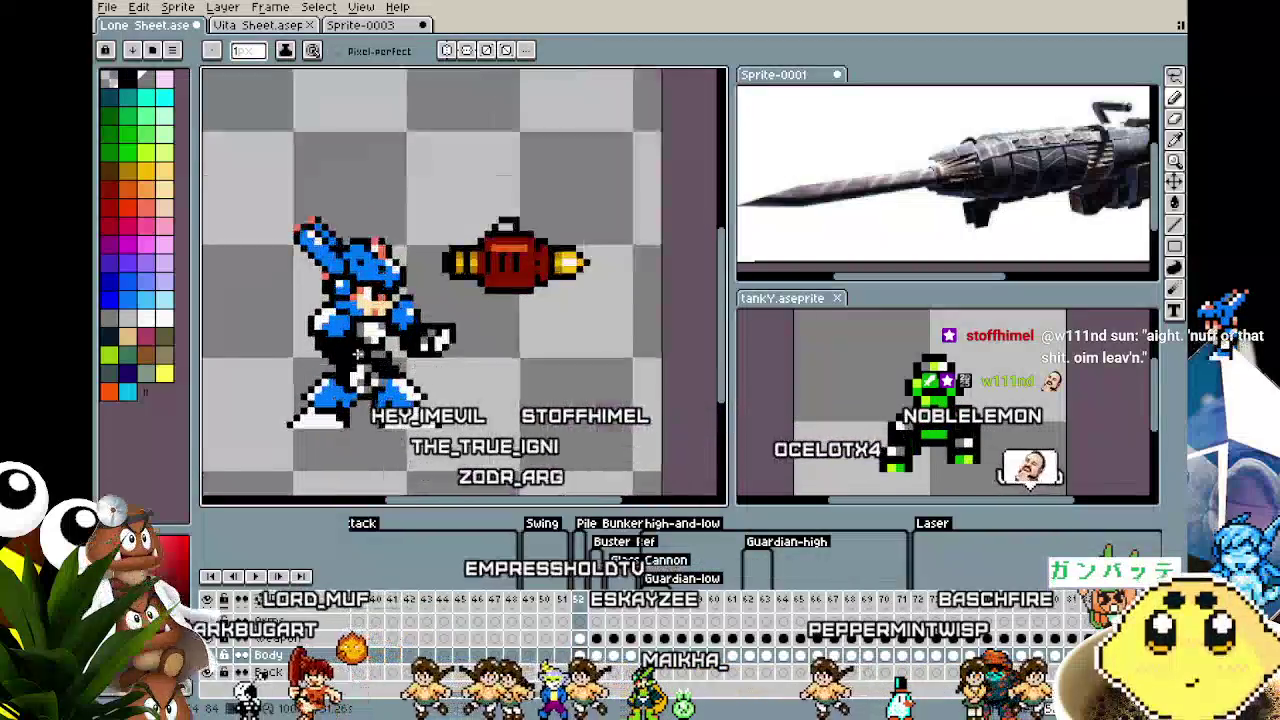
{"action": "key", "text": "i"}
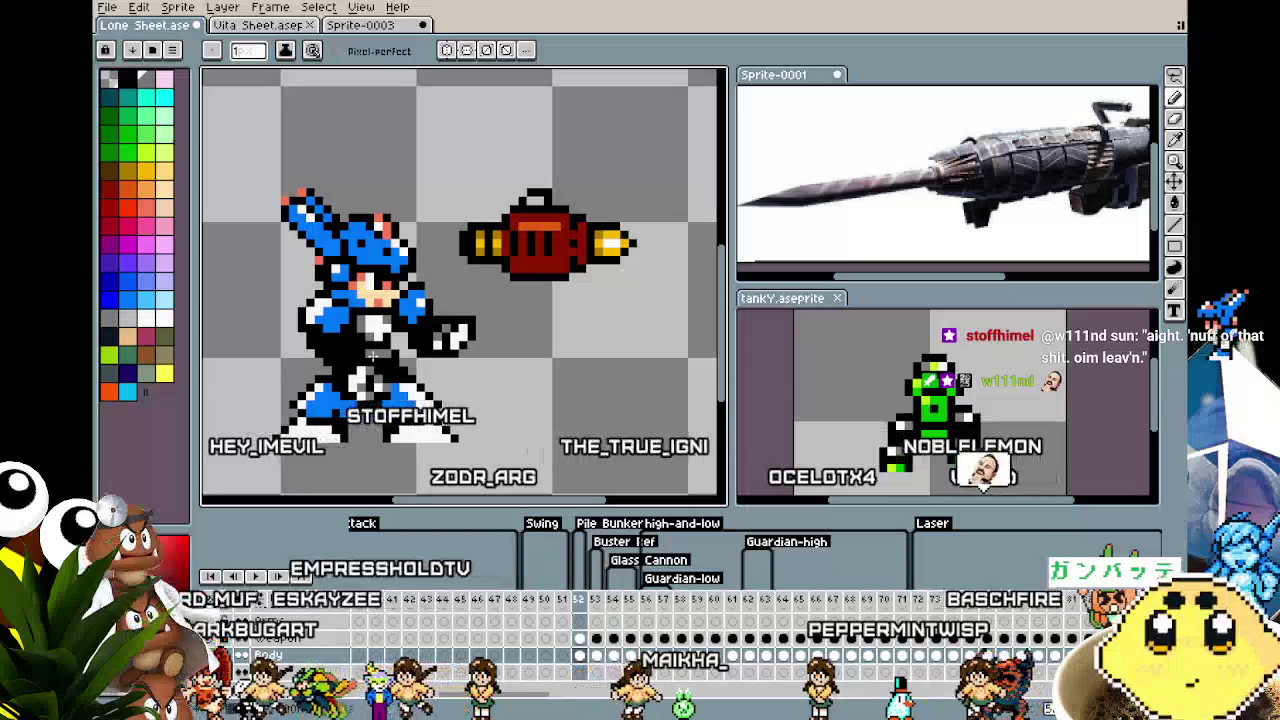
{"action": "key", "text": "b"}
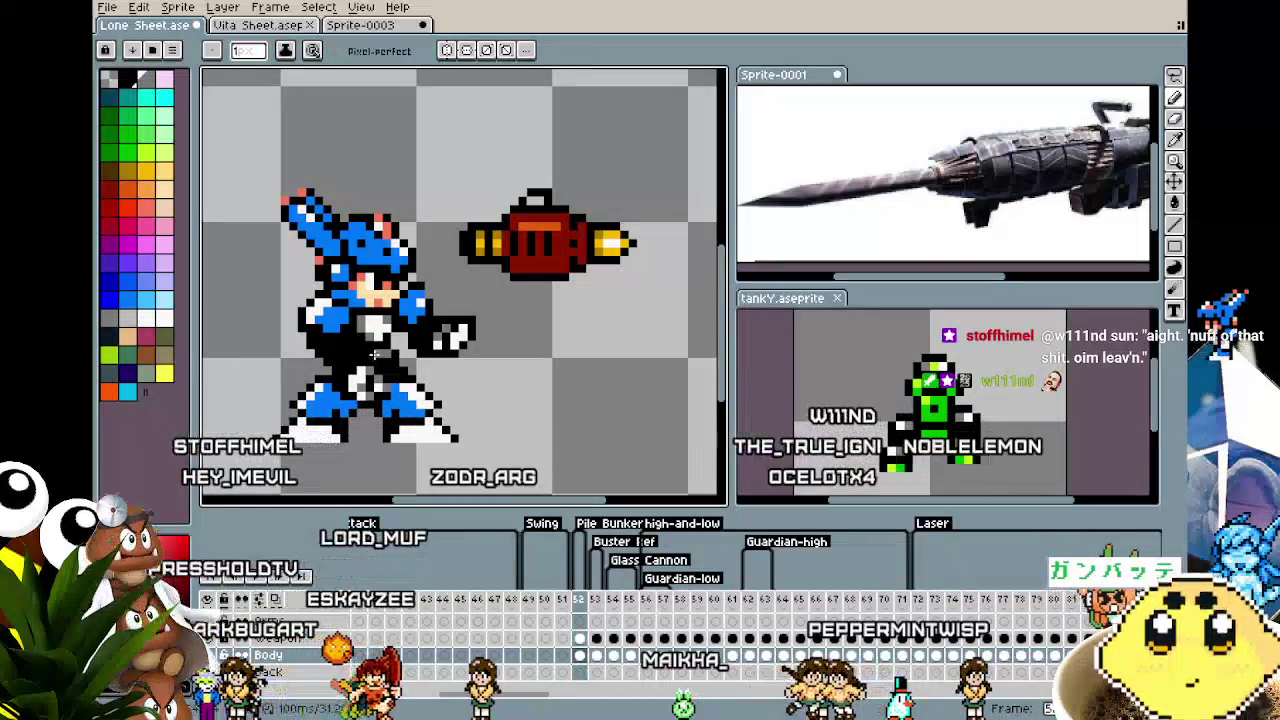
{"action": "scroll", "coordinate": [370, 353], "scroll_direction": "down", "scroll_amount": 1}
{"action": "scroll", "coordinate": [370, 353], "scroll_direction": "down", "scroll_amount": 3}
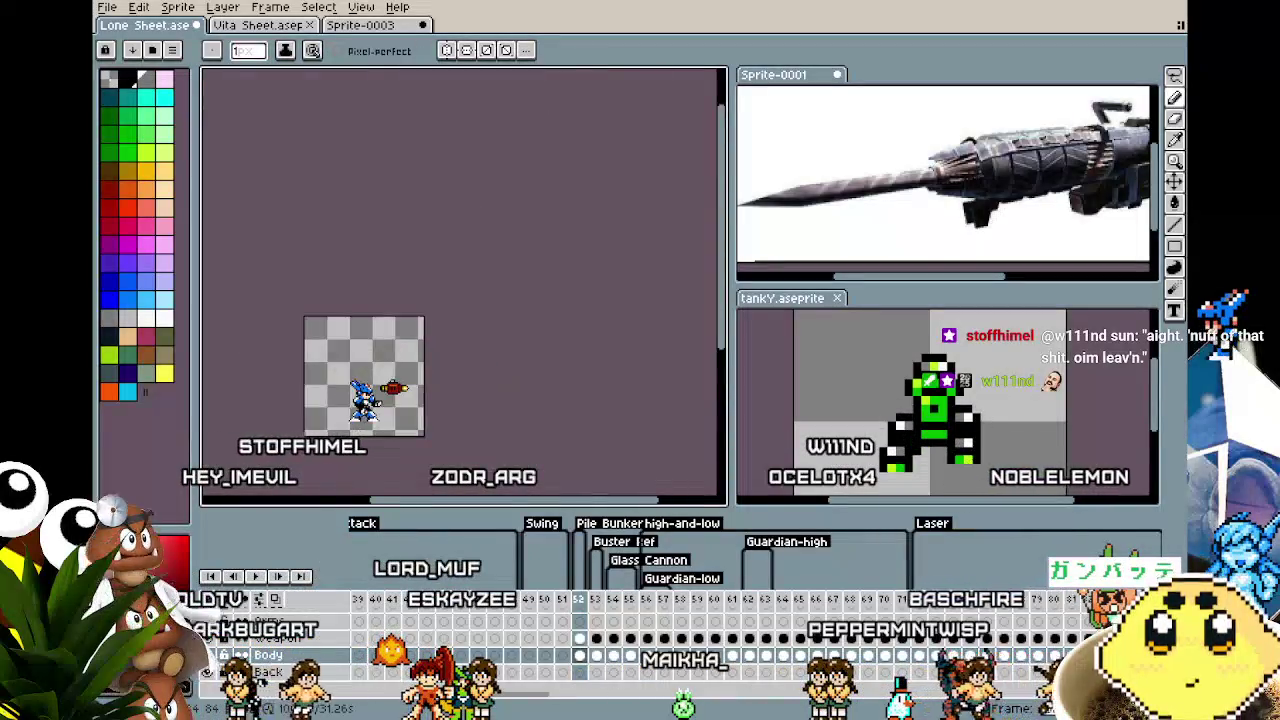
{"action": "scroll", "coordinate": [349, 427], "scroll_direction": "up", "scroll_amount": 3}
{"action": "left_click_drag", "start_coordinate": [358, 423], "coordinate": [329, 430]}
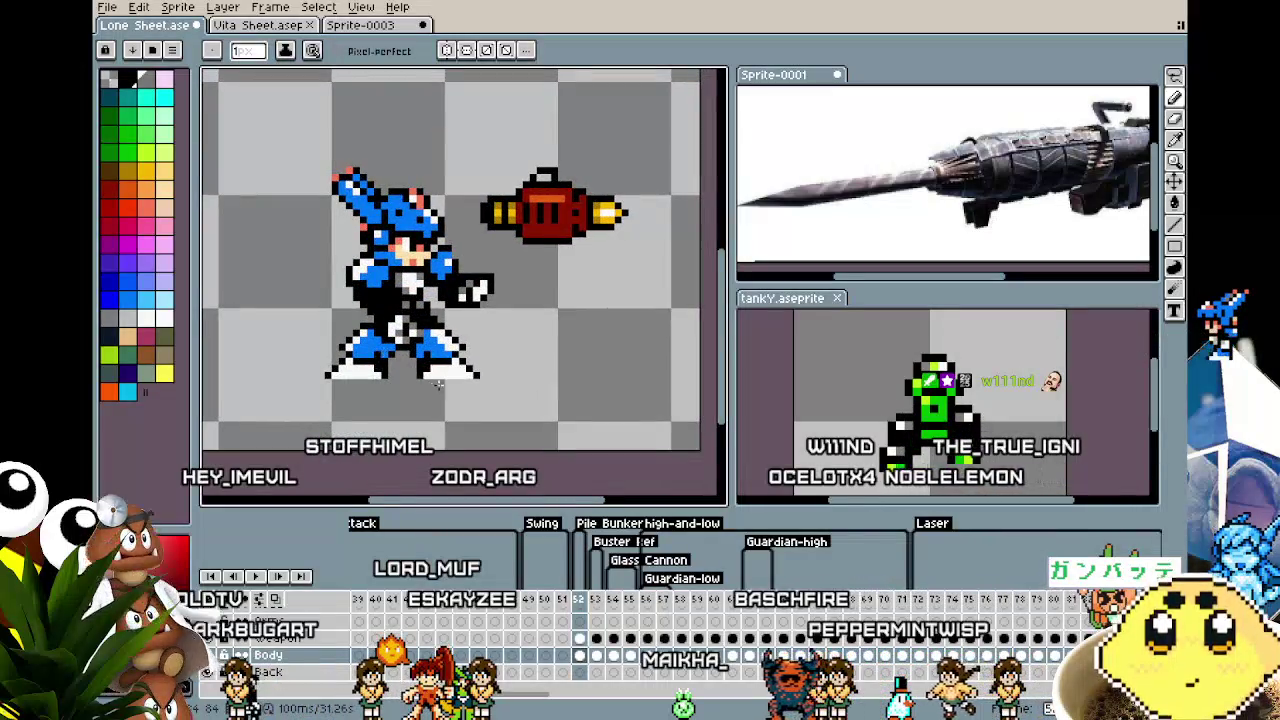
{"action": "scroll", "coordinate": [390, 350], "scroll_direction": "up", "scroll_amount": 1}
{"action": "scroll", "coordinate": [340, 313], "scroll_direction": "up", "scroll_amount": 1}
{"action": "key", "text": "m"}
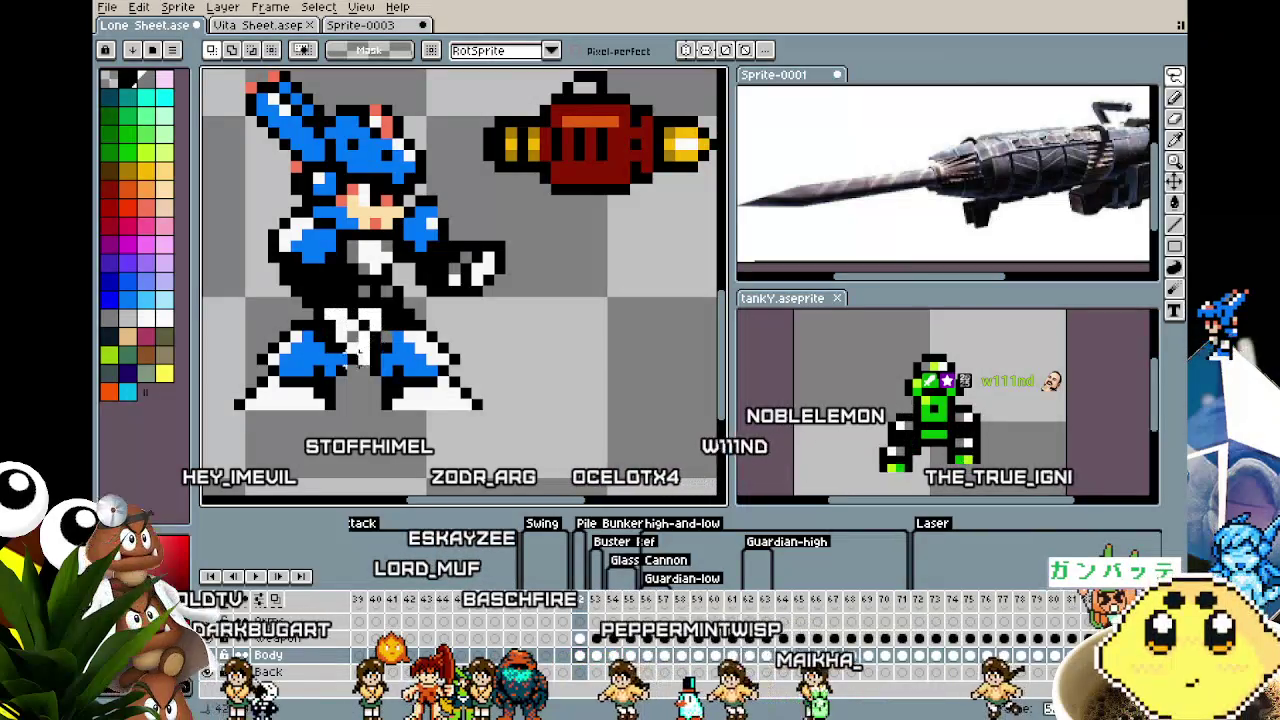
{"action": "scroll", "coordinate": [544, 300], "scroll_direction": "down", "scroll_amount": 1}
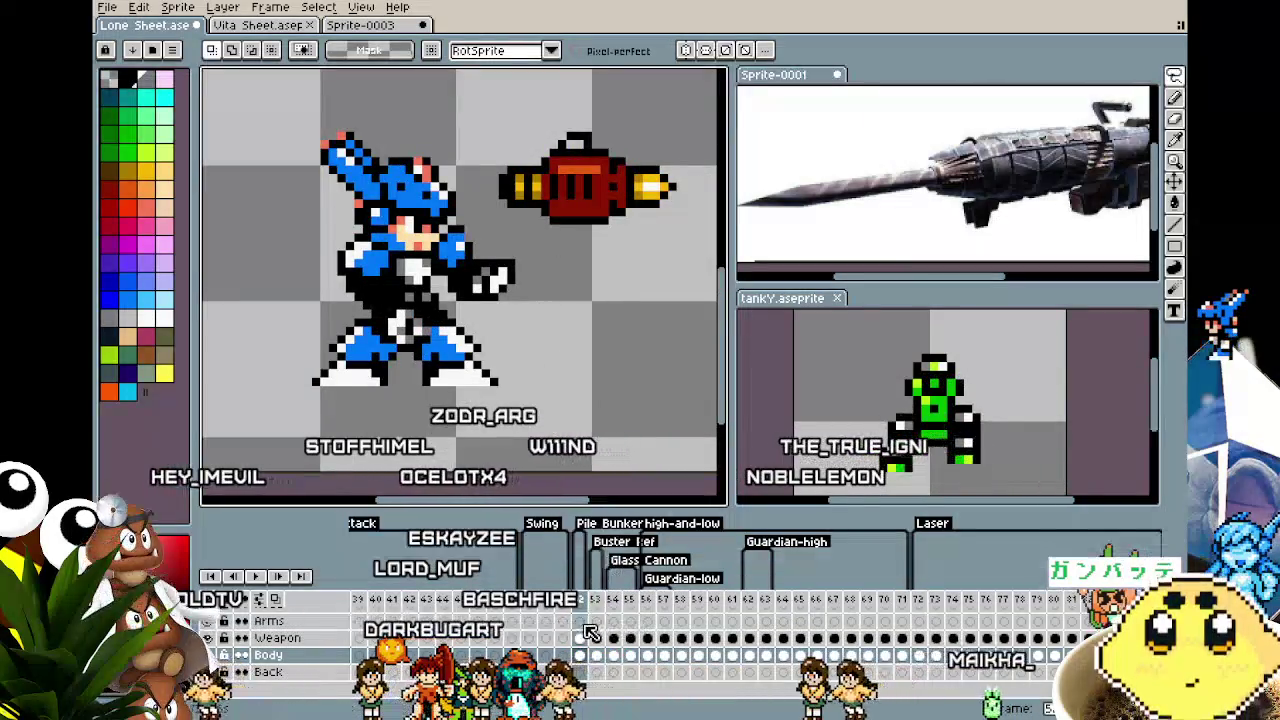
{"action": "left_click_drag", "start_coordinate": [488, 112], "coordinate": [697, 261]}
{"action": "mouse_move", "coordinate": [667, 212]}
{"action": "left_mouse_down"}
{"action": "mouse_move", "coordinate": [556, 345]}
{"action": "mouse_move", "coordinate": [576, 347]}
{"action": "left_mouse_up"}
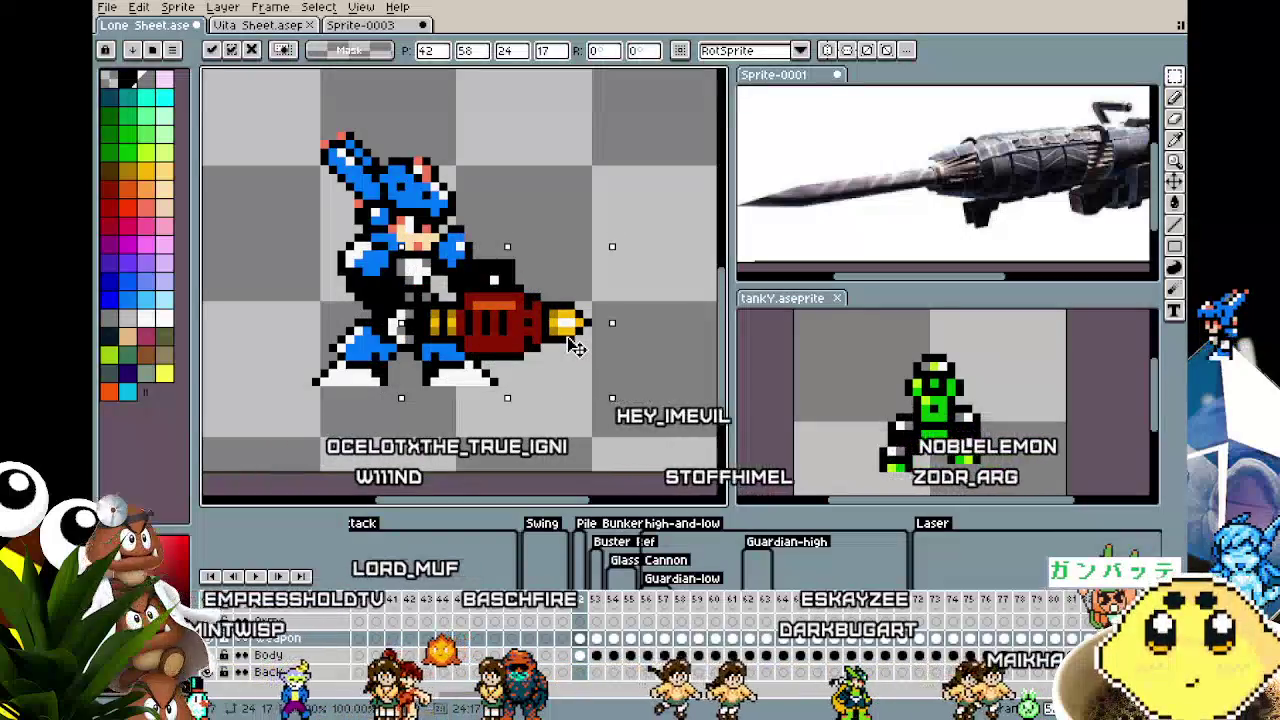
{"action": "key", "text": "Escape"}
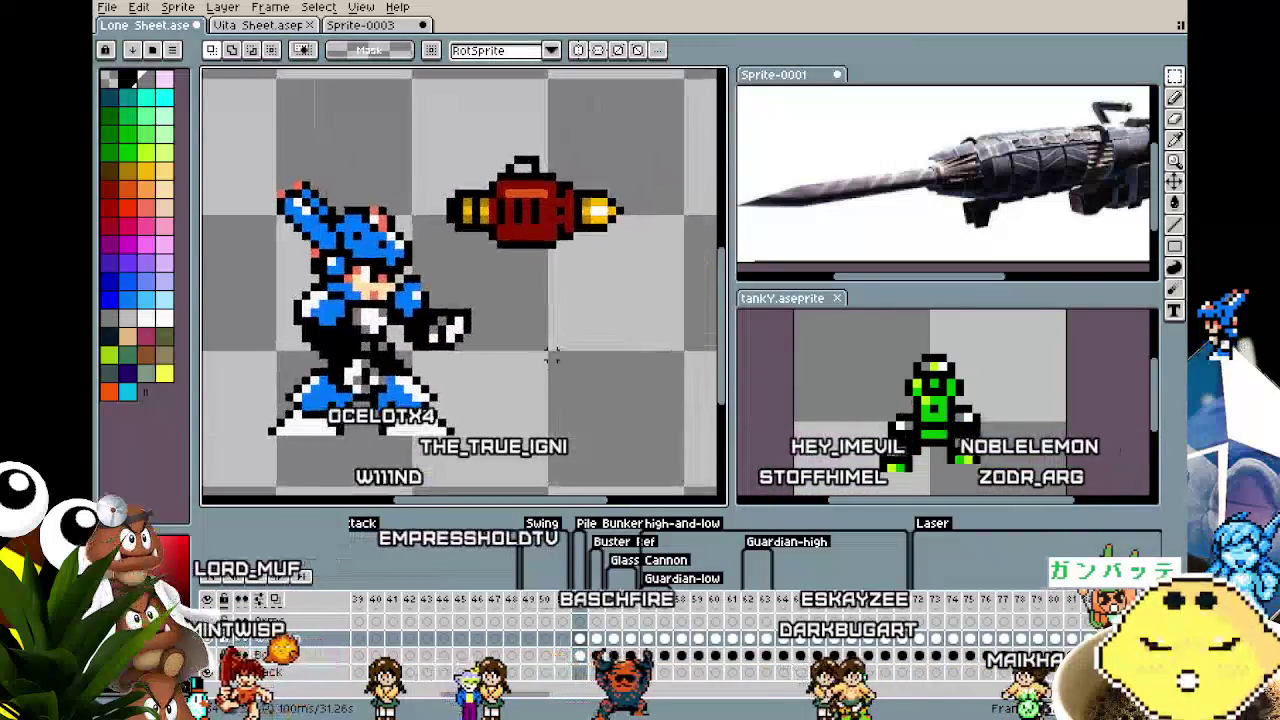
{"action": "scroll", "coordinate": [552, 357], "scroll_direction": "down", "scroll_amount": 2}
{"action": "left_click_drag", "start_coordinate": [463, 195], "coordinate": [621, 290]}
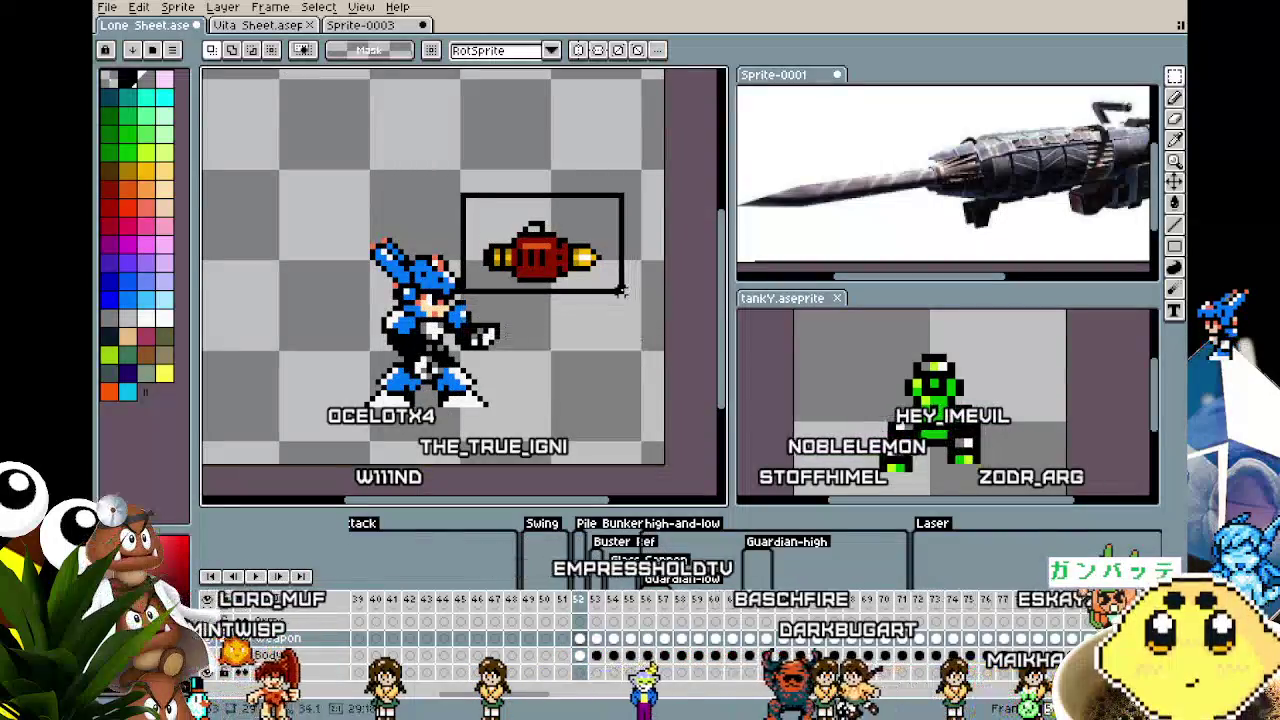
{"action": "left_click", "coordinate": [479, 206]}
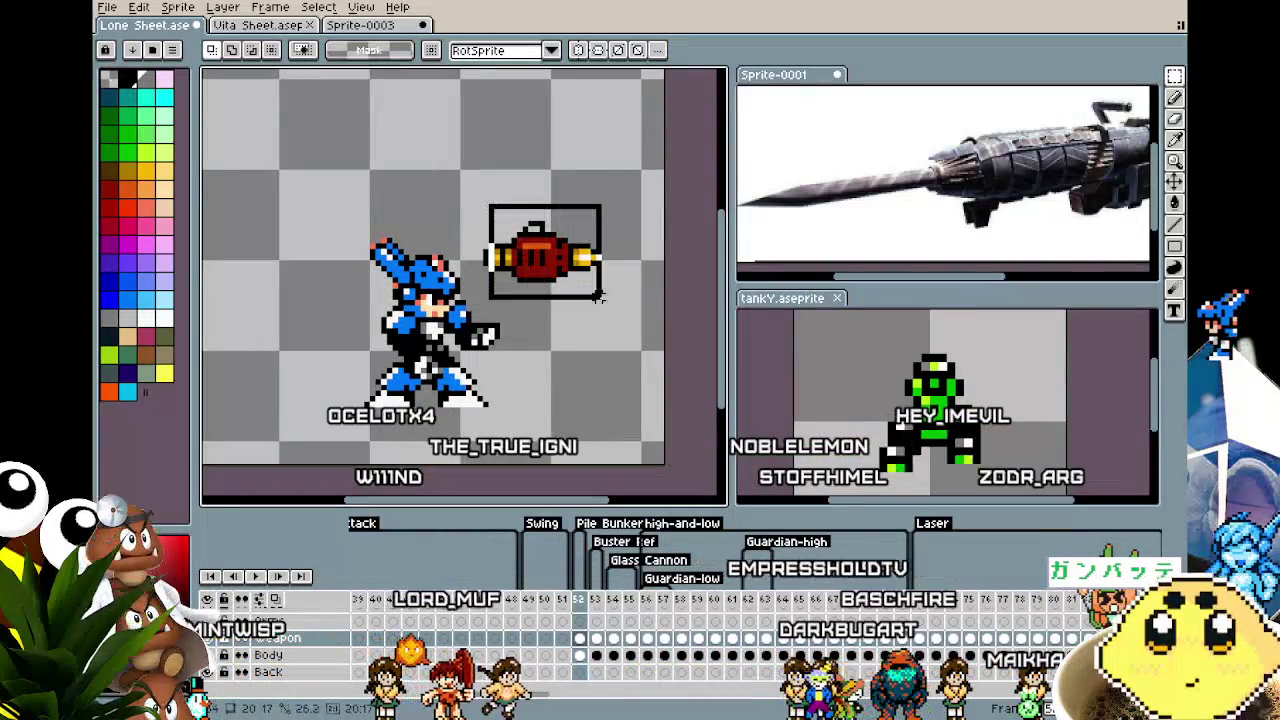
{"action": "scroll", "coordinate": [588, 300], "scroll_direction": "up", "scroll_amount": 3}
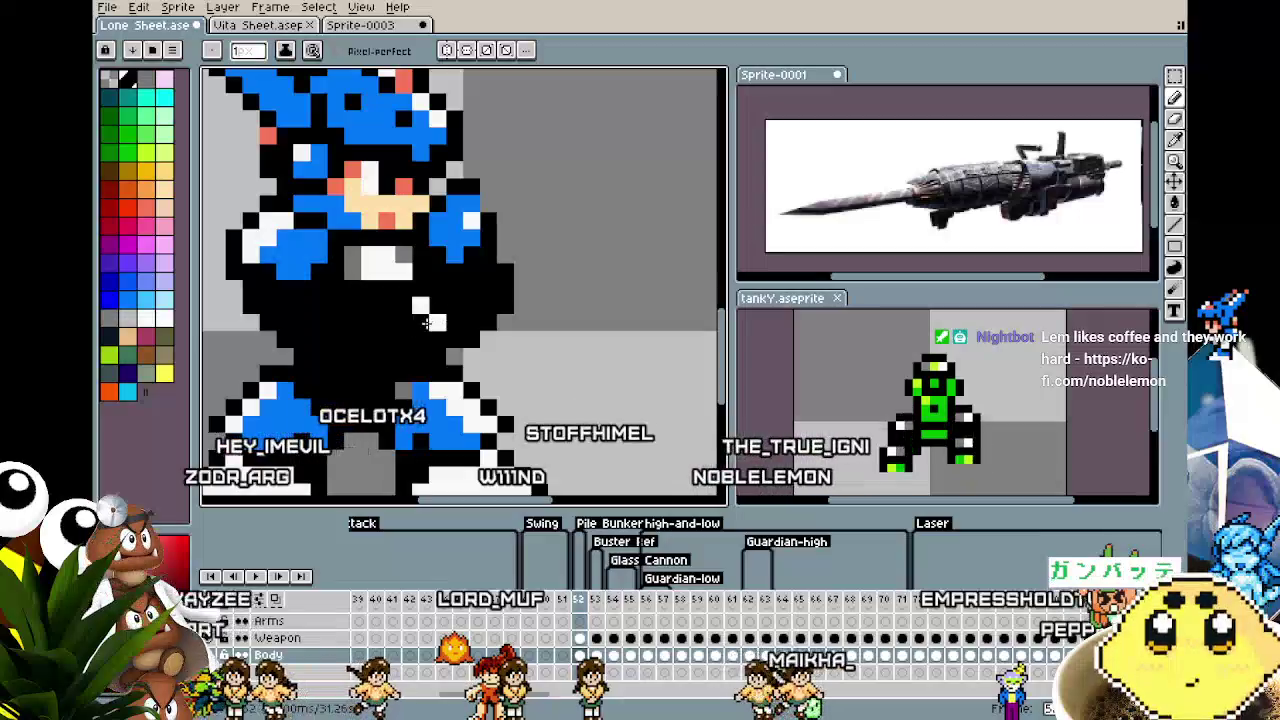
Move the long cannon down onto the character's body and nudge it to hip height.
{"action": "scroll", "coordinate": [480, 270], "scroll_direction": "down", "scroll_amount": 3}
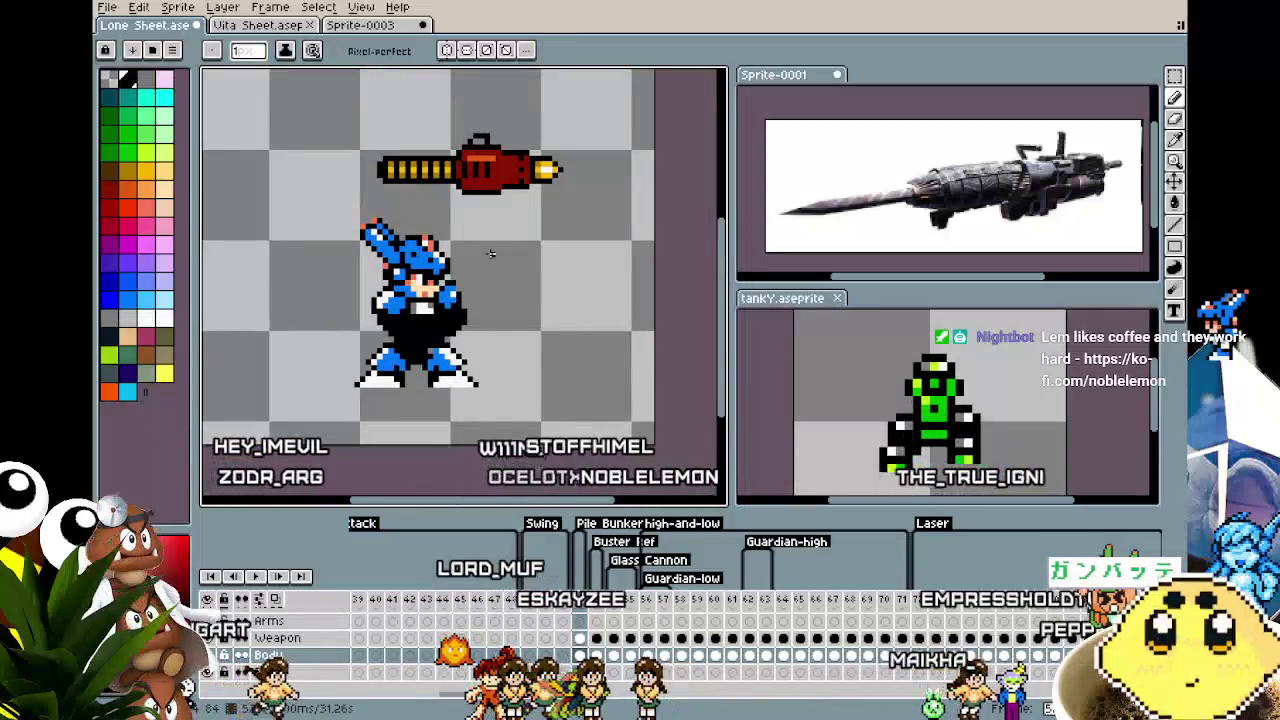
{"action": "key", "text": "m"}
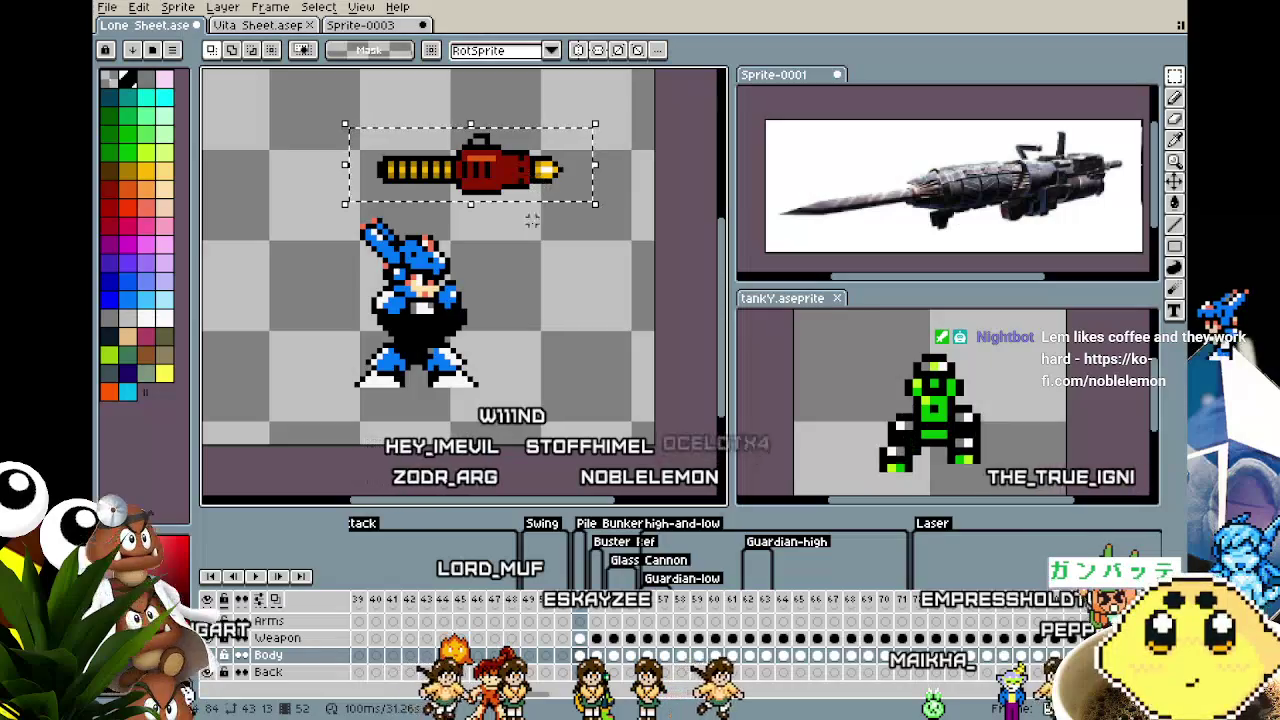
{"action": "left_click_drag", "start_coordinate": [500, 168], "coordinate": [500, 340]}
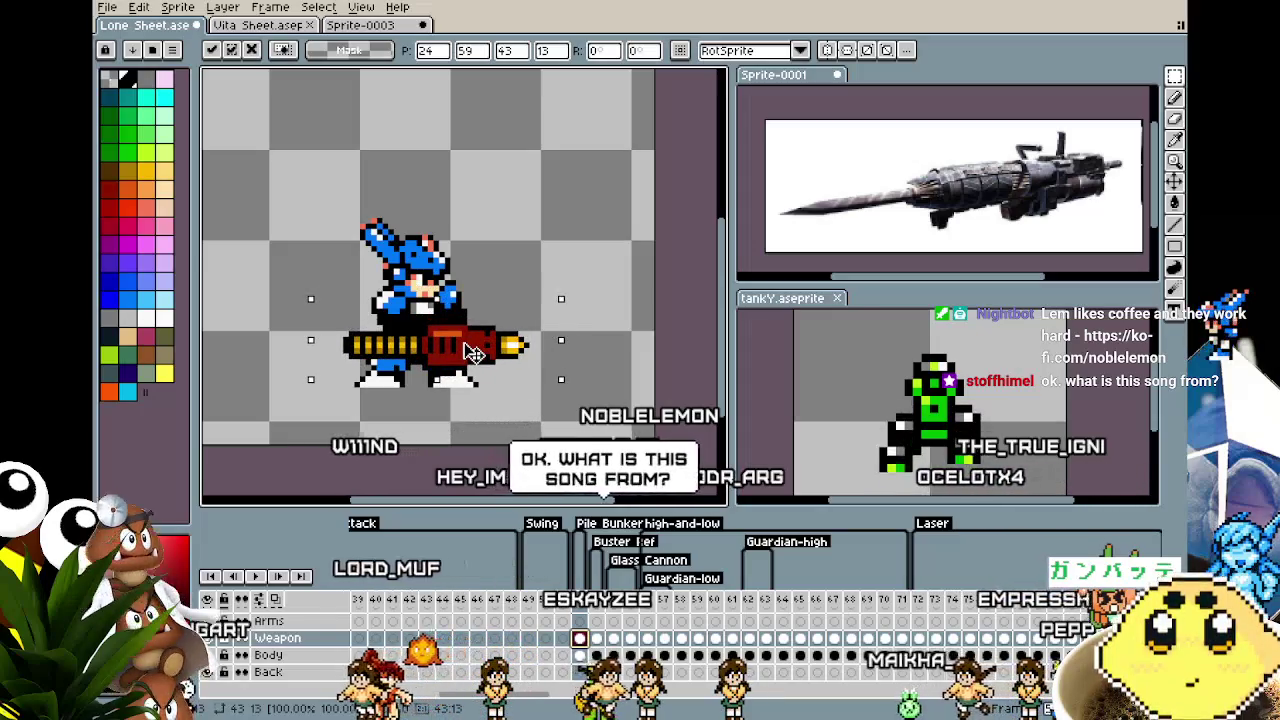
{"action": "mouse_move", "coordinate": [474, 352]}
{"action": "left_mouse_down"}
{"action": "mouse_move", "coordinate": [461, 350]}
{"action": "mouse_move", "coordinate": [479, 337]}
{"action": "left_mouse_up"}
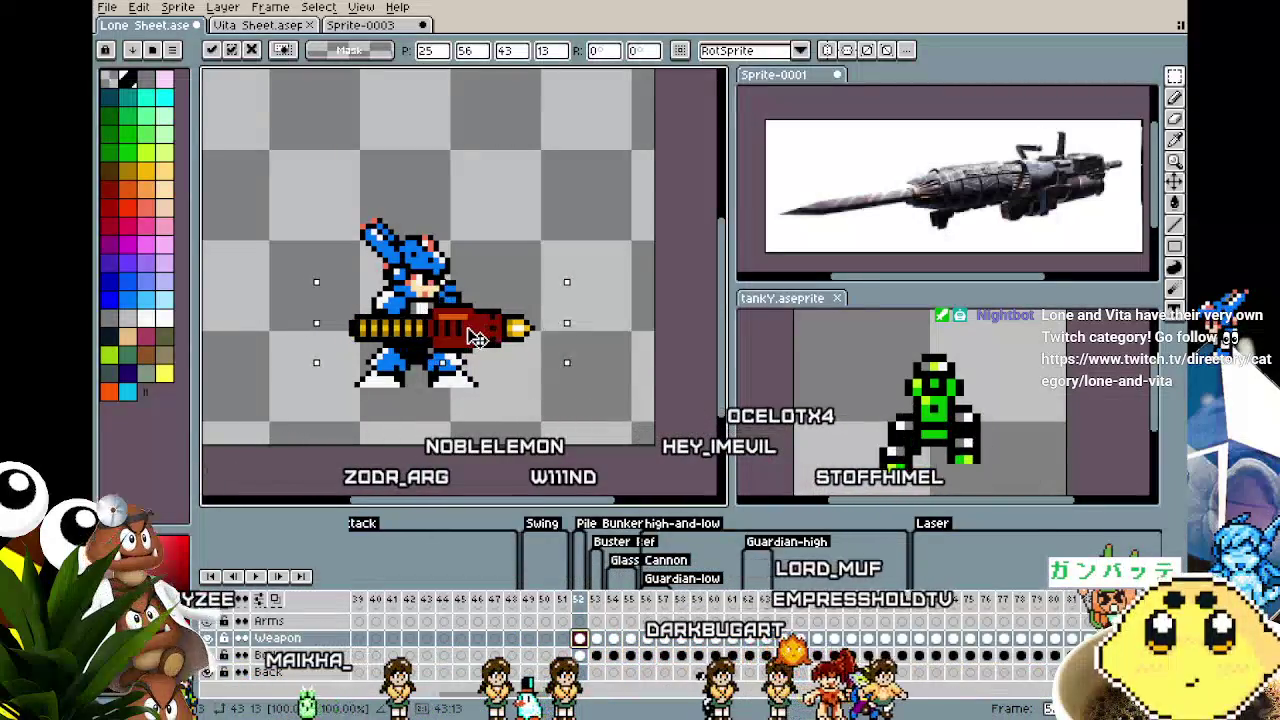
{"action": "left_click_drag", "start_coordinate": [478, 337], "coordinate": [476, 336]}
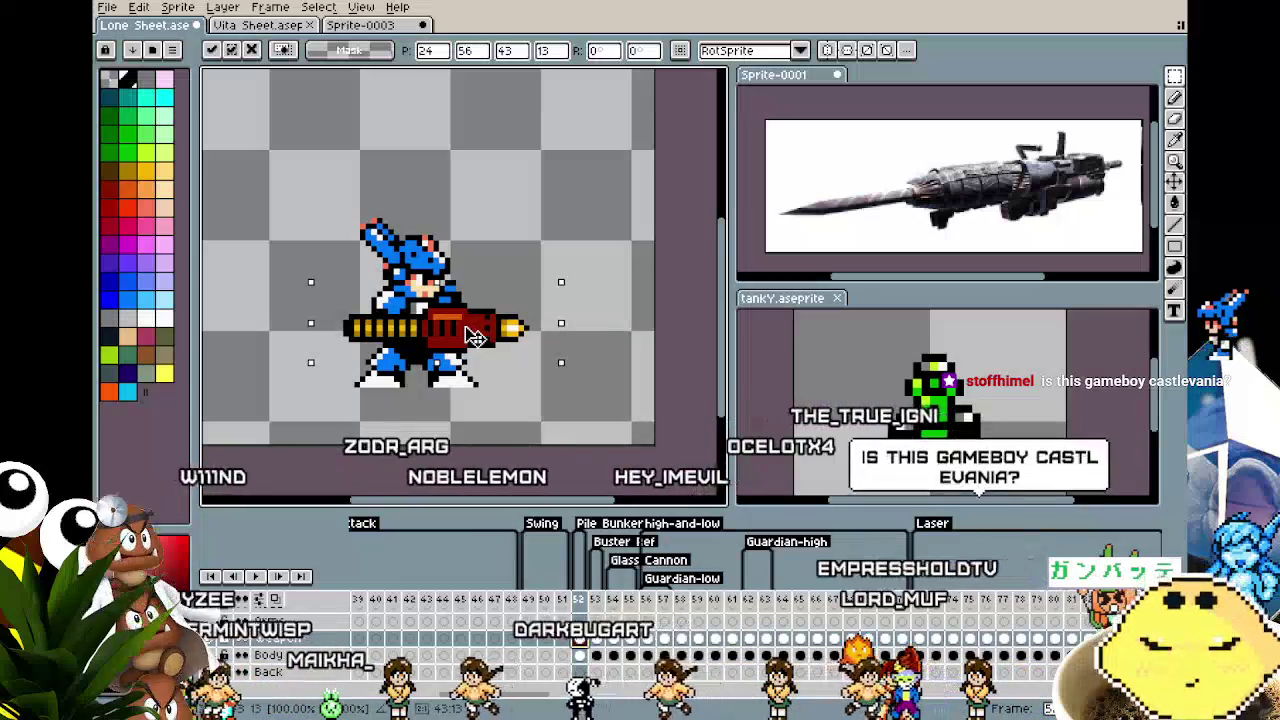
{"action": "key", "text": "Return"}
{"action": "scroll", "coordinate": [441, 325], "scroll_direction": "up", "scroll_amount": 1}
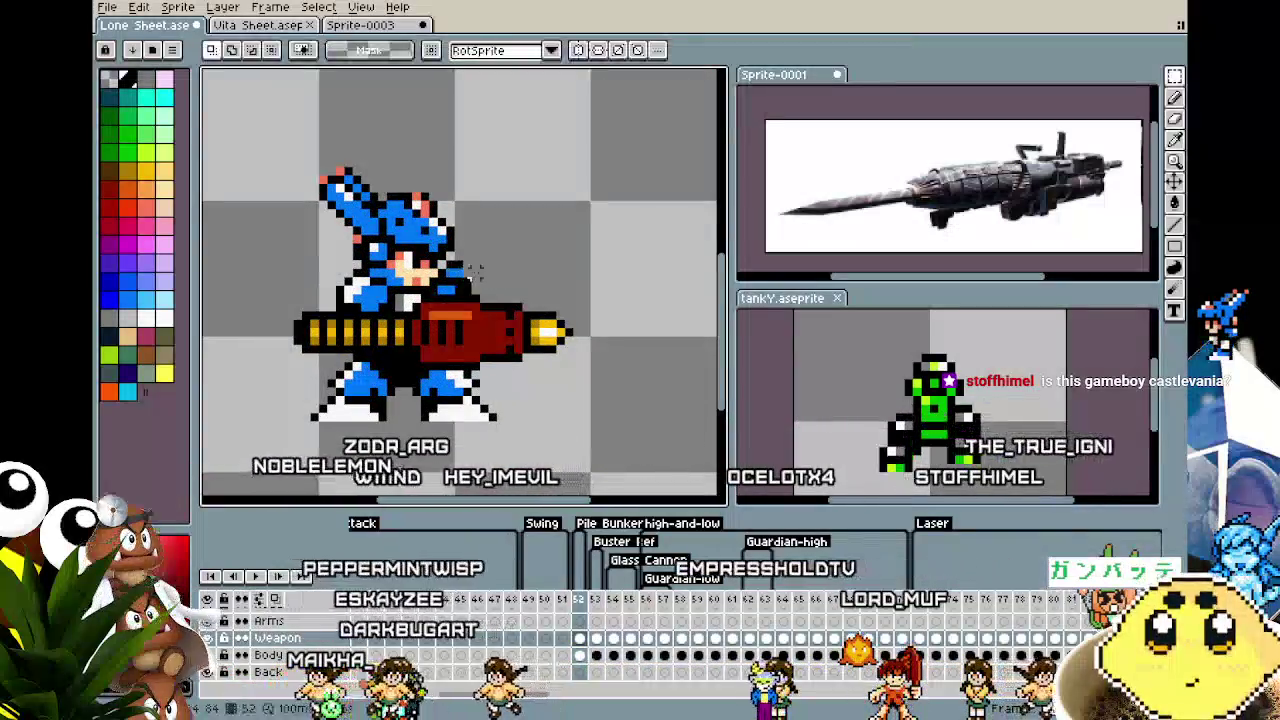
{"action": "key", "text": "b"}
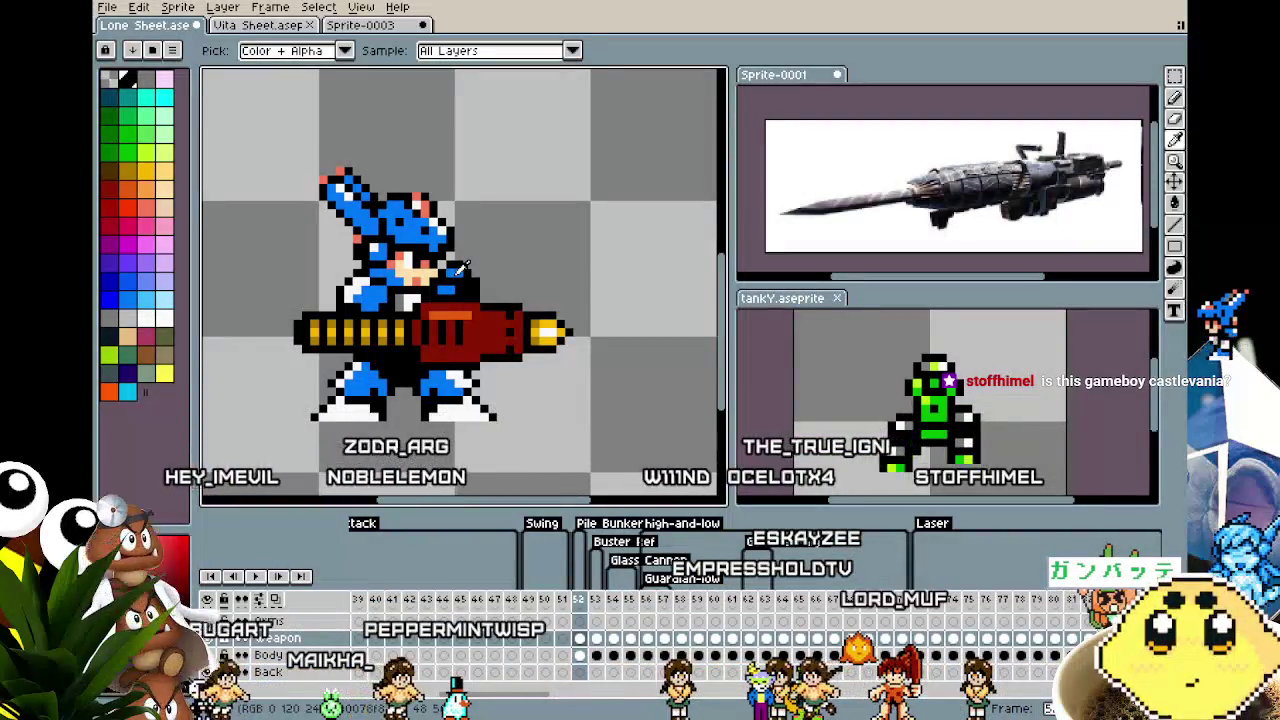
{"action": "left_click", "coordinate": [462, 272], "text": "alt"}
{"action": "left_click", "coordinate": [454, 266], "text": "alt"}
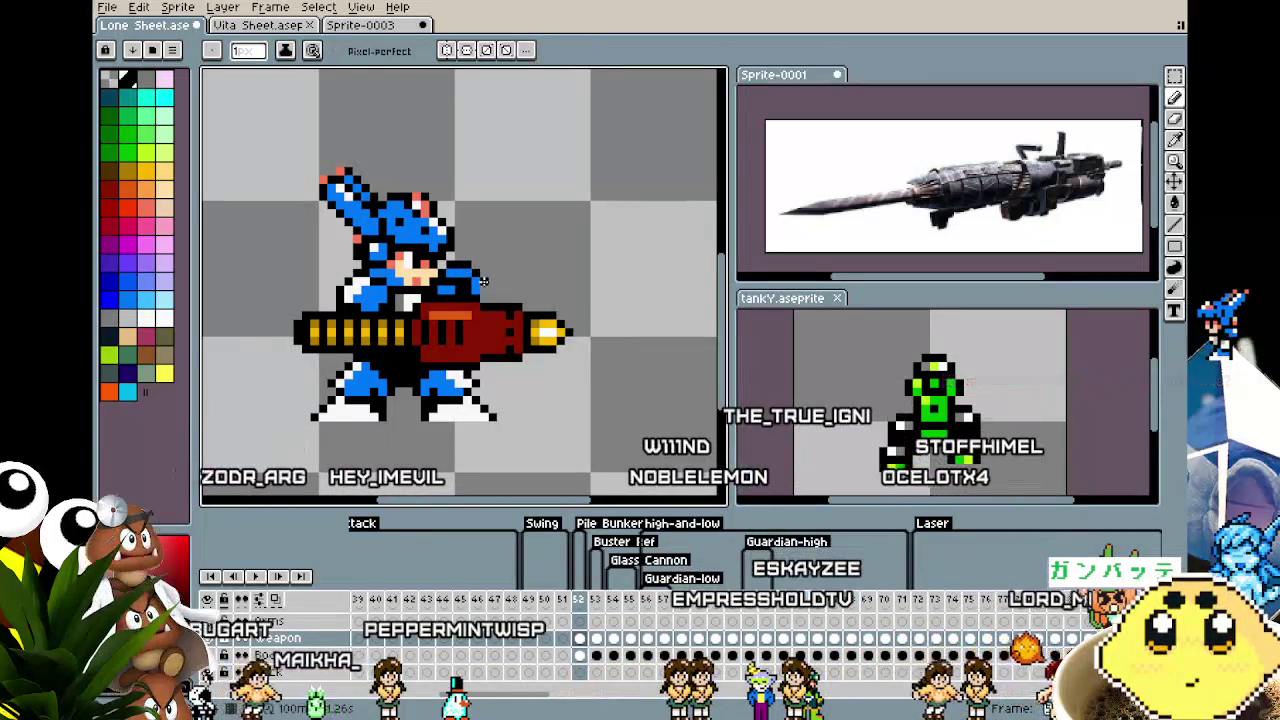
{"action": "scroll", "coordinate": [441, 381], "scroll_direction": "up", "scroll_amount": 1}
{"action": "scroll", "coordinate": [450, 330], "scroll_direction": "up", "scroll_amount": 1}
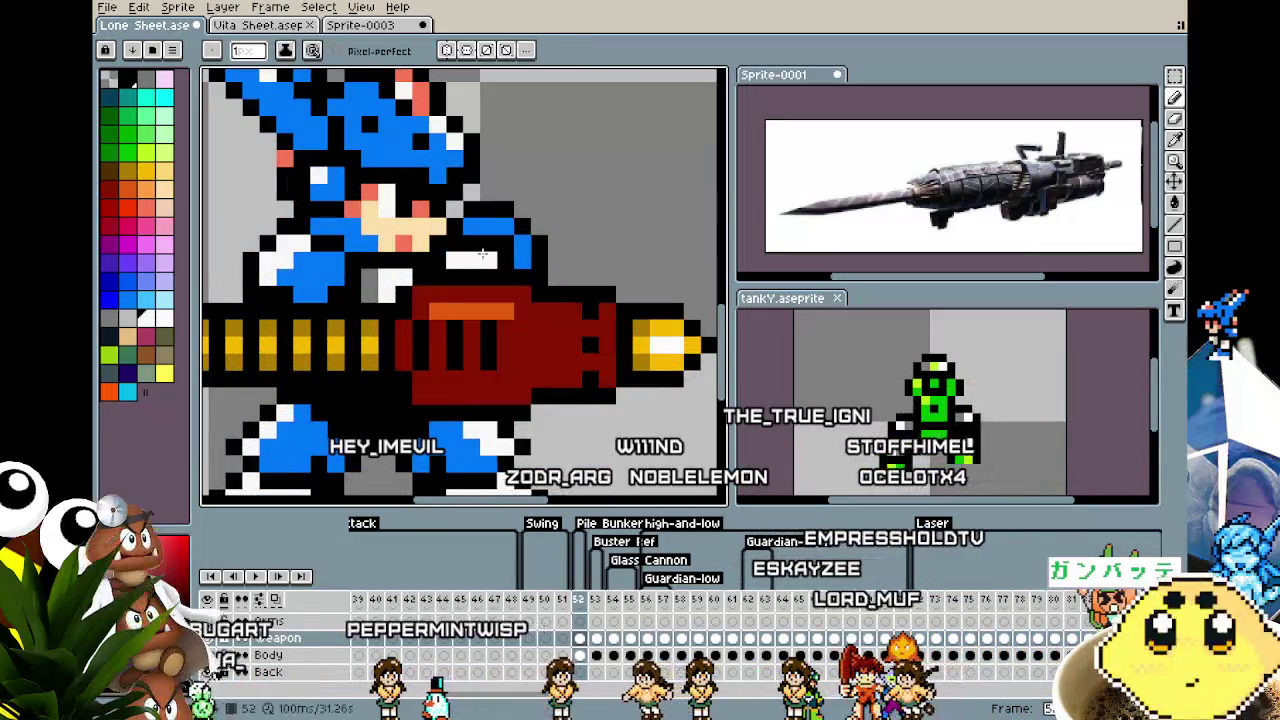
{"action": "key", "text": "alt"}
{"action": "left_click", "coordinate": [490, 241]}
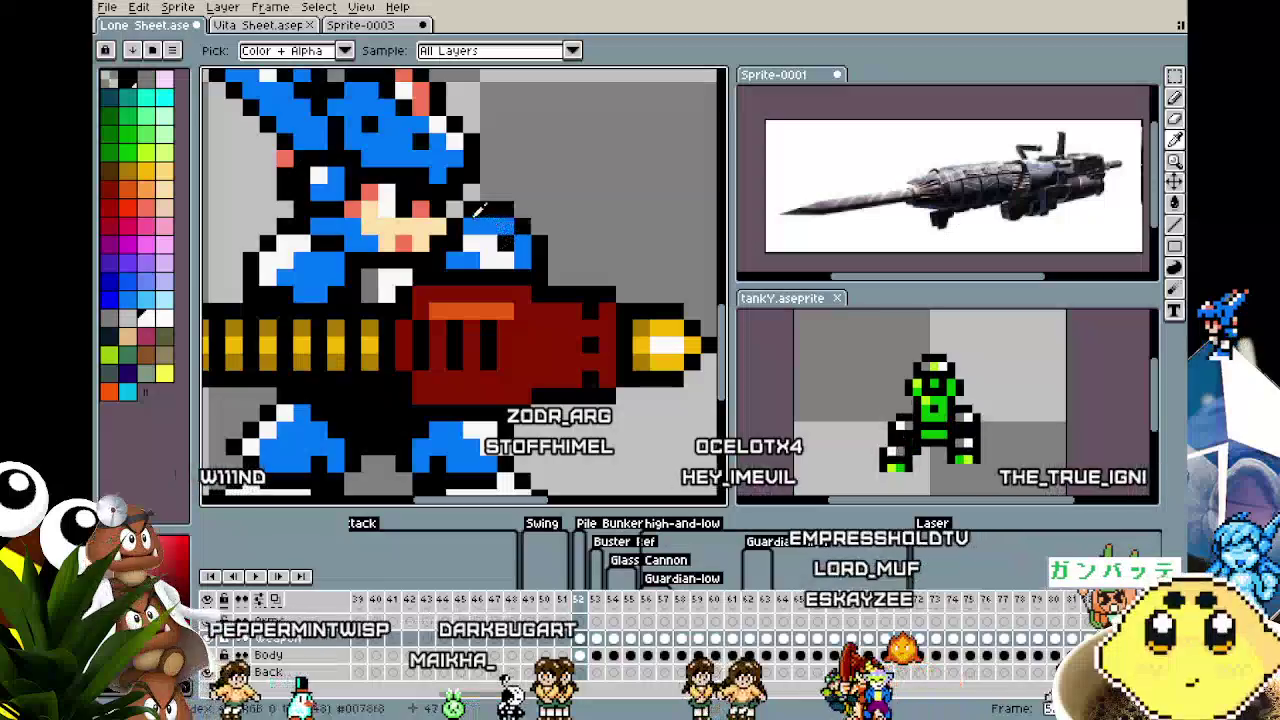
{"action": "left_click", "coordinate": [470, 205], "text": "alt"}
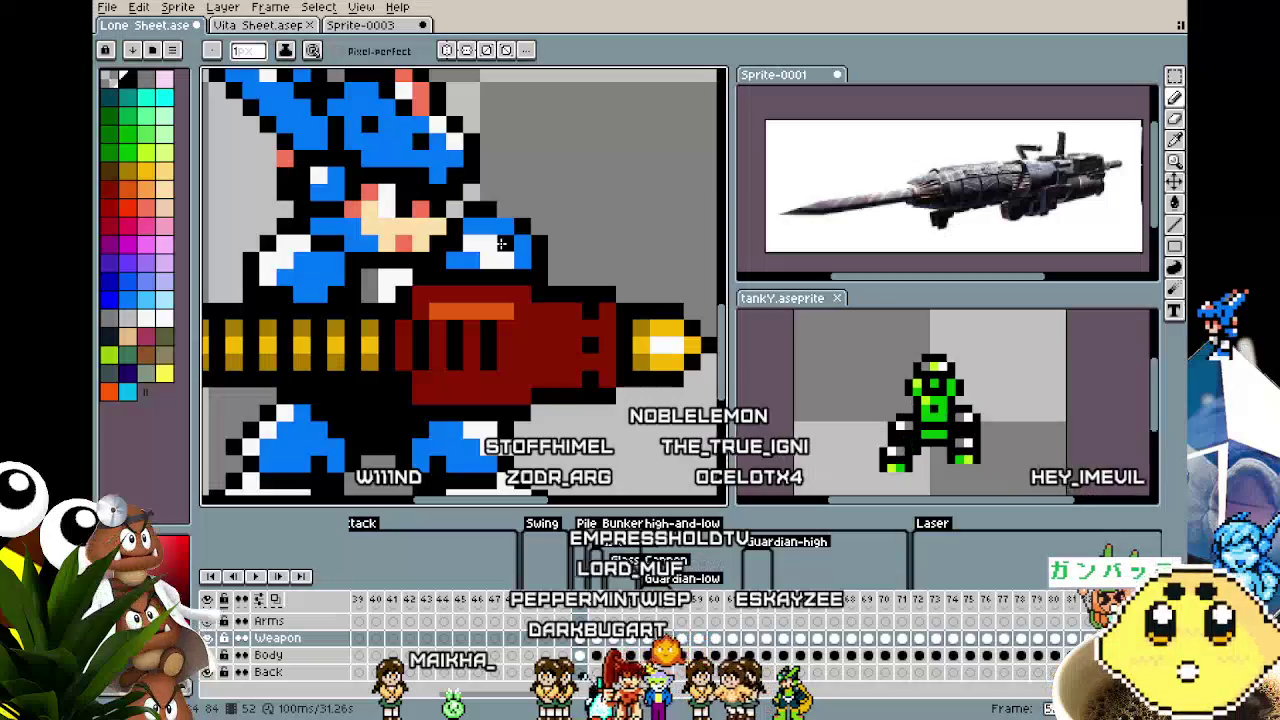
{"action": "key", "text": "ctrl+z"}
{"action": "key", "text": "ctrl+z"}
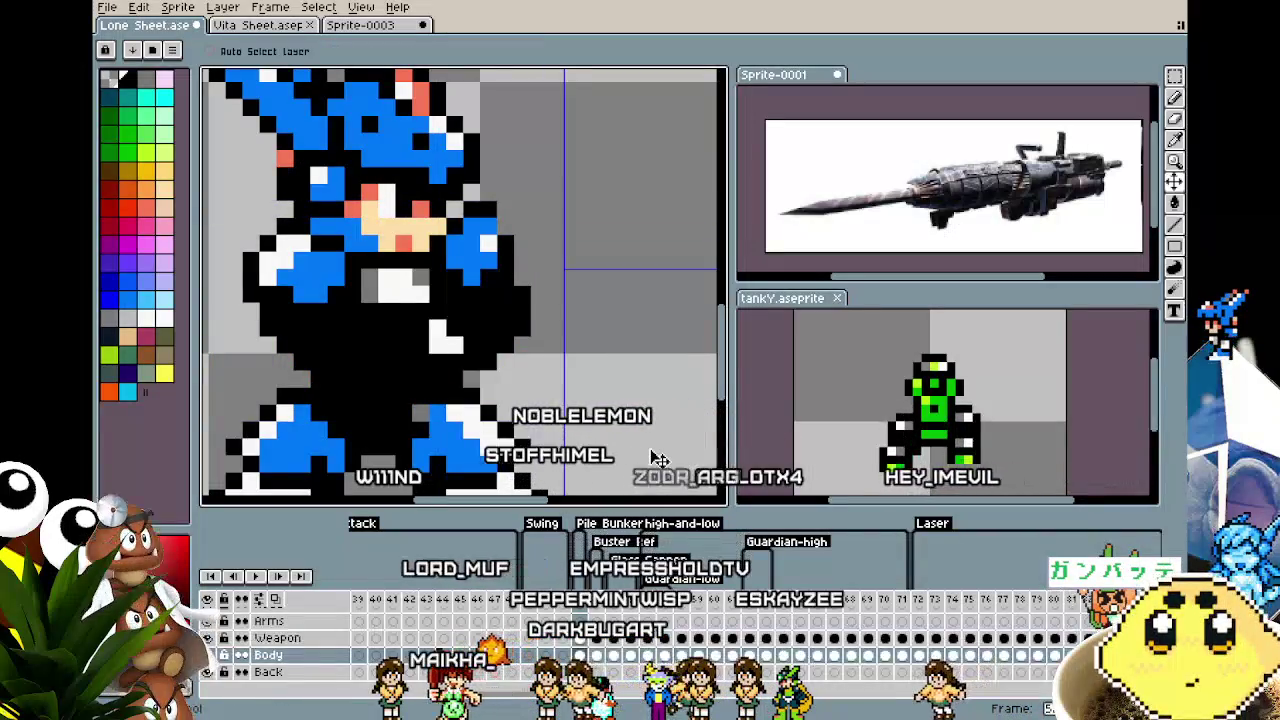
{"action": "key", "text": "ctrl+y"}
{"action": "key", "text": "b"}
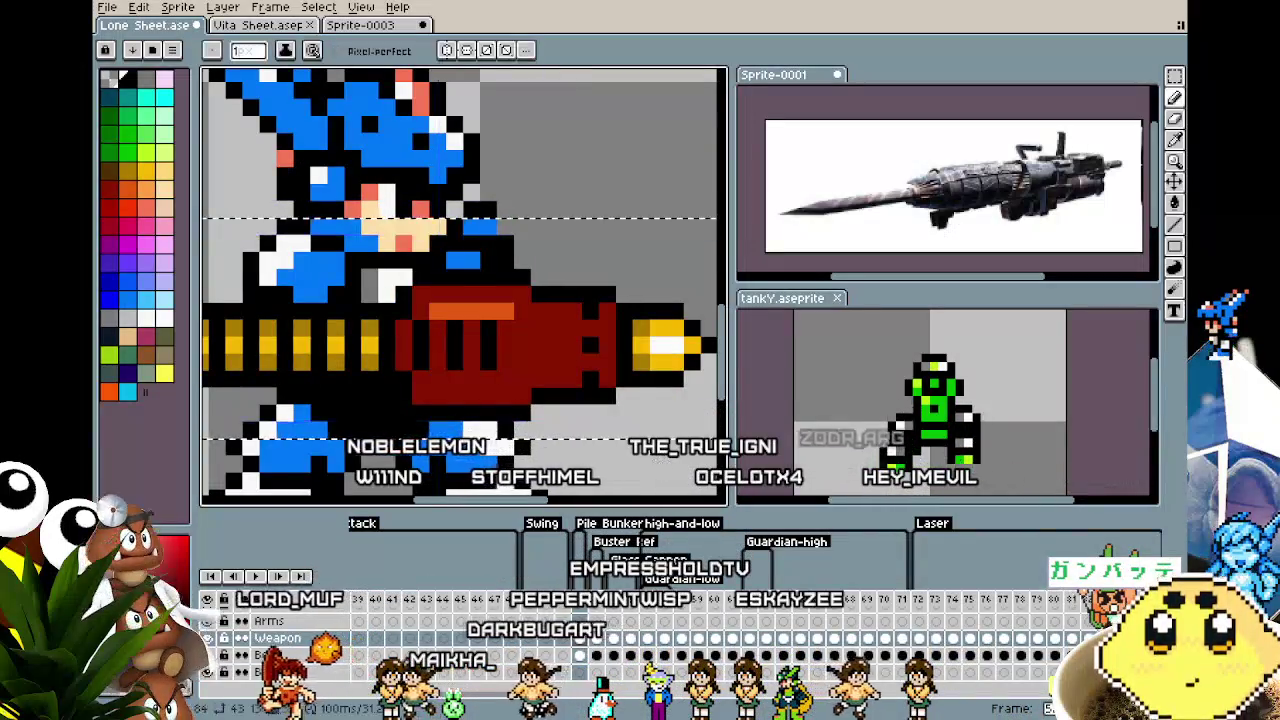
{"action": "scroll", "coordinate": [587, 380], "scroll_direction": "down", "scroll_amount": 2}
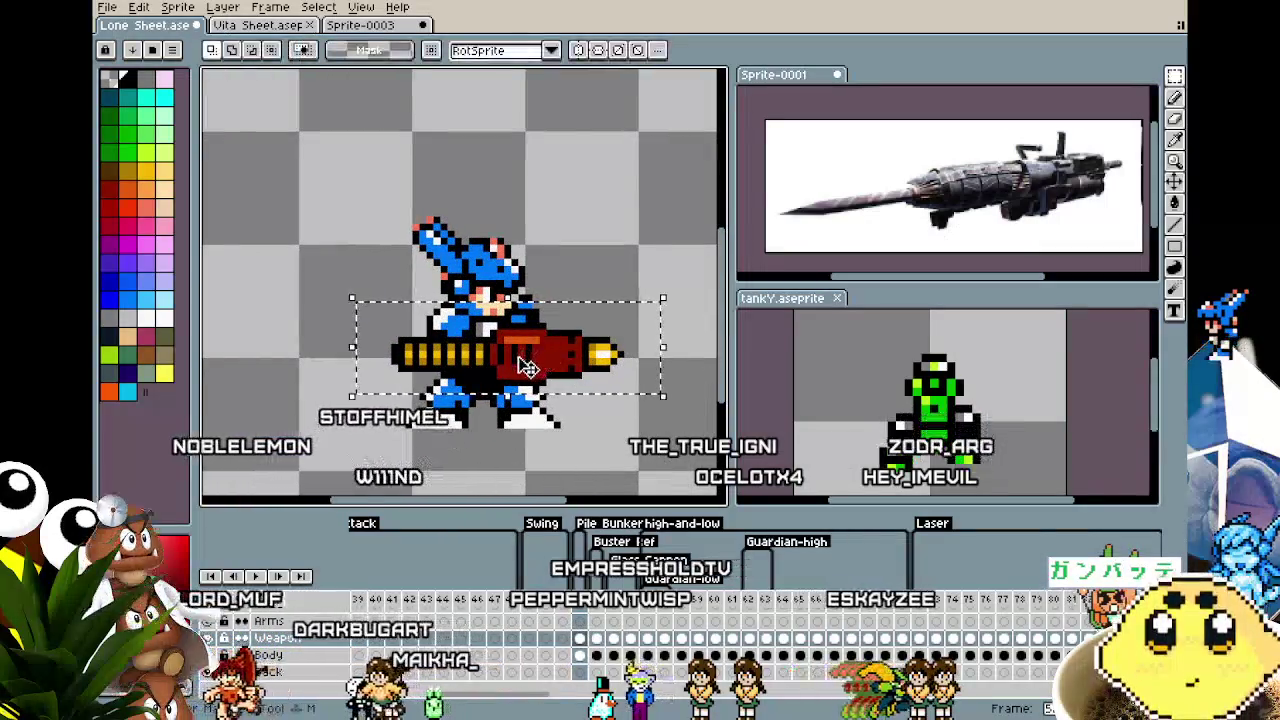
Slide the cannon a few pixels left within the character's grip.
{"action": "mouse_move", "coordinate": [587, 380]}
{"action": "left_mouse_down"}
{"action": "mouse_move", "coordinate": [545, 367]}
{"action": "mouse_move", "coordinate": [545, 380]}
{"action": "mouse_move", "coordinate": [541, 362]}
{"action": "mouse_move", "coordinate": [560, 360]}
{"action": "mouse_move", "coordinate": [560, 375]}
{"action": "mouse_move", "coordinate": [500, 378]}
{"action": "left_mouse_up"}
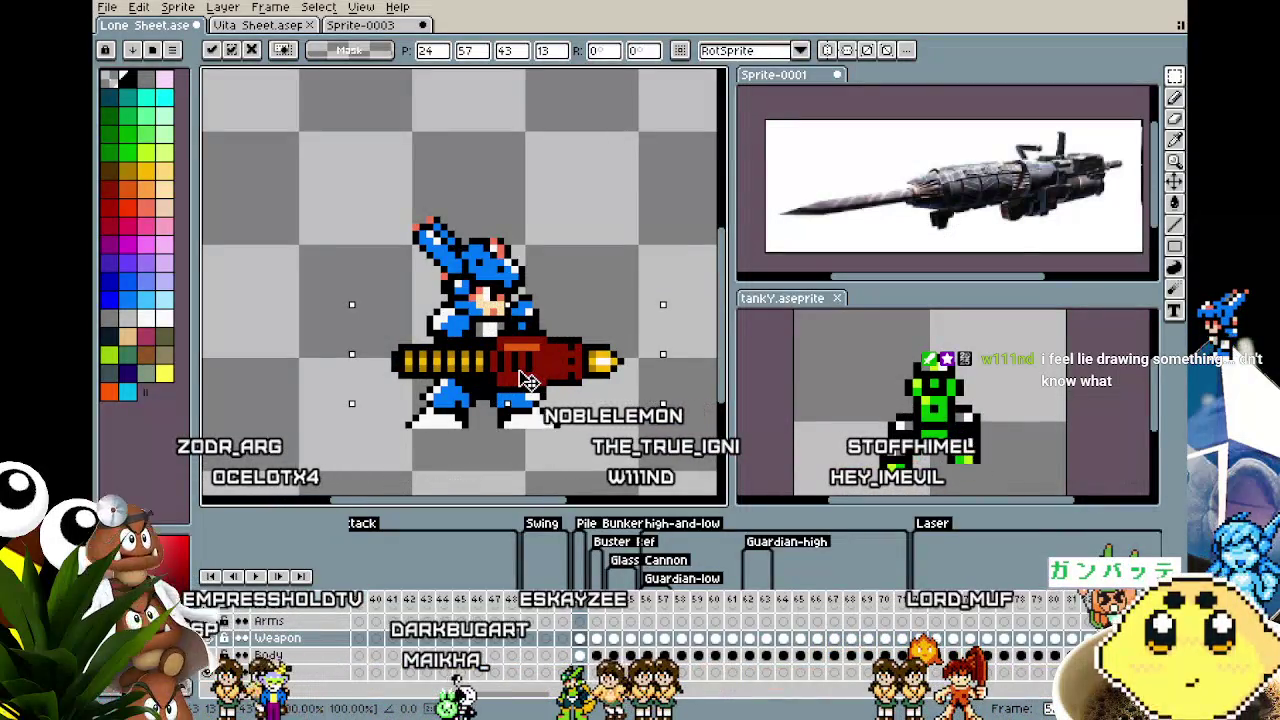
{"action": "left_click", "coordinate": [570, 269]}
{"action": "scroll", "coordinate": [537, 337], "scroll_direction": "up", "scroll_amount": 1}
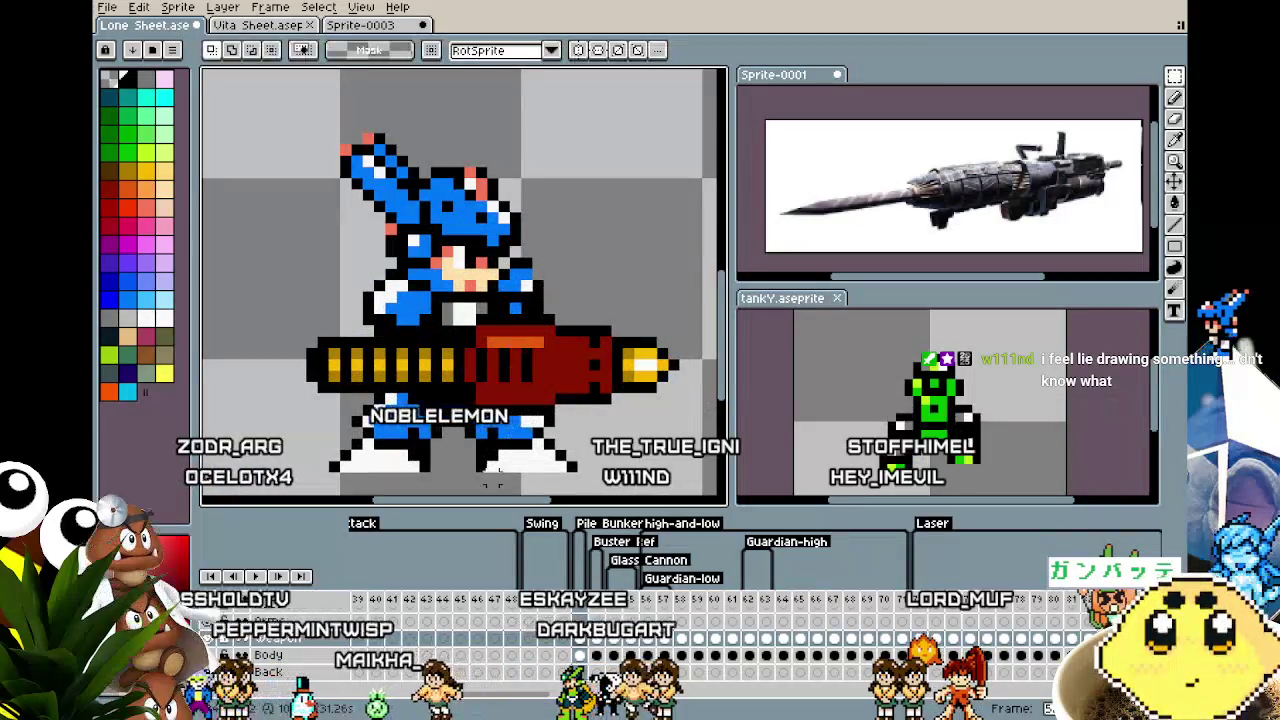
Pencil pixels above the cannon where the arm meets its top handle.
{"action": "key", "text": "b"}
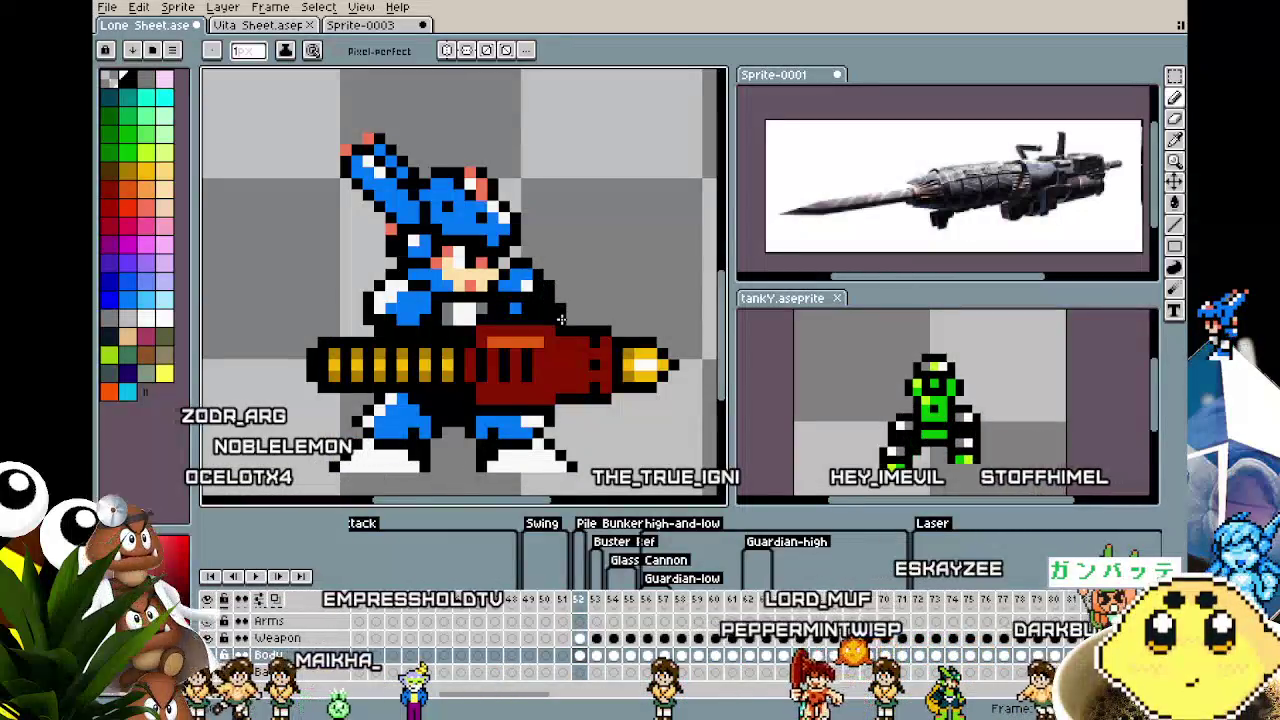
{"action": "left_click_drag", "start_coordinate": [538, 383], "coordinate": [409, 390]}
{"action": "key", "text": "b"}
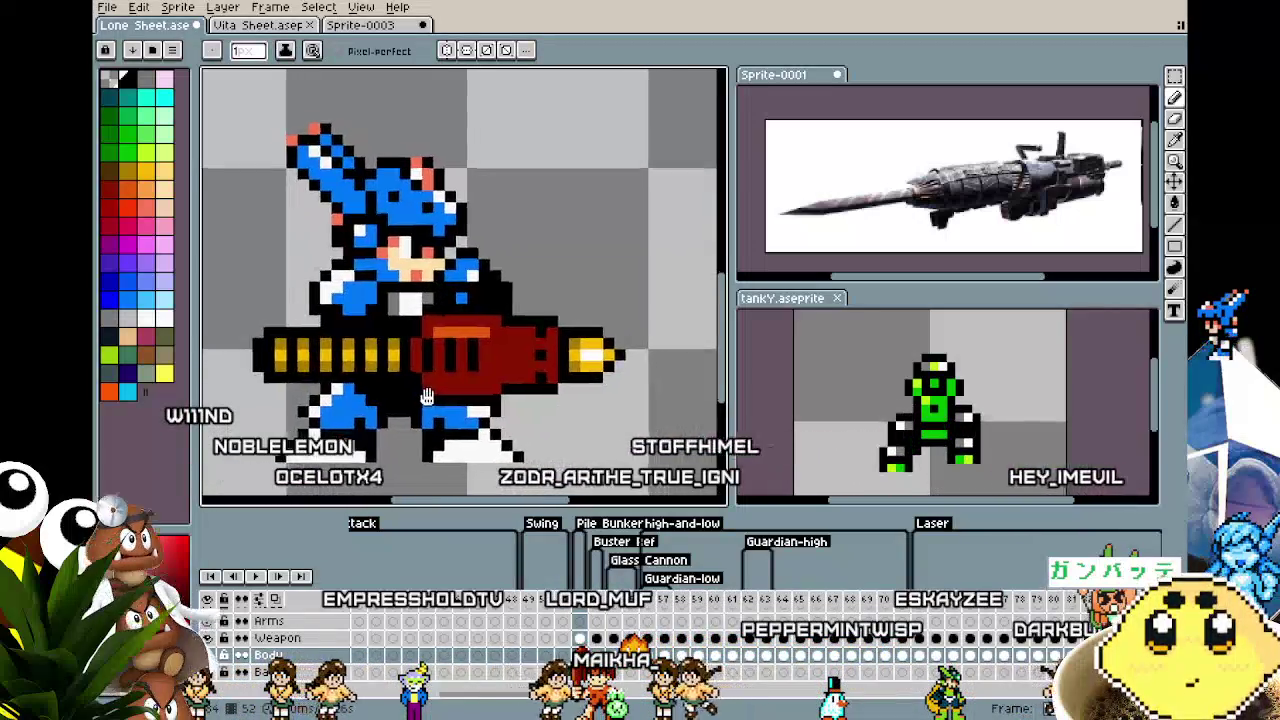
{"action": "scroll", "coordinate": [410, 390], "scroll_direction": "down", "scroll_amount": 2}
{"action": "scroll", "coordinate": [415, 380], "scroll_direction": "up", "scroll_amount": 2}
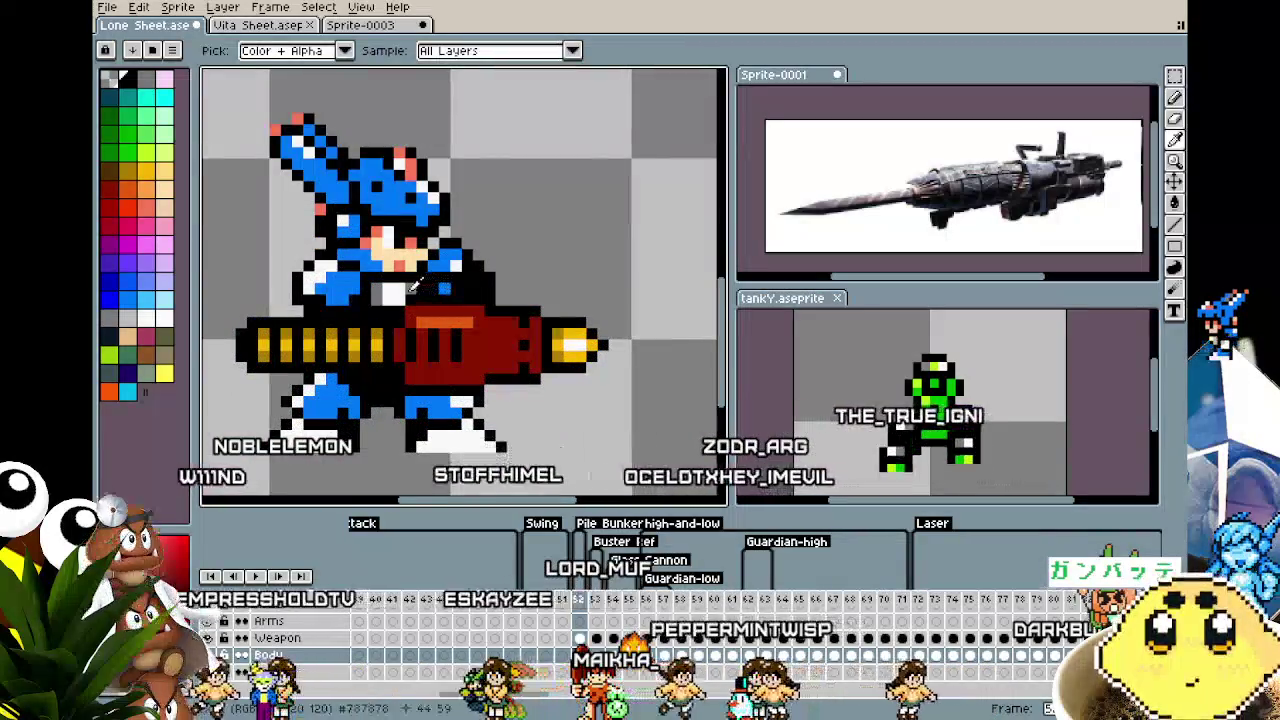
{"action": "left_click_drag", "start_coordinate": [491, 305], "coordinate": [465, 290]}
{"action": "key", "text": "ctrl+d"}
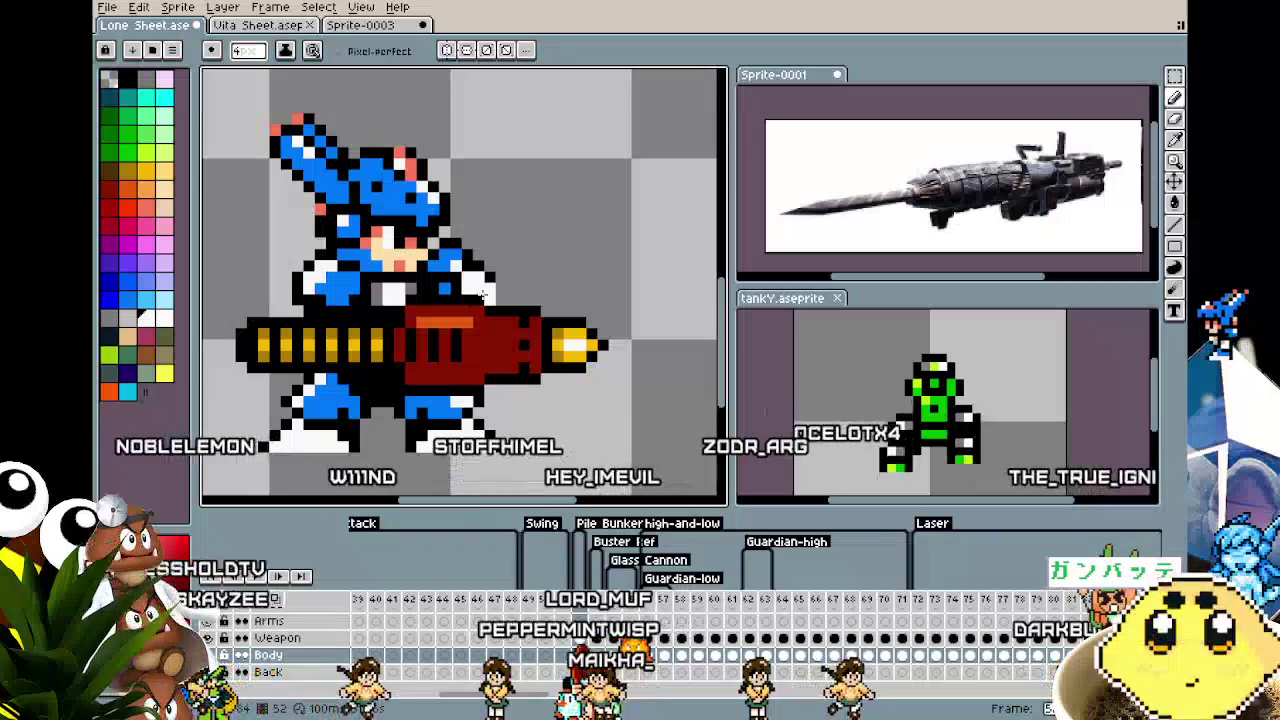
Sample a colour from the sprite and zoom in on the area above the cannon.
{"action": "key", "text": "i"}
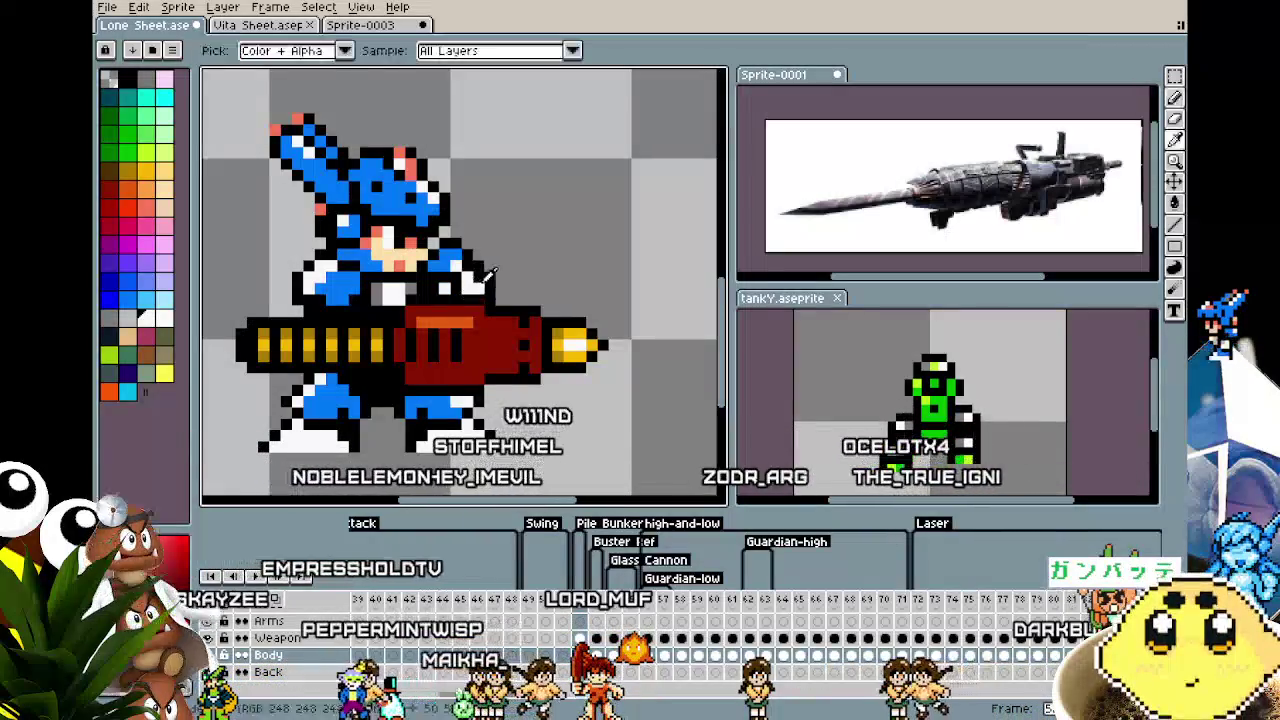
{"action": "key", "text": "b"}
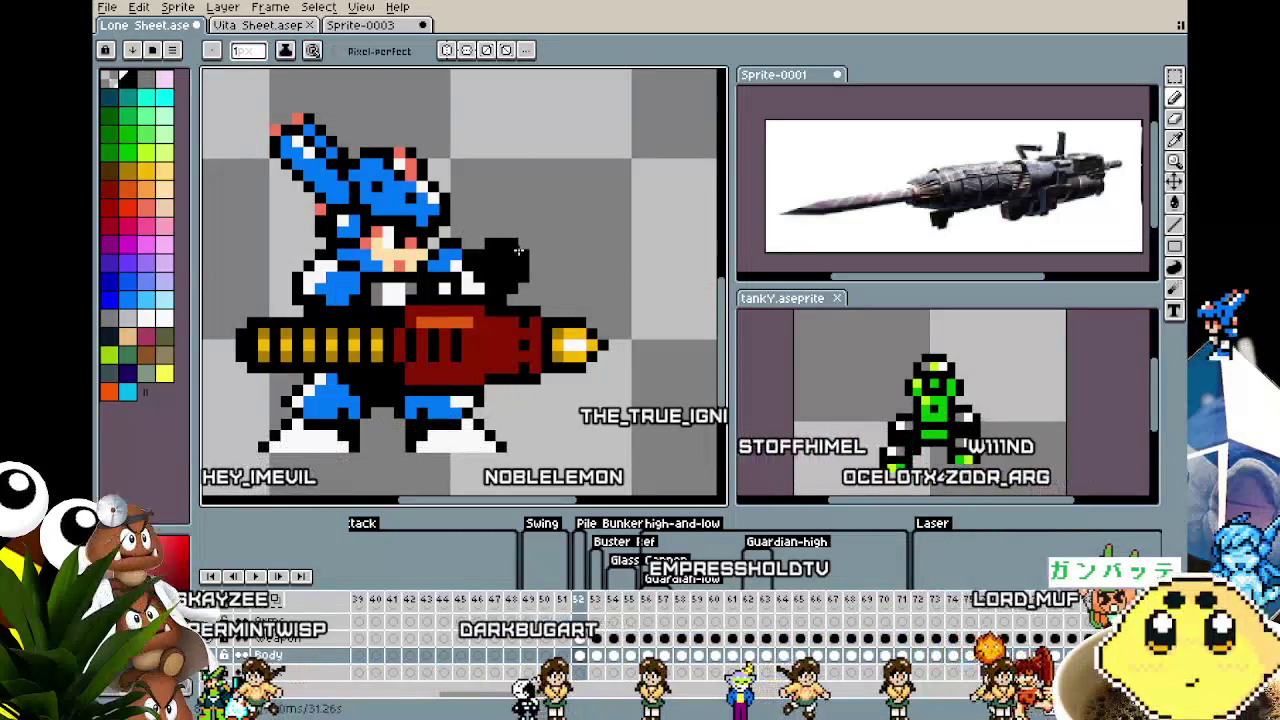
{"action": "scroll", "coordinate": [518, 251], "scroll_direction": "down", "scroll_amount": 2}
{"action": "scroll", "coordinate": [420, 416], "scroll_direction": "down", "scroll_amount": 2}
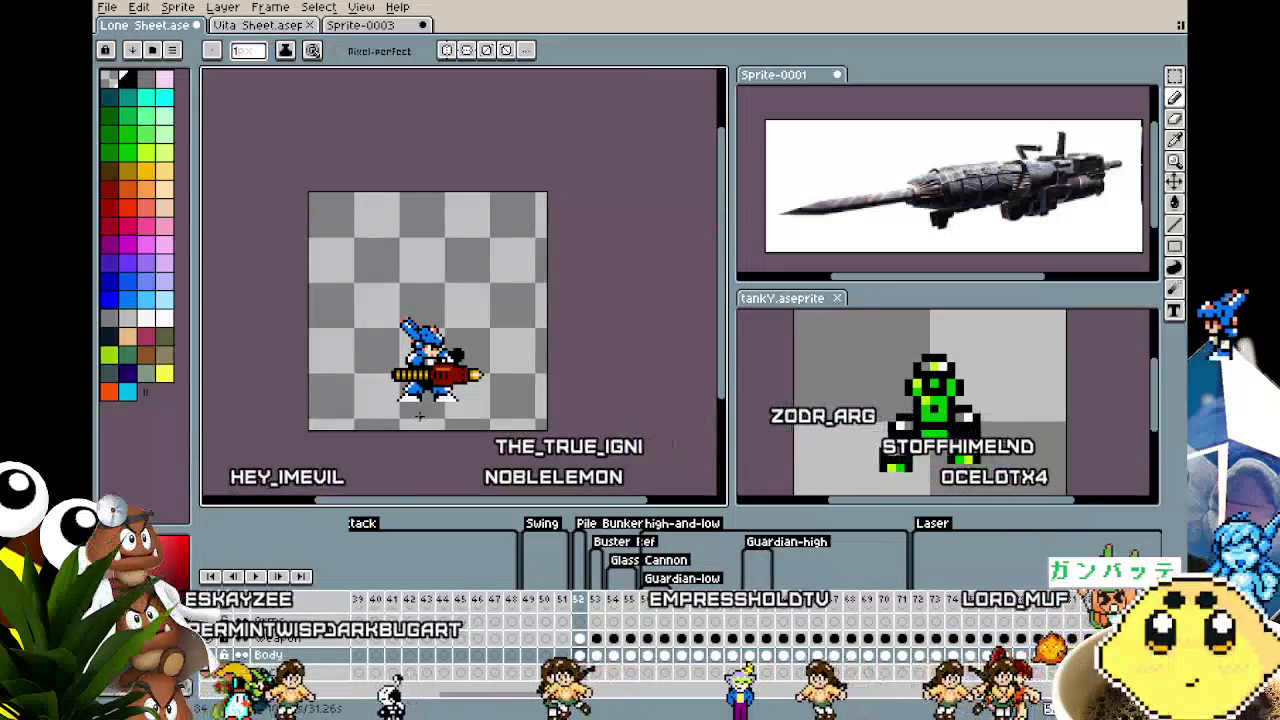
{"action": "key", "text": "v"}
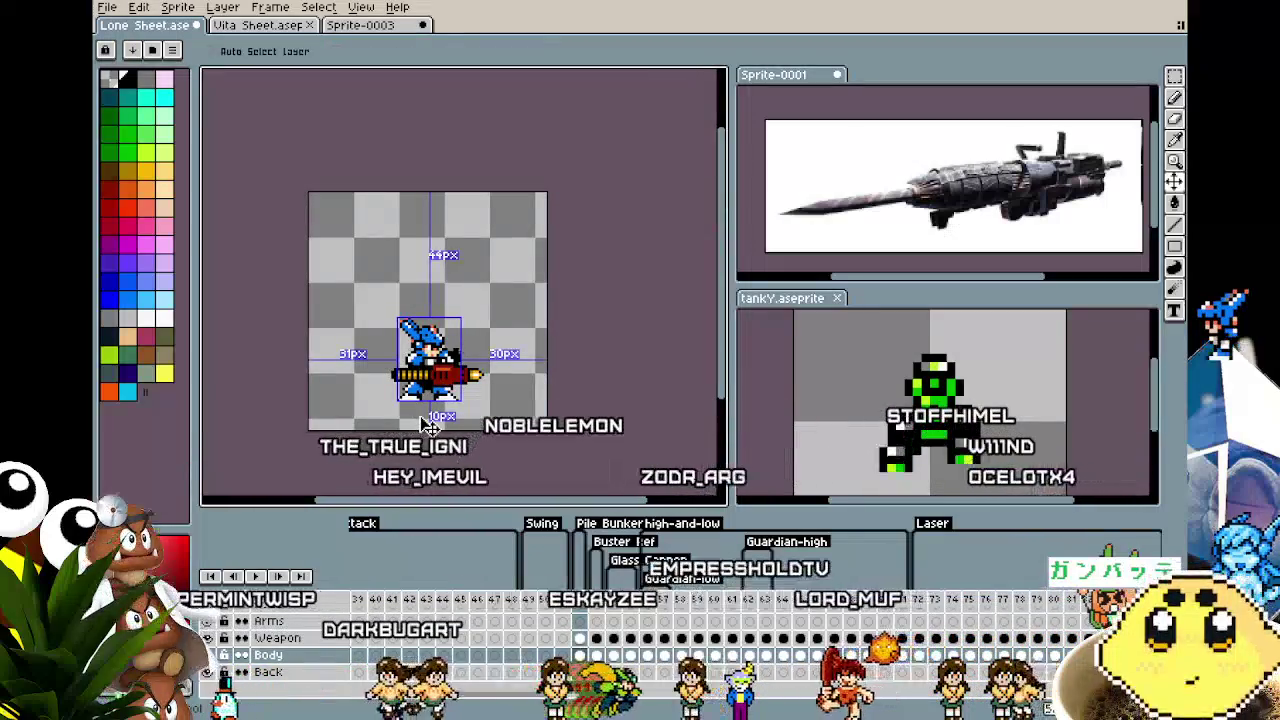
{"action": "key", "text": "b"}
{"action": "scroll", "coordinate": [420, 418], "scroll_direction": "up", "scroll_amount": 1}
{"action": "scroll", "coordinate": [419, 416], "scroll_direction": "up", "scroll_amount": 1}
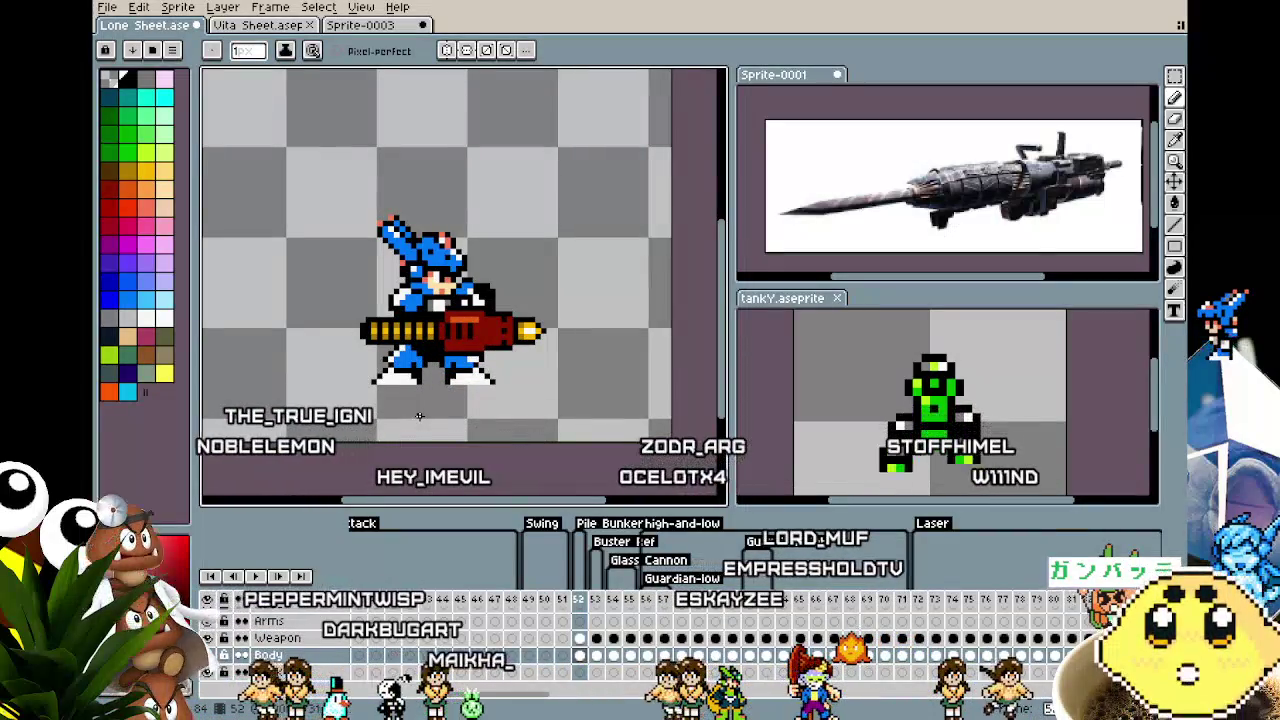
{"action": "scroll", "coordinate": [430, 357], "scroll_direction": "up", "scroll_amount": 1}
{"action": "scroll", "coordinate": [410, 358], "scroll_direction": "up", "scroll_amount": 1}
{"action": "scroll", "coordinate": [390, 360], "scroll_direction": "up", "scroll_amount": 1}
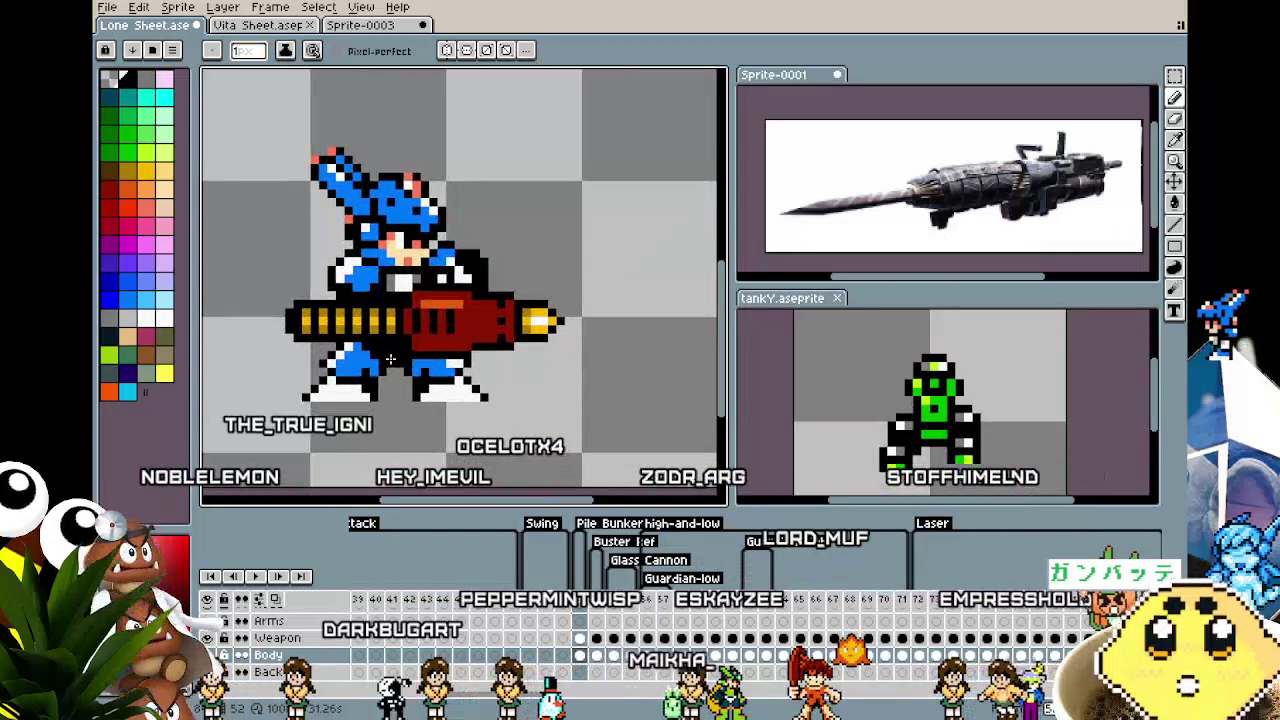
On the Arms layer at frame 52, paint a black pixel on the arm and sample white.
{"action": "left_click", "coordinate": [578, 621]}
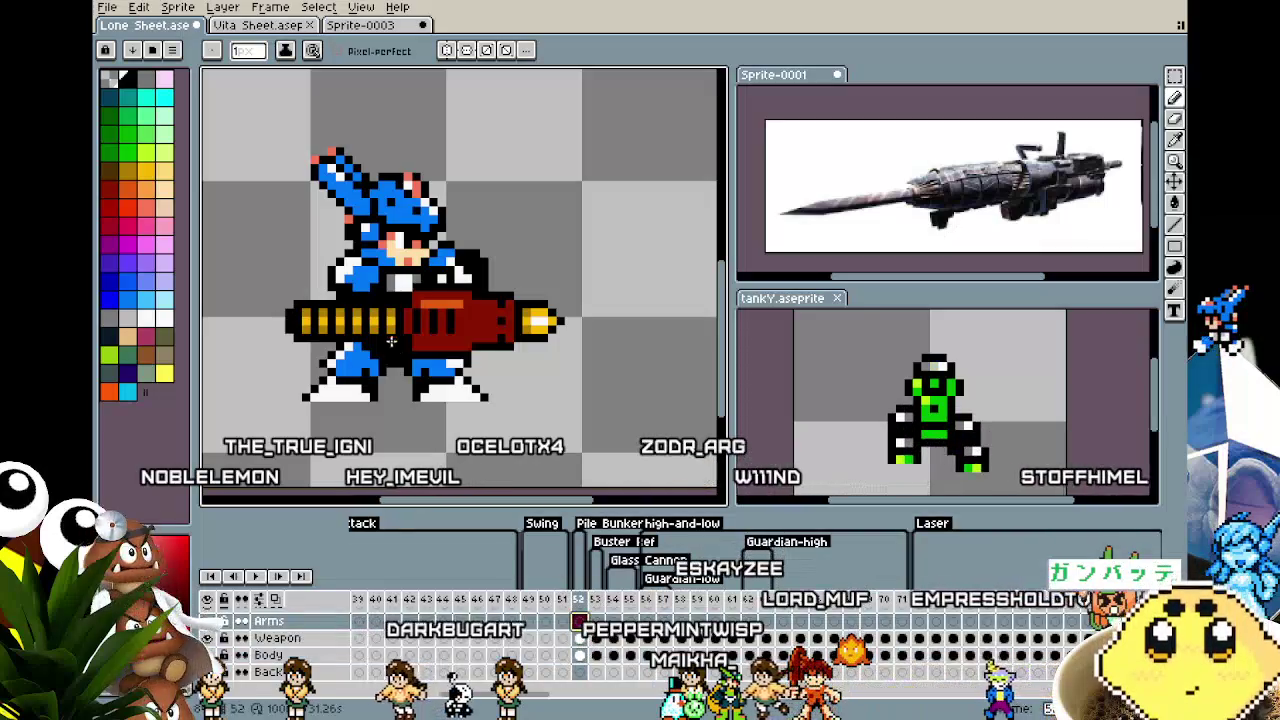
{"action": "left_click", "coordinate": [396, 290]}
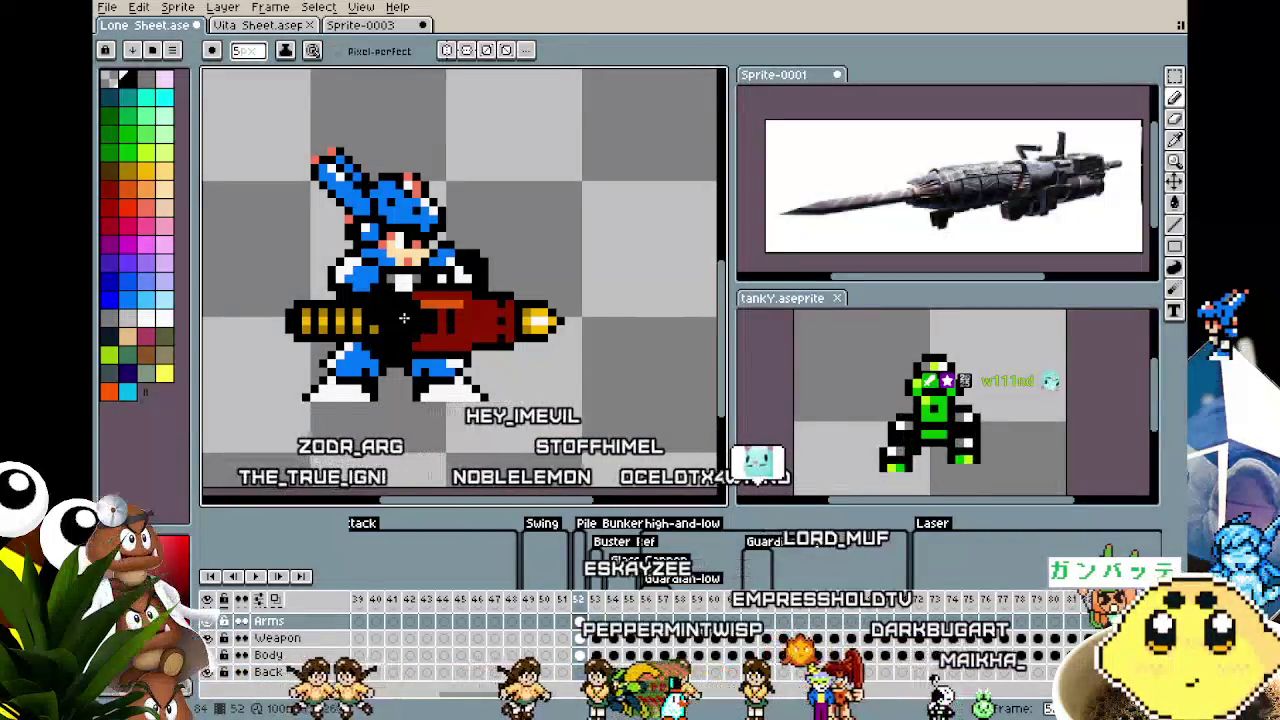
{"action": "key", "text": "i"}
{"action": "left_click", "coordinate": [460, 275]}
{"action": "key", "text": "b"}
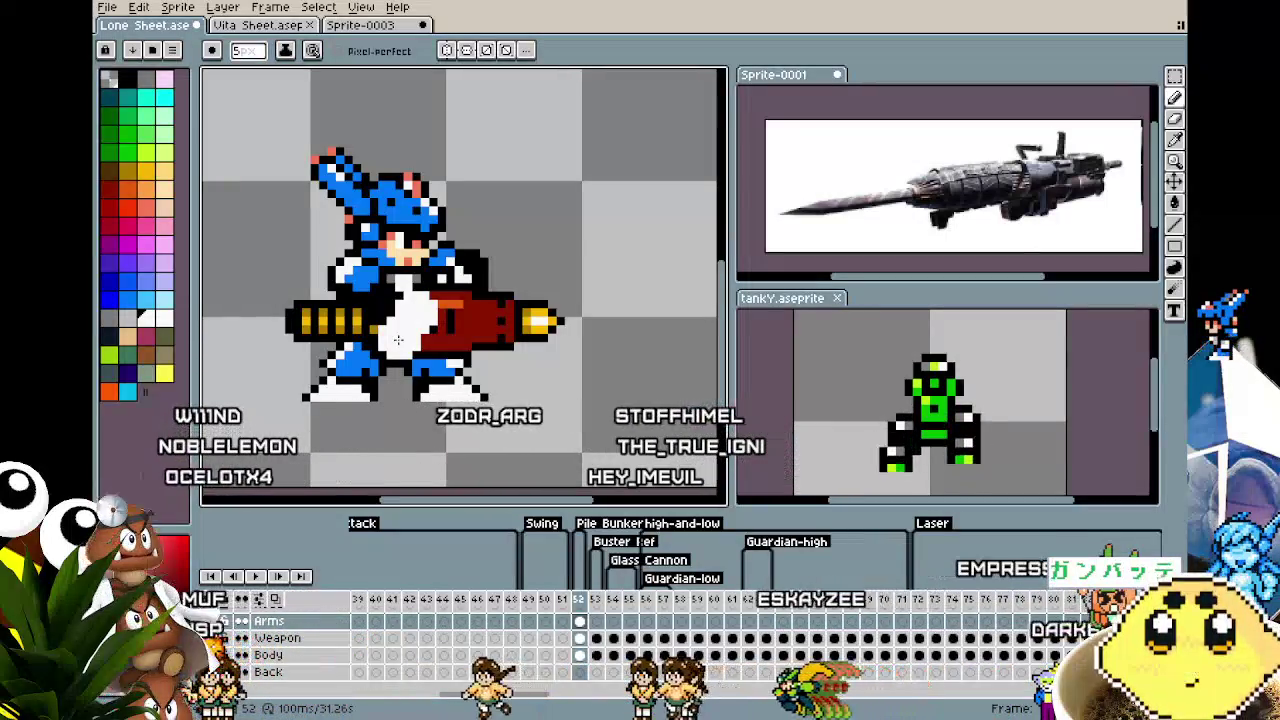
Draw black finger-separation lines across the white hand gripping the cannon.
{"action": "scroll", "coordinate": [398, 340], "scroll_direction": "up", "scroll_amount": 2}
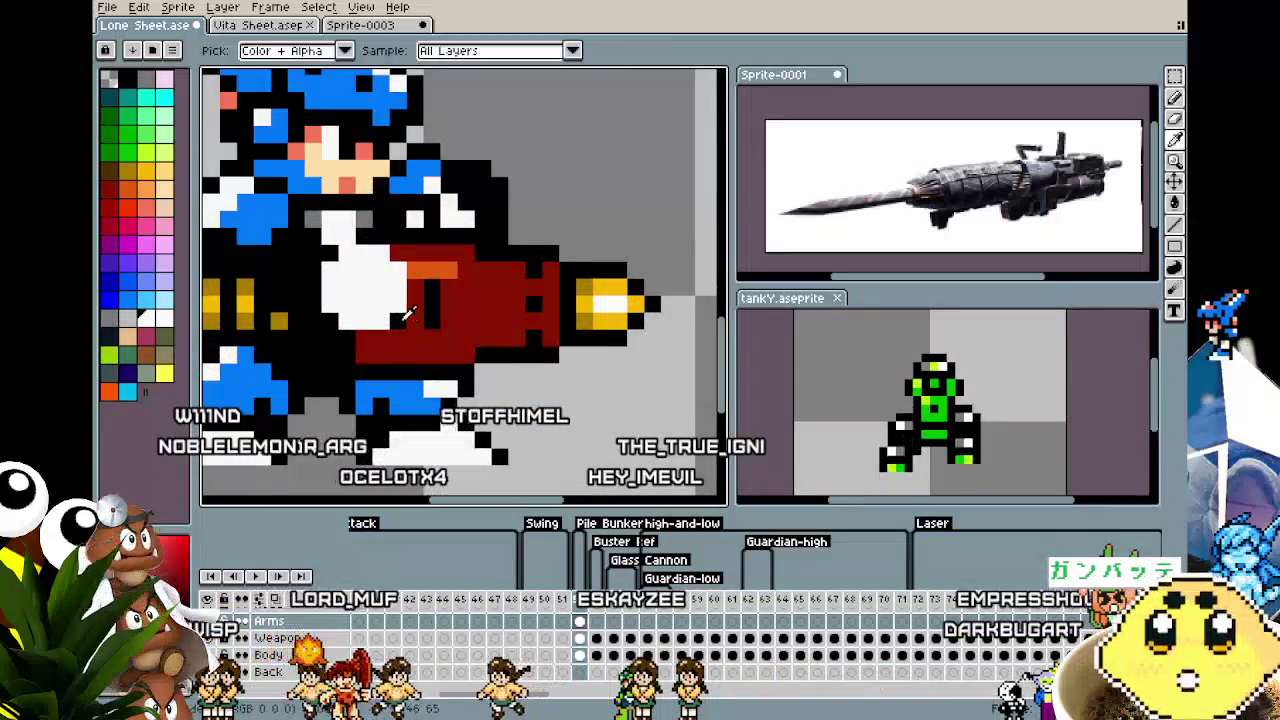
{"action": "key", "text": "Right"}
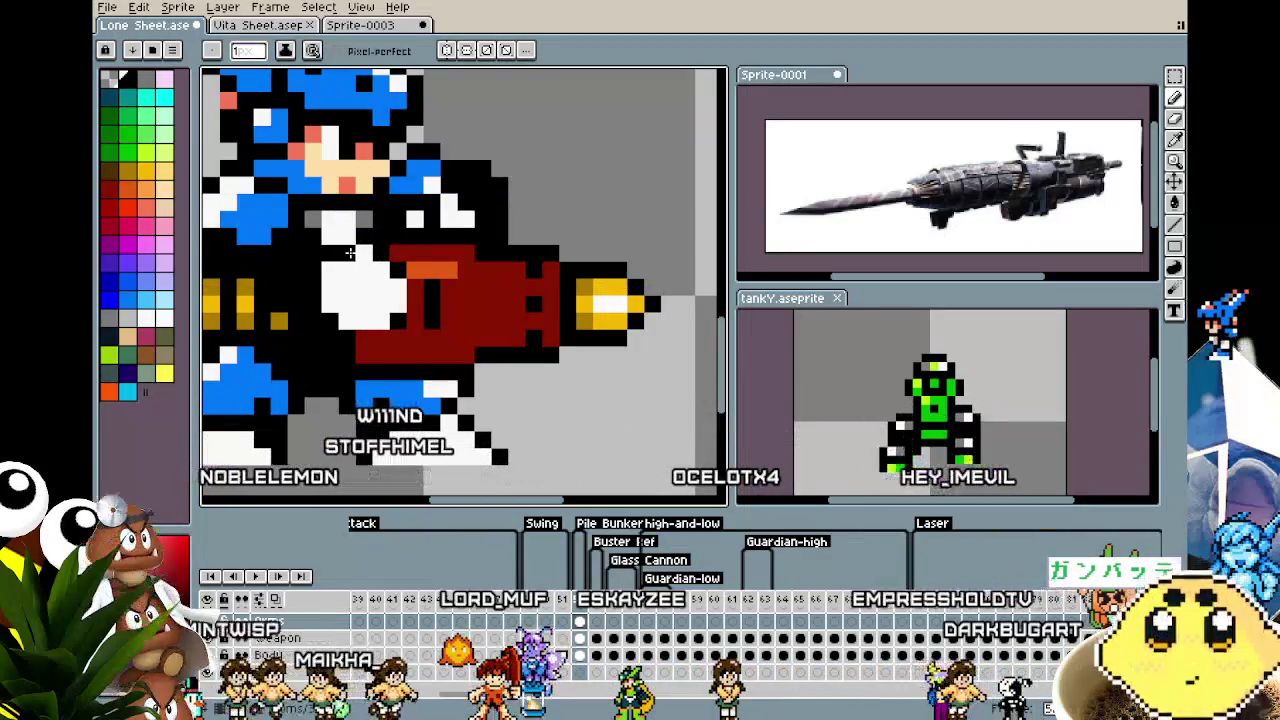
{"action": "scroll", "coordinate": [307, 334], "scroll_direction": "down", "scroll_amount": 2}
{"action": "scroll", "coordinate": [362, 250], "scroll_direction": "up", "scroll_amount": 1}
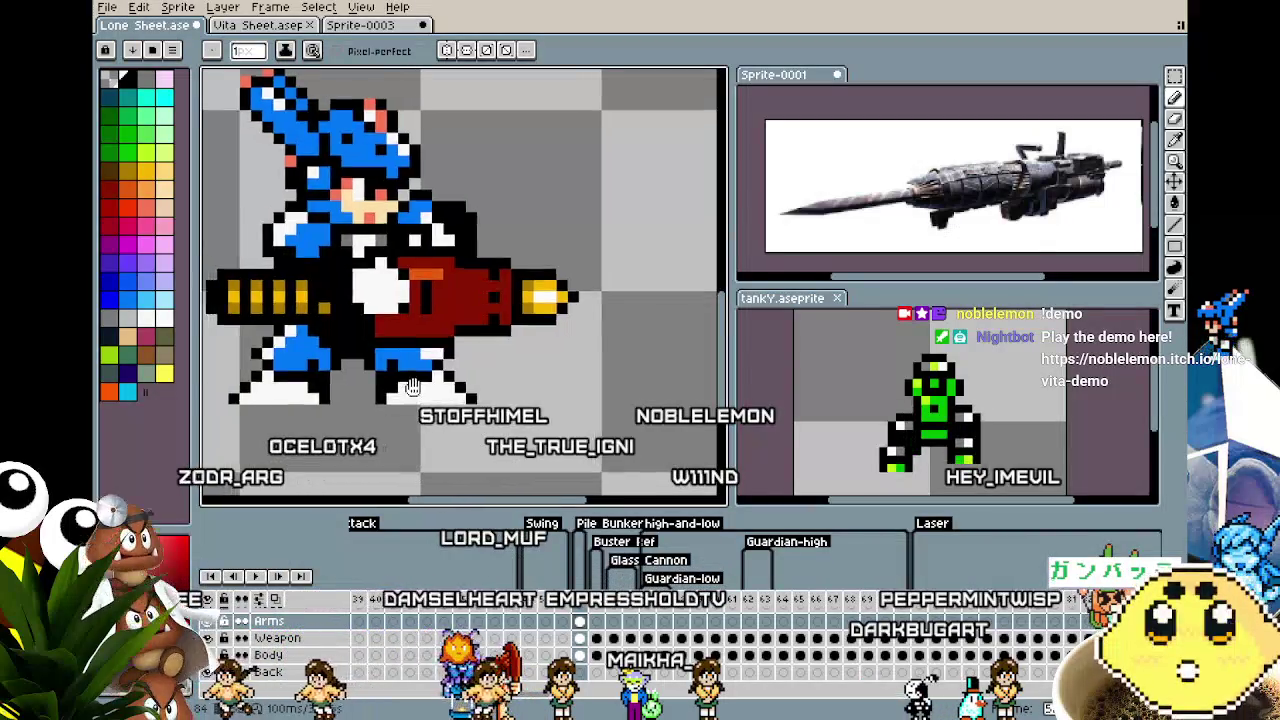
{"action": "scroll", "coordinate": [463, 296], "scroll_direction": "up", "scroll_amount": 1}
{"action": "scroll", "coordinate": [463, 296], "scroll_direction": "up", "scroll_amount": 1}
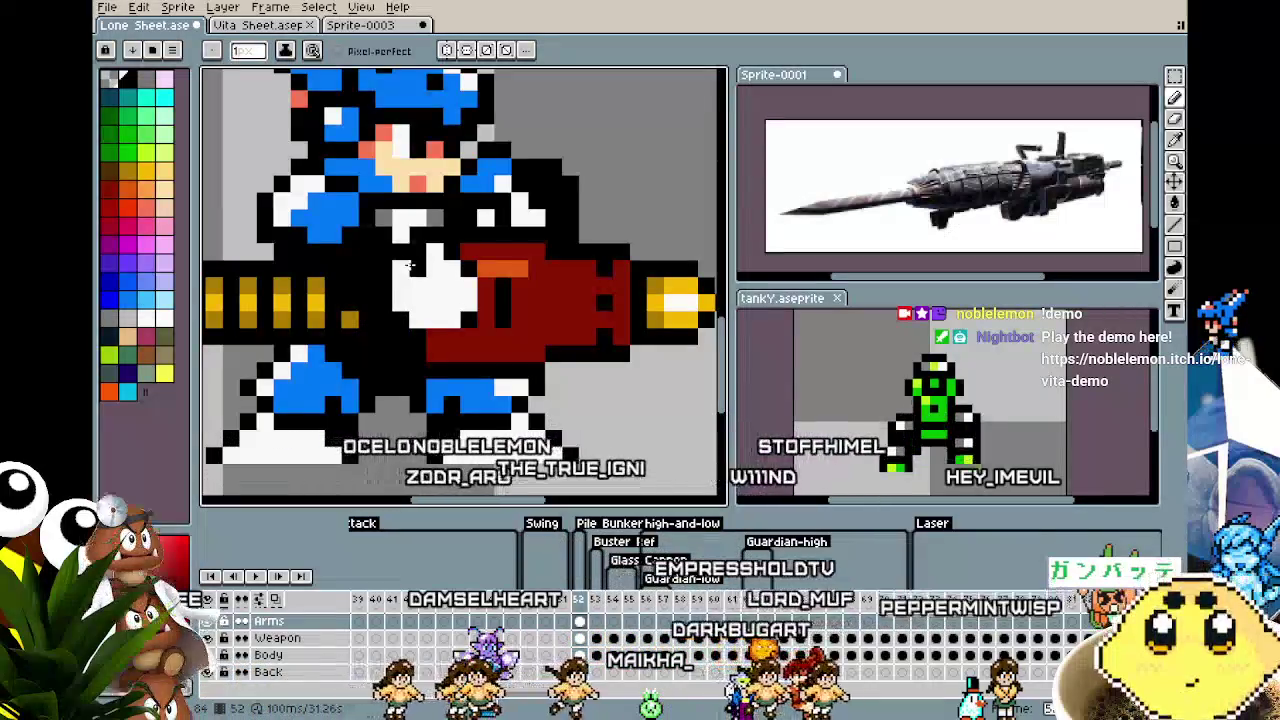
{"action": "left_click_drag", "start_coordinate": [401, 268], "coordinate": [408, 298]}
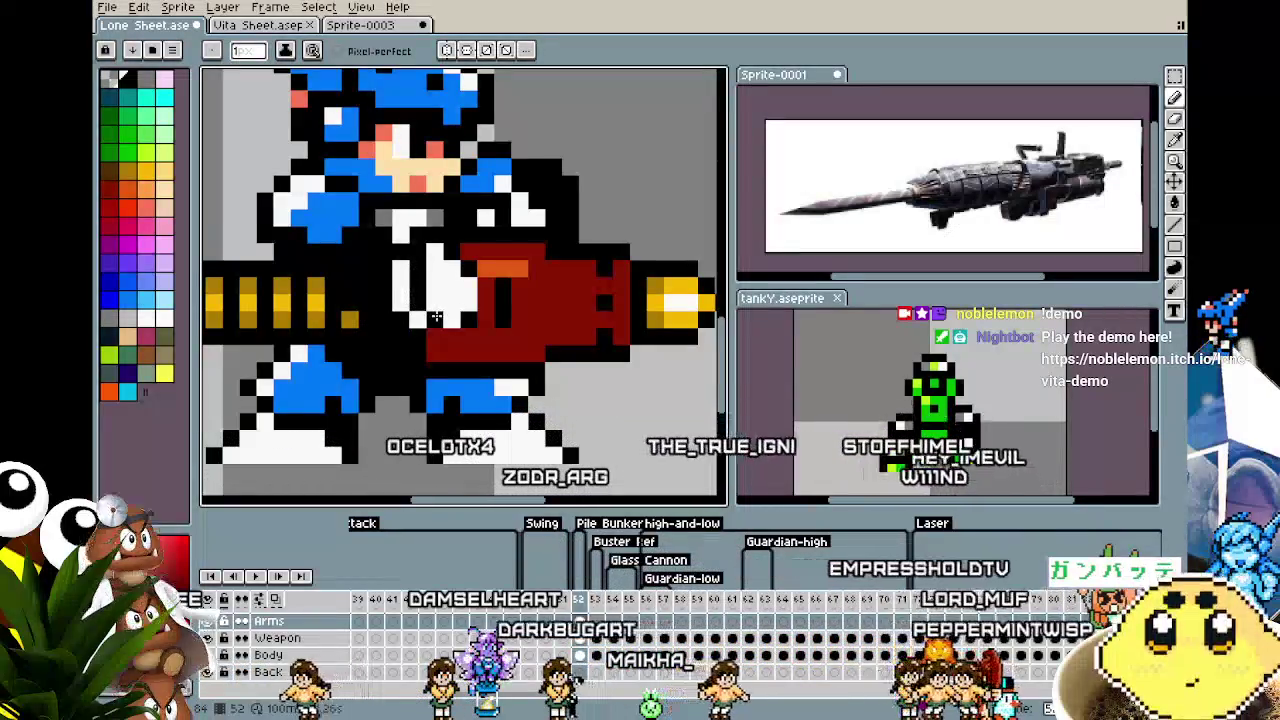
{"action": "scroll", "coordinate": [410, 335], "scroll_direction": "down", "scroll_amount": 2}
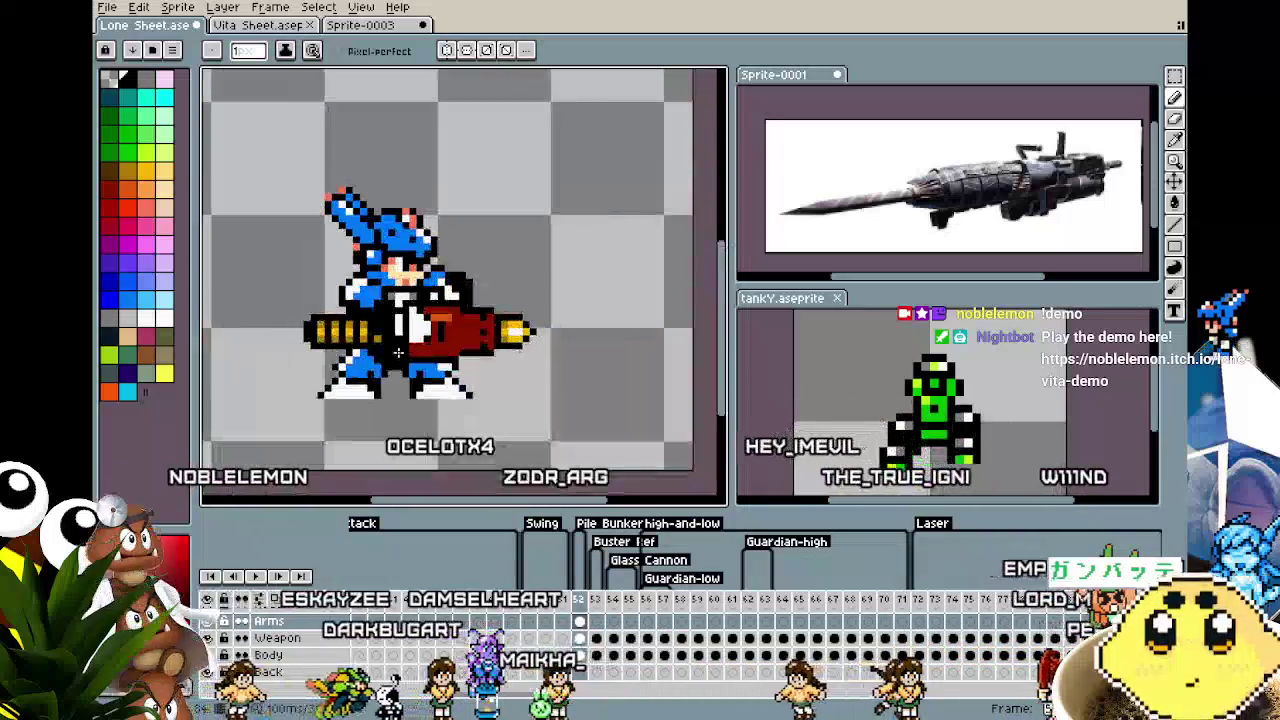
Zoom and pan around the sprite to frame the cannon for painting.
{"action": "scroll", "coordinate": [398, 352], "scroll_direction": "up", "scroll_amount": 3}
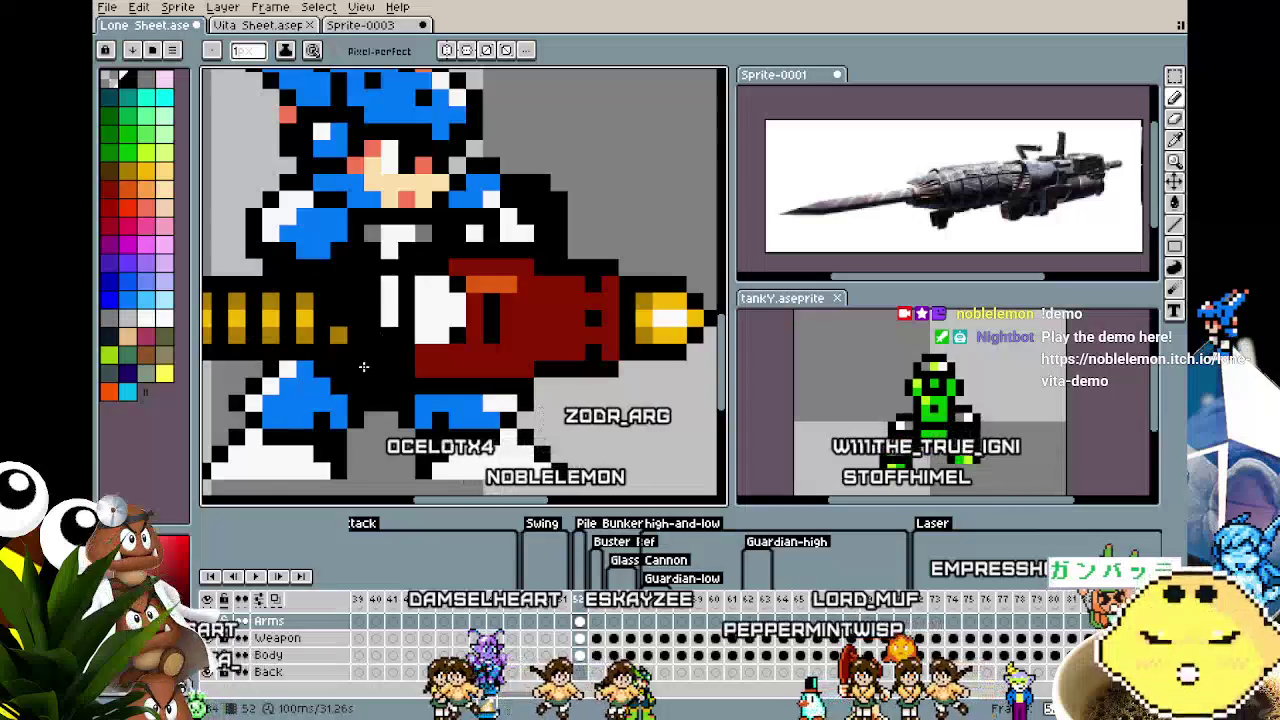
{"action": "scroll", "coordinate": [363, 367], "scroll_direction": "down", "scroll_amount": 1}
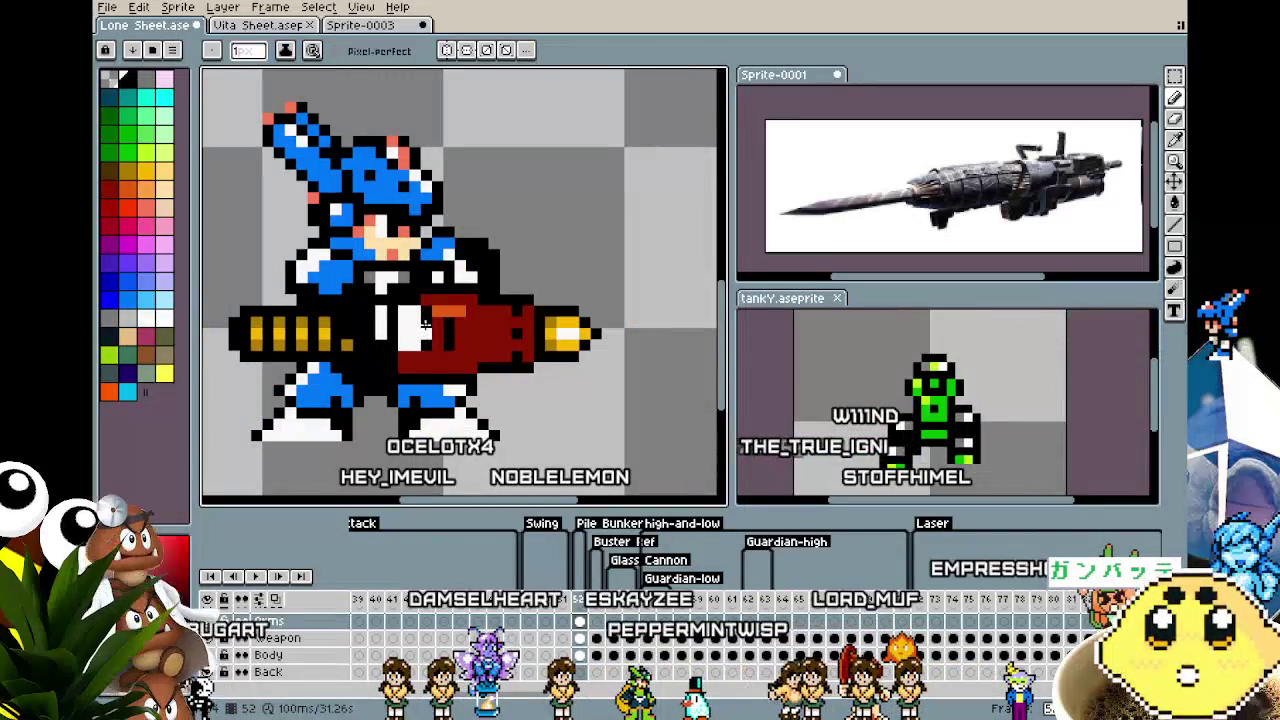
{"action": "scroll", "coordinate": [391, 357], "scroll_direction": "down", "scroll_amount": 1}
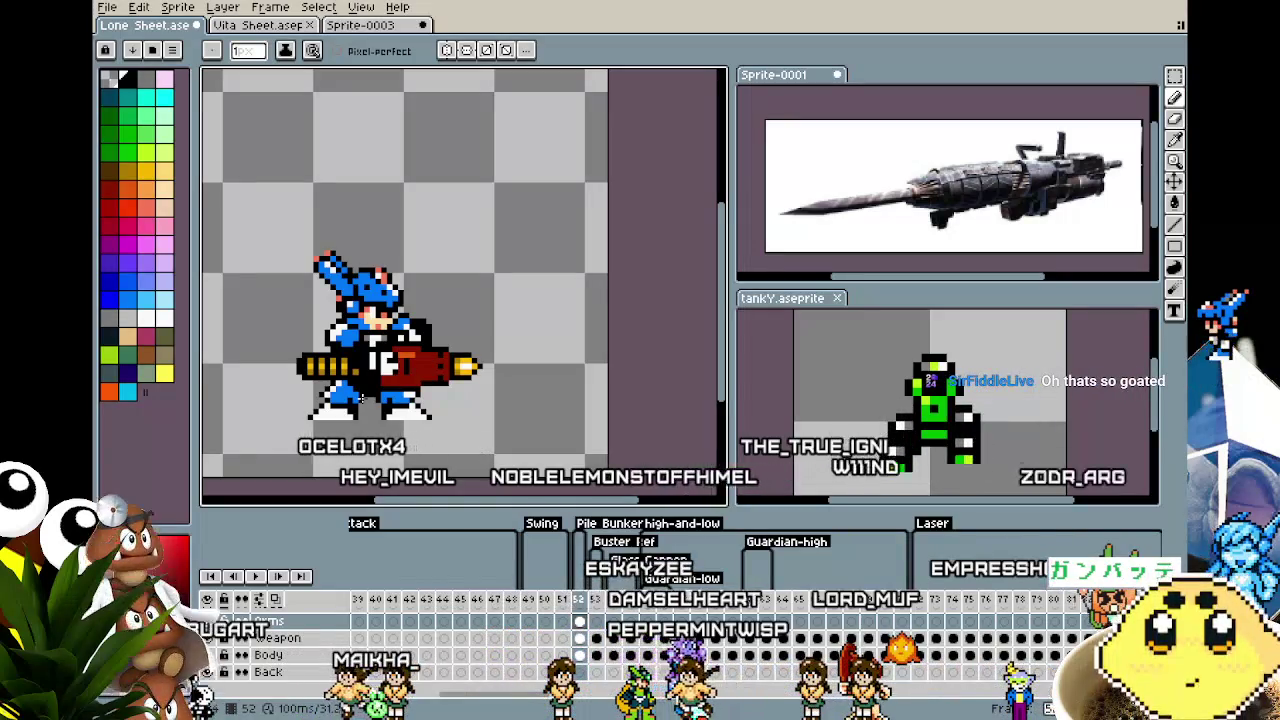
{"action": "scroll", "coordinate": [362, 399], "scroll_direction": "up", "scroll_amount": 1}
{"action": "scroll", "coordinate": [370, 398], "scroll_direction": "up", "scroll_amount": 1}
{"action": "scroll", "coordinate": [376, 397], "scroll_direction": "up", "scroll_amount": 2}
{"action": "scroll", "coordinate": [383, 396], "scroll_direction": "up", "scroll_amount": 1}
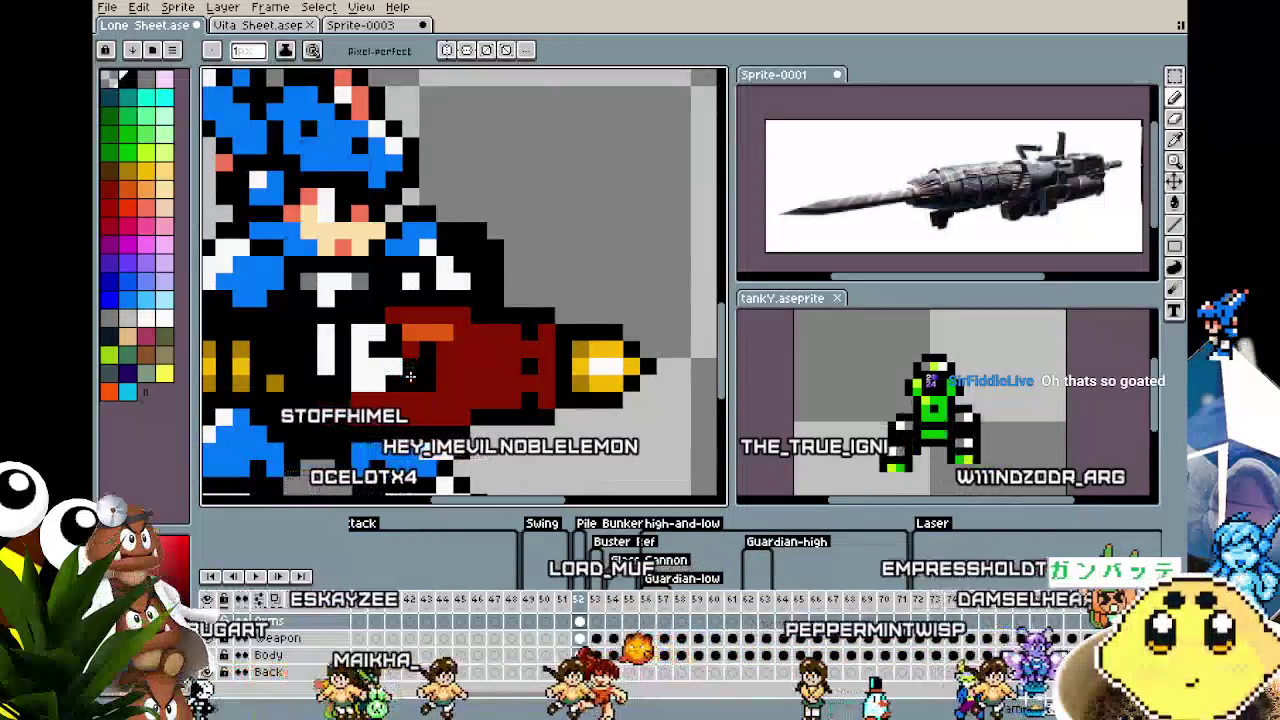
{"action": "scroll", "coordinate": [345, 424], "scroll_direction": "down", "scroll_amount": 3}
{"action": "scroll", "coordinate": [355, 412], "scroll_direction": "up", "scroll_amount": 3}
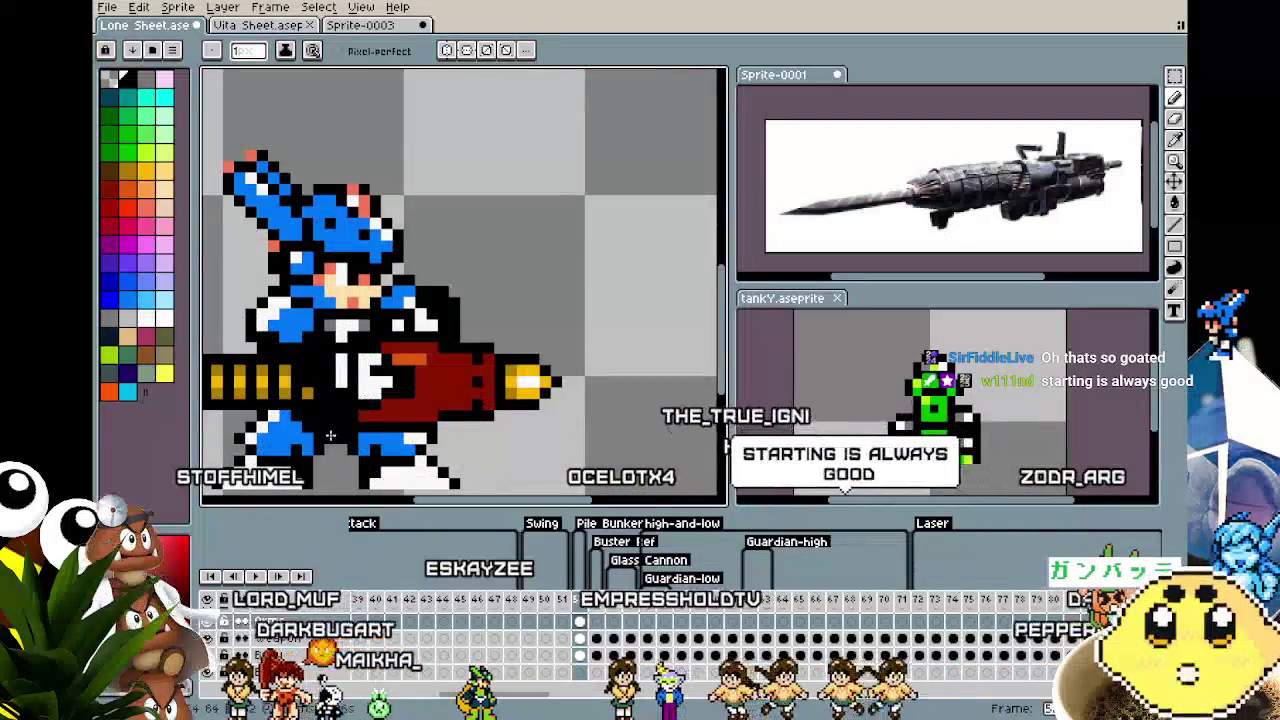
{"action": "scroll", "coordinate": [367, 401], "scroll_direction": "down", "scroll_amount": 3}
{"action": "scroll", "coordinate": [350, 412], "scroll_direction": "up", "scroll_amount": 2}
{"action": "scroll", "coordinate": [348, 413], "scroll_direction": "up", "scroll_amount": 1}
{"action": "scroll", "coordinate": [348, 413], "scroll_direction": "up", "scroll_amount": 1}
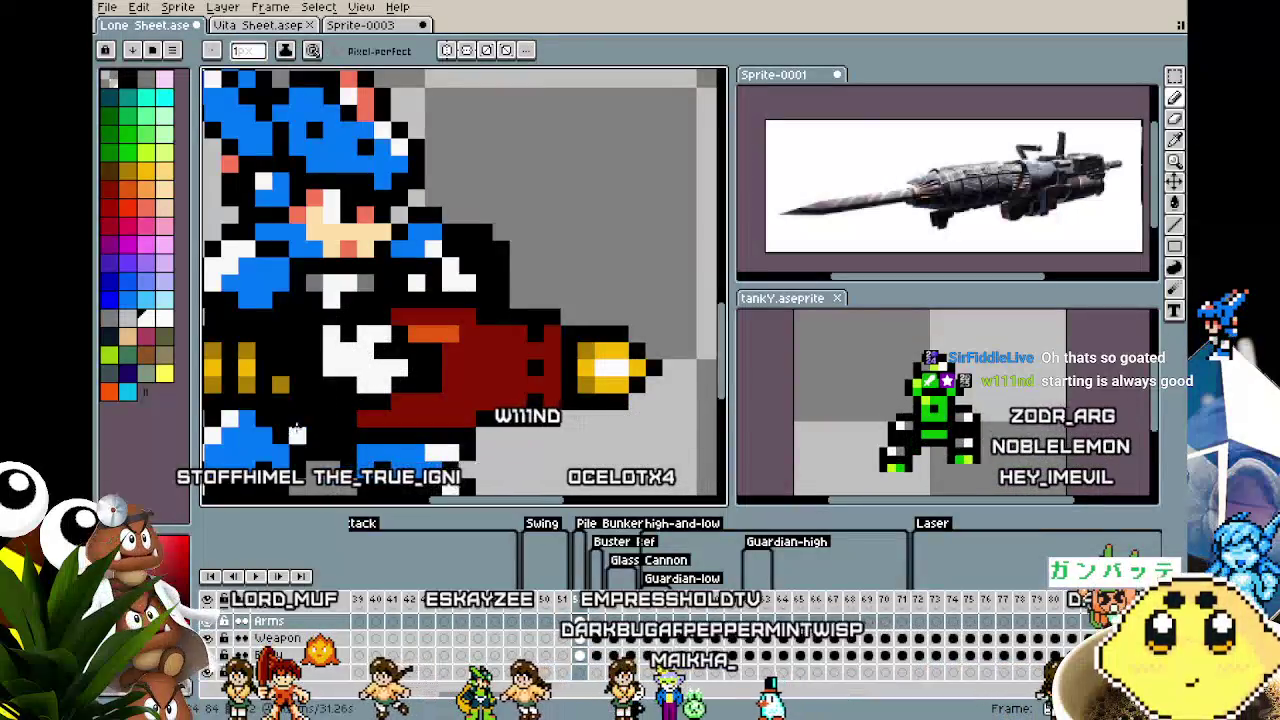
{"action": "scroll", "coordinate": [299, 418], "scroll_direction": "down", "scroll_amount": 3}
{"action": "scroll", "coordinate": [300, 418], "scroll_direction": "down", "scroll_amount": 1}
{"action": "scroll", "coordinate": [302, 417], "scroll_direction": "up", "scroll_amount": 3}
{"action": "scroll", "coordinate": [305, 416], "scroll_direction": "up", "scroll_amount": 2}
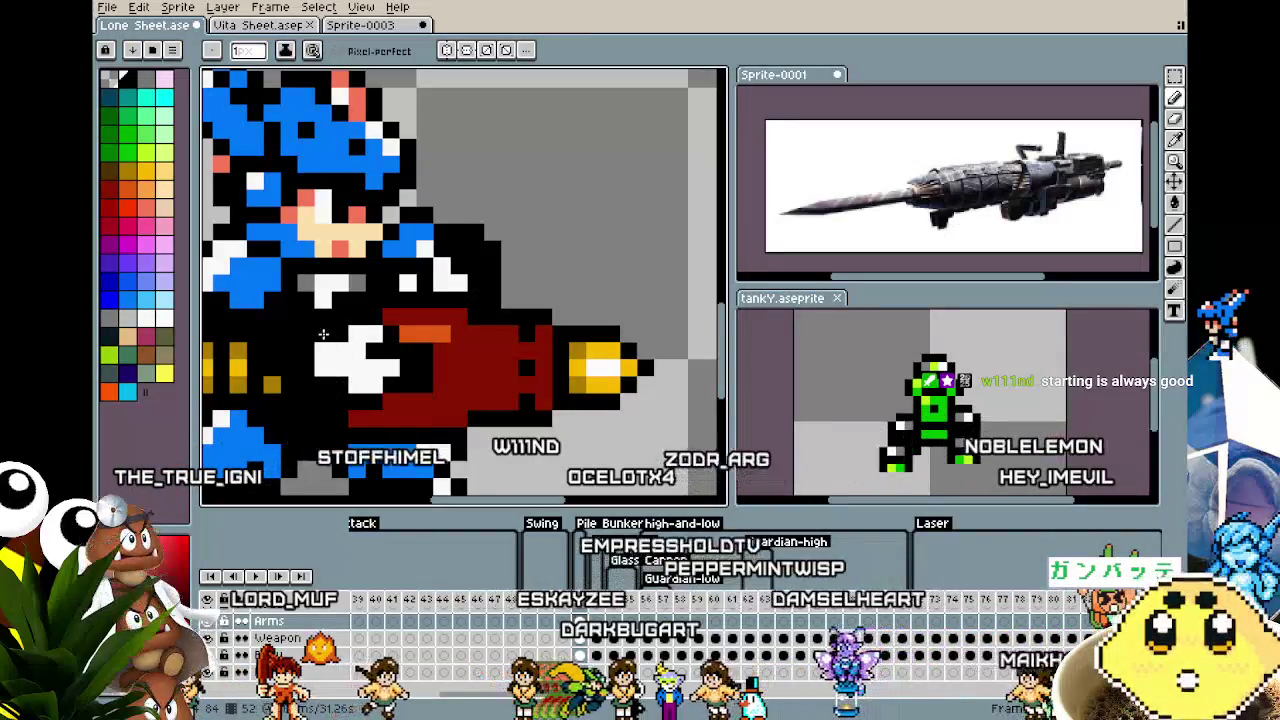
{"action": "scroll", "coordinate": [336, 431], "scroll_direction": "down", "scroll_amount": 2}
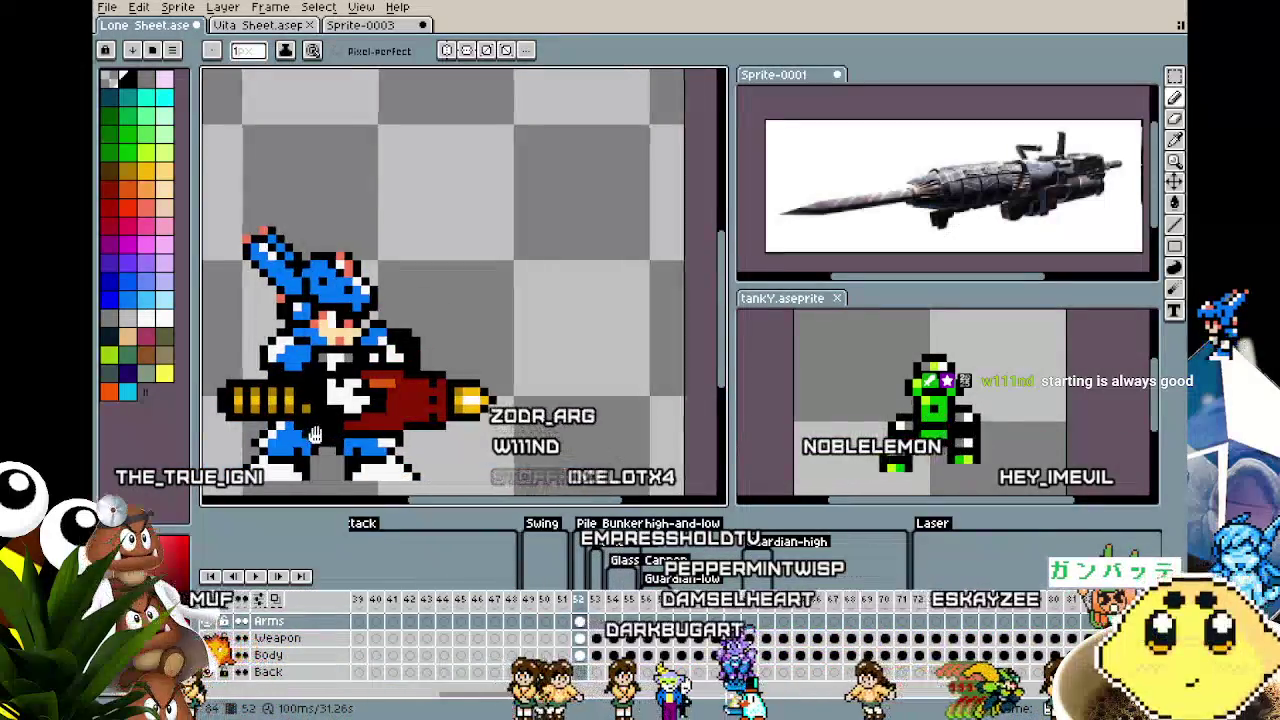
{"action": "left_click_drag", "start_coordinate": [313, 435], "coordinate": [357, 430]}
{"action": "scroll", "coordinate": [360, 404], "scroll_direction": "up", "scroll_amount": 1}
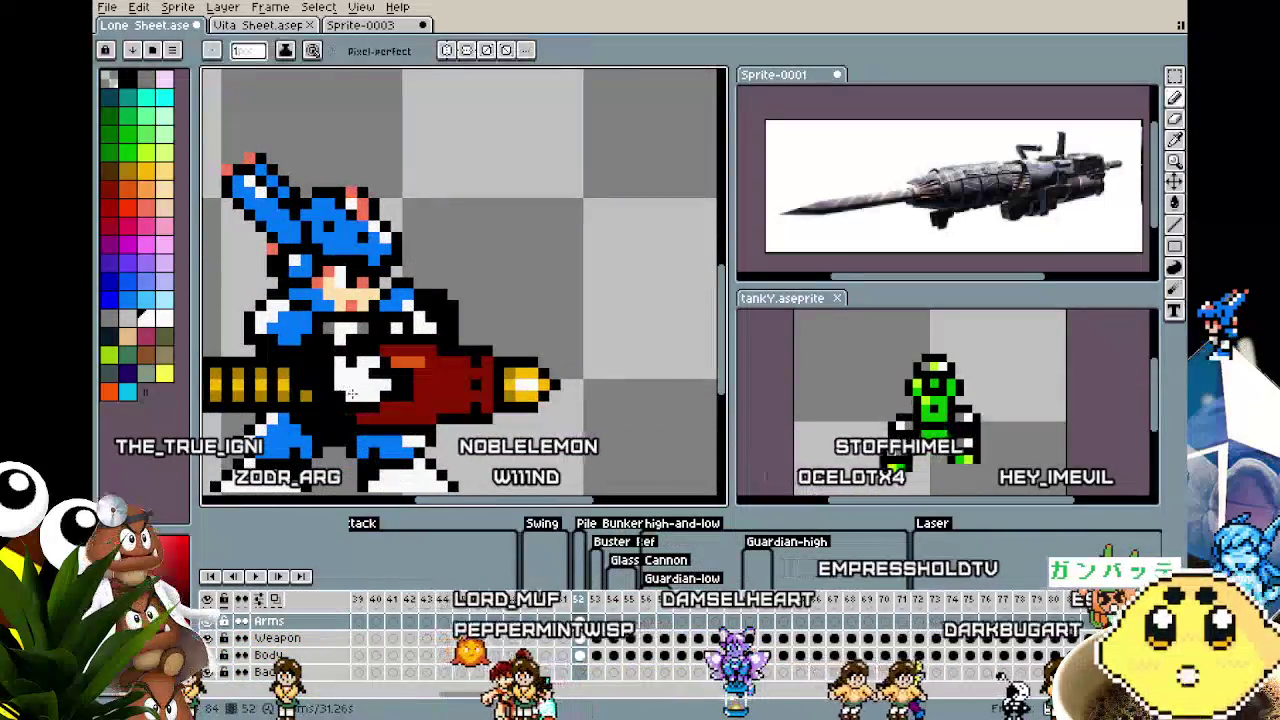
{"action": "scroll", "coordinate": [316, 430], "scroll_direction": "down", "scroll_amount": 4}
{"action": "scroll", "coordinate": [310, 432], "scroll_direction": "up", "scroll_amount": 2}
{"action": "scroll", "coordinate": [303, 435], "scroll_direction": "up", "scroll_amount": 2}
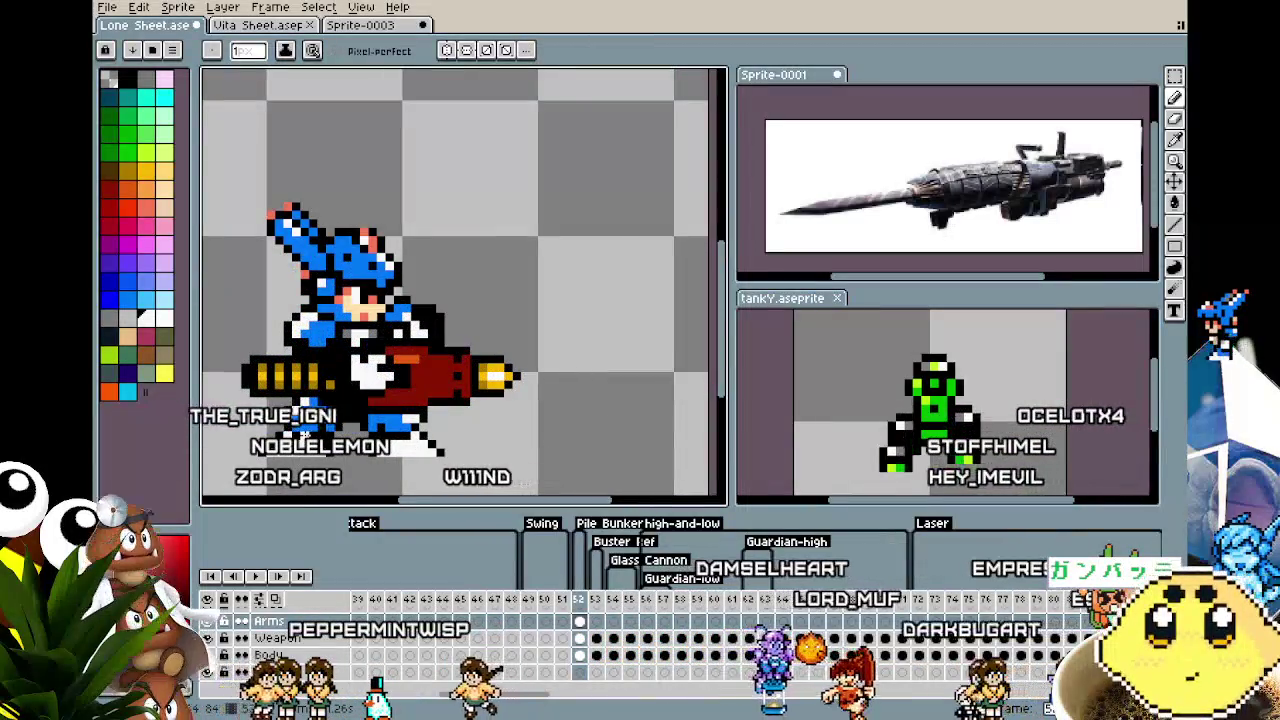
{"action": "scroll", "coordinate": [356, 393], "scroll_direction": "up", "scroll_amount": 1}
Choose red and switch to the Weapon layer cel in frame 52, sampling the cannon's colour.
{"action": "key", "text": "i"}
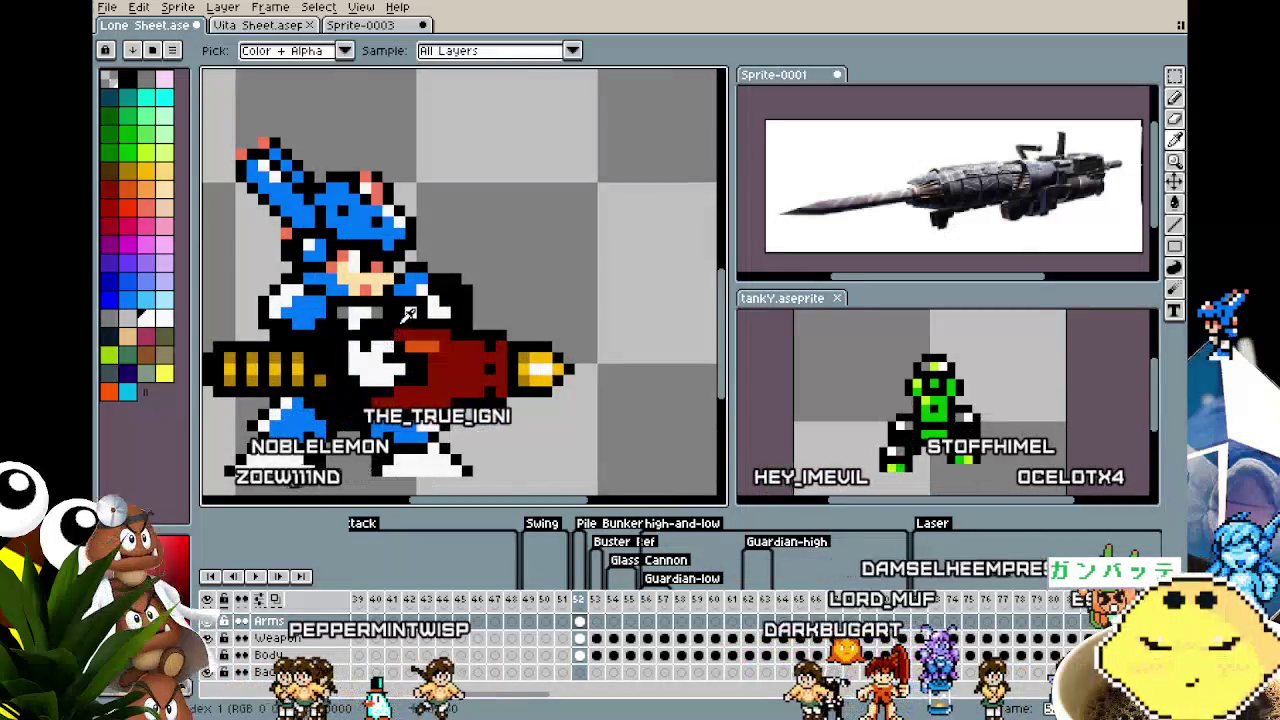
{"action": "key", "text": "b"}
{"action": "left_click_drag", "start_coordinate": [408, 314], "coordinate": [357, 318]}
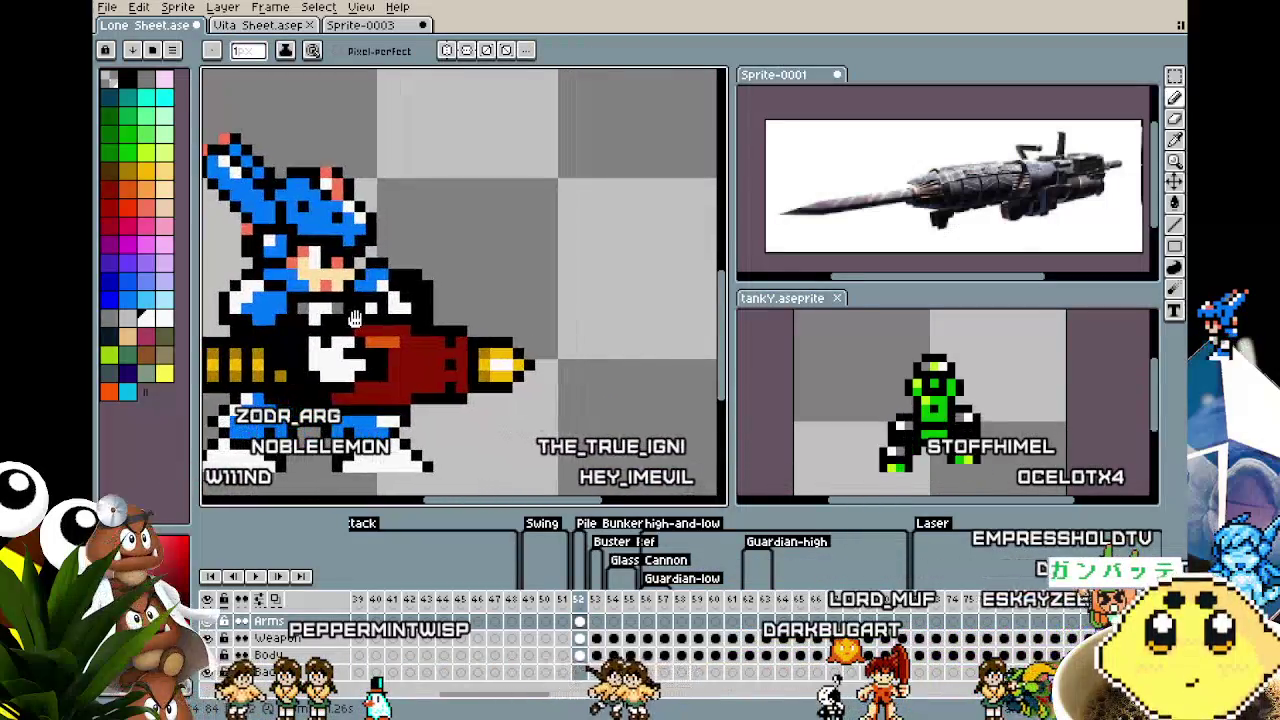
{"action": "scroll", "coordinate": [370, 335], "scroll_direction": "up", "scroll_amount": 1}
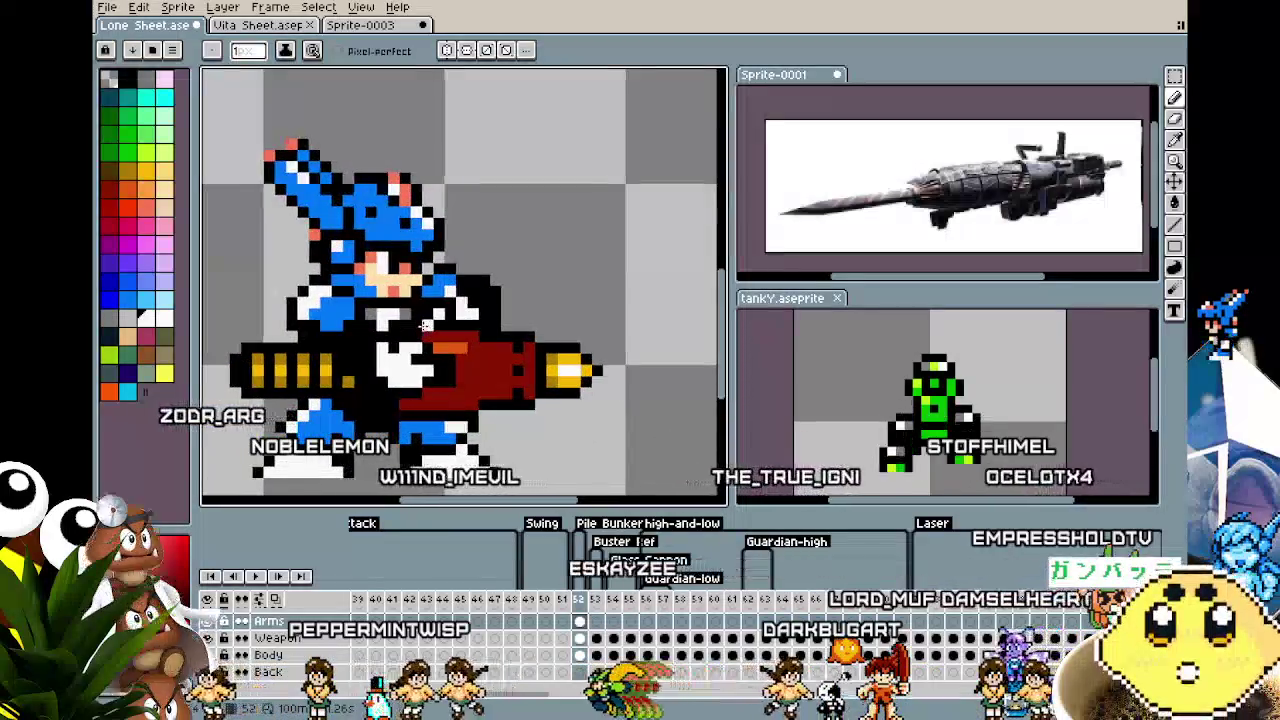
{"action": "scroll", "coordinate": [405, 373], "scroll_direction": "up", "scroll_amount": 1}
{"action": "left_click", "coordinate": [467, 355], "text": "alt"}
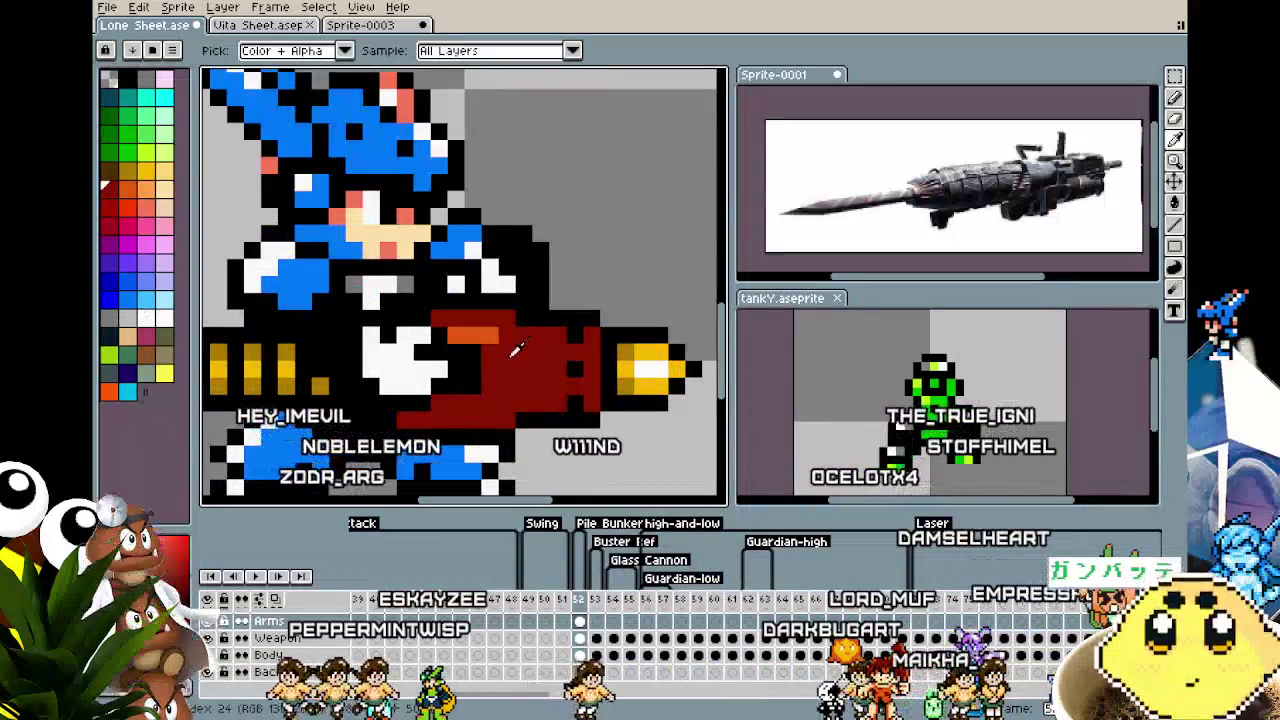
{"action": "left_click", "coordinate": [579, 640]}
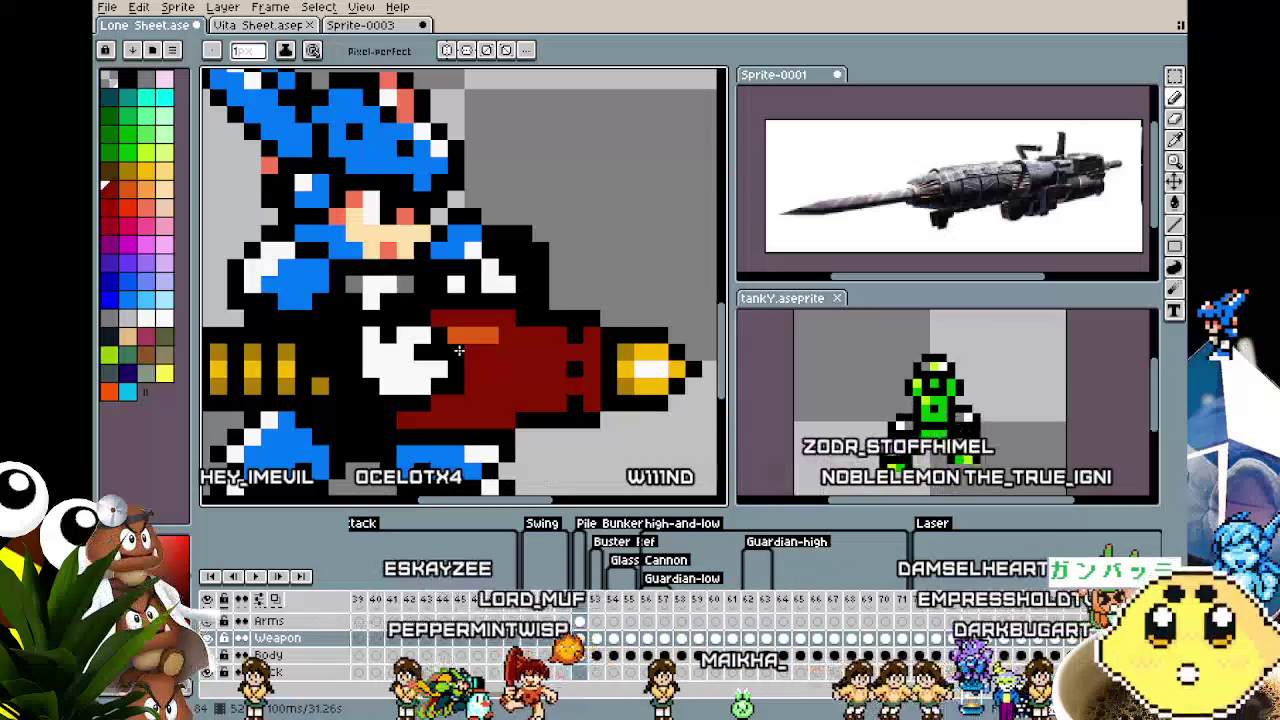
{"action": "key", "text": "i"}
{"action": "key", "text": "b"}
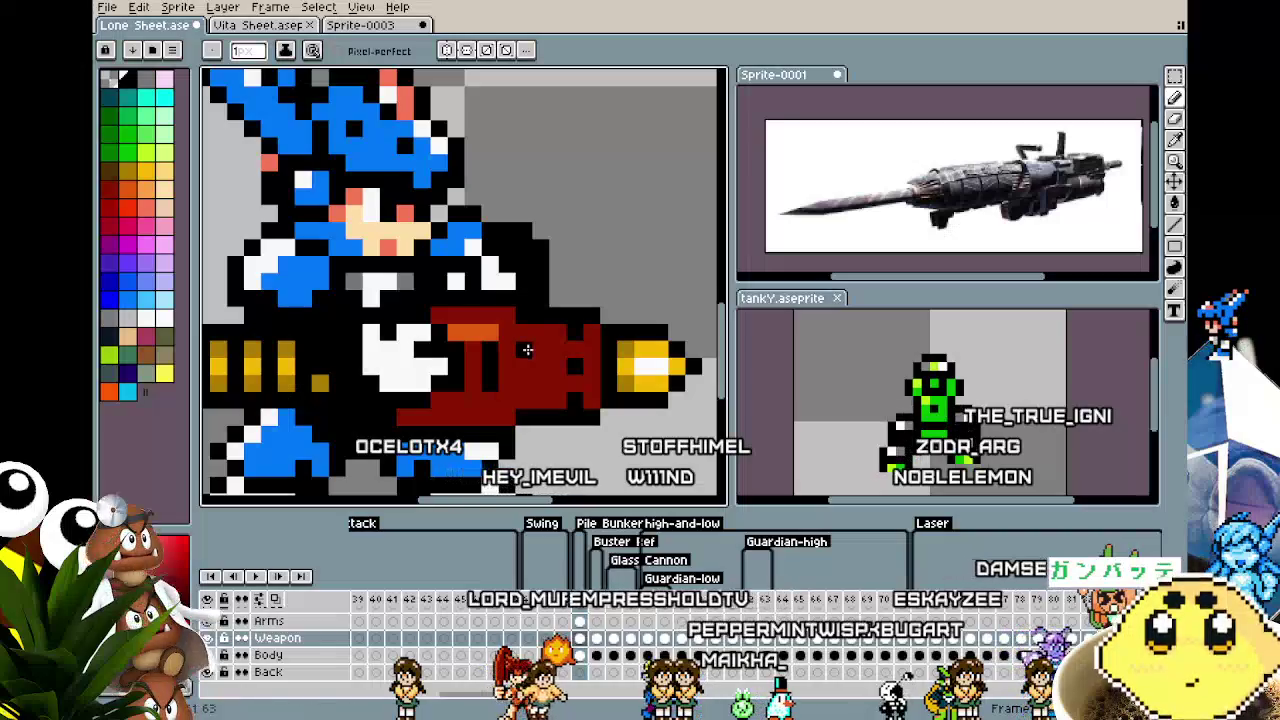
{"action": "scroll", "coordinate": [478, 447], "scroll_direction": "down", "scroll_amount": 4}
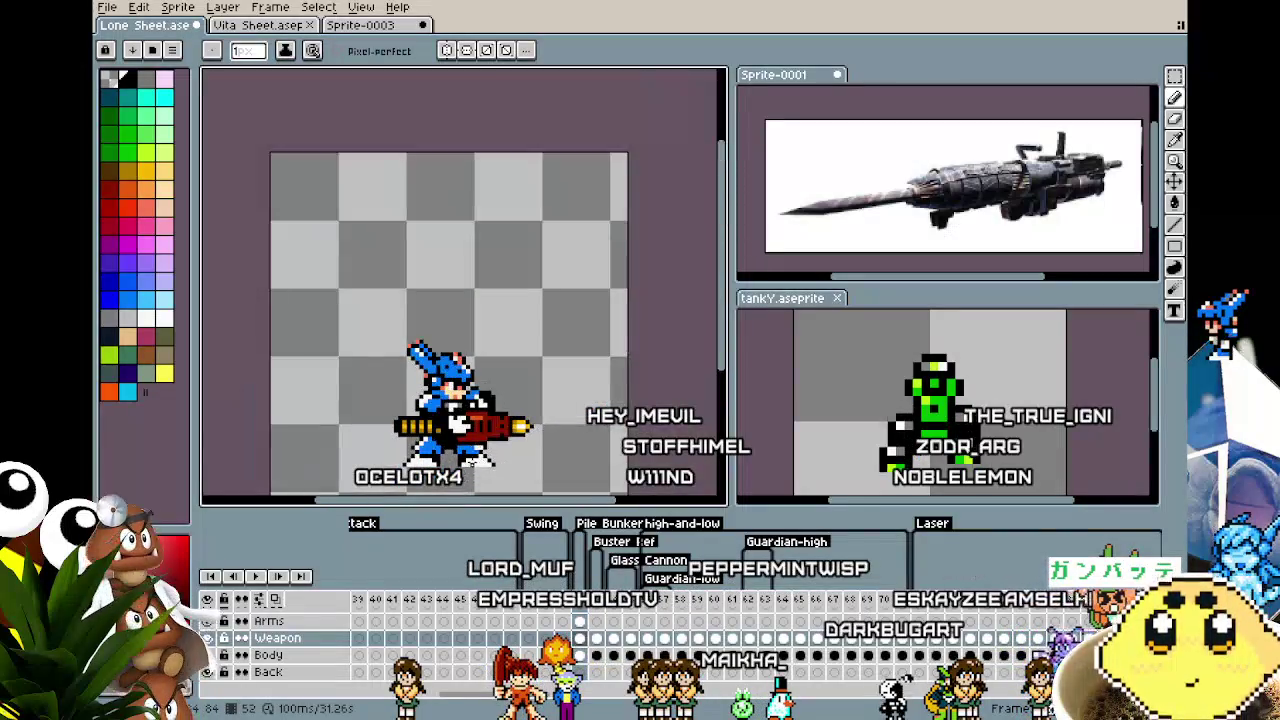
{"action": "scroll", "coordinate": [466, 482], "scroll_direction": "up", "scroll_amount": 1}
{"action": "scroll", "coordinate": [430, 465], "scroll_direction": "up", "scroll_amount": 1}
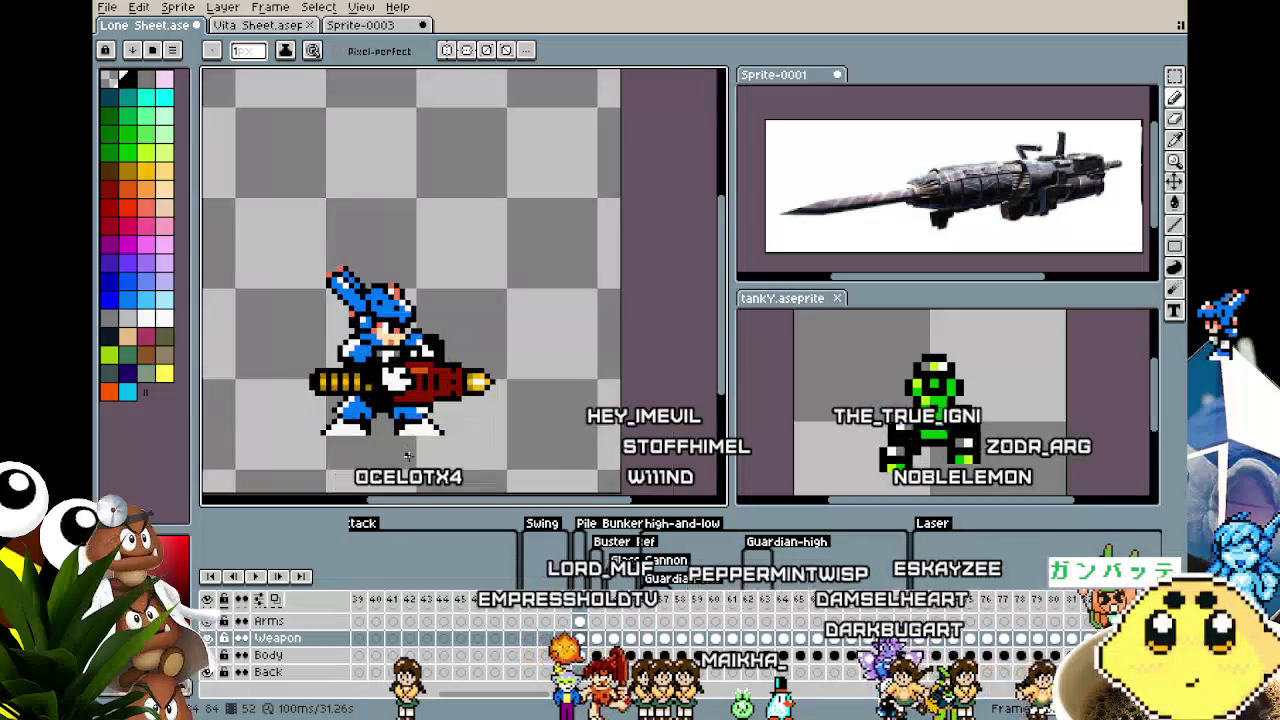
{"action": "scroll", "coordinate": [406, 455], "scroll_direction": "up", "scroll_amount": 1}
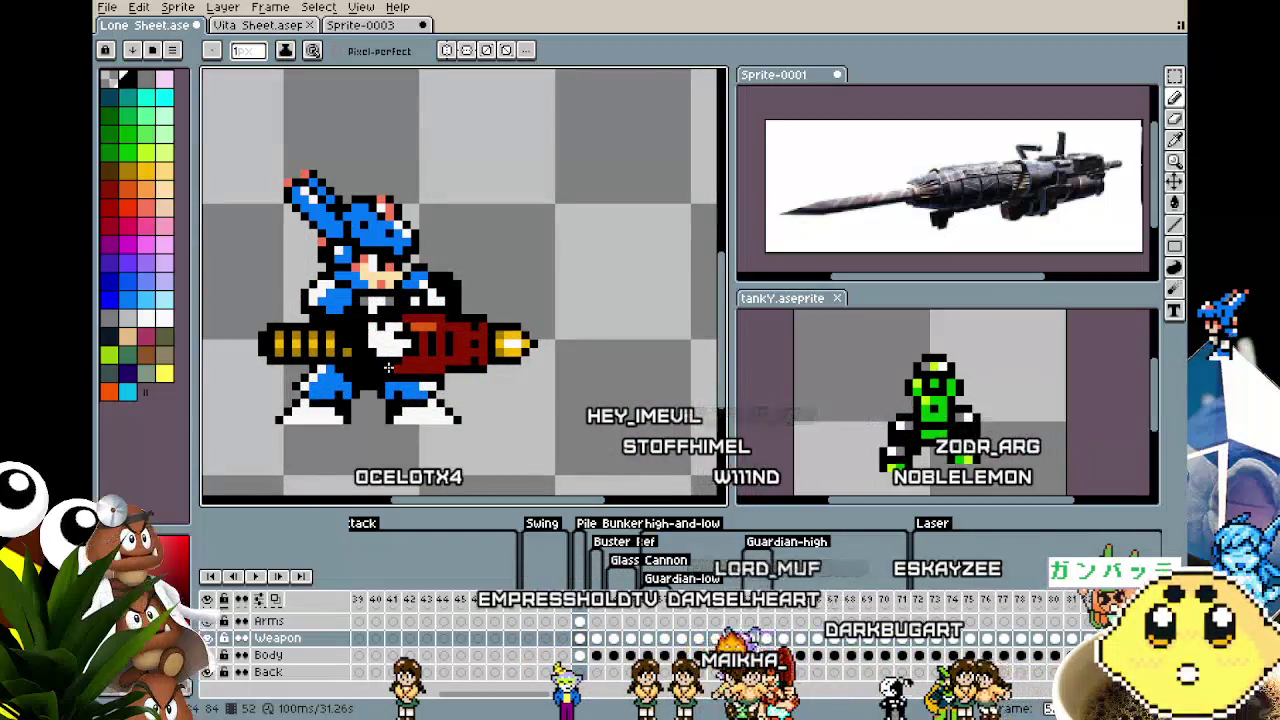
{"action": "scroll", "coordinate": [388, 368], "scroll_direction": "up", "scroll_amount": 1}
{"action": "scroll", "coordinate": [300, 420], "scroll_direction": "down", "scroll_amount": 2}
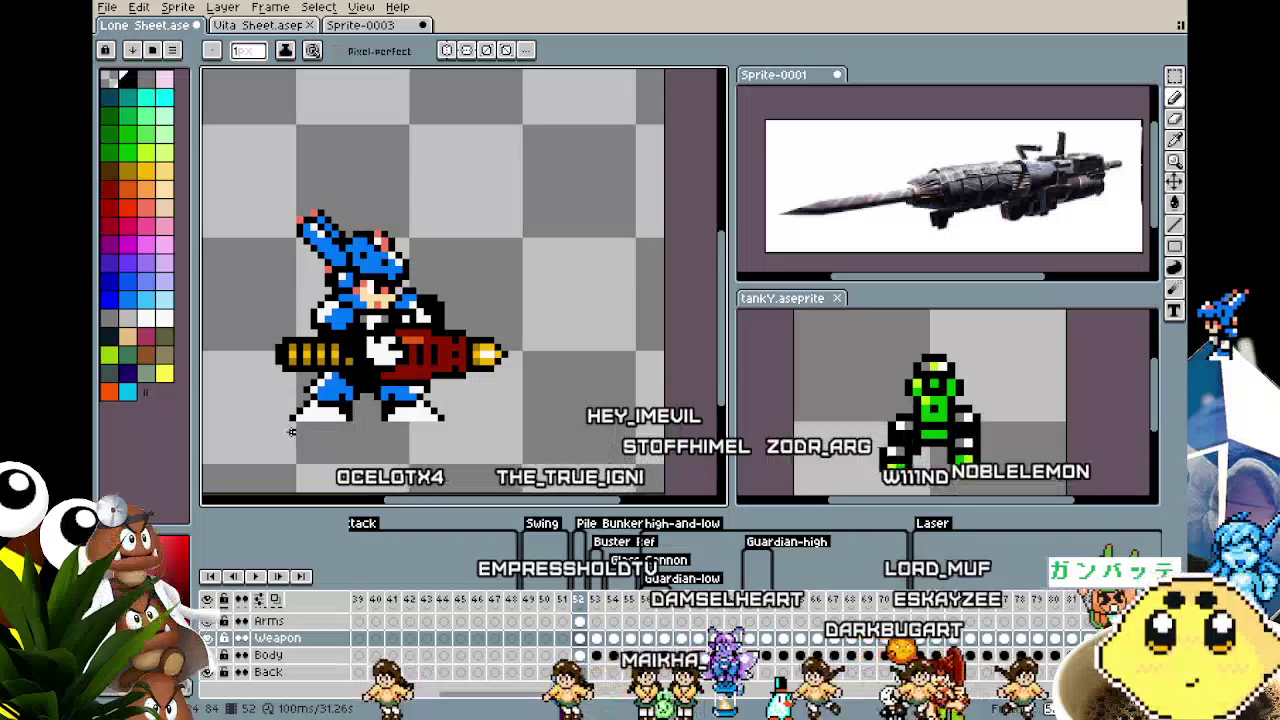
{"action": "scroll", "coordinate": [375, 315], "scroll_direction": "up", "scroll_amount": 2}
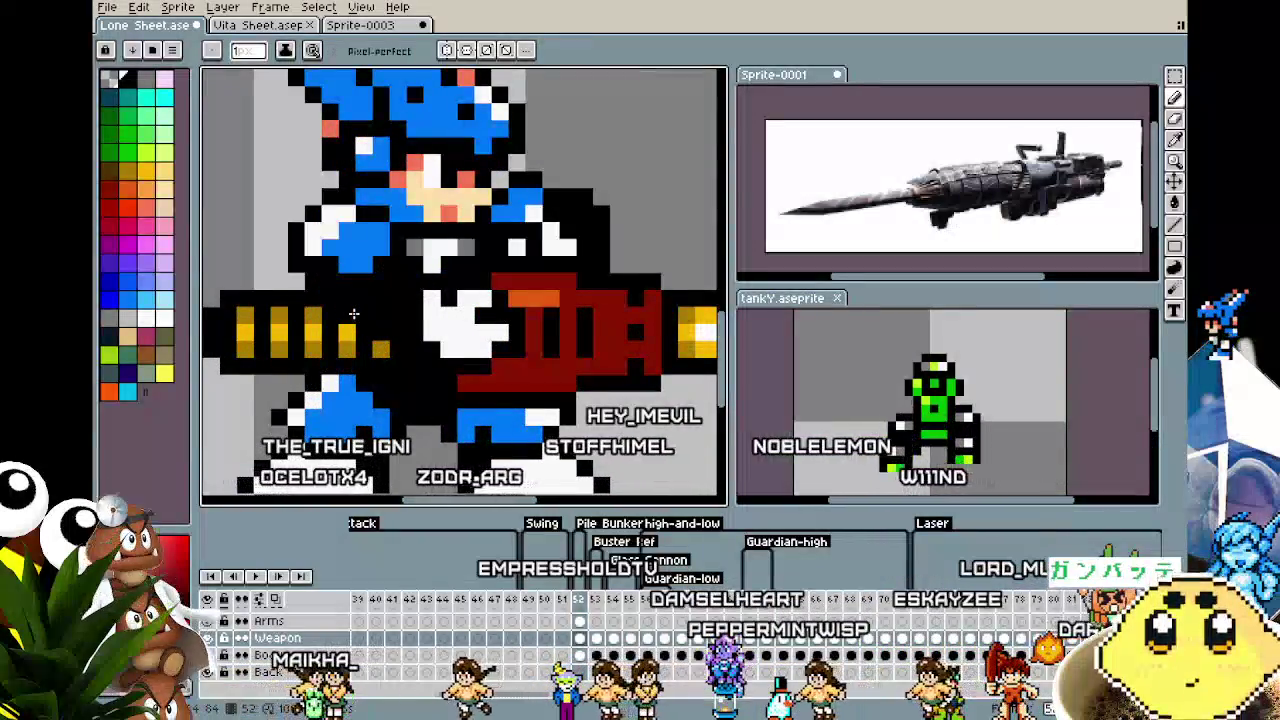
{"action": "scroll", "coordinate": [353, 314], "scroll_direction": "down", "scroll_amount": 4}
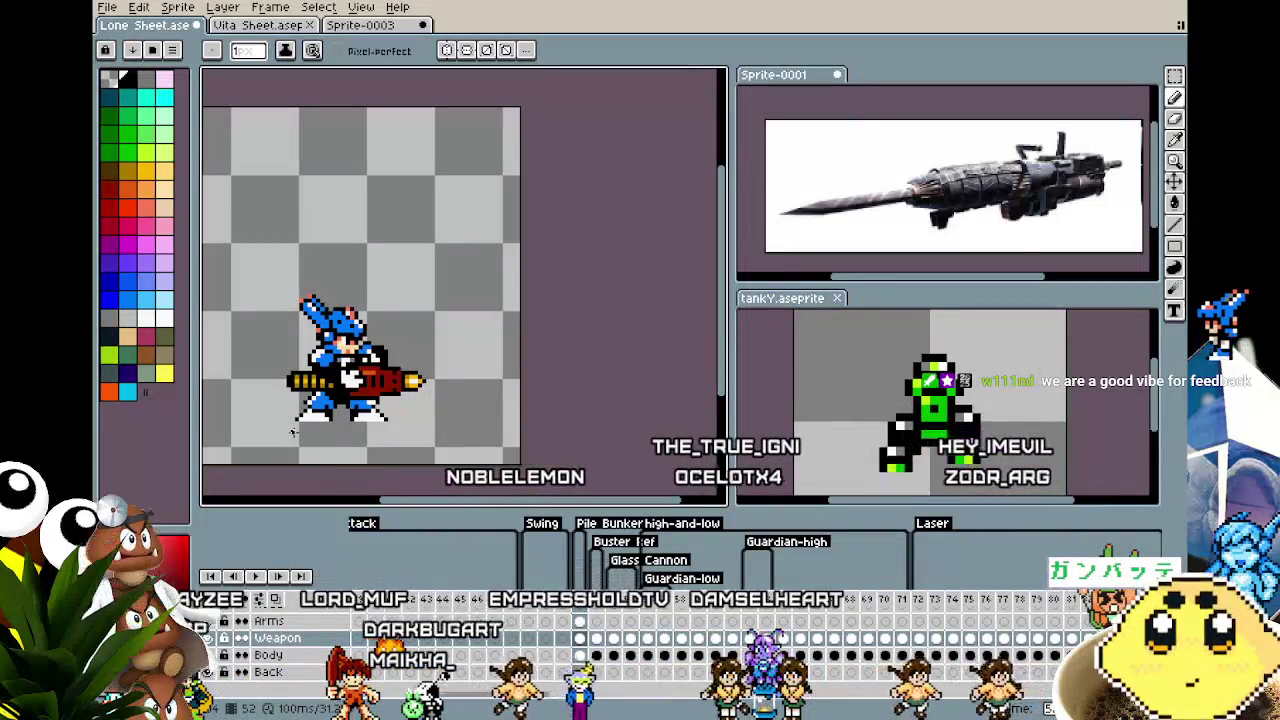
{"action": "scroll", "coordinate": [310, 432], "scroll_direction": "up", "scroll_amount": 2}
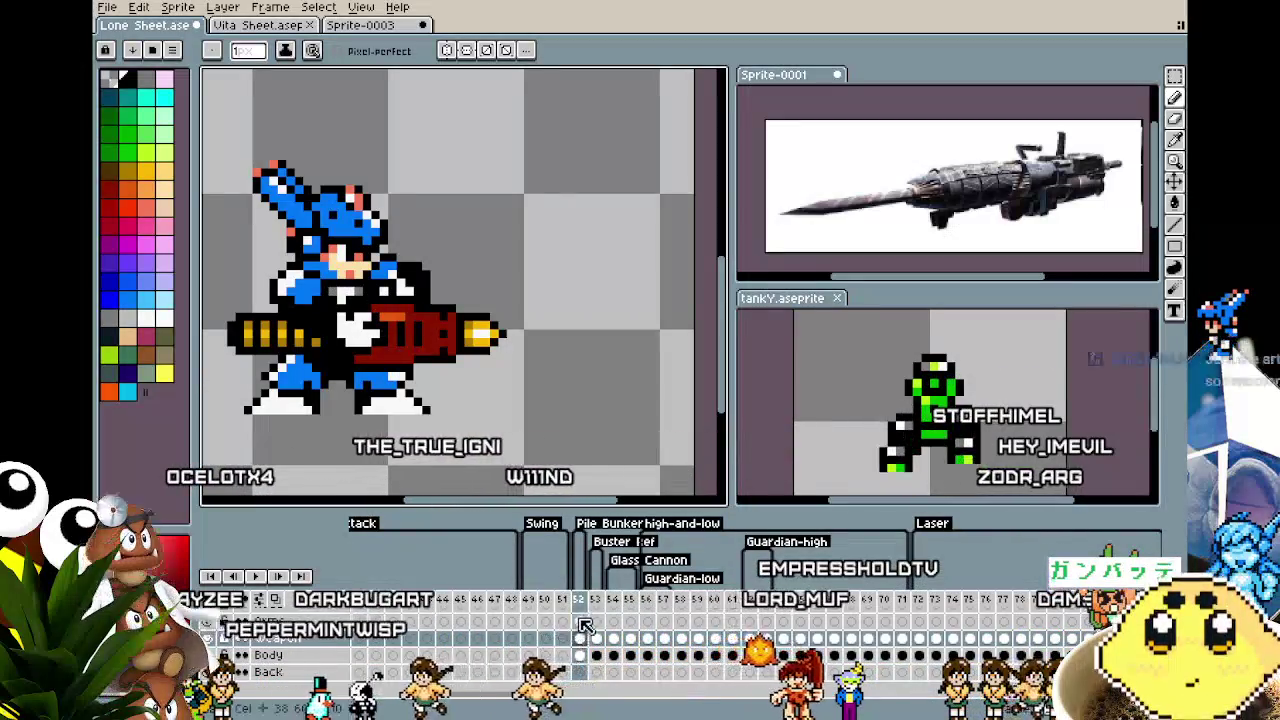
On the Arms cel at frame 52, extend the cannon's dark top handle leftward toward the character.
{"action": "left_click", "coordinate": [581, 622]}
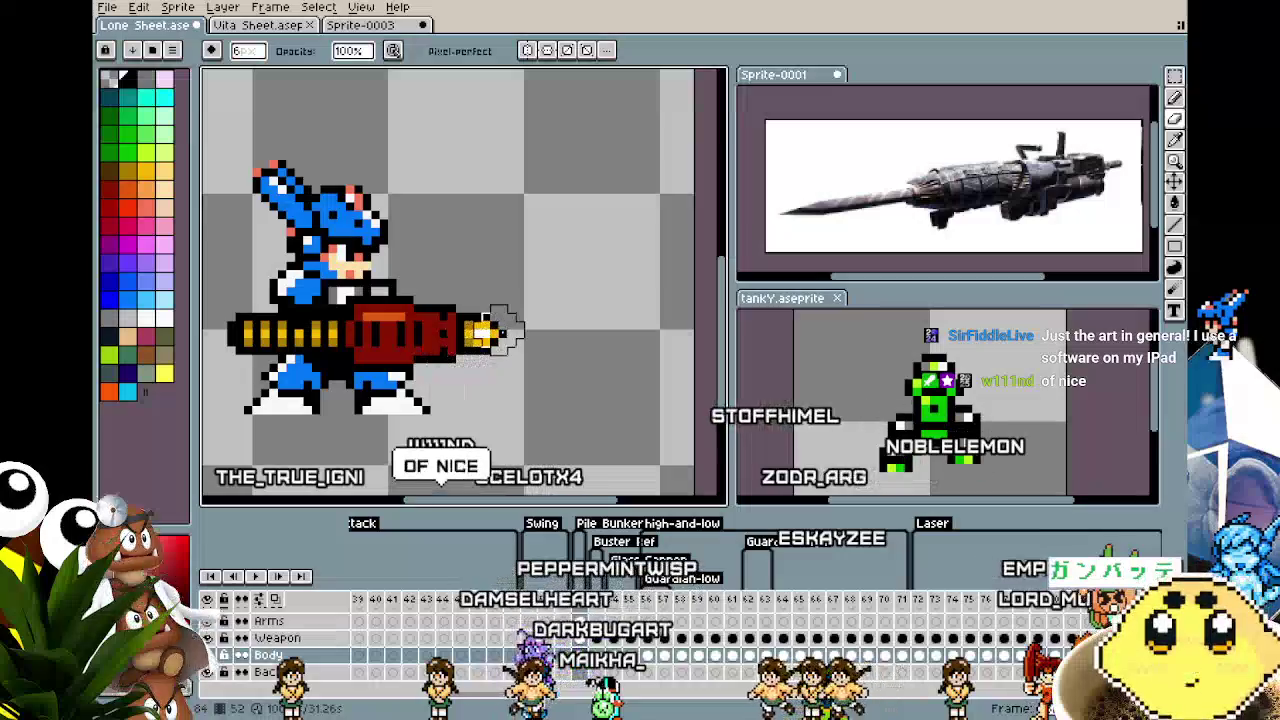
{"action": "scroll", "coordinate": [440, 315], "scroll_direction": "up", "scroll_amount": 1}
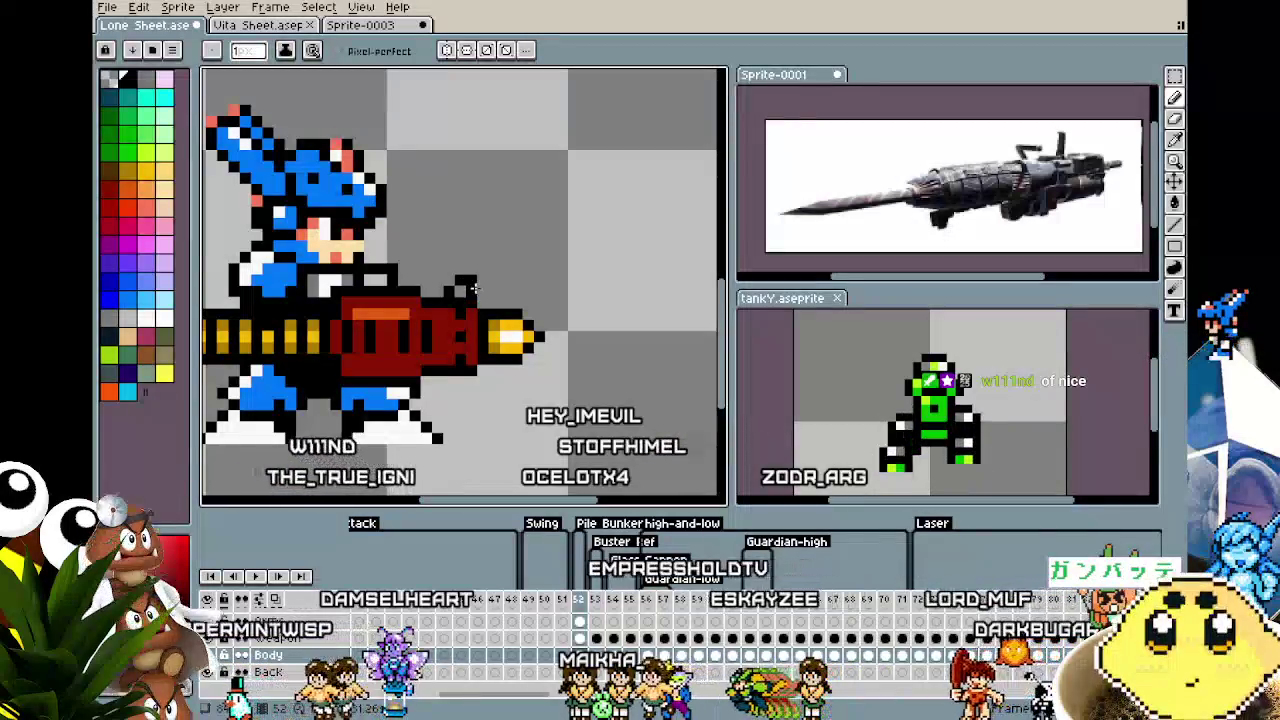
{"action": "left_click", "coordinate": [472, 288]}
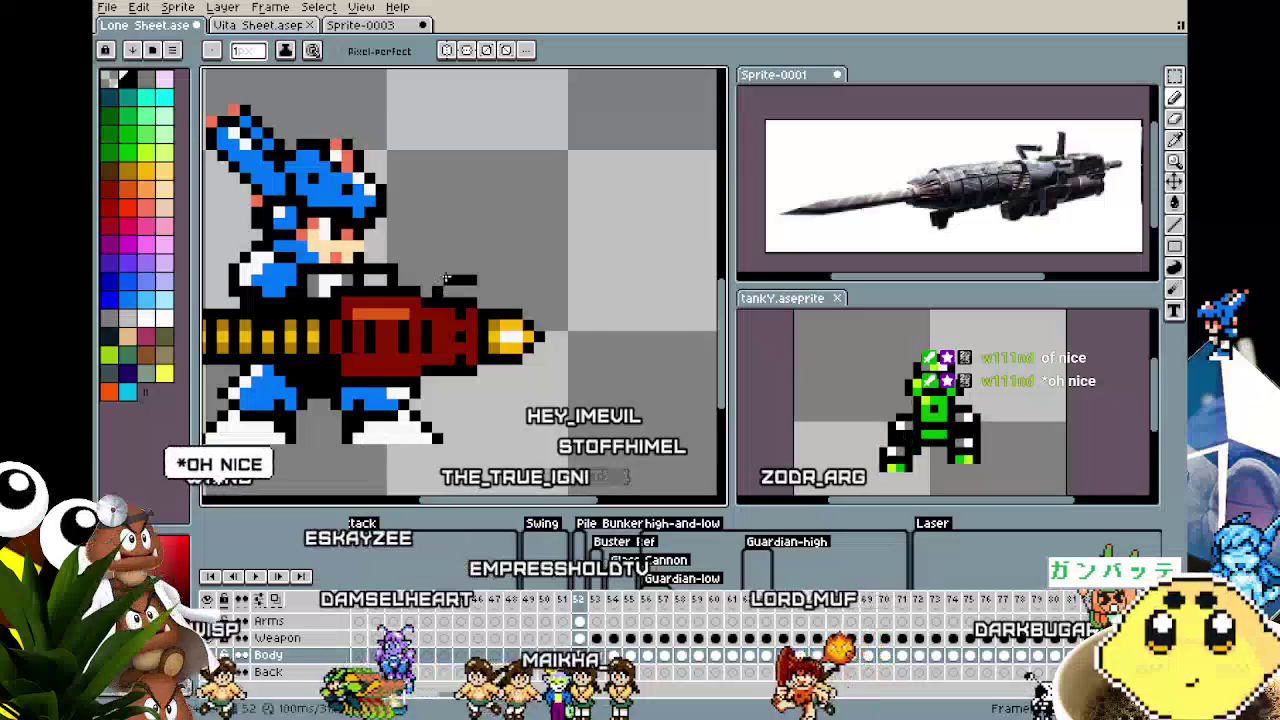
{"action": "scroll", "coordinate": [410, 399], "scroll_direction": "down", "scroll_amount": 1}
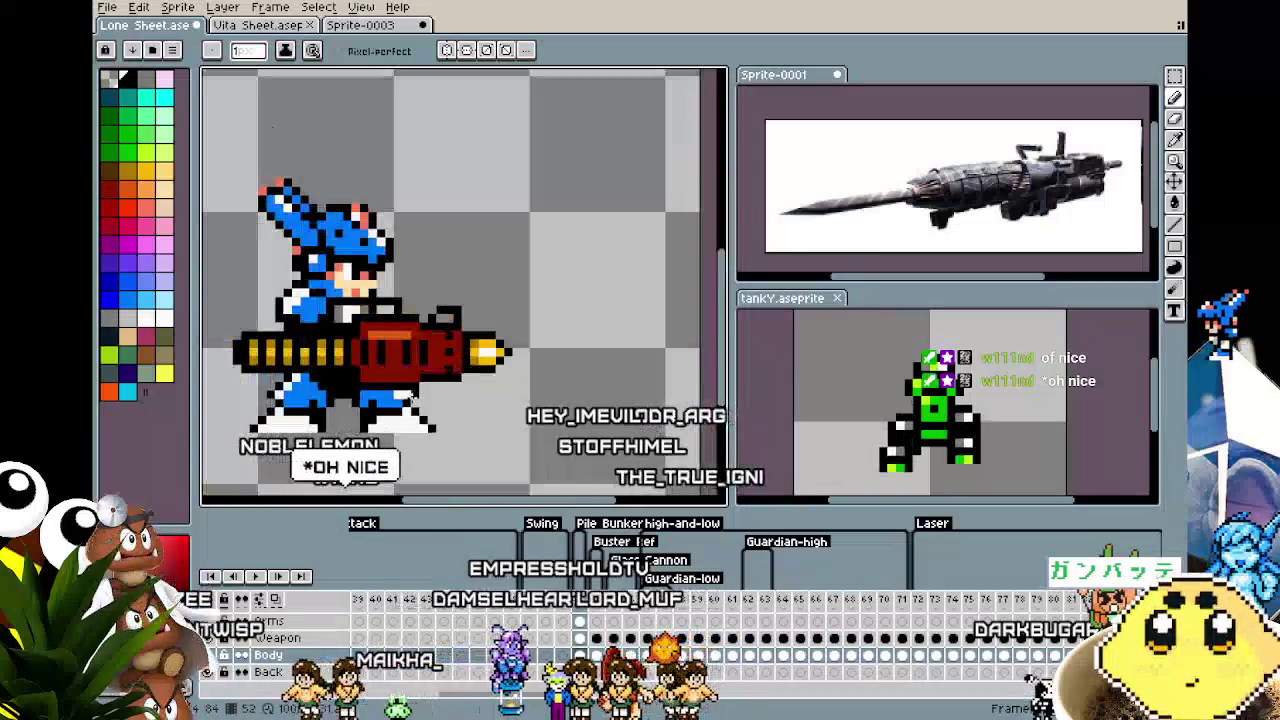
{"action": "mouse_move", "coordinate": [350, 447]}
{"action": "left_mouse_down"}
{"action": "mouse_move", "coordinate": [471, 427]}
{"action": "mouse_move", "coordinate": [412, 429]}
{"action": "left_mouse_up"}
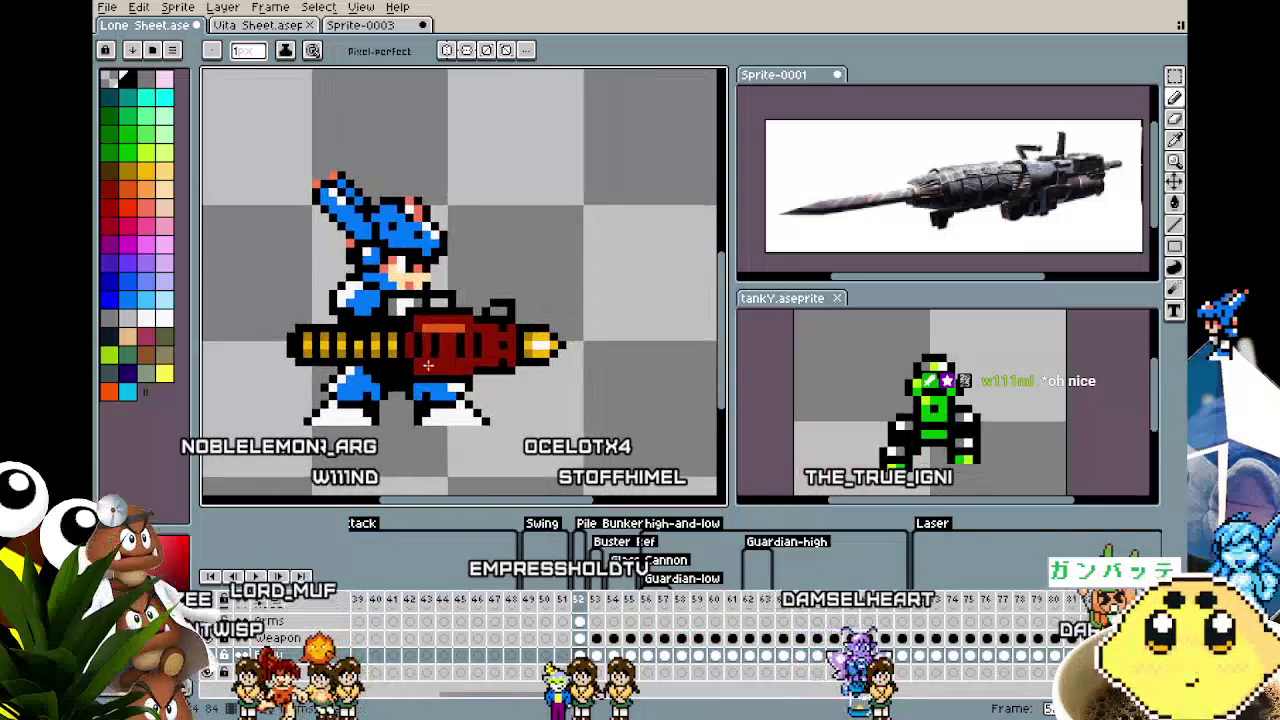
{"action": "scroll", "coordinate": [444, 300], "scroll_direction": "up", "scroll_amount": 1}
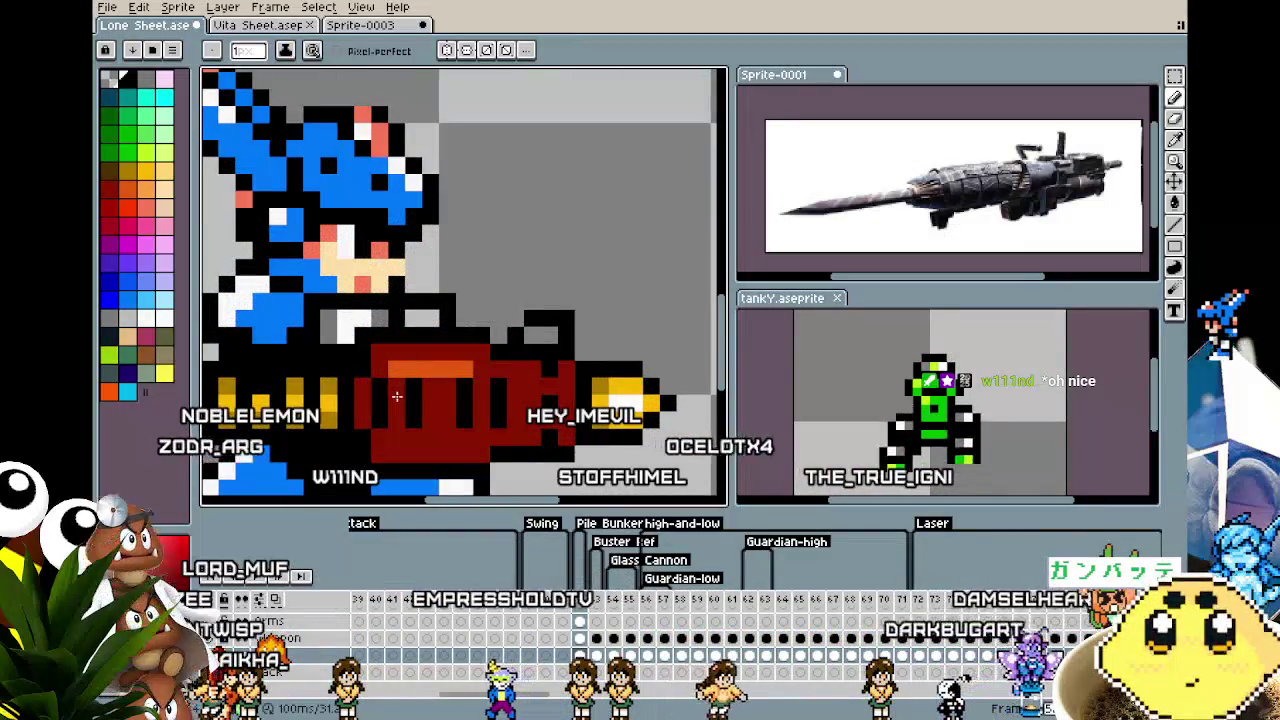
{"action": "scroll", "coordinate": [397, 397], "scroll_direction": "down", "scroll_amount": 3}
{"action": "scroll", "coordinate": [380, 420], "scroll_direction": "up", "scroll_amount": 1}
{"action": "scroll", "coordinate": [400, 350], "scroll_direction": "up", "scroll_amount": 1}
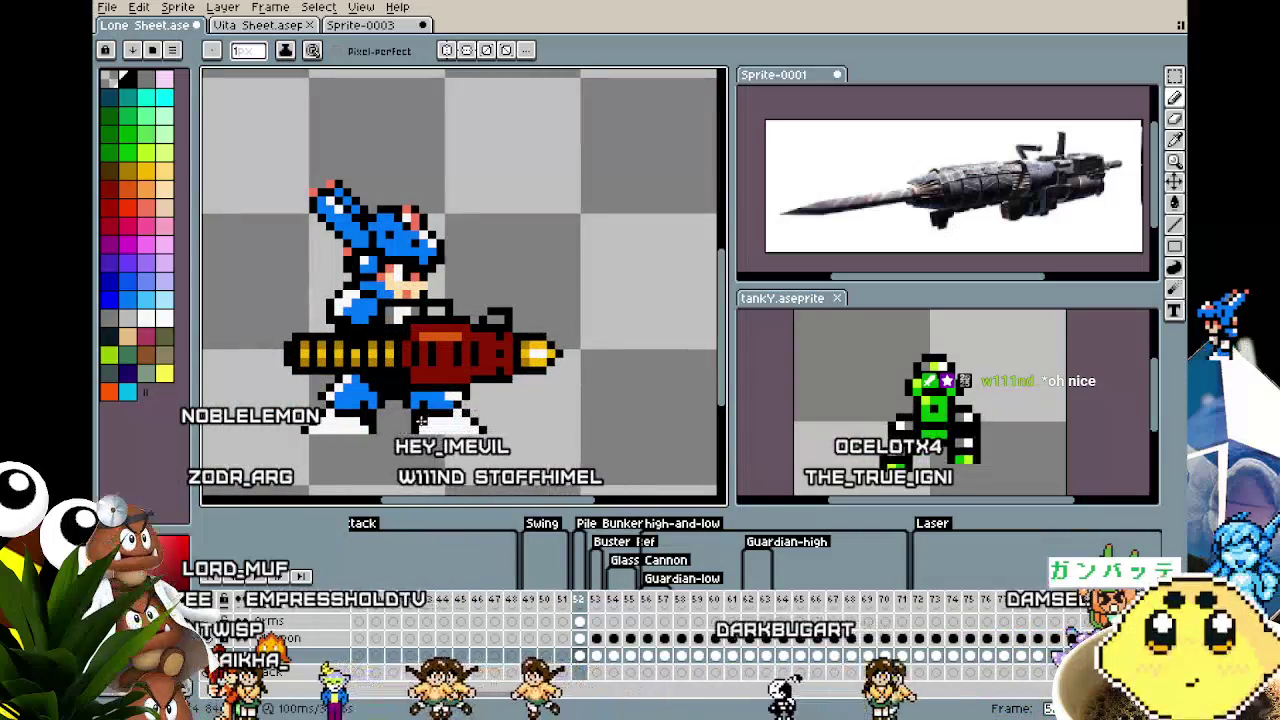
{"action": "scroll", "coordinate": [424, 282], "scroll_direction": "up", "scroll_amount": 1}
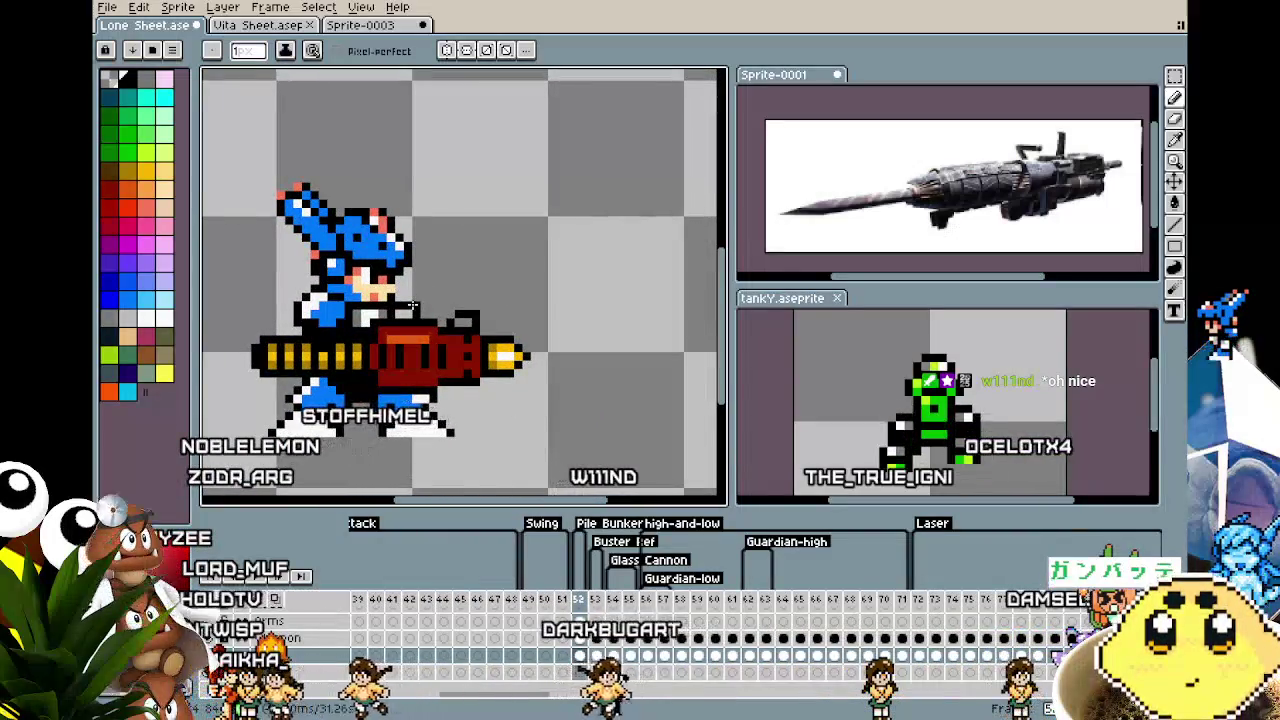
{"action": "scroll", "coordinate": [426, 407], "scroll_direction": "down", "scroll_amount": 1}
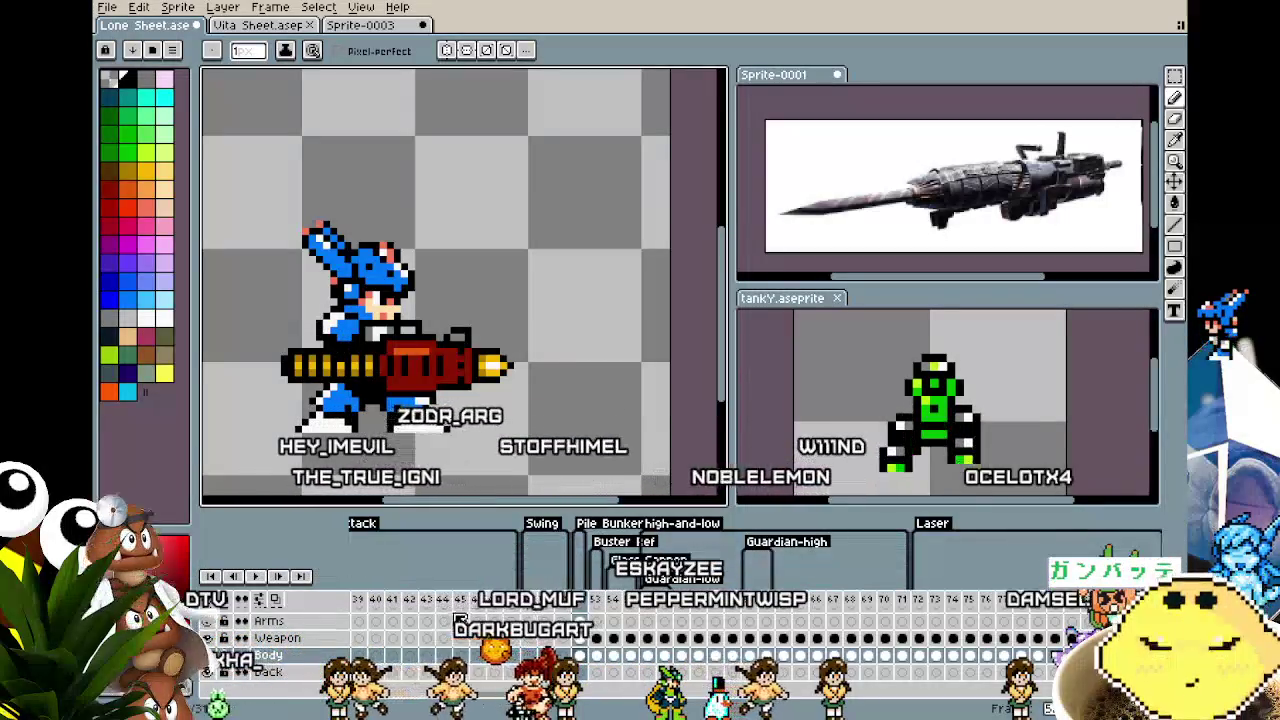
{"action": "key", "text": "e"}
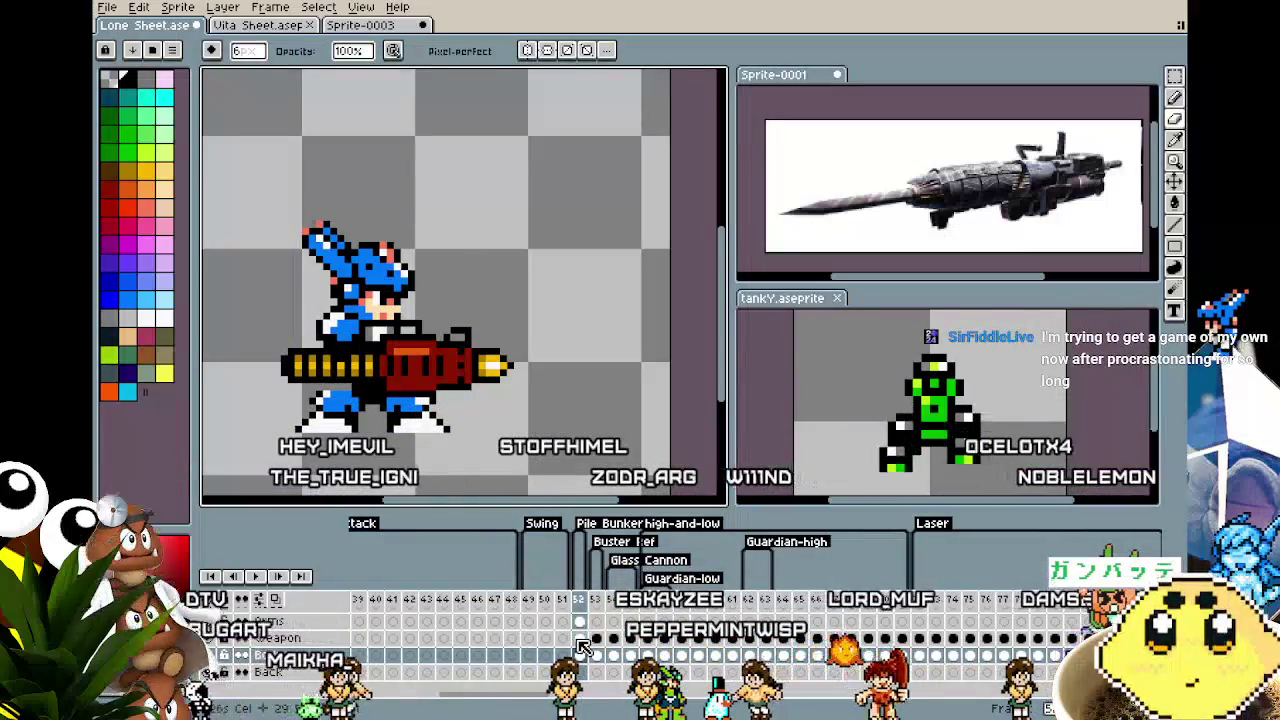
{"action": "left_click", "coordinate": [579, 638]}
{"action": "scroll", "coordinate": [330, 358], "scroll_direction": "up", "scroll_amount": 3}
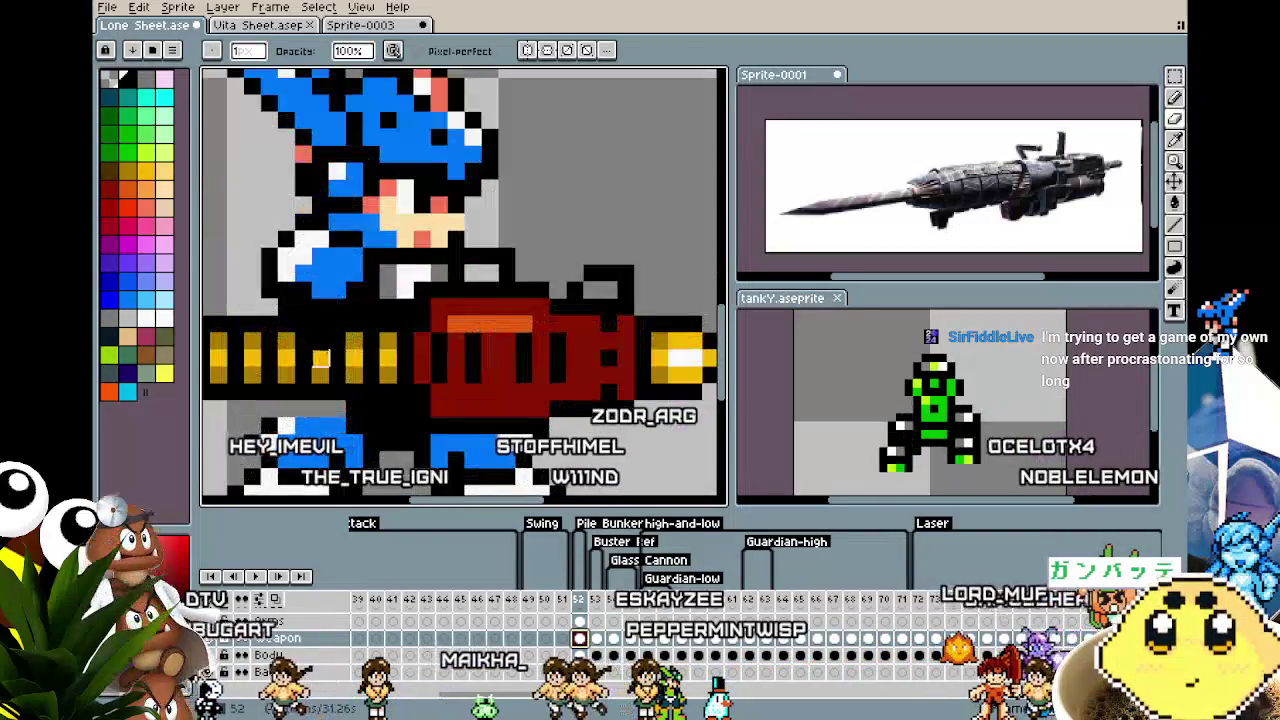
{"action": "key", "text": "Up"}
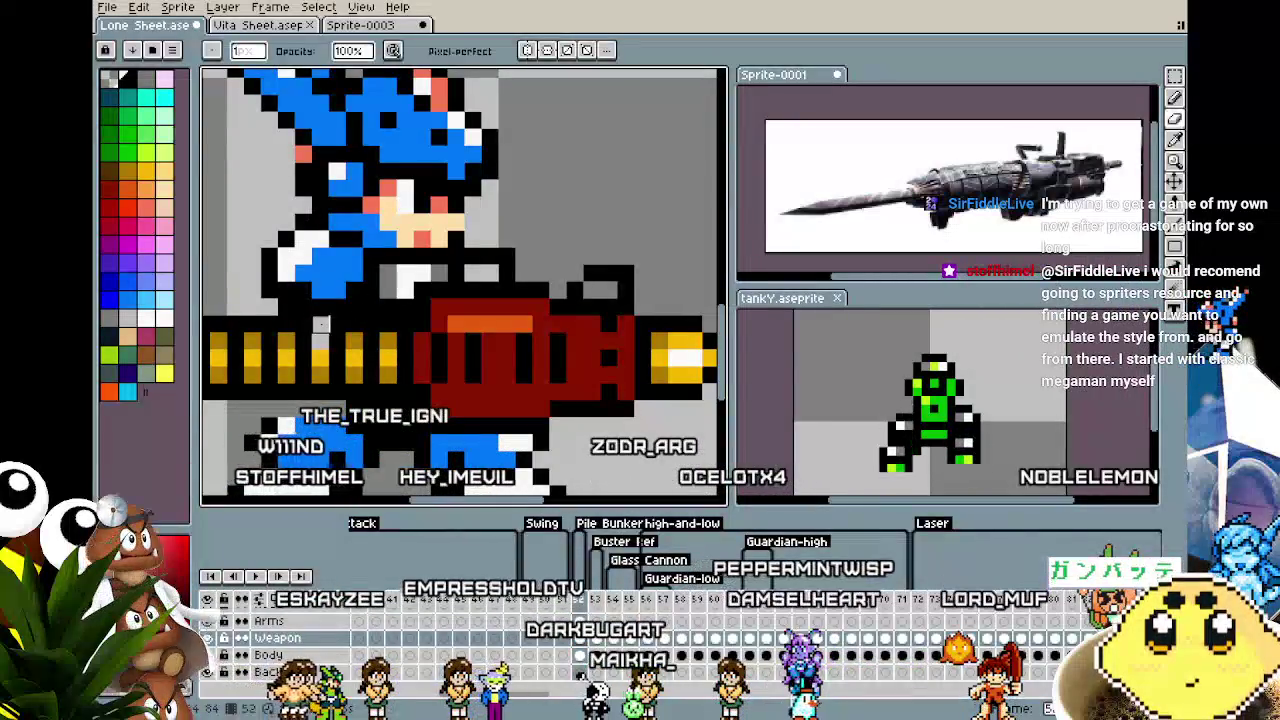
{"action": "key", "text": "e"}
{"action": "scroll", "coordinate": [322, 370], "scroll_direction": "down", "scroll_amount": 1}
{"action": "scroll", "coordinate": [300, 400], "scroll_direction": "down", "scroll_amount": 2}
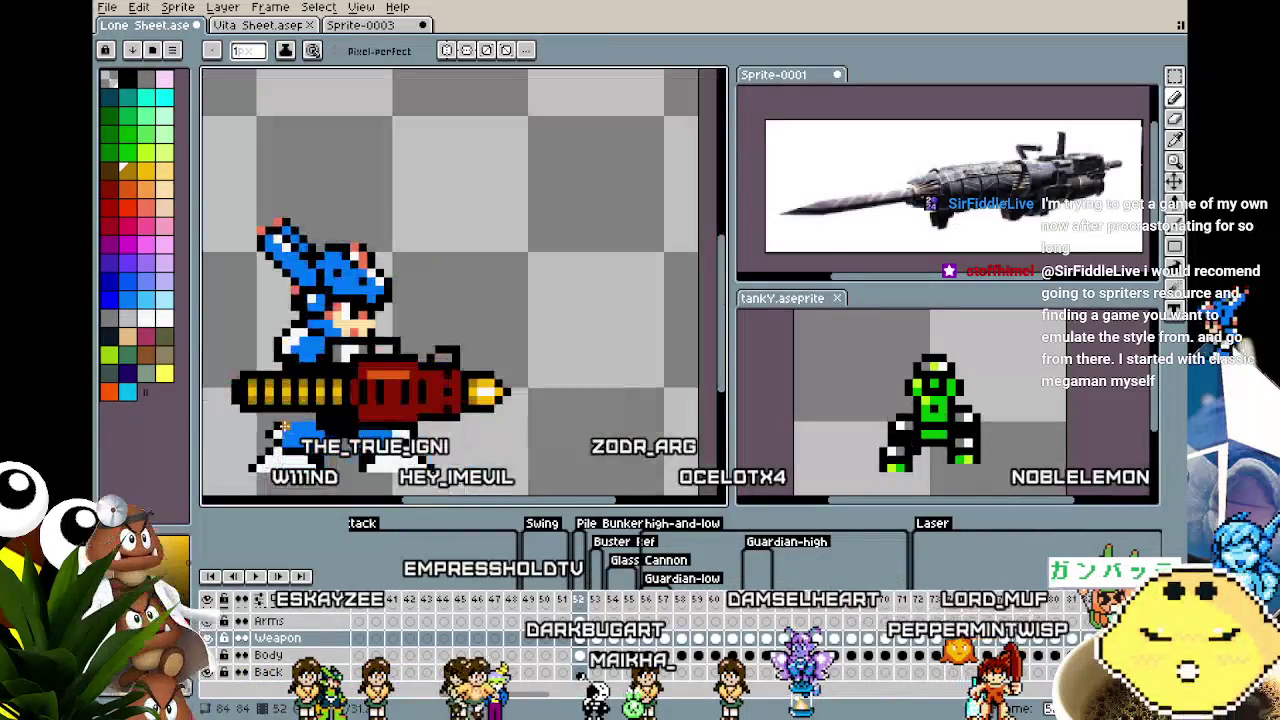
{"action": "left_click_drag", "start_coordinate": [284, 426], "coordinate": [320, 422]}
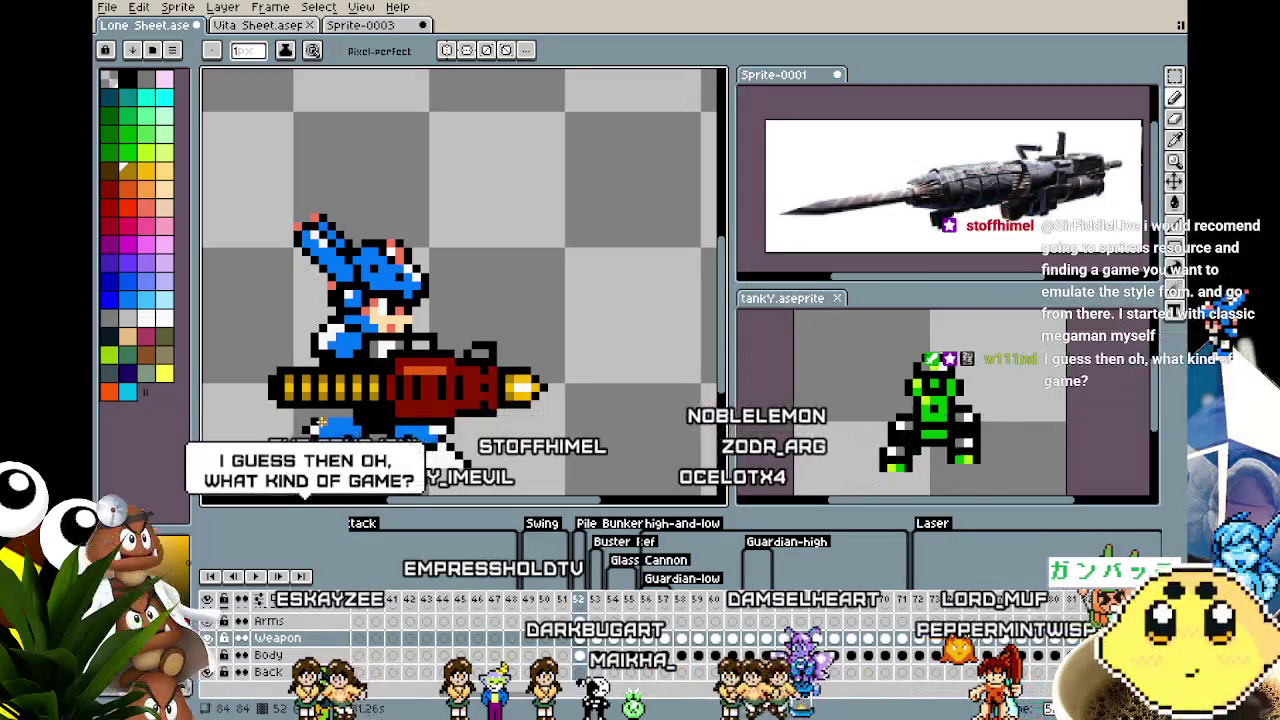
{"action": "scroll", "coordinate": [322, 423], "scroll_direction": "down", "scroll_amount": 1}
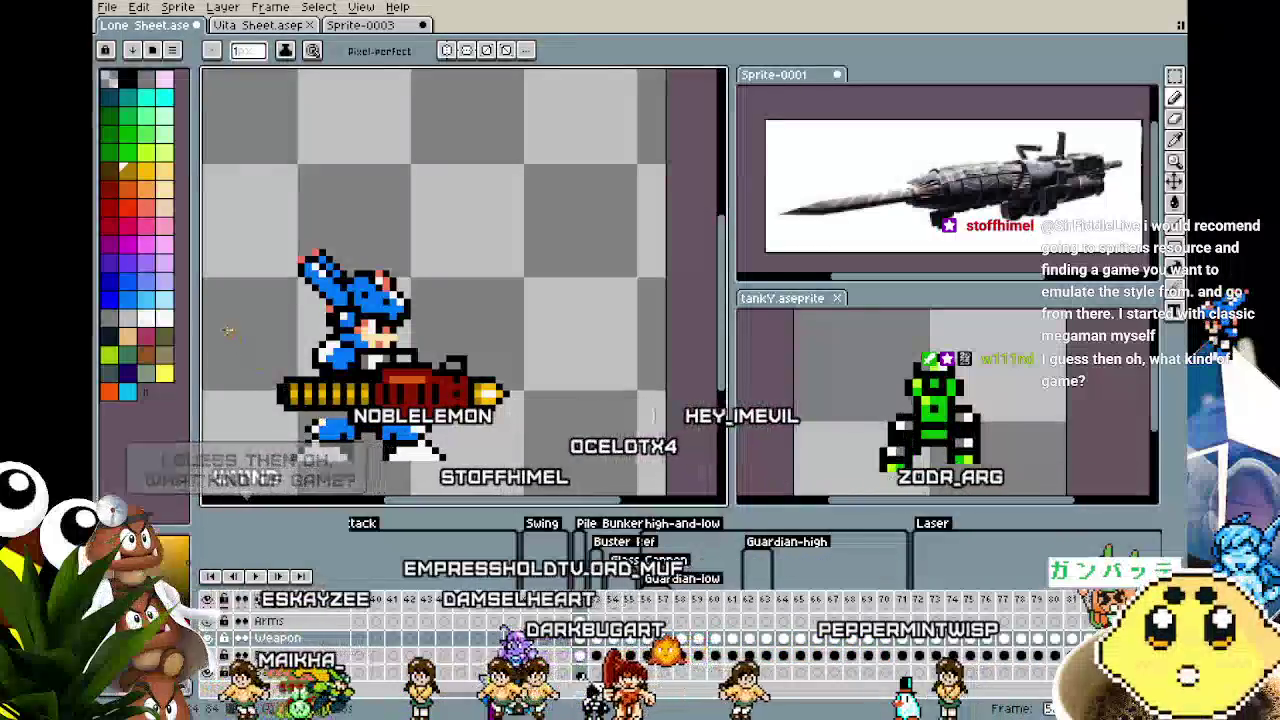
{"action": "scroll", "coordinate": [226, 328], "scroll_direction": "up", "scroll_amount": 1}
{"action": "scroll", "coordinate": [455, 264], "scroll_direction": "up", "scroll_amount": 1}
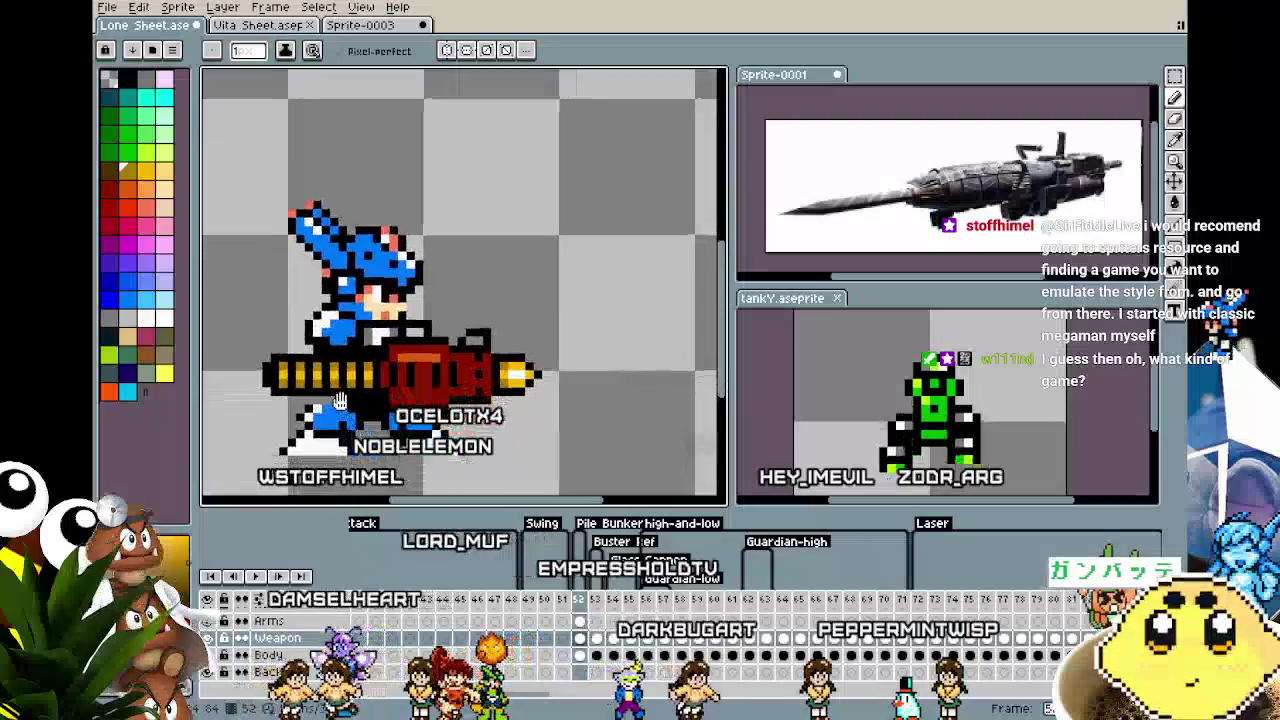
{"action": "scroll", "coordinate": [455, 264], "scroll_direction": "up", "scroll_amount": 1}
{"action": "key", "text": "i"}
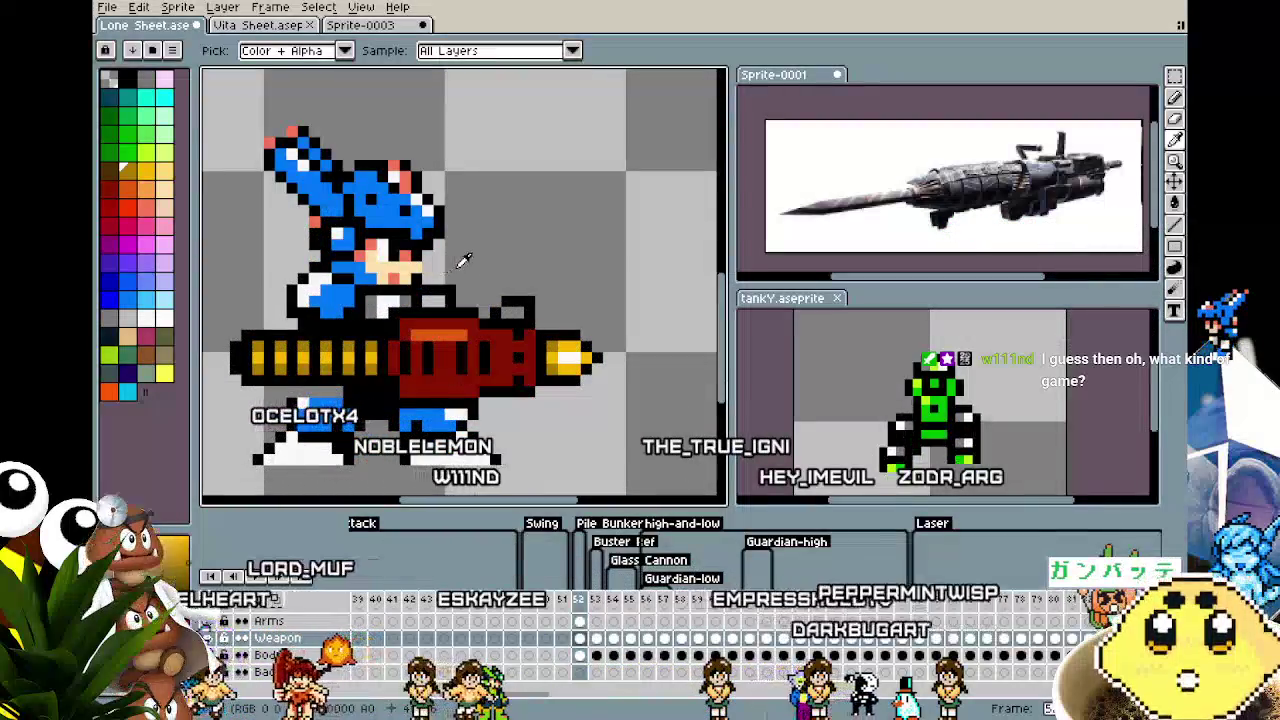
{"action": "key", "text": "b"}
{"action": "scroll", "coordinate": [380, 403], "scroll_direction": "down", "scroll_amount": 1}
{"action": "scroll", "coordinate": [380, 403], "scroll_direction": "down", "scroll_amount": 1}
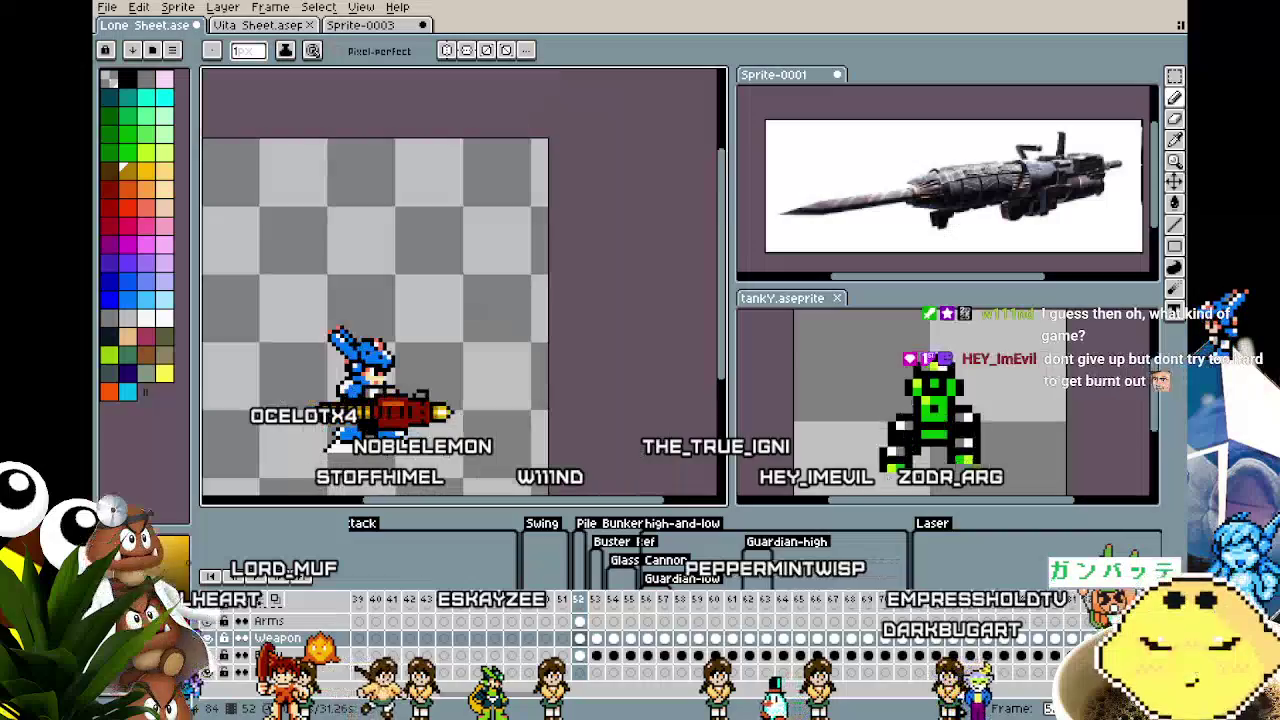
{"action": "scroll", "coordinate": [380, 403], "scroll_direction": "up", "scroll_amount": 1}
{"action": "scroll", "coordinate": [380, 403], "scroll_direction": "up", "scroll_amount": 1}
{"action": "left_click", "coordinate": [476, 227], "text": "alt"}
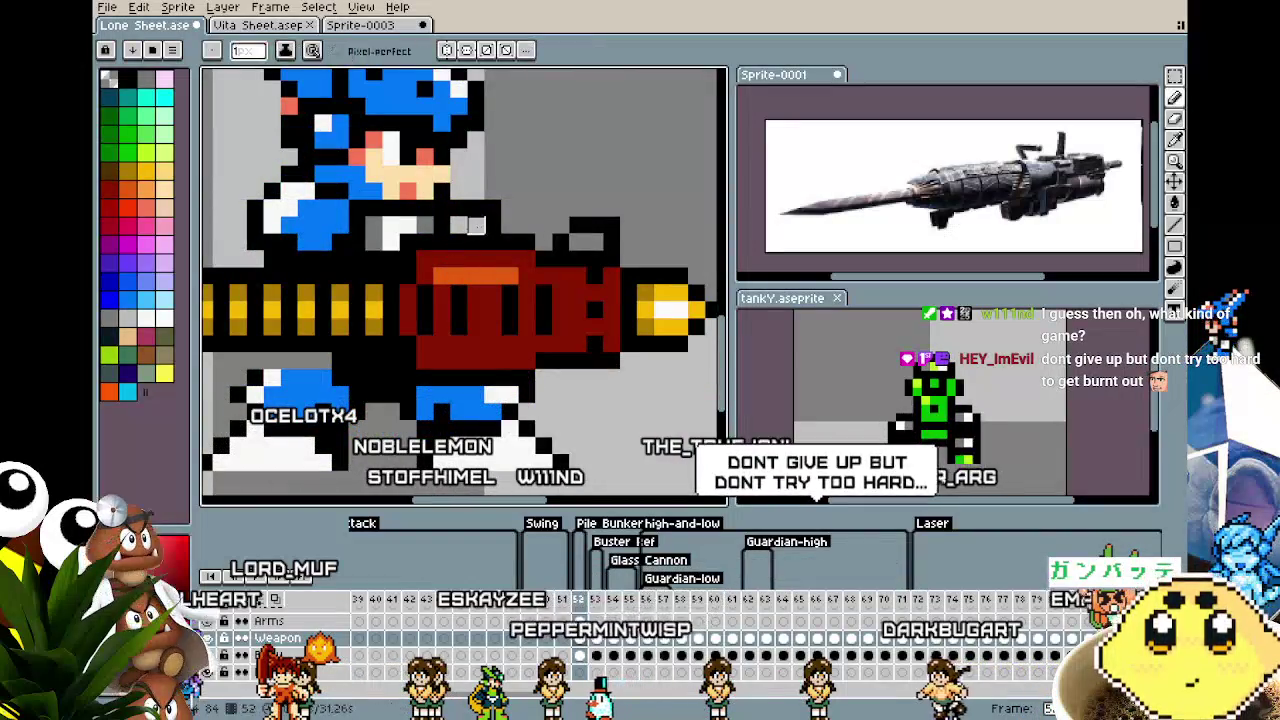
{"action": "left_click", "coordinate": [506, 221], "text": "alt"}
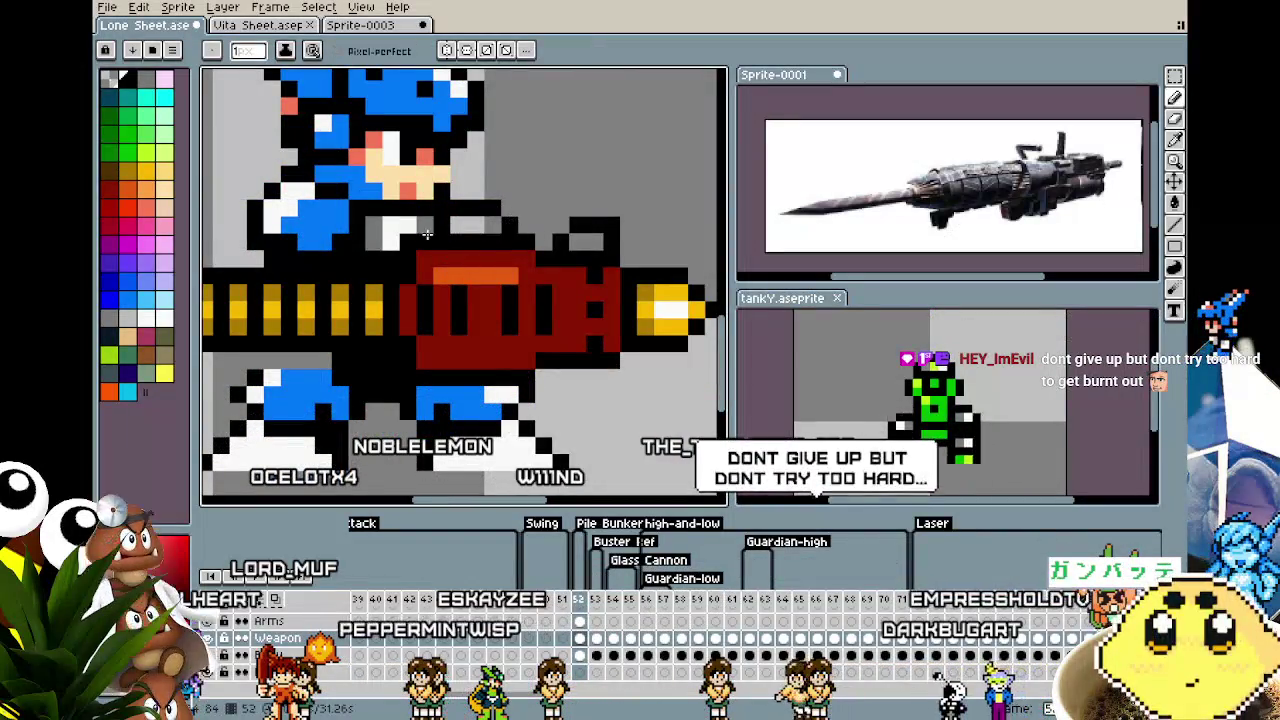
{"action": "scroll", "coordinate": [347, 333], "scroll_direction": "down", "scroll_amount": 1}
{"action": "scroll", "coordinate": [347, 333], "scroll_direction": "down", "scroll_amount": 1}
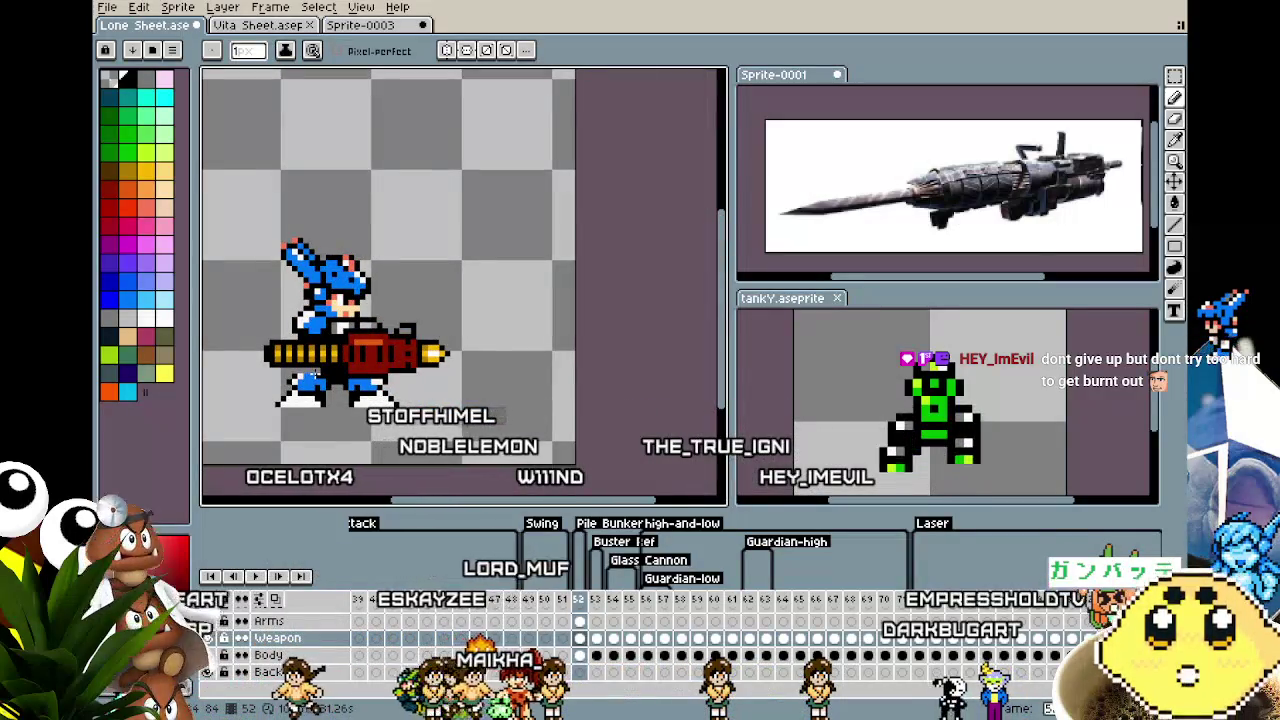
{"action": "scroll", "coordinate": [367, 362], "scroll_direction": "up", "scroll_amount": 1}
{"action": "scroll", "coordinate": [367, 362], "scroll_direction": "up", "scroll_amount": 1}
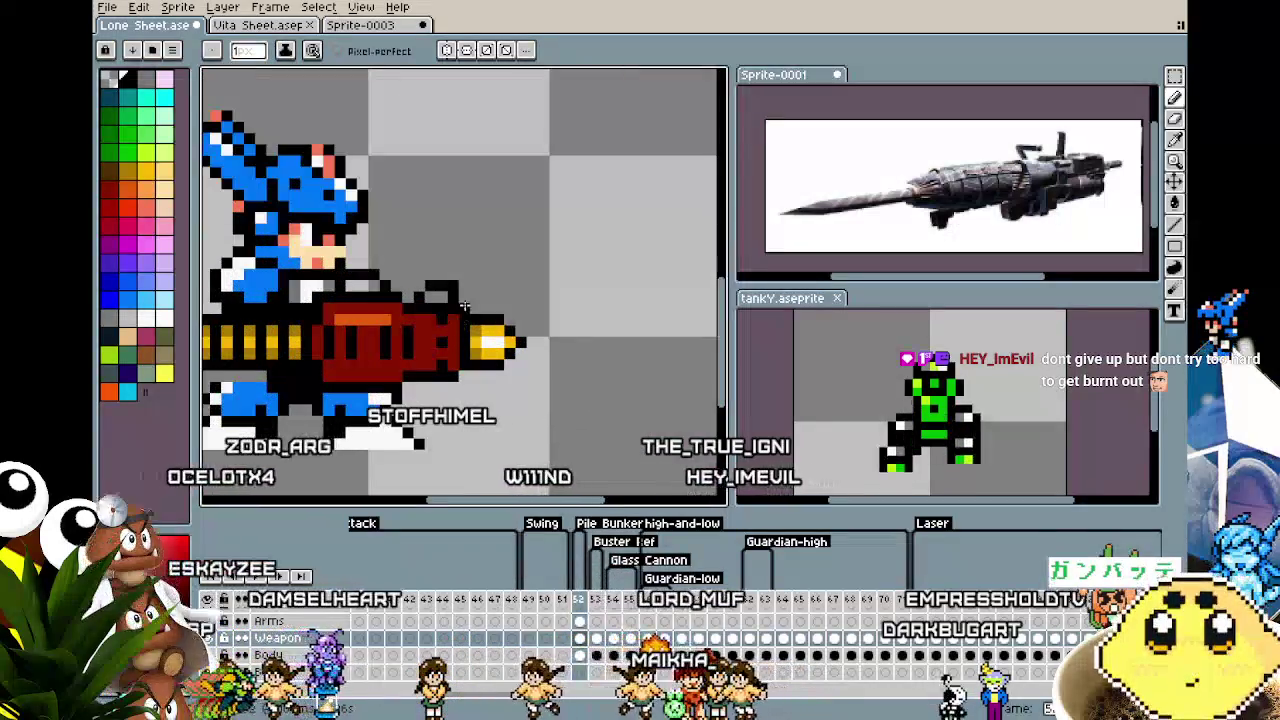
{"action": "scroll", "coordinate": [405, 450], "scroll_direction": "down", "scroll_amount": 2}
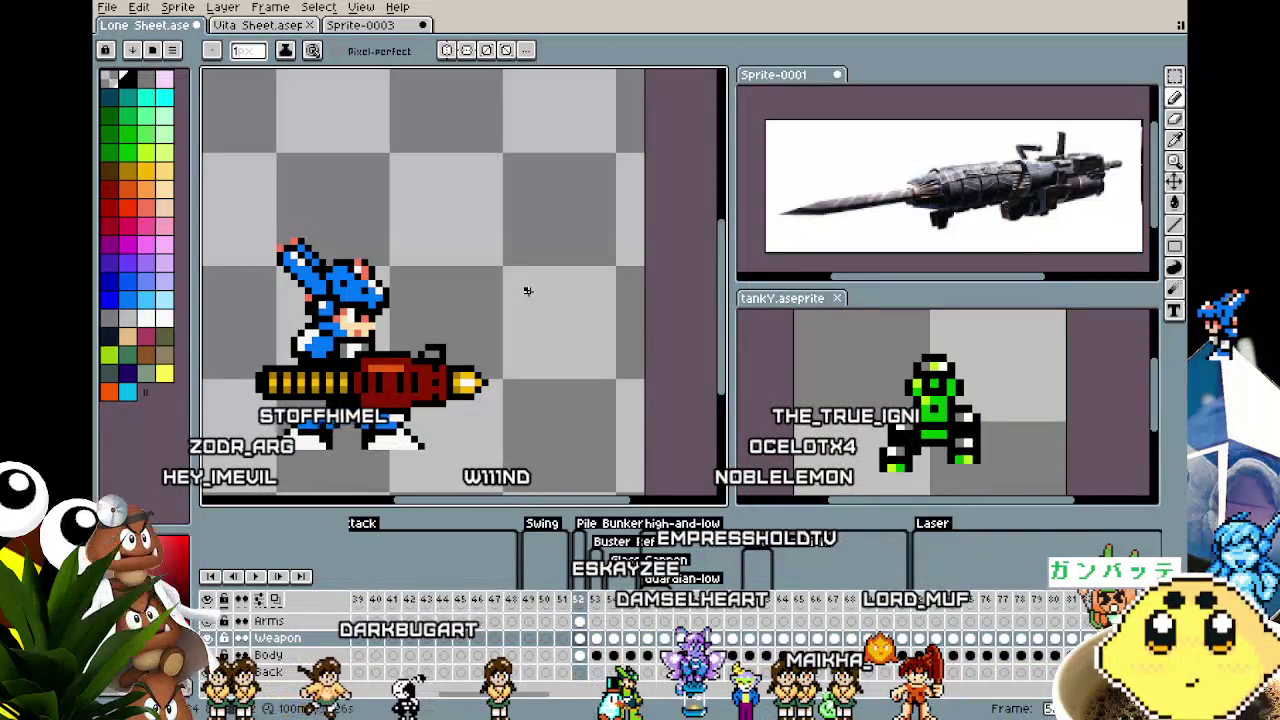
{"action": "scroll", "coordinate": [495, 300], "scroll_direction": "up", "scroll_amount": 1}
{"action": "scroll", "coordinate": [410, 315], "scroll_direction": "up", "scroll_amount": 2}
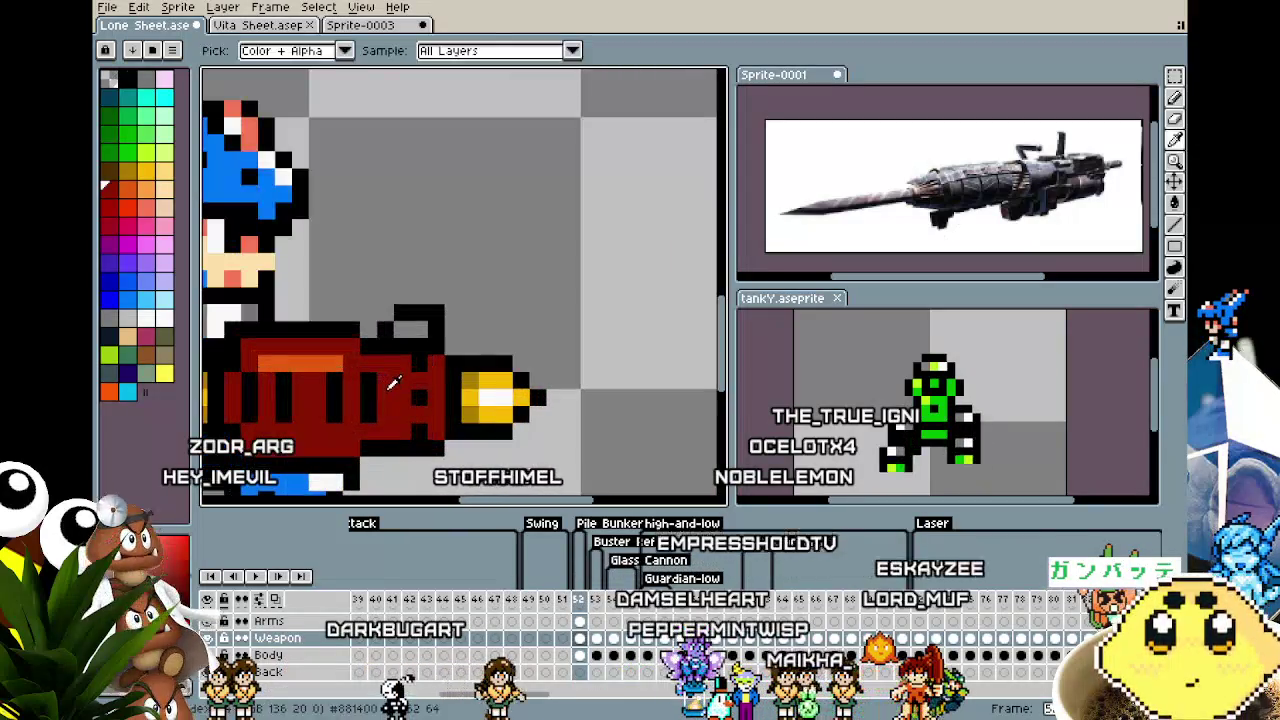
{"action": "scroll", "coordinate": [416, 313], "scroll_direction": "down", "scroll_amount": 2}
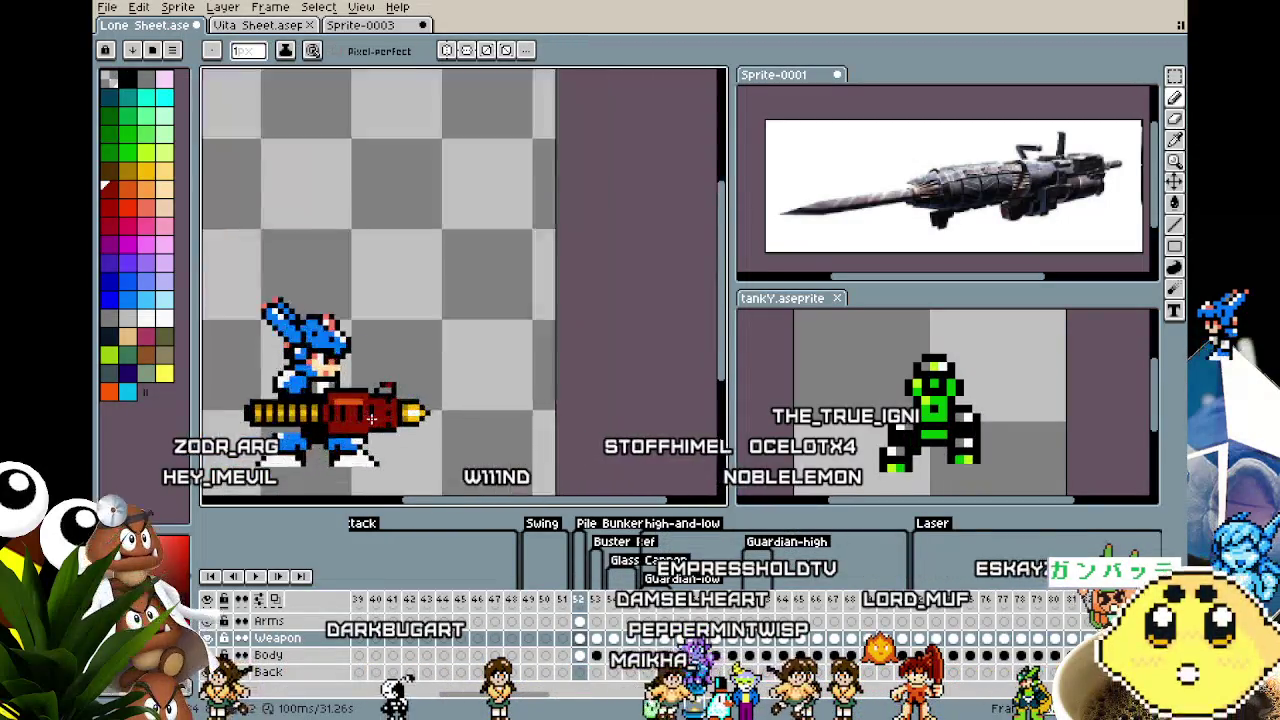
{"action": "scroll", "coordinate": [410, 364], "scroll_direction": "up", "scroll_amount": 2}
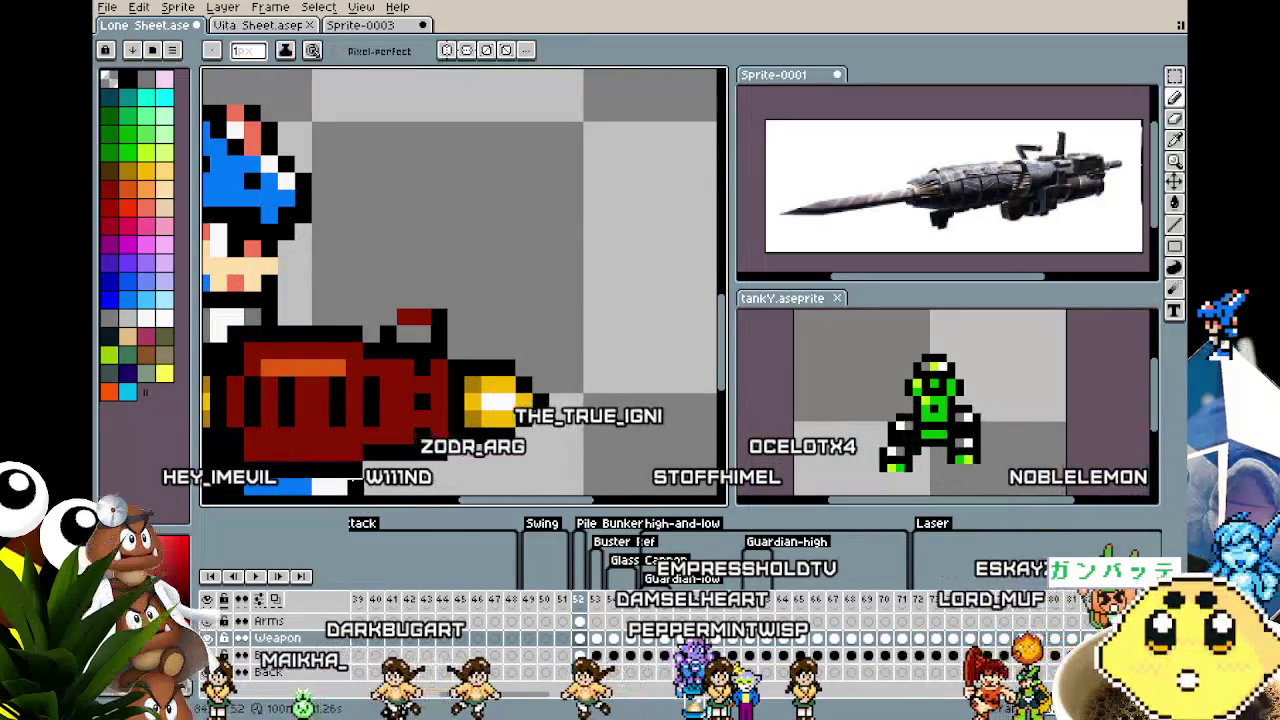
{"action": "scroll", "coordinate": [352, 484], "scroll_direction": "down", "scroll_amount": 2}
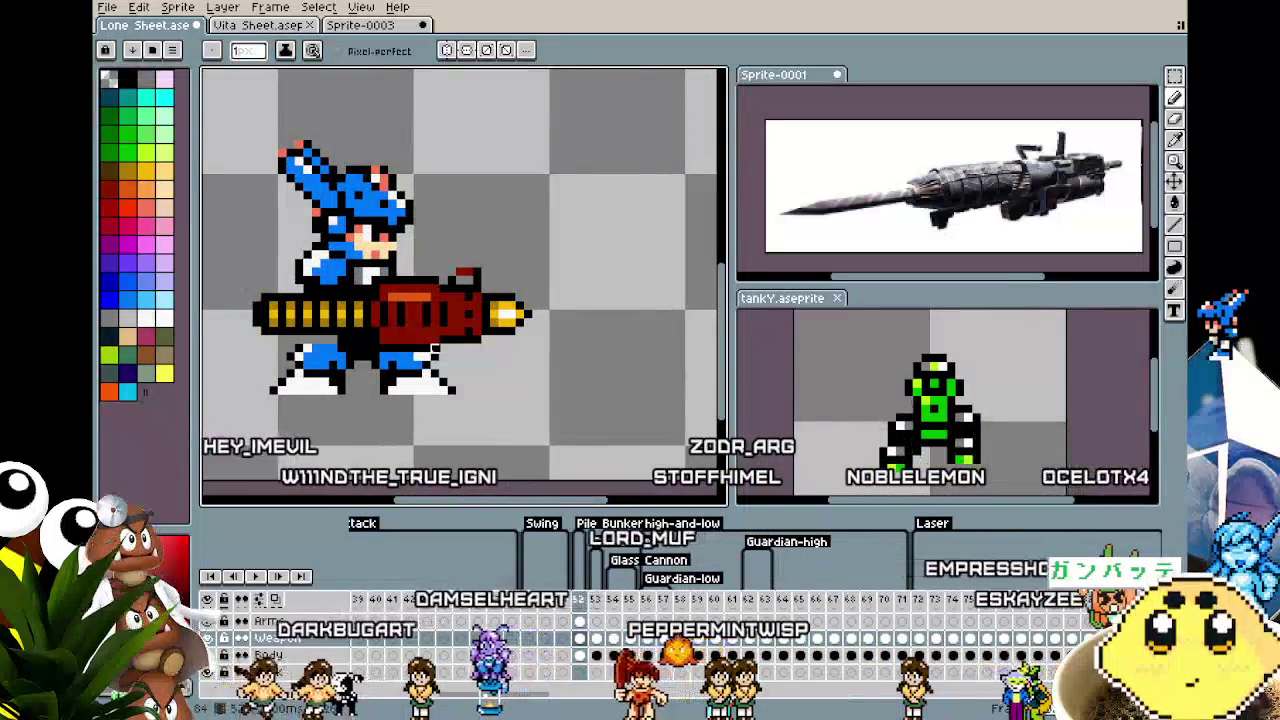
{"action": "scroll", "coordinate": [434, 349], "scroll_direction": "down", "scroll_amount": 1}
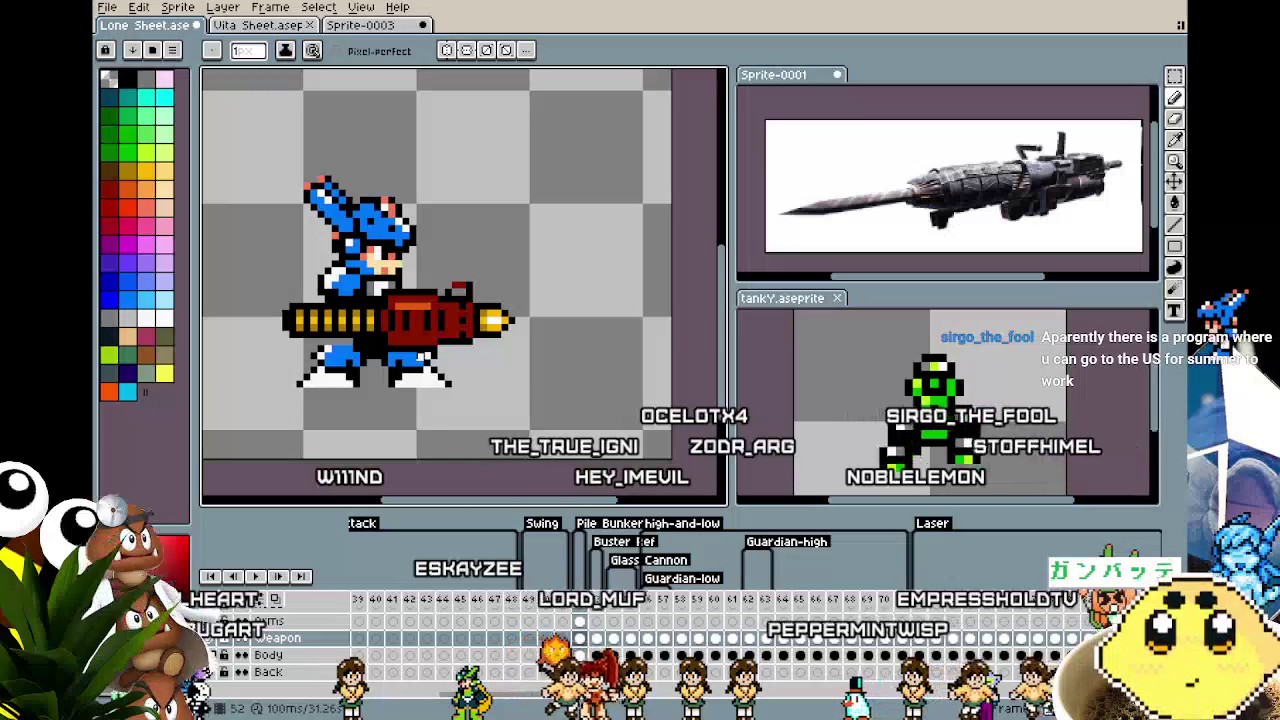
{"action": "scroll", "coordinate": [352, 362], "scroll_direction": "left", "scroll_amount": 1}
{"action": "scroll", "coordinate": [343, 378], "scroll_direction": "left", "scroll_amount": 1}
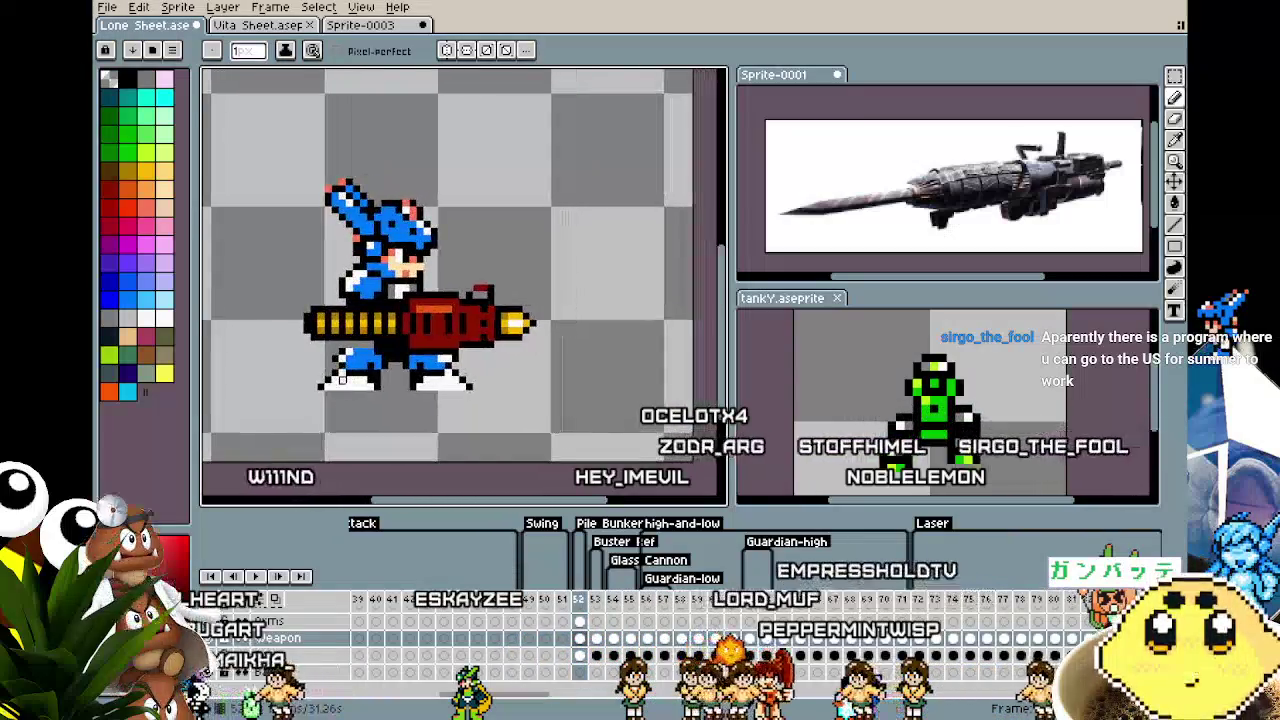
{"action": "scroll", "coordinate": [342, 378], "scroll_direction": "up", "scroll_amount": 1}
{"action": "scroll", "coordinate": [348, 375], "scroll_direction": "up", "scroll_amount": 1}
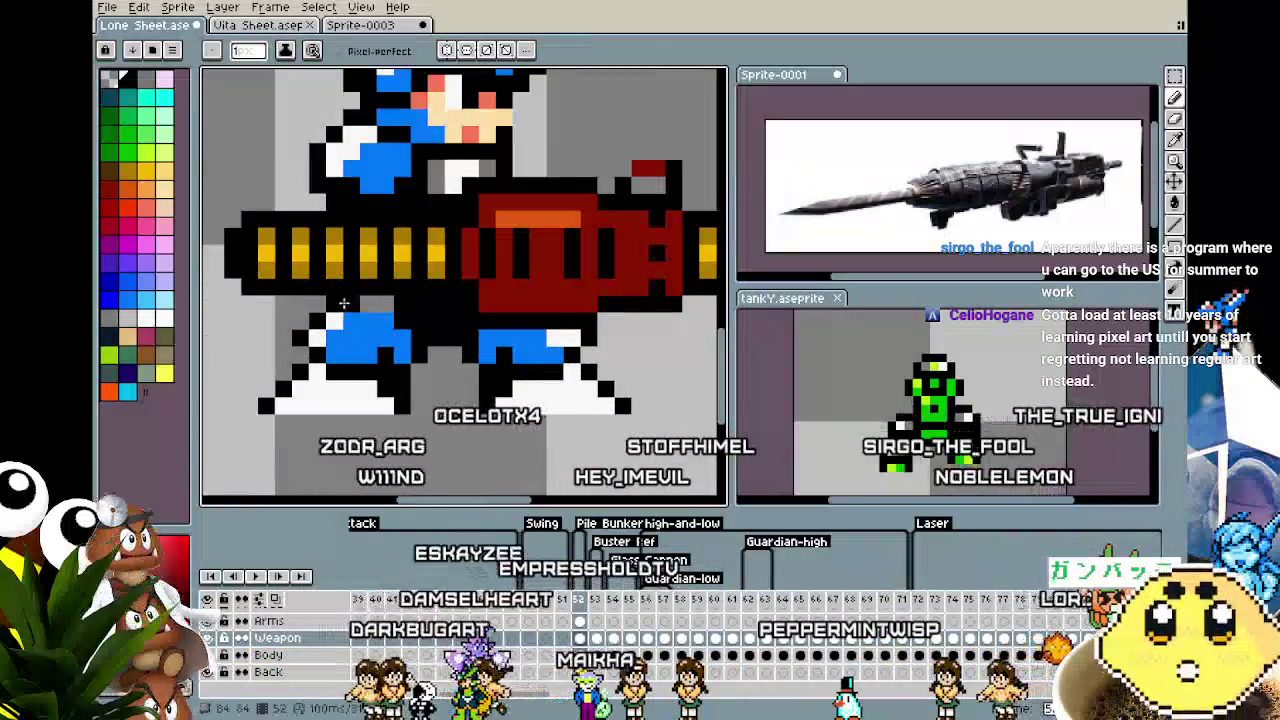
{"action": "scroll", "coordinate": [380, 310], "scroll_direction": "down", "scroll_amount": 3}
{"action": "scroll", "coordinate": [374, 325], "scroll_direction": "up", "scroll_amount": 1}
{"action": "scroll", "coordinate": [369, 341], "scroll_direction": "up", "scroll_amount": 2}
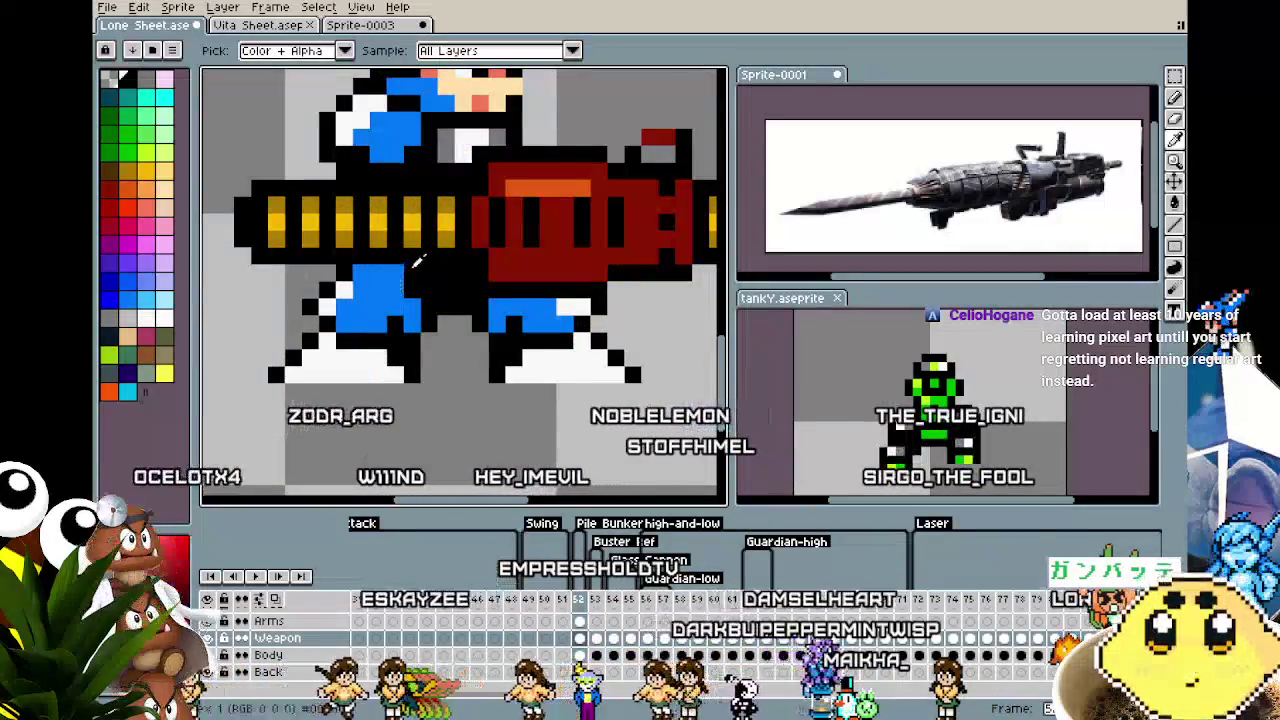
{"action": "scroll", "coordinate": [350, 390], "scroll_direction": "down", "scroll_amount": 1}
{"action": "scroll", "coordinate": [322, 458], "scroll_direction": "down", "scroll_amount": 1}
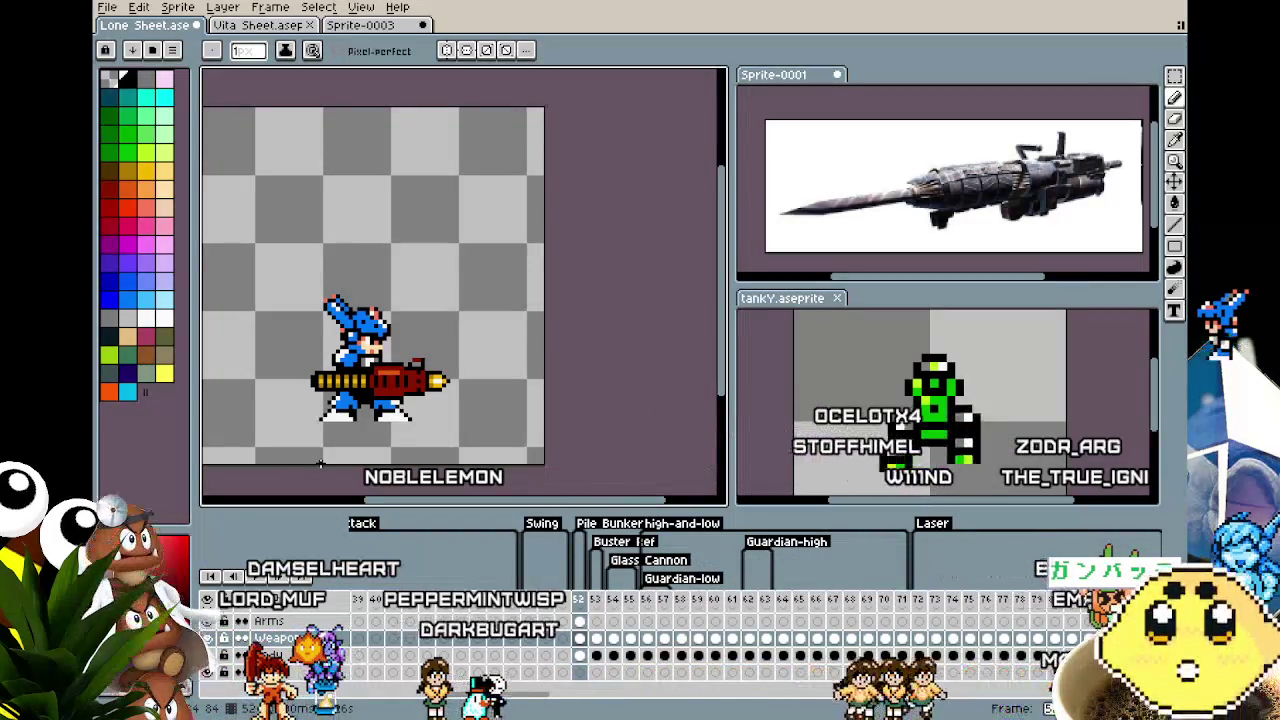
{"action": "left_click_drag", "start_coordinate": [320, 464], "coordinate": [401, 464]}
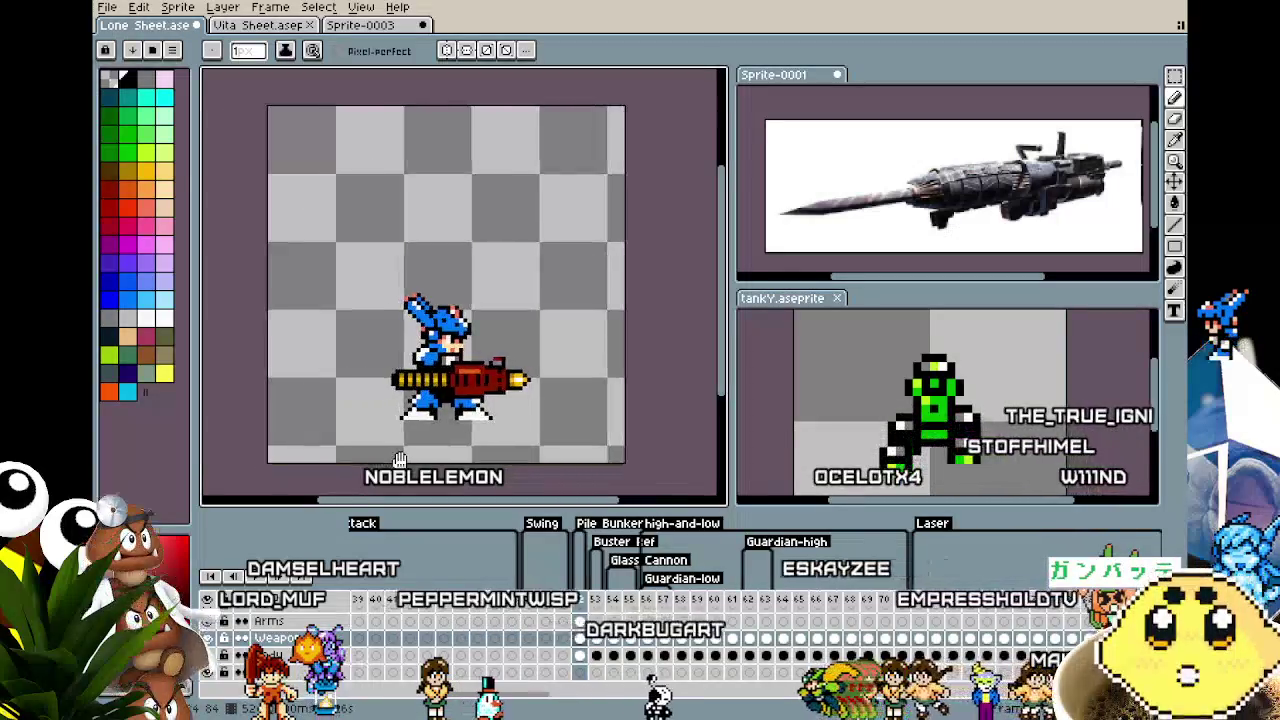
{"action": "left_click_drag", "start_coordinate": [507, 695], "coordinate": [465, 695]}
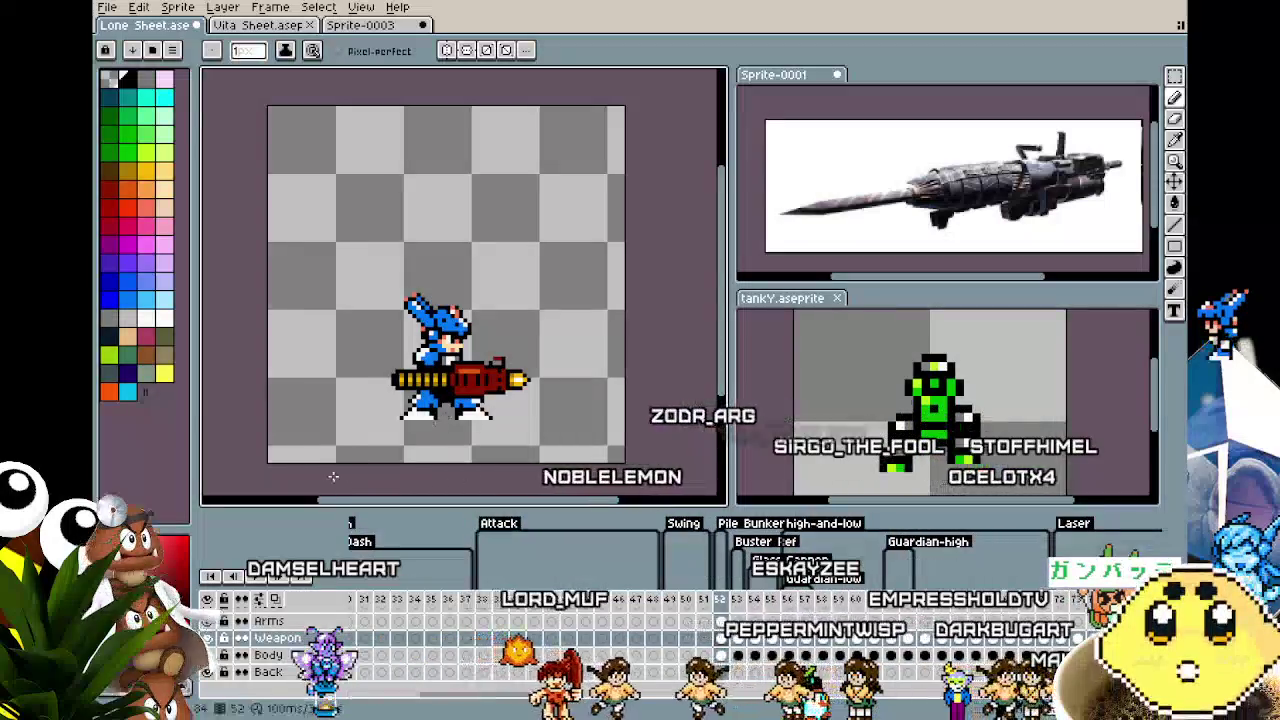
{"action": "left_click_drag", "start_coordinate": [331, 475], "coordinate": [260, 473]}
{"action": "scroll", "coordinate": [260, 473], "scroll_direction": "up", "scroll_amount": 1}
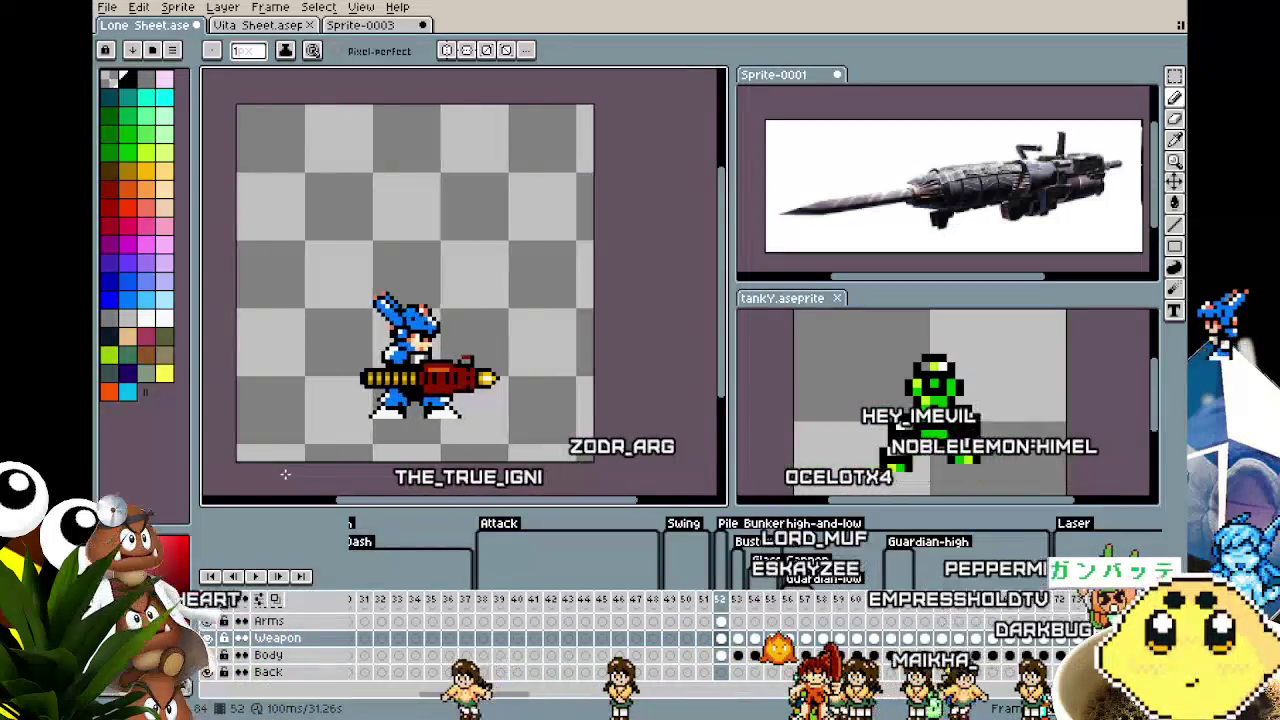
{"action": "scroll", "coordinate": [265, 474], "scroll_direction": "up", "scroll_amount": 1}
{"action": "scroll", "coordinate": [272, 474], "scroll_direction": "up", "scroll_amount": 1}
{"action": "scroll", "coordinate": [280, 475], "scroll_direction": "up", "scroll_amount": 1}
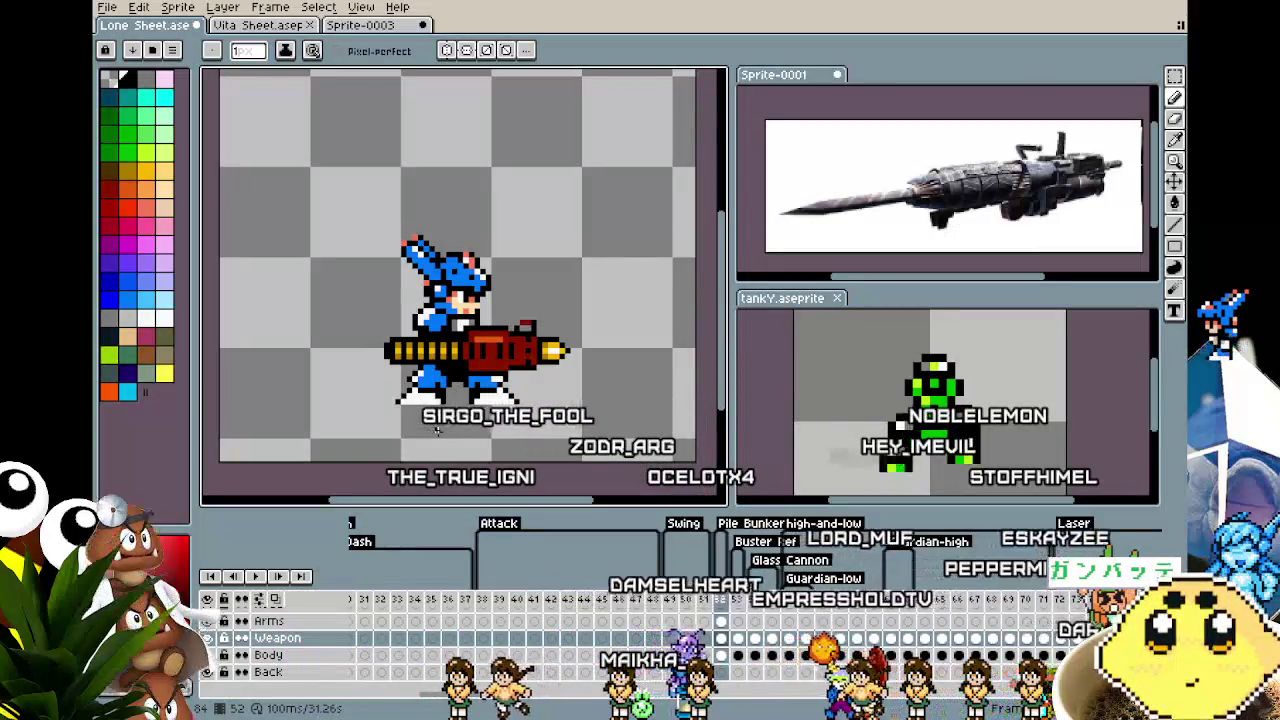
{"action": "scroll", "coordinate": [440, 425], "scroll_direction": "up", "scroll_amount": 1}
{"action": "scroll", "coordinate": [448, 412], "scroll_direction": "up", "scroll_amount": 2}
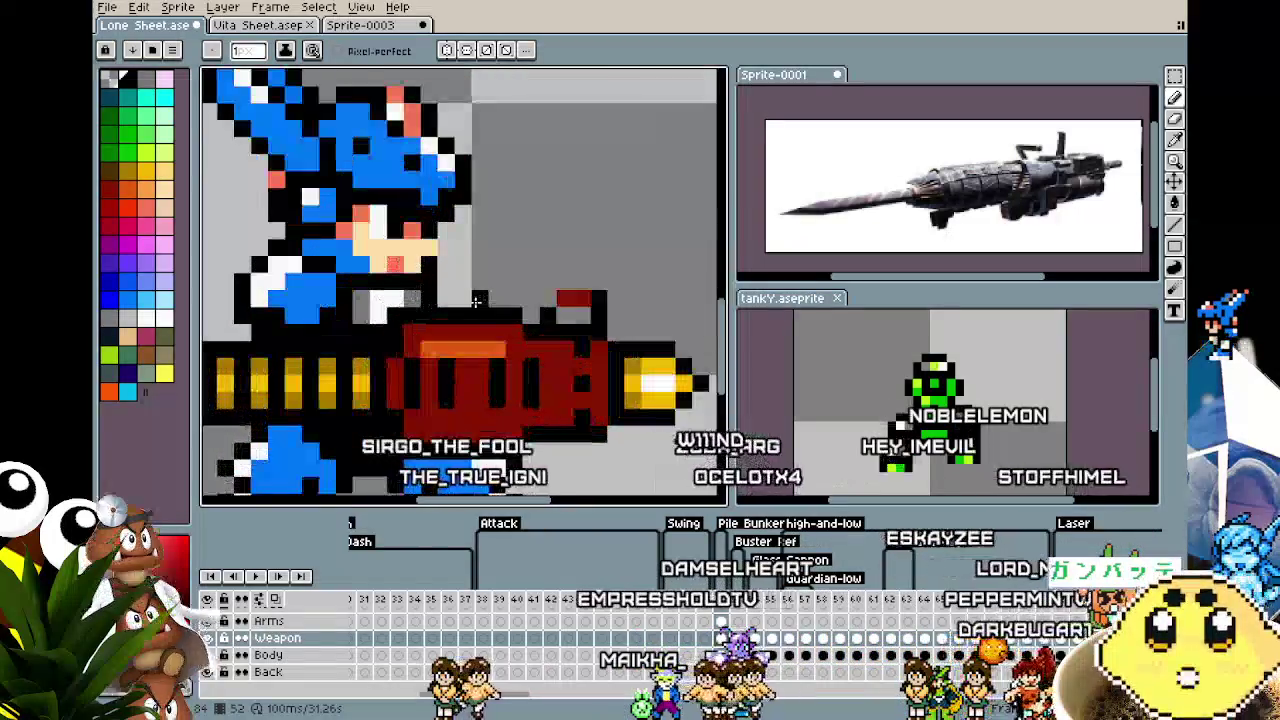
{"action": "scroll", "coordinate": [456, 398], "scroll_direction": "down", "scroll_amount": 2}
{"action": "scroll", "coordinate": [456, 398], "scroll_direction": "right", "scroll_amount": 1}
{"action": "scroll", "coordinate": [445, 412], "scroll_direction": "right", "scroll_amount": 1}
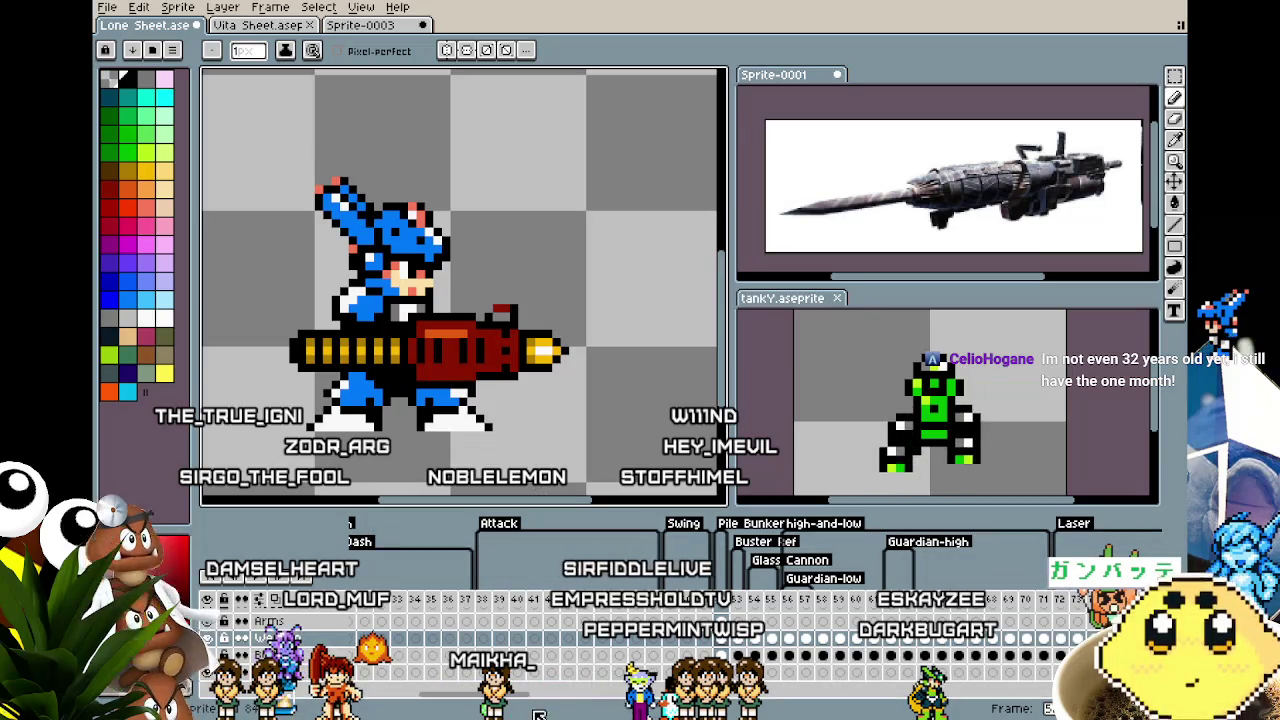
{"action": "scroll", "coordinate": [680, 620], "scroll_direction": "left", "scroll_amount": 5}
{"action": "scroll", "coordinate": [680, 620], "scroll_direction": "left", "scroll_amount": 5}
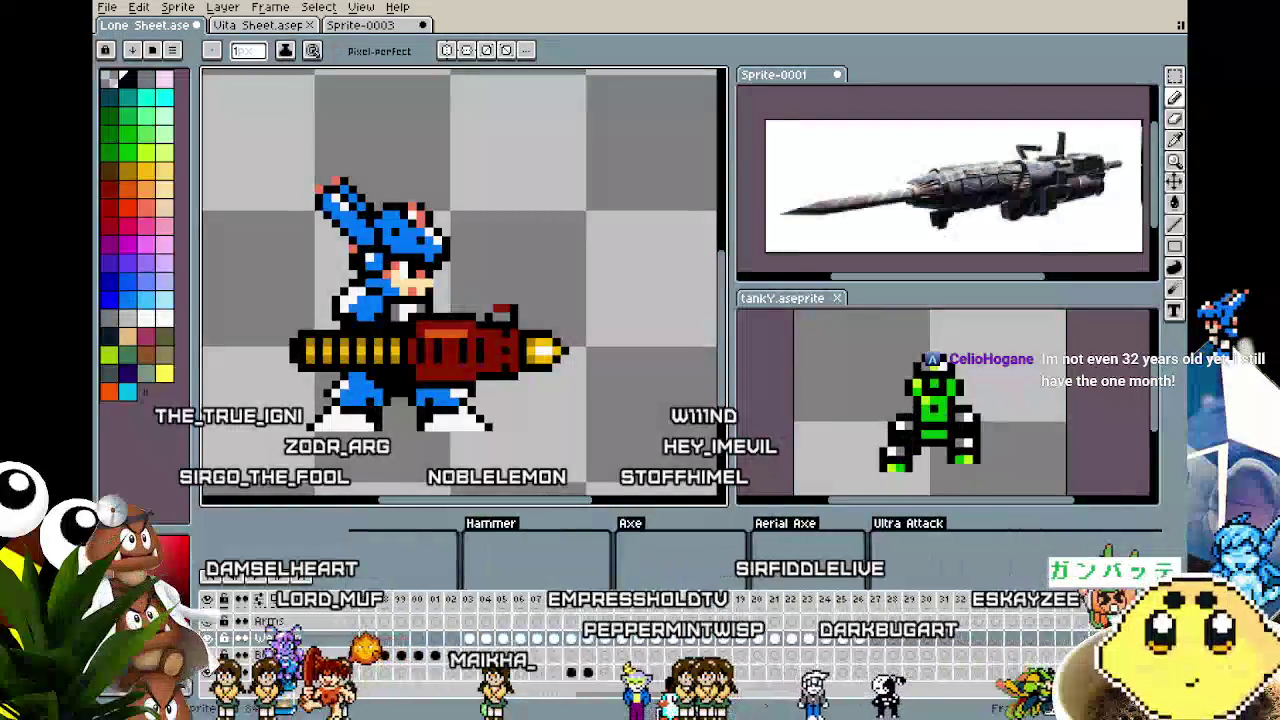
Go to the sword-swing pose at frame 27 and start attack animation playback.
{"action": "scroll", "coordinate": [680, 620], "scroll_direction": "right", "scroll_amount": 5}
{"action": "left_click", "coordinate": [634, 598]}
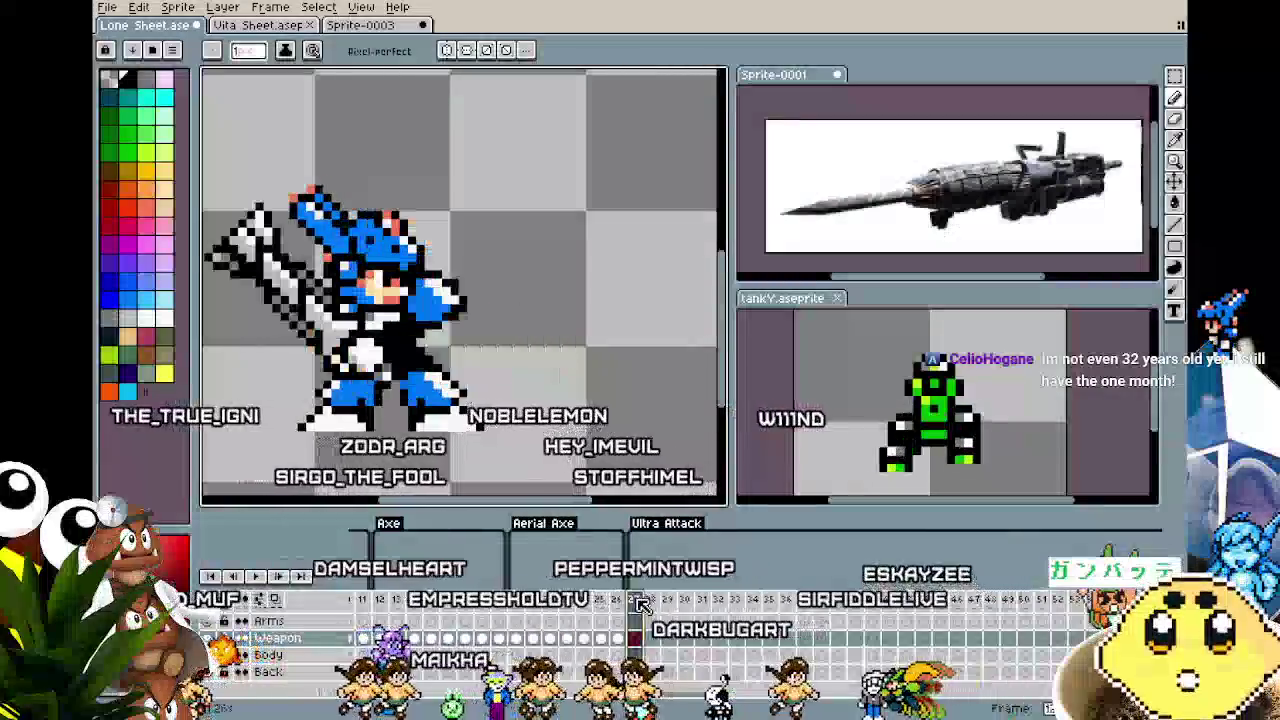
{"action": "key", "text": "Return"}
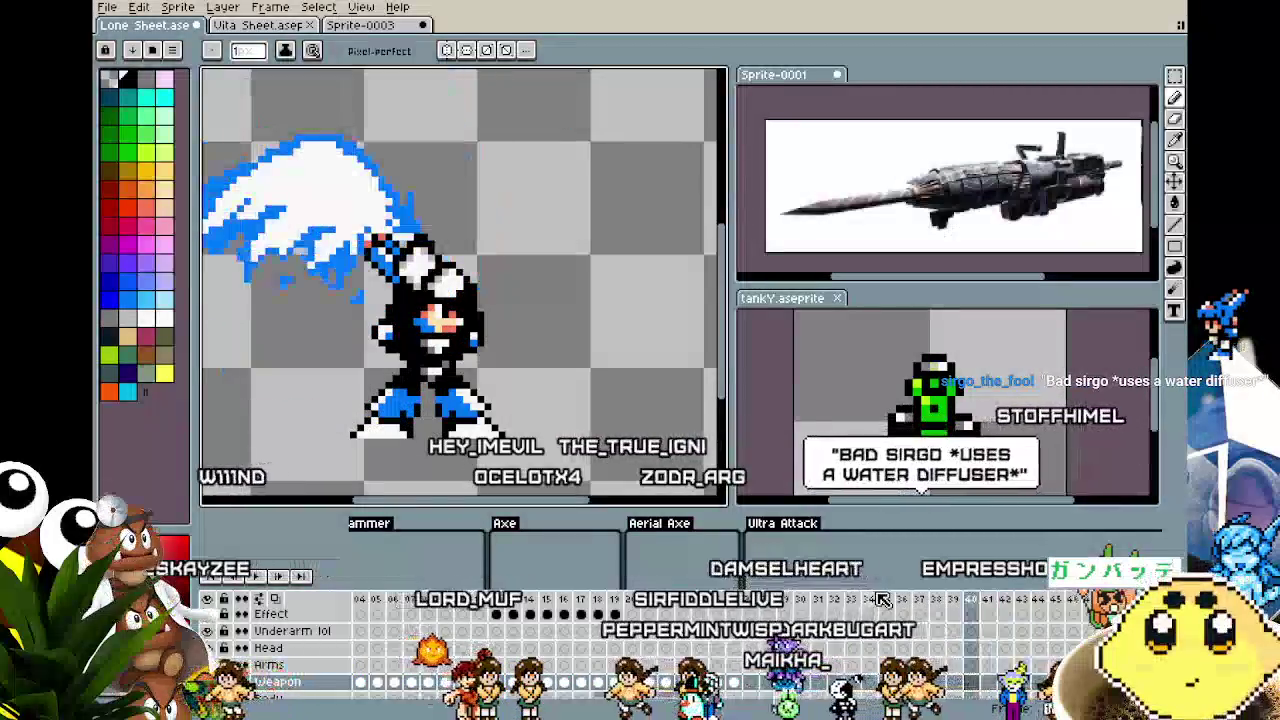
{"action": "scroll", "coordinate": [570, 412], "scroll_direction": "down", "scroll_amount": 1}
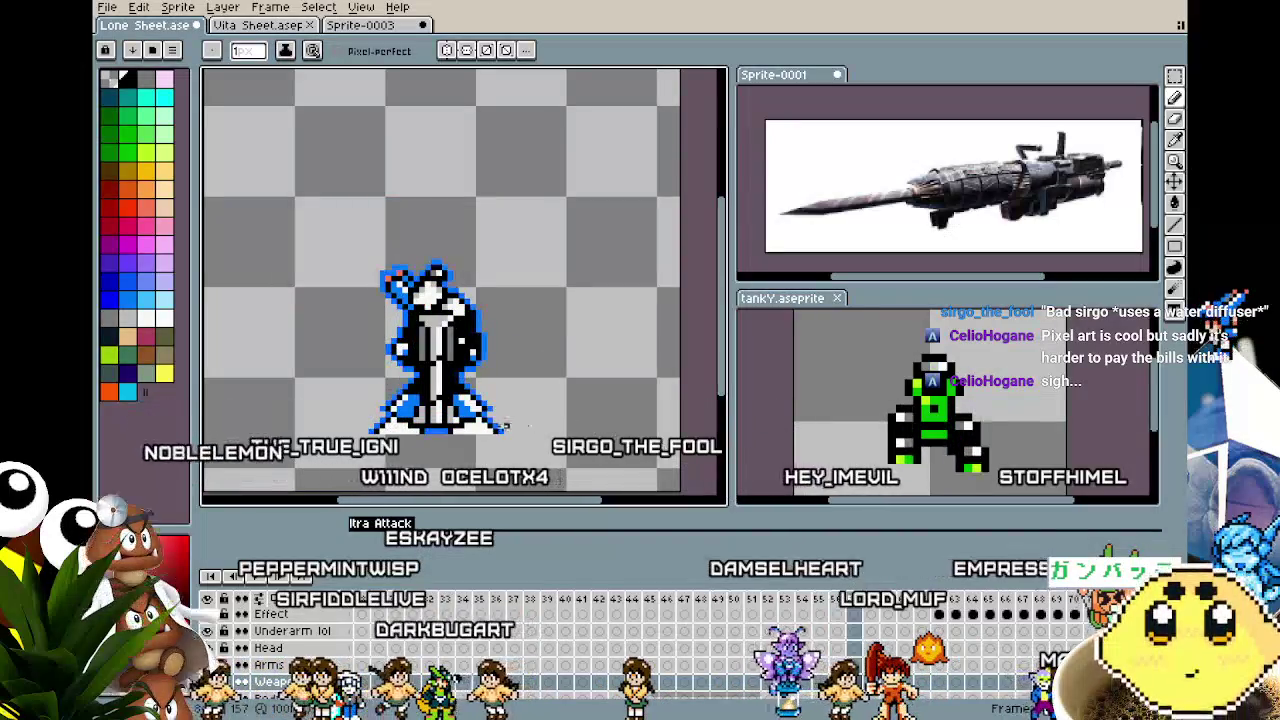
Compare the red-beam frame with its neighbouring frame, flicking between them.
{"action": "scroll", "coordinate": [352, 429], "scroll_direction": "up", "scroll_amount": 1}
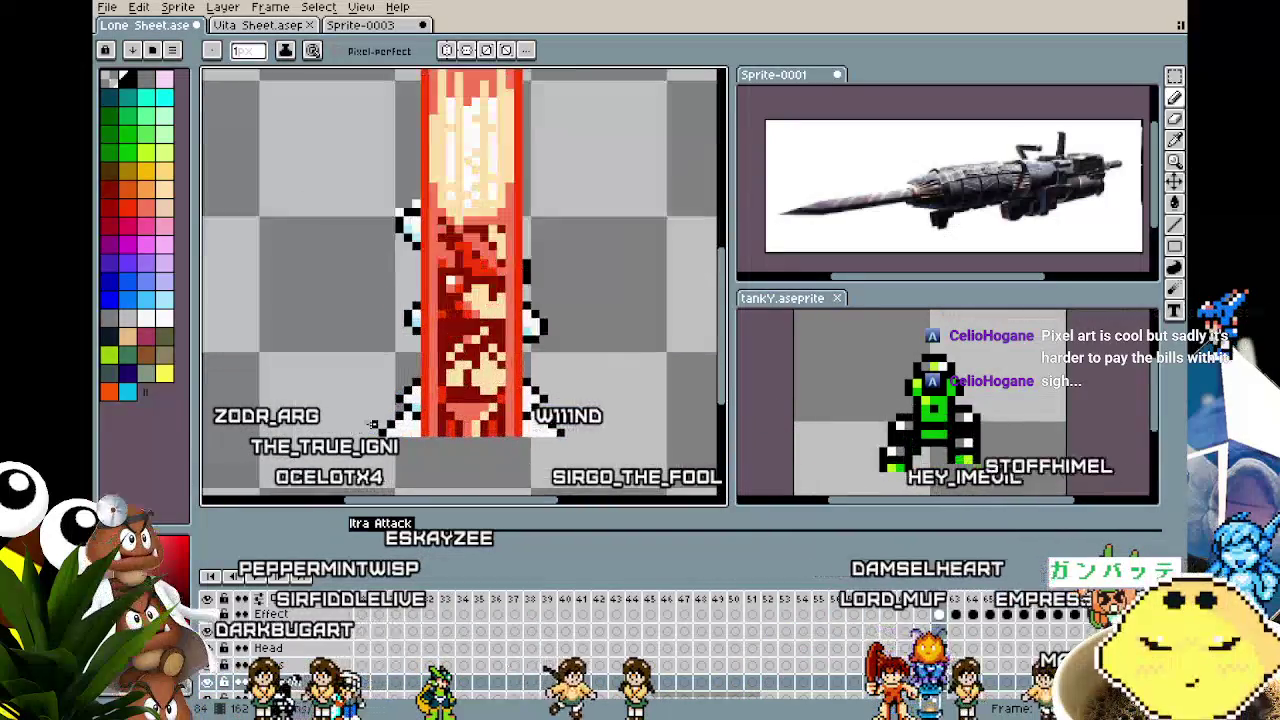
{"action": "scroll", "coordinate": [372, 424], "scroll_direction": "up", "scroll_amount": 1}
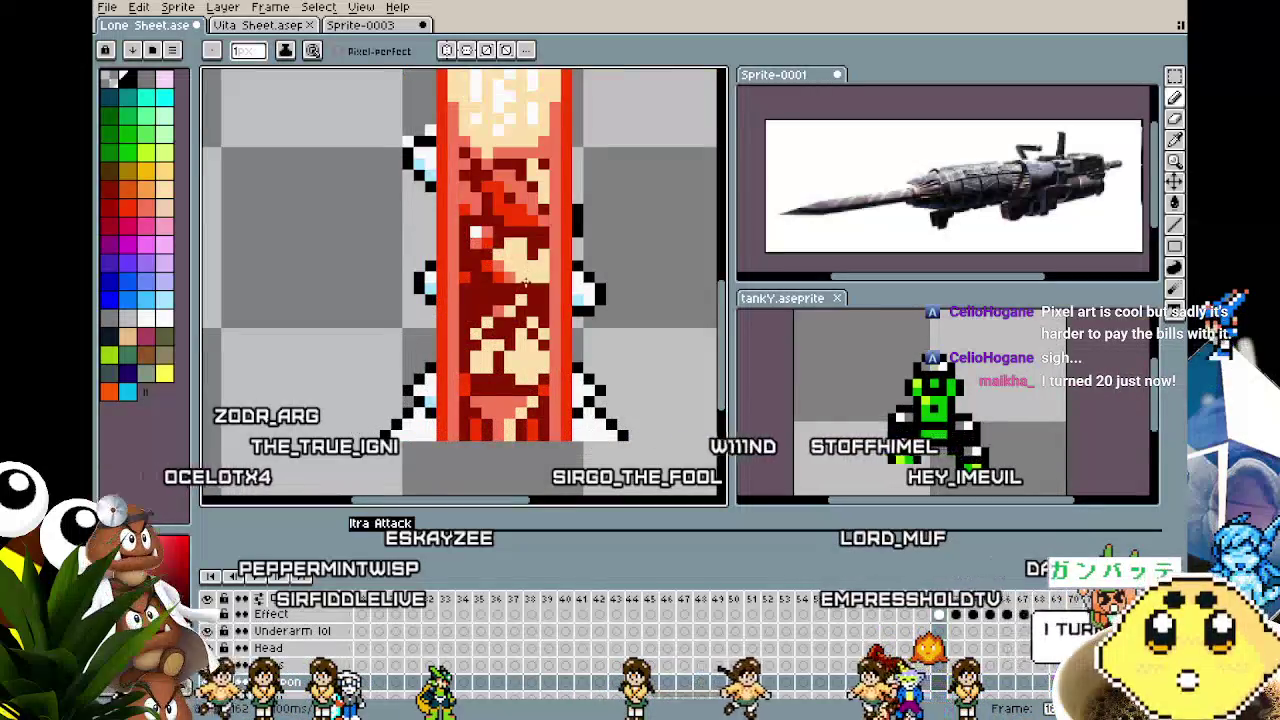
{"action": "left_click_drag", "start_coordinate": [525, 282], "coordinate": [445, 302]}
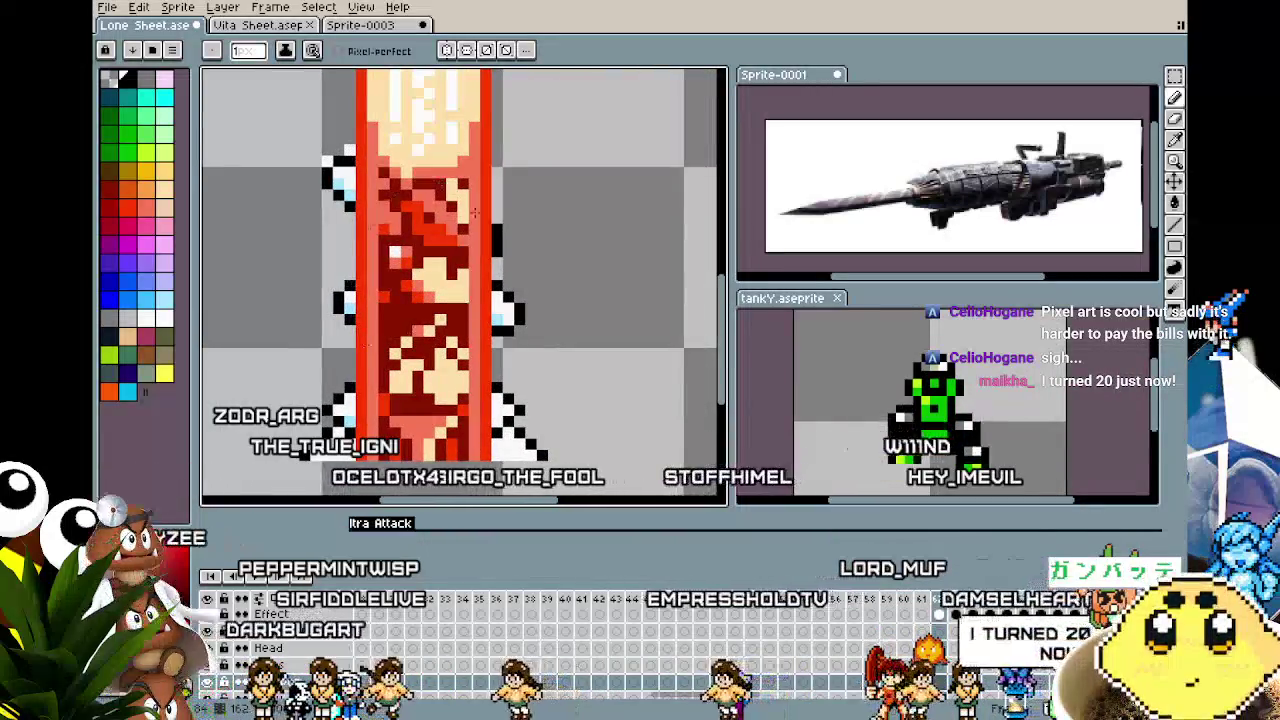
{"action": "key", "text": "Right"}
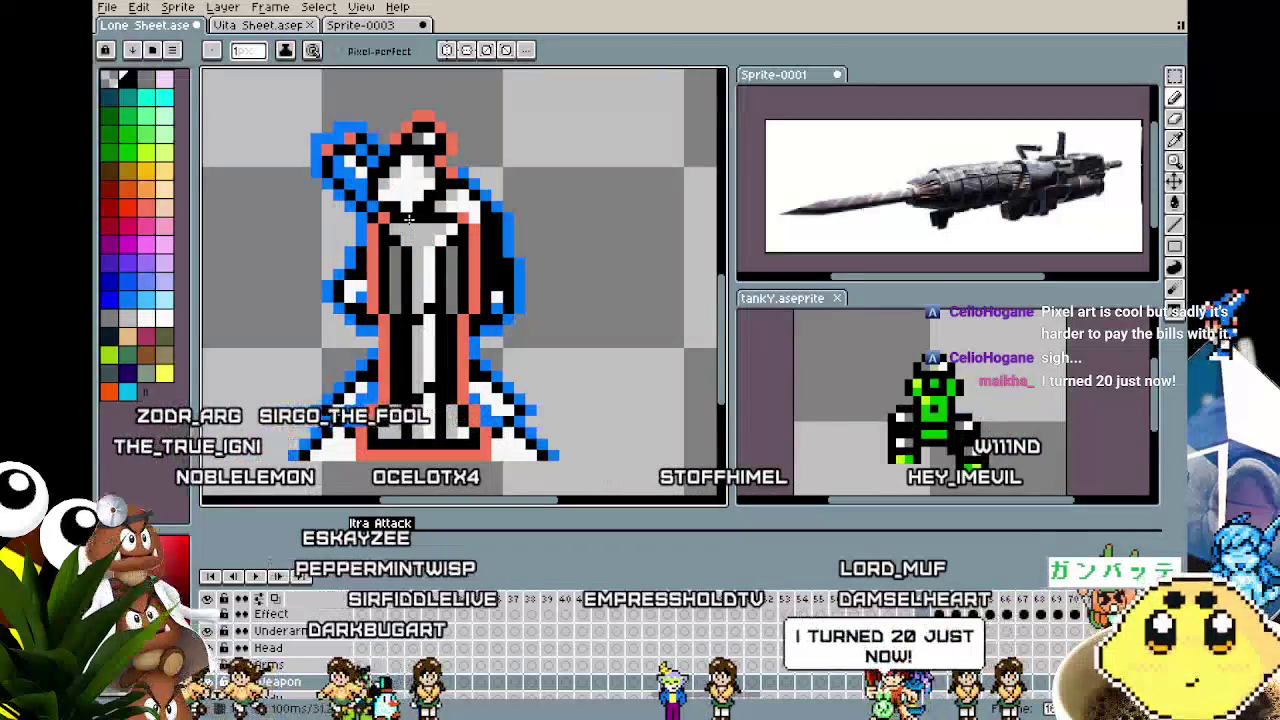
{"action": "key", "text": "Left"}
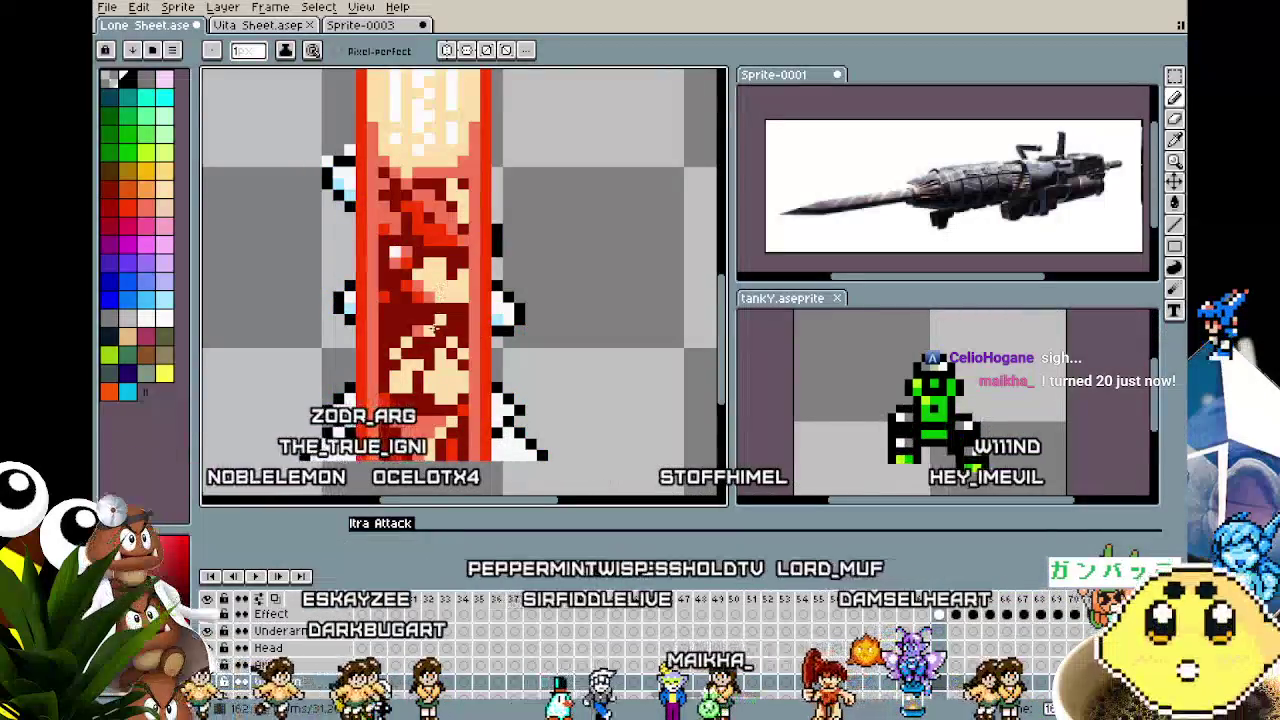
{"action": "scroll", "coordinate": [434, 326], "scroll_direction": "right", "scroll_amount": 1}
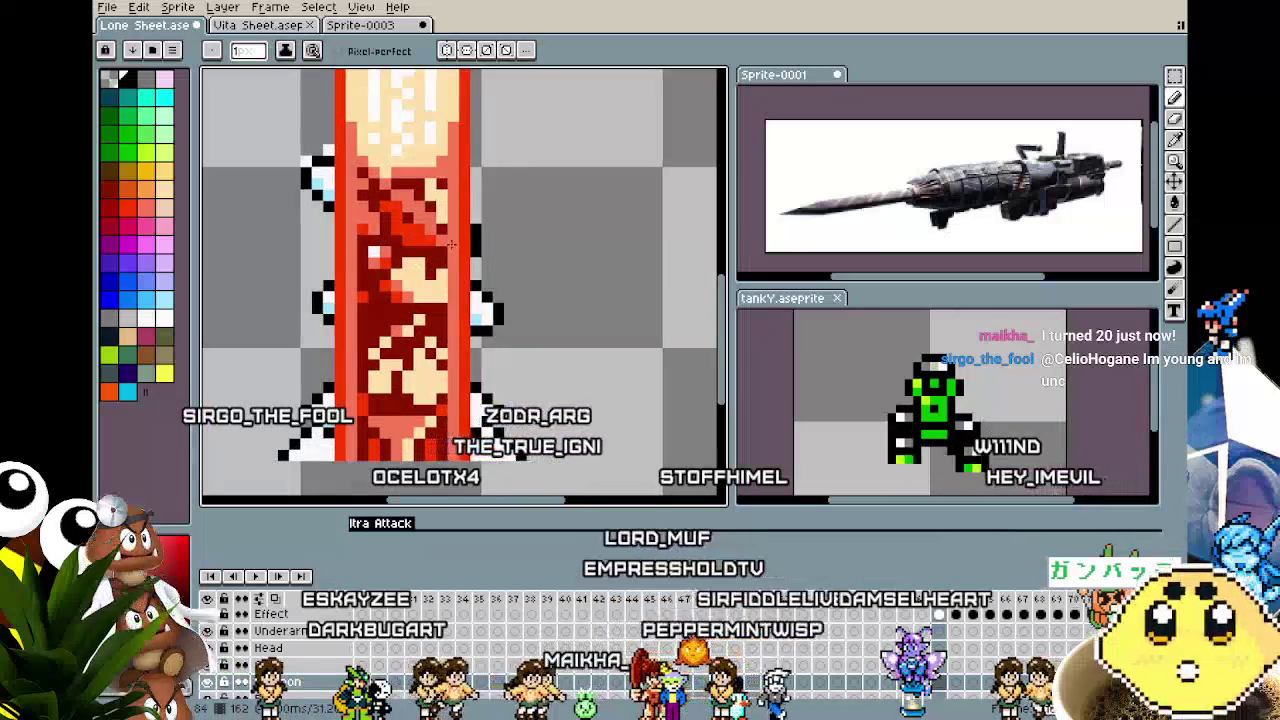
{"action": "key", "text": "Right"}
{"action": "key", "text": "Left"}
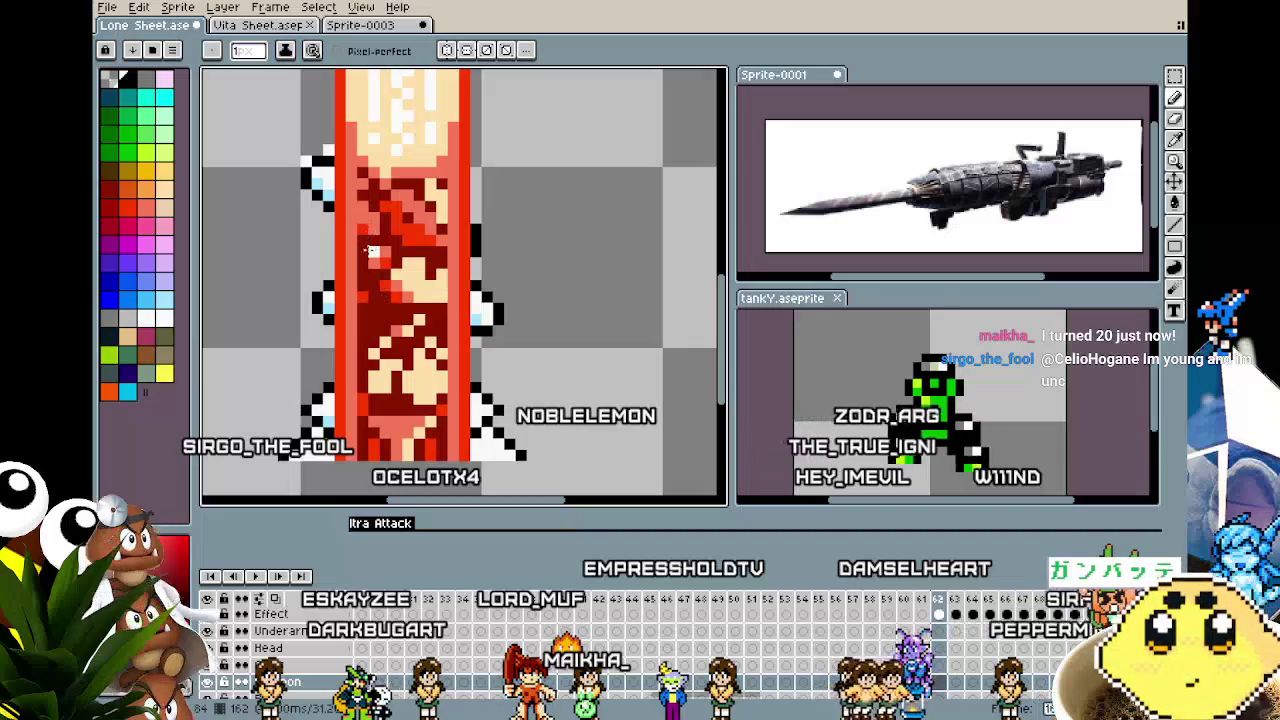
{"action": "left_click_drag", "start_coordinate": [353, 250], "coordinate": [379, 278]}
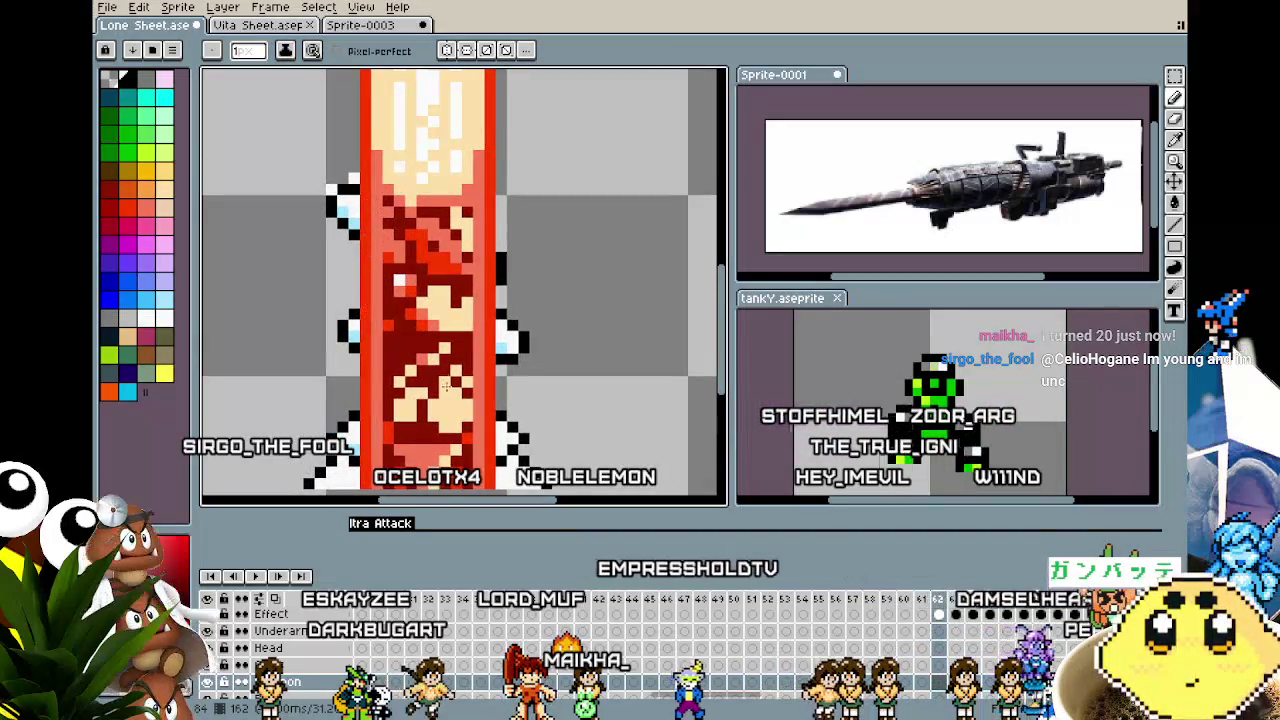
{"action": "key", "text": "Right"}
{"action": "key", "text": "Left"}
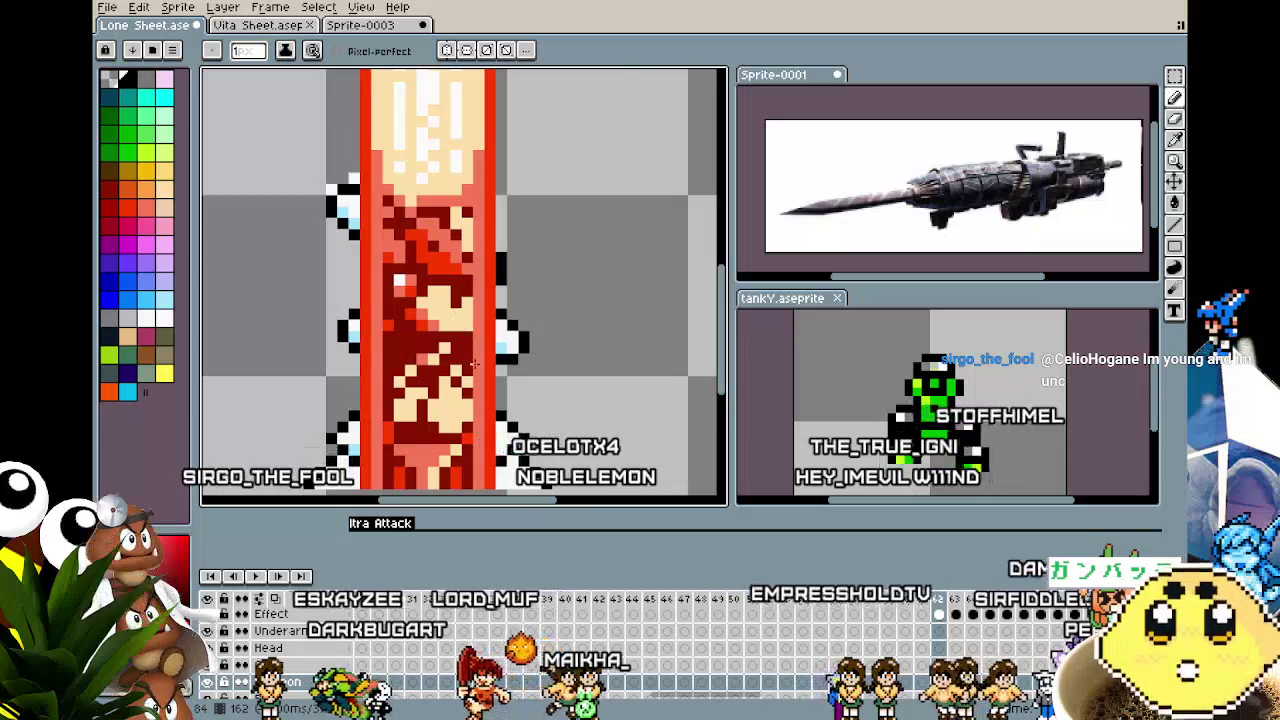
Step back a few attack frames and play the animation.
{"action": "scroll", "coordinate": [474, 364], "scroll_direction": "down", "scroll_amount": 2}
{"action": "key", "text": "Right"}
{"action": "key", "text": "Right"}
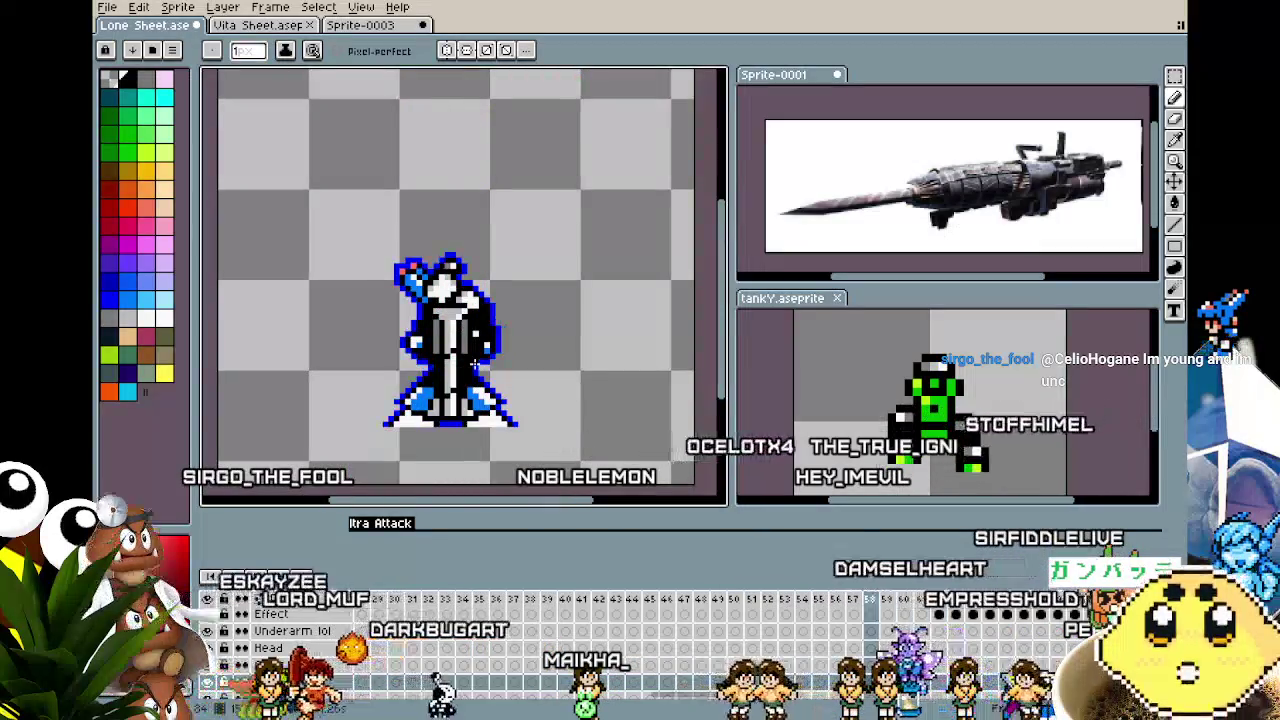
{"action": "key", "text": "Left"}
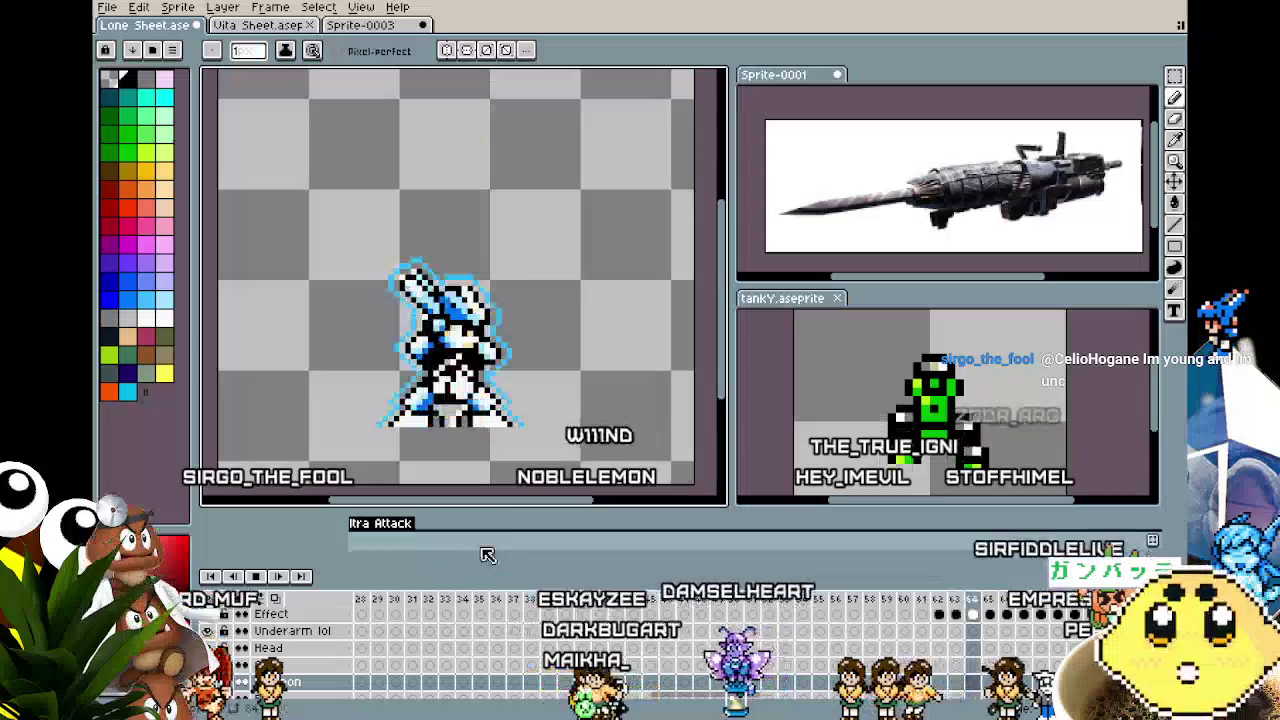
{"action": "key", "text": "Left"}
{"action": "key", "text": "Left"}
{"action": "key", "text": "Left"}
{"action": "key", "text": "Return"}
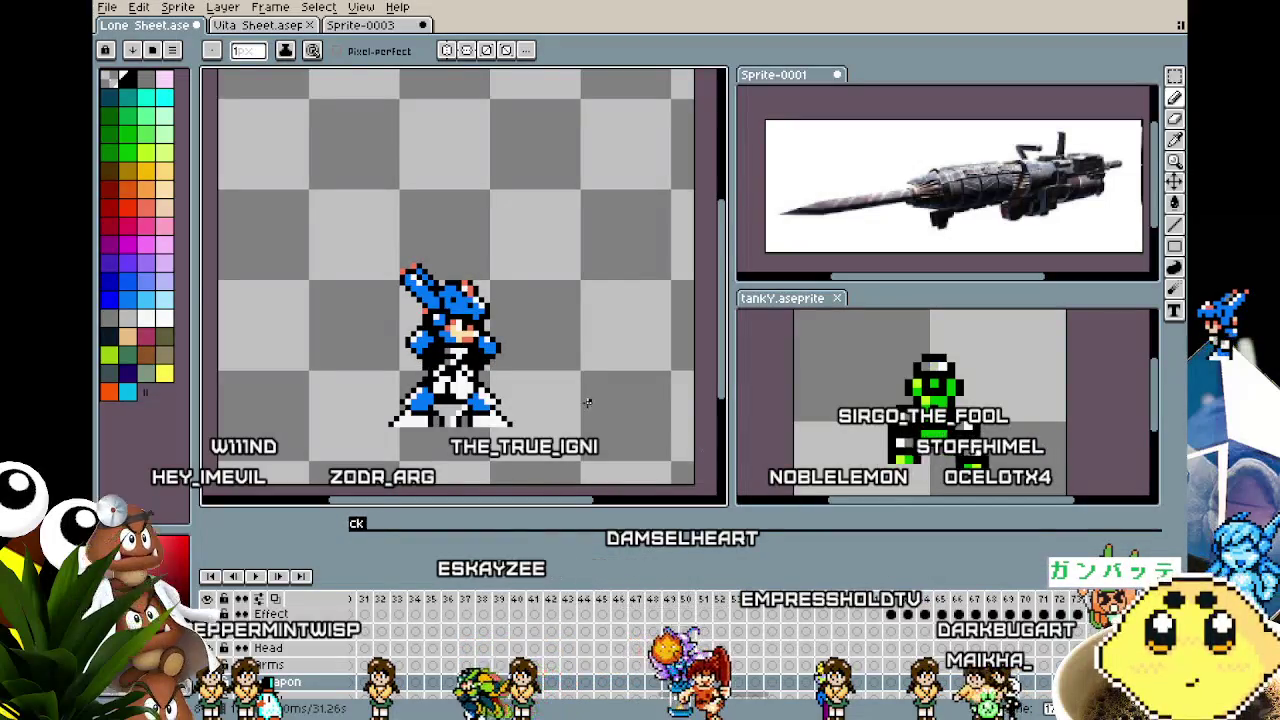
Zoom out to see the whole sprite and select the sword-pose frame in the timeline.
{"action": "scroll", "coordinate": [588, 402], "scroll_direction": "up", "scroll_amount": 1}
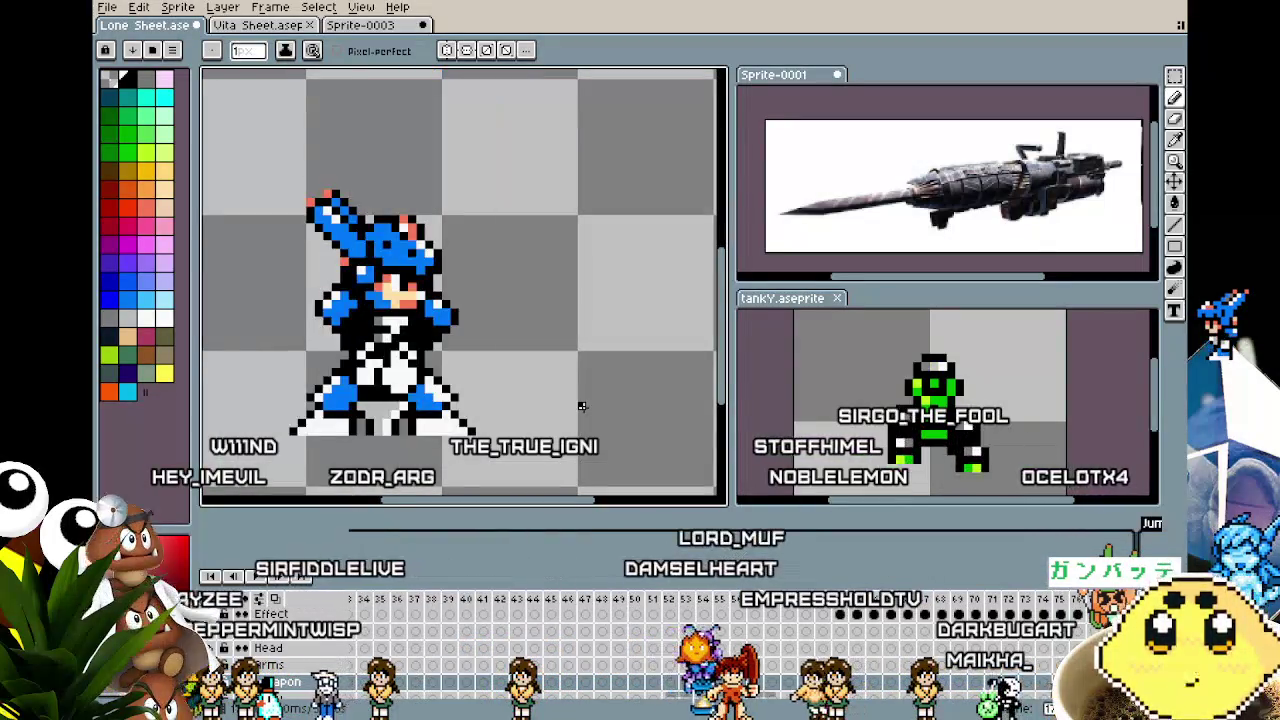
{"action": "scroll", "coordinate": [582, 406], "scroll_direction": "down", "scroll_amount": 2}
{"action": "scroll", "coordinate": [582, 406], "scroll_direction": "down", "scroll_amount": 1}
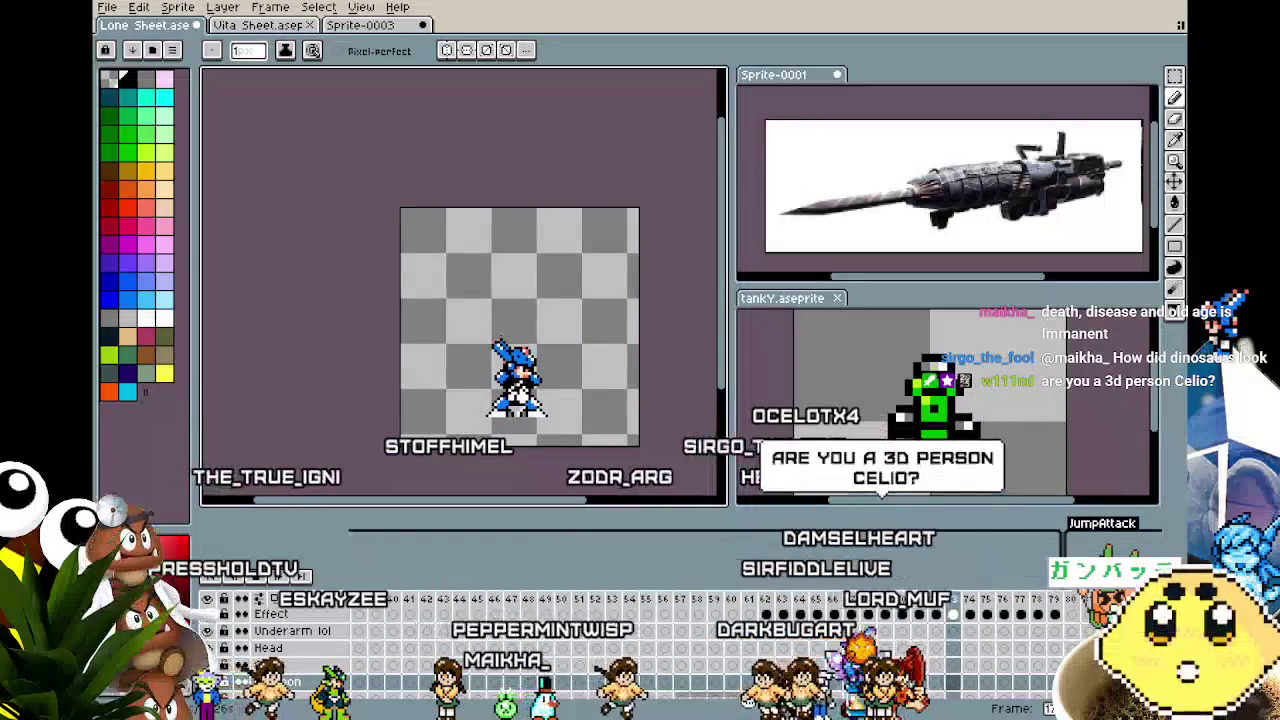
{"action": "scroll", "coordinate": [386, 407], "scroll_direction": "up", "scroll_amount": 3}
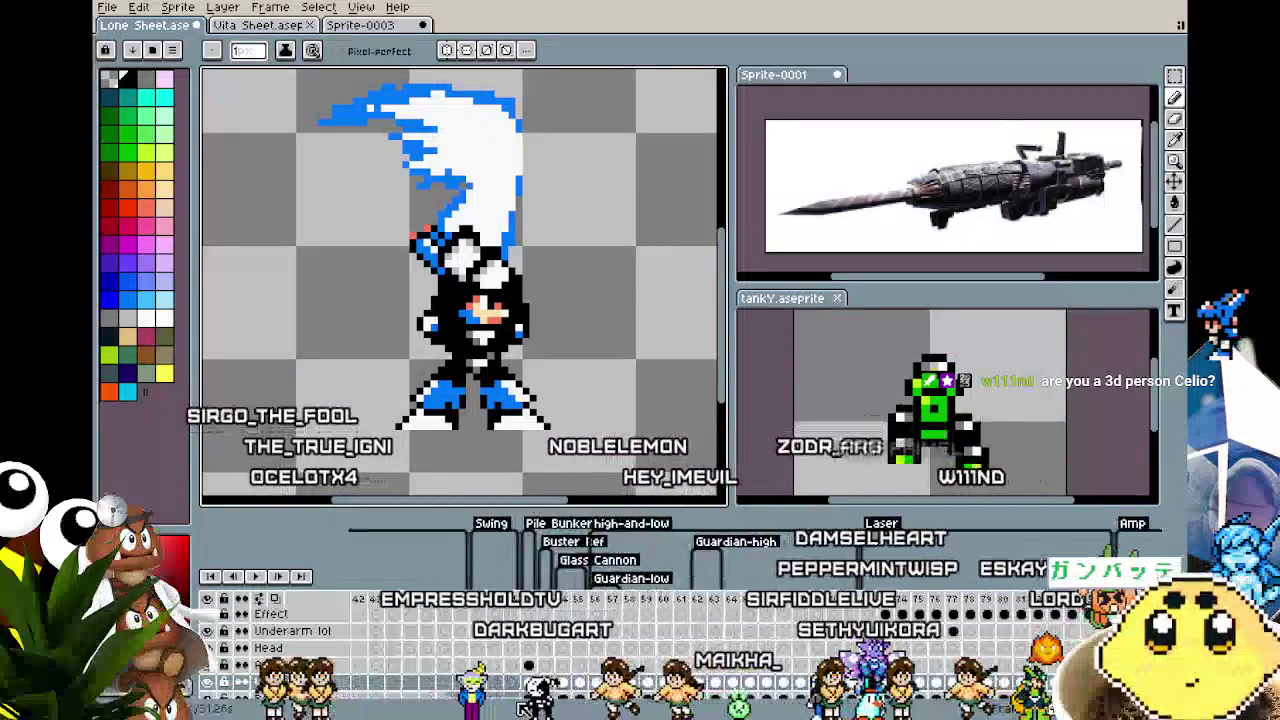
{"action": "key", "text": "minus"}
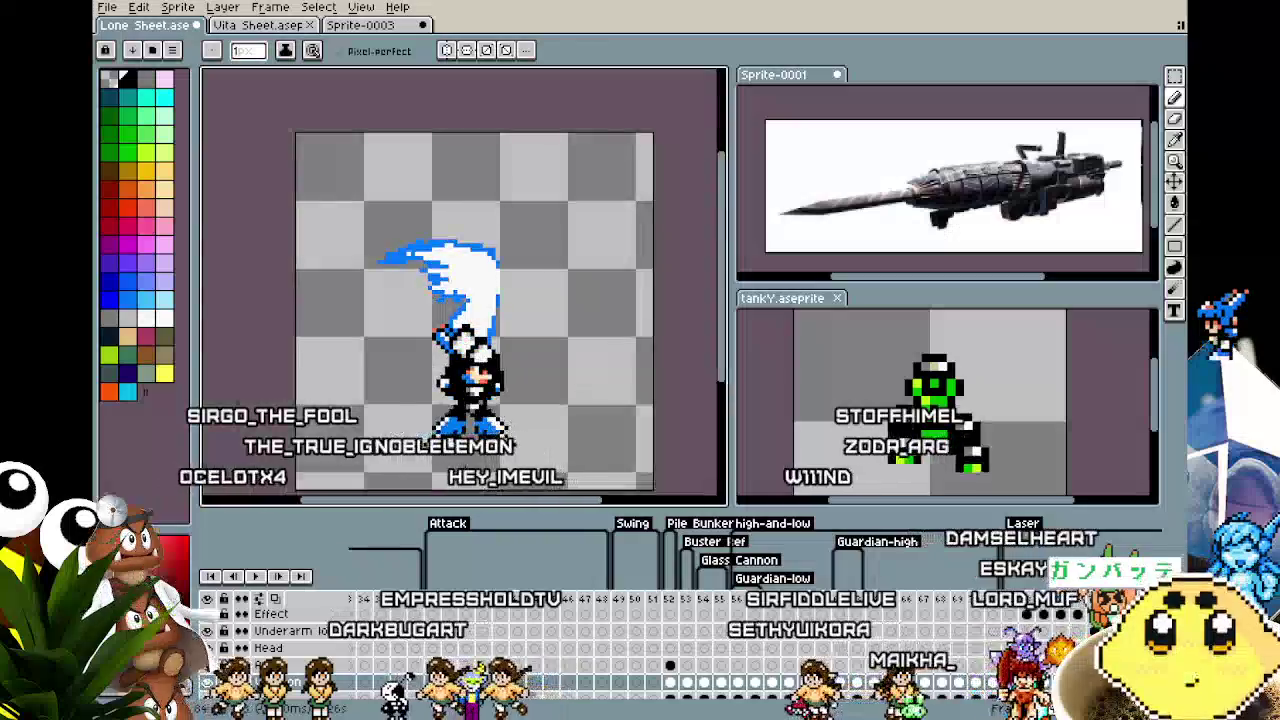
{"action": "left_click_drag", "start_coordinate": [660, 703], "coordinate": [610, 707]}
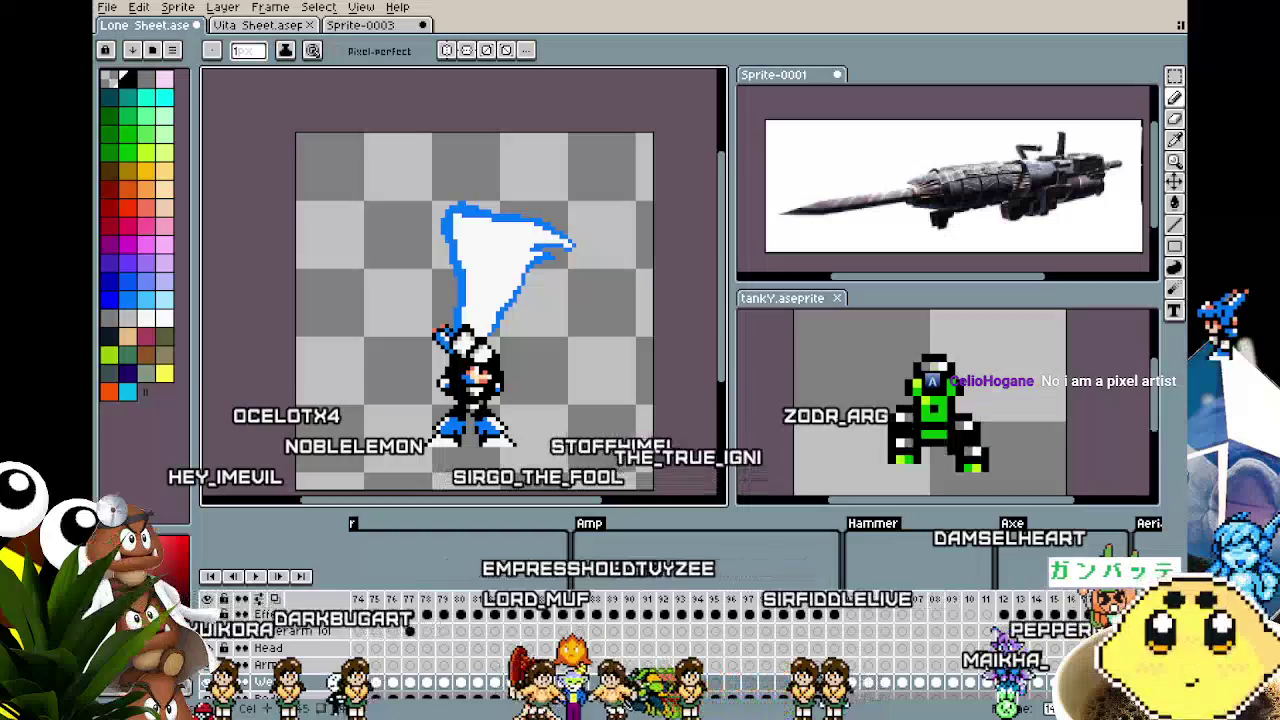
{"action": "left_click_drag", "start_coordinate": [610, 707], "coordinate": [450, 707]}
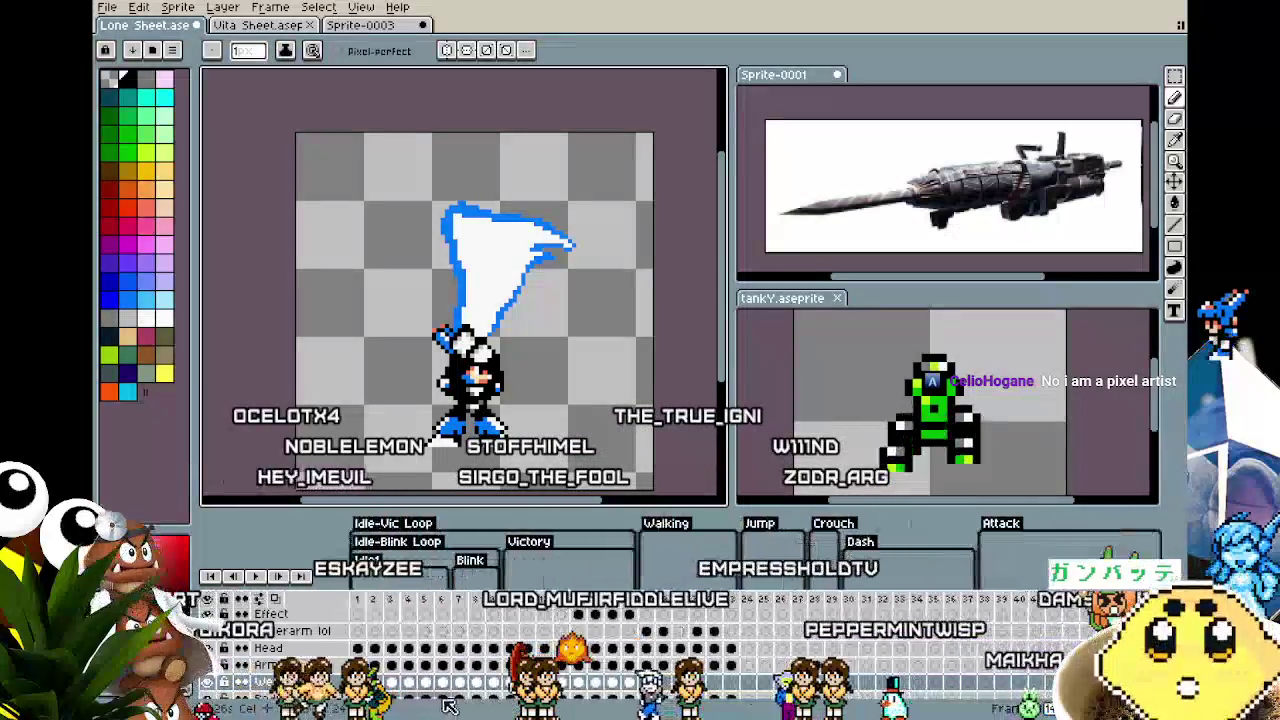
{"action": "left_click", "coordinate": [368, 612]}
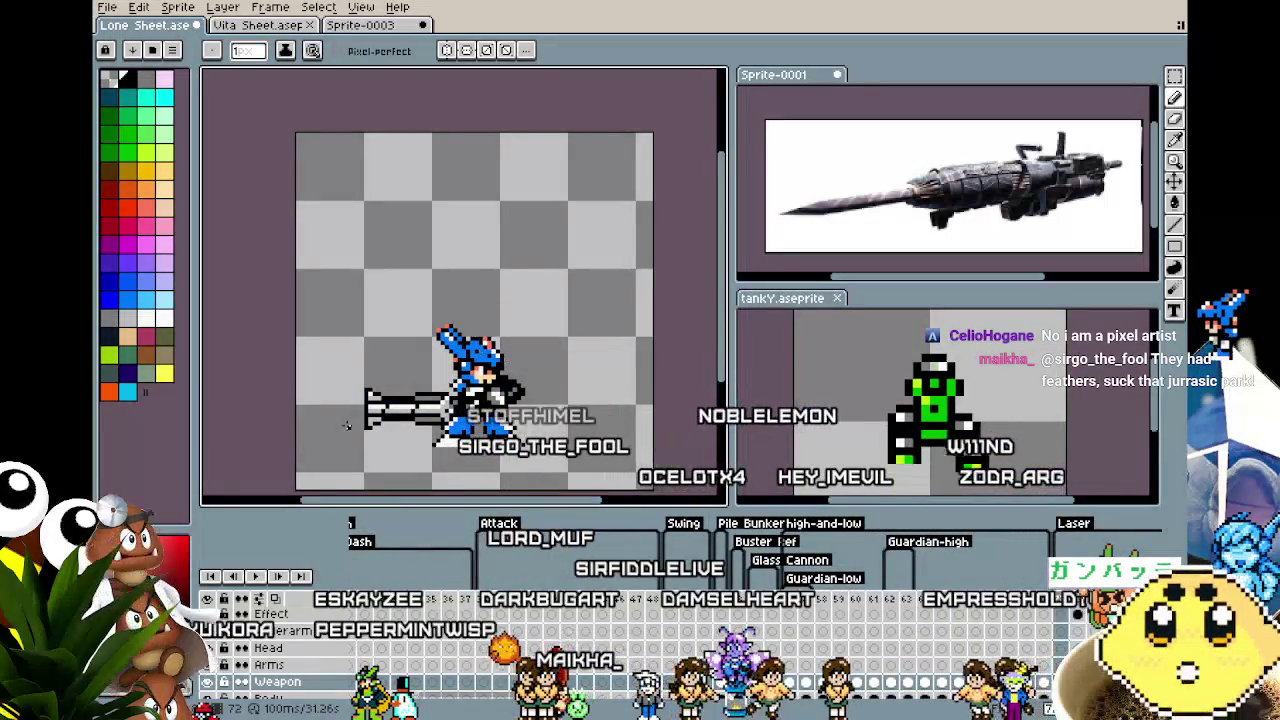
Advance to the later Axe-tagged animation where the character wields a purple polearm.
{"action": "scroll", "coordinate": [307, 440], "scroll_direction": "up", "scroll_amount": 1}
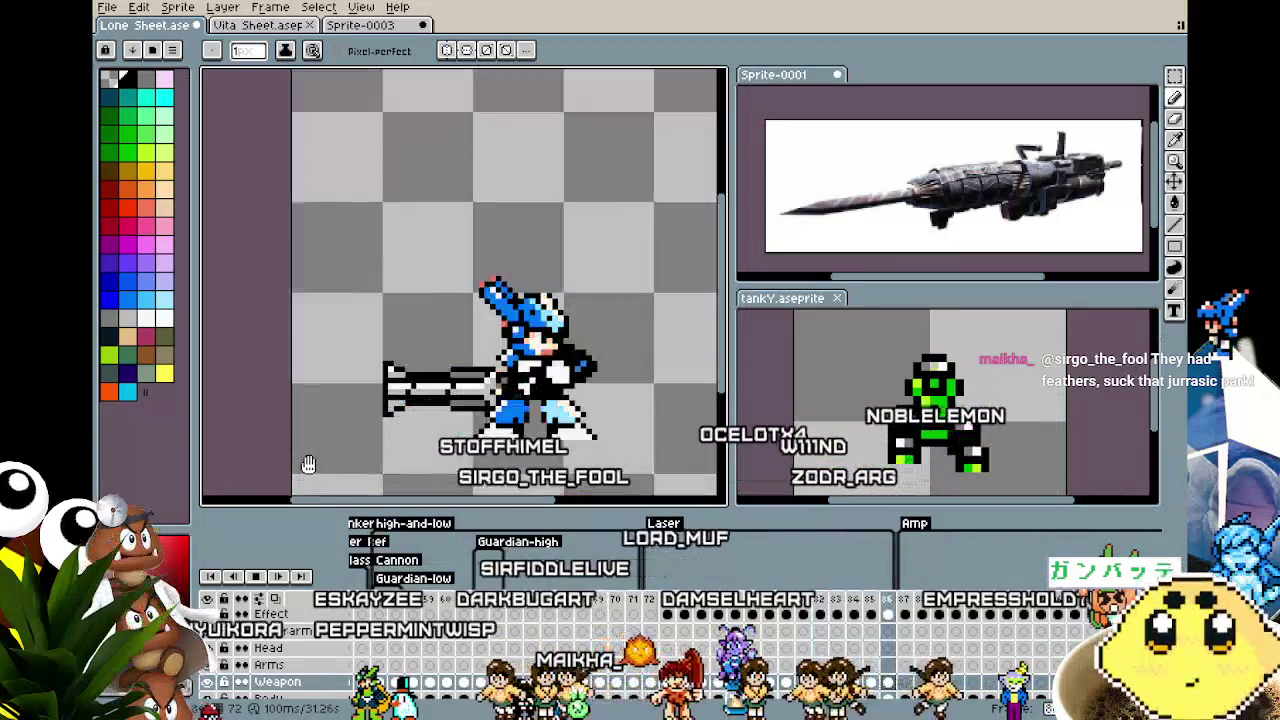
{"action": "left_click_drag", "start_coordinate": [305, 463], "coordinate": [278, 452]}
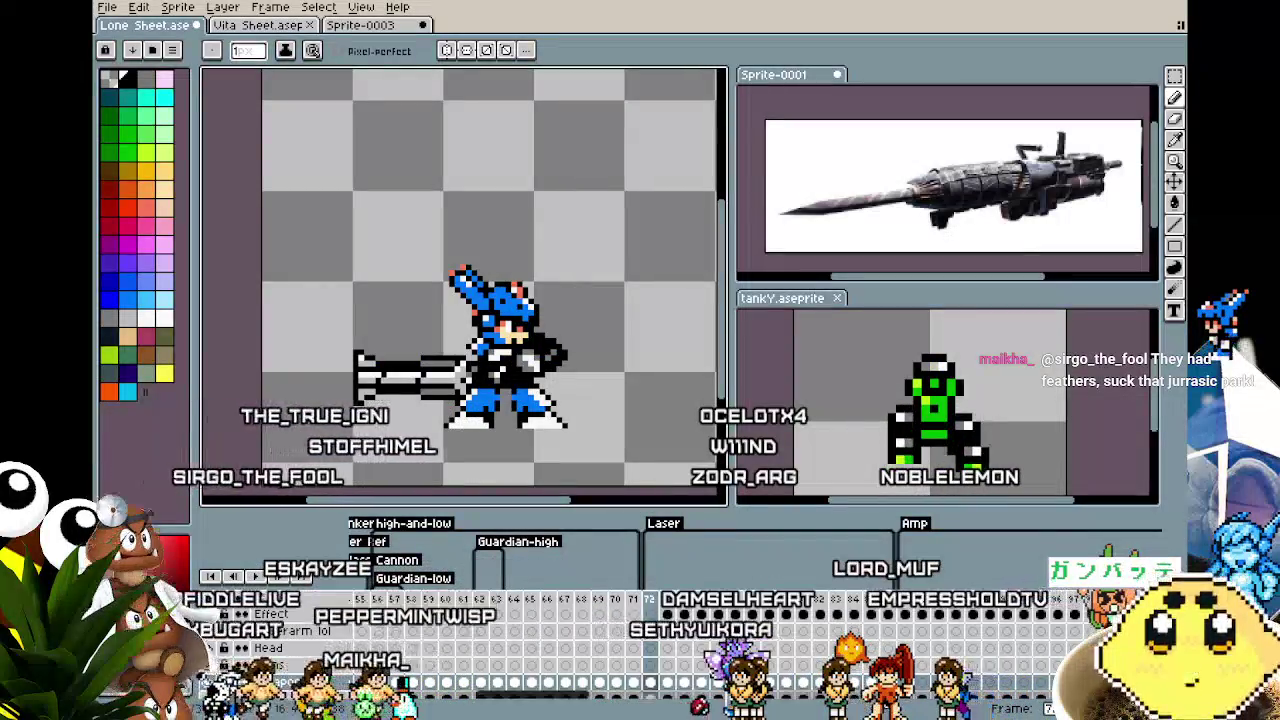
{"action": "scroll", "coordinate": [587, 700], "scroll_direction": "left", "scroll_amount": 5}
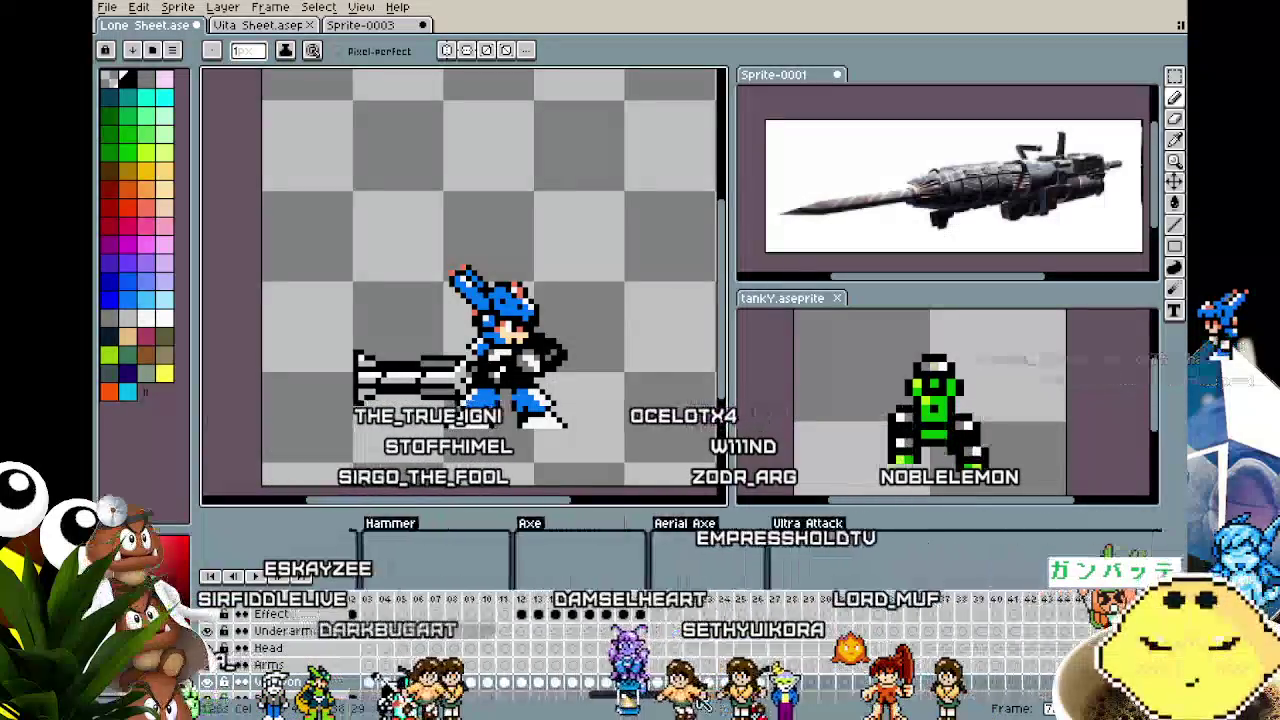
{"action": "scroll", "coordinate": [795, 700], "scroll_direction": "left", "scroll_amount": 3}
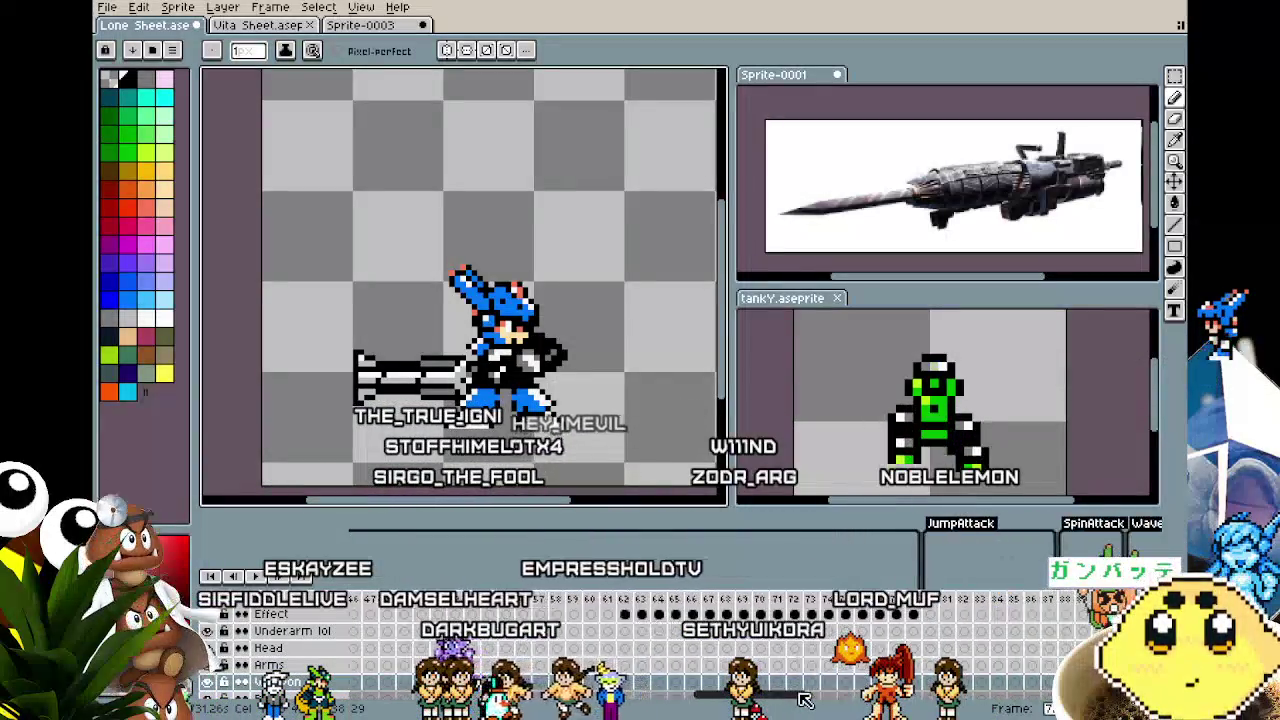
{"action": "scroll", "coordinate": [537, 700], "scroll_direction": "left", "scroll_amount": 2}
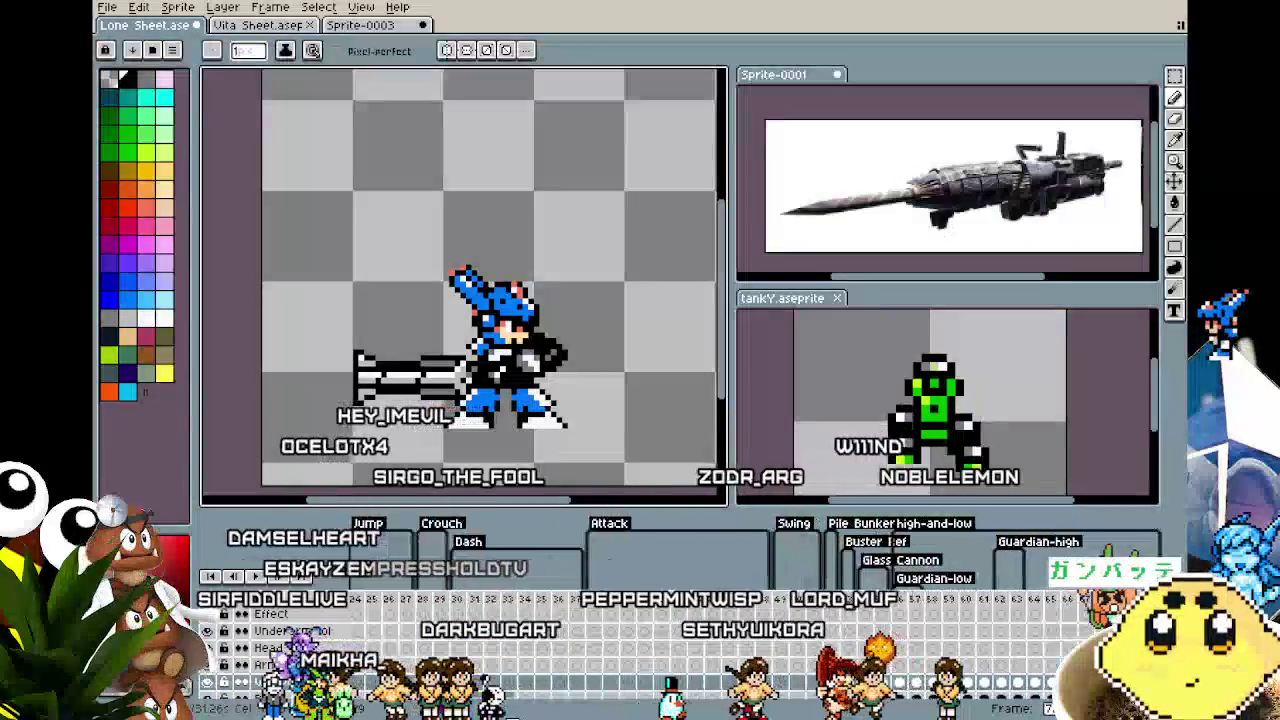
{"action": "scroll", "coordinate": [537, 700], "scroll_direction": "left", "scroll_amount": 3}
{"action": "scroll", "coordinate": [537, 700], "scroll_direction": "left", "scroll_amount": 2}
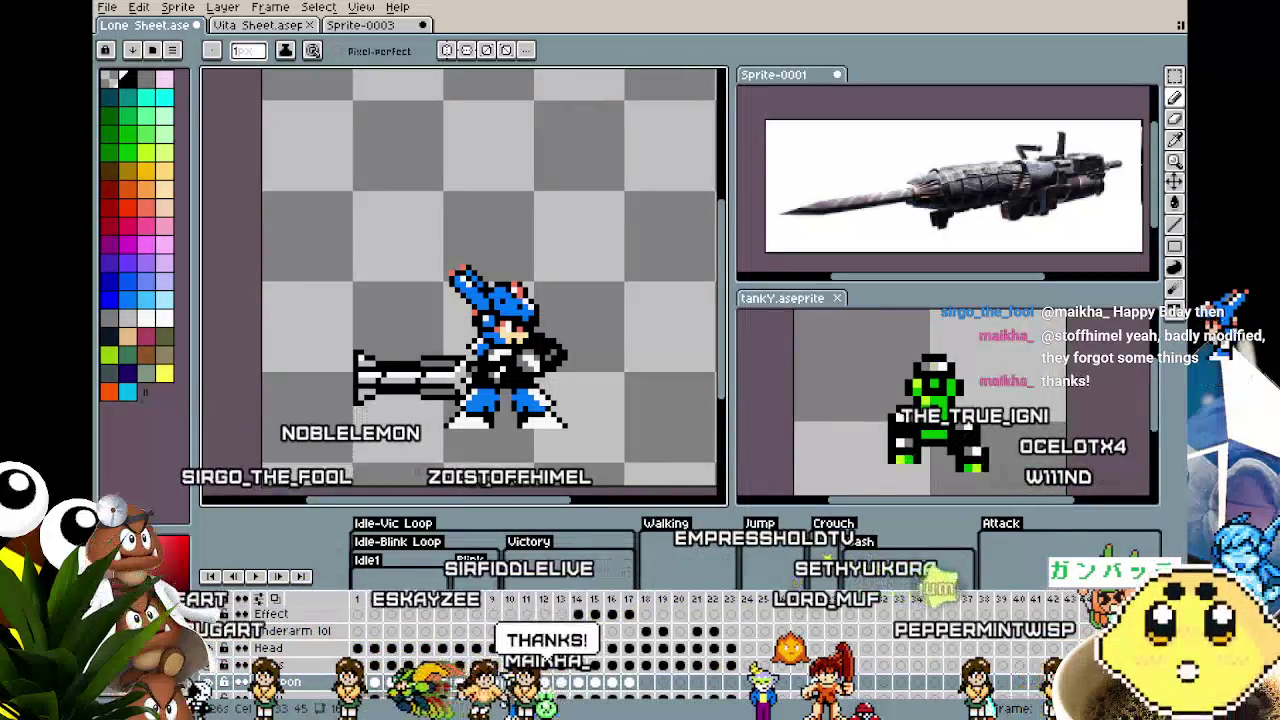
{"action": "scroll", "coordinate": [450, 350], "scroll_direction": "up", "scroll_amount": 1}
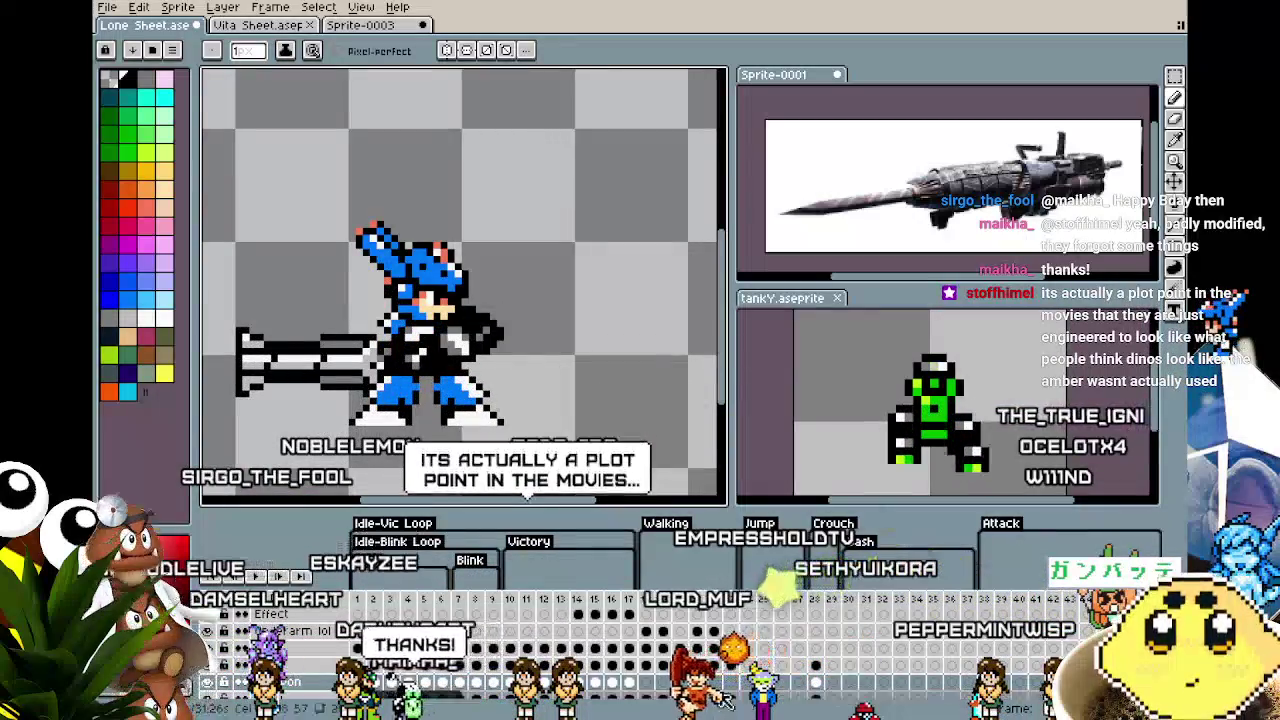
{"action": "mouse_move", "coordinate": [455, 700]}
{"action": "left_mouse_down"}
{"action": "mouse_move", "coordinate": [484, 703]}
{"action": "mouse_move", "coordinate": [425, 705]}
{"action": "left_mouse_up"}
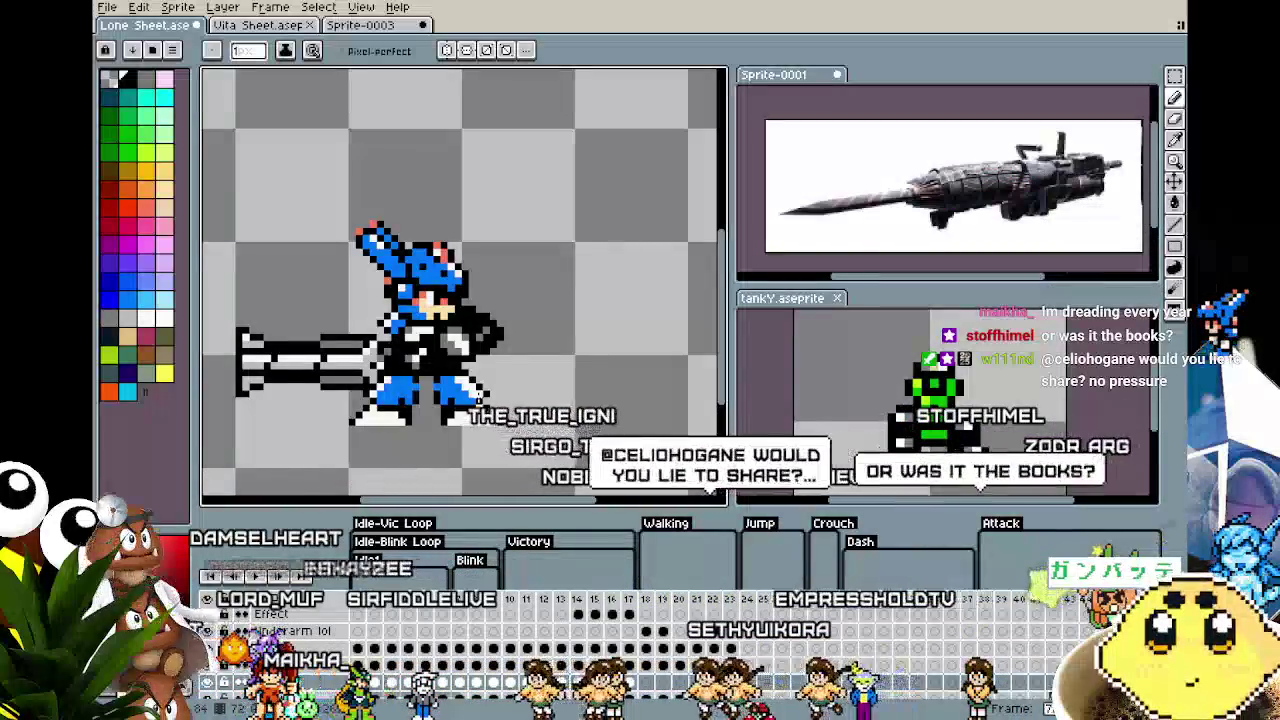
{"action": "key", "text": "Right"}
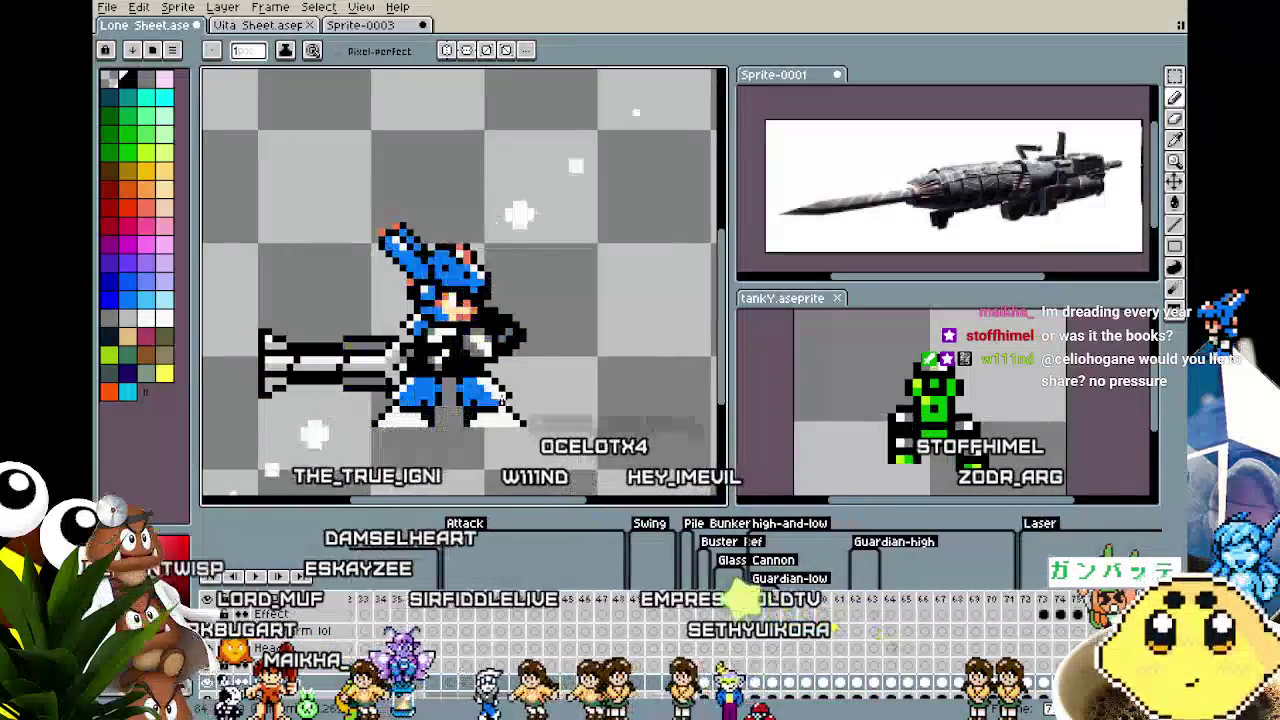
{"action": "key", "text": "Right"}
{"action": "key", "text": "minus"}
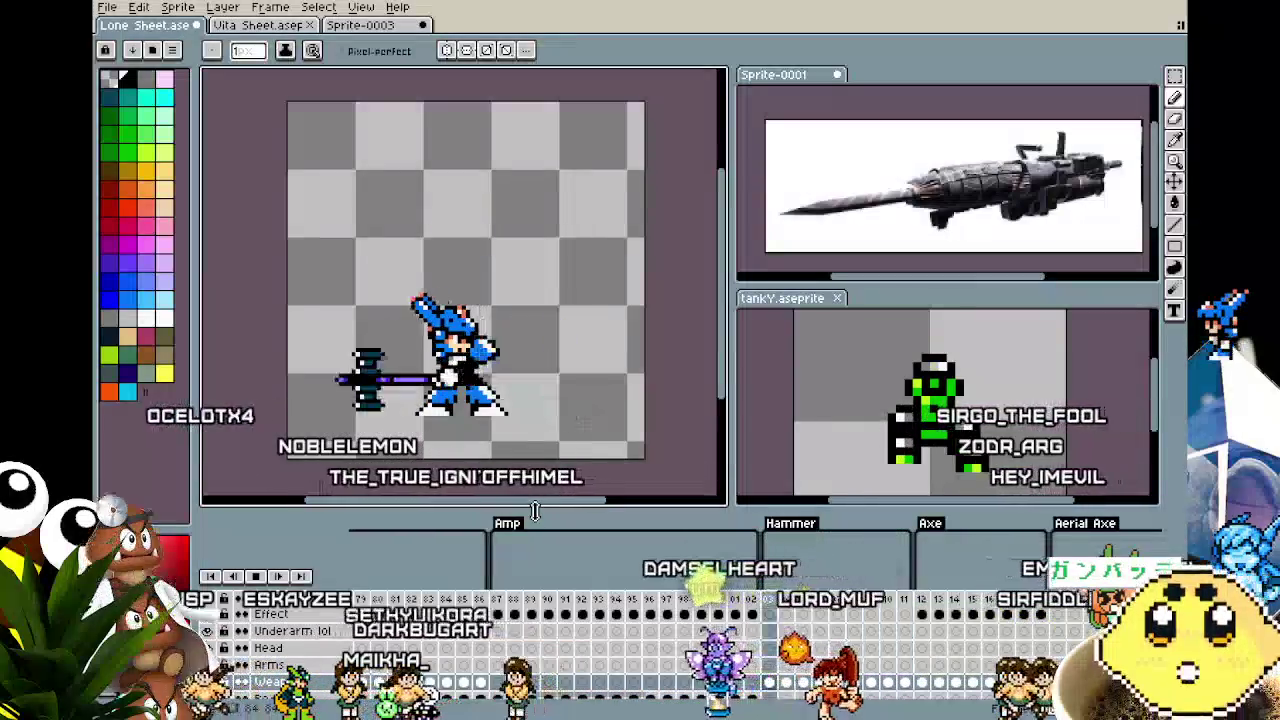
{"action": "scroll", "coordinate": [459, 465], "scroll_direction": "right", "scroll_amount": 2}
{"action": "left_click_drag", "start_coordinate": [459, 465], "coordinate": [452, 472]}
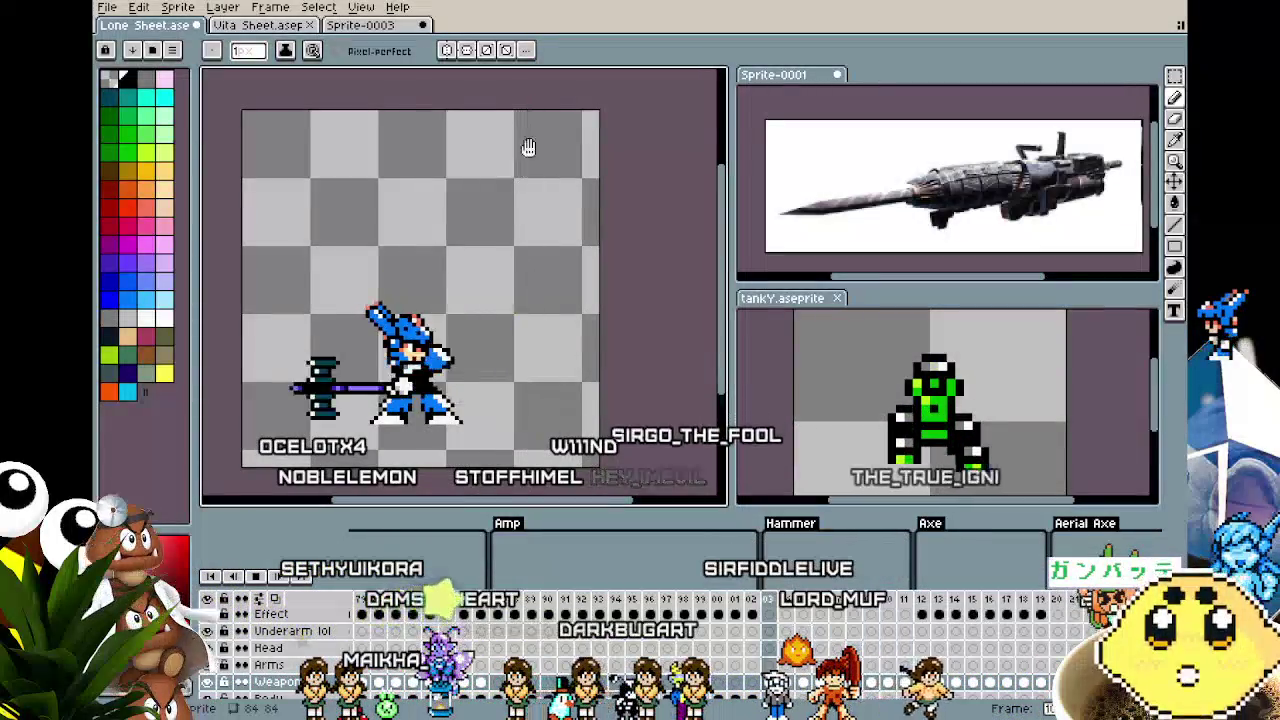
{"action": "scroll", "coordinate": [524, 432], "scroll_direction": "up", "scroll_amount": 1}
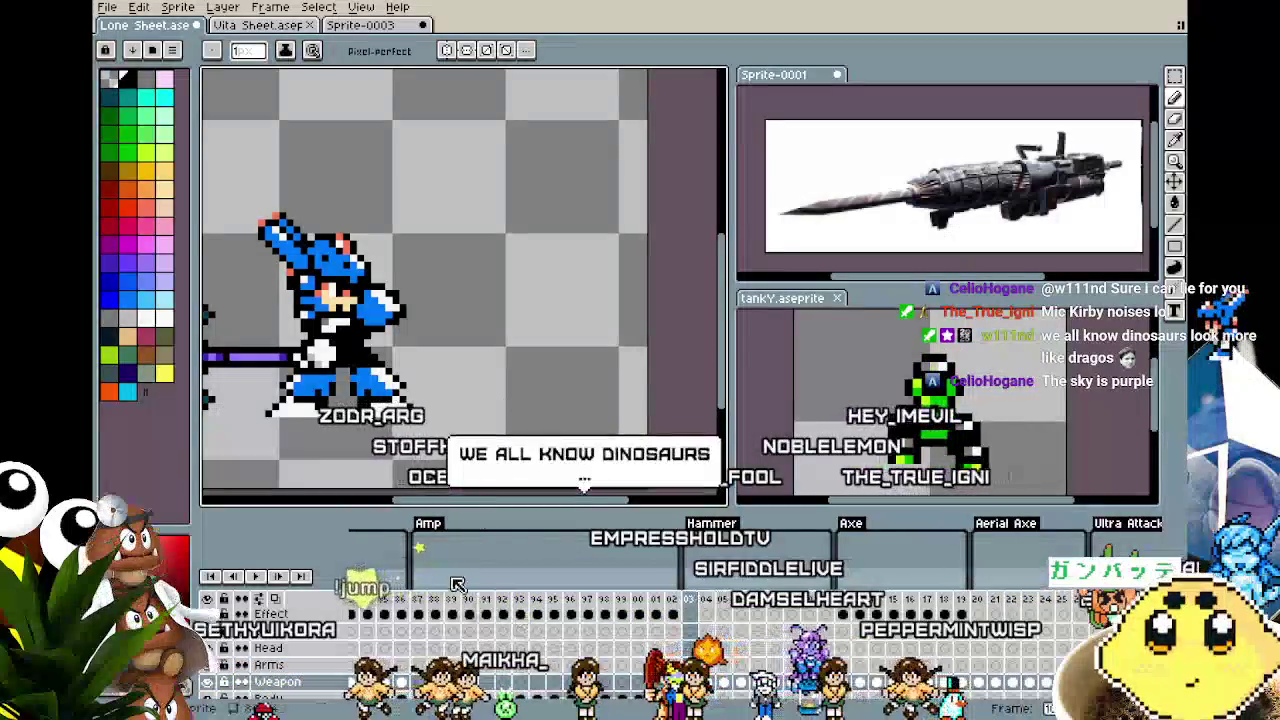
{"action": "scroll", "coordinate": [418, 450], "scroll_direction": "down", "scroll_amount": 1}
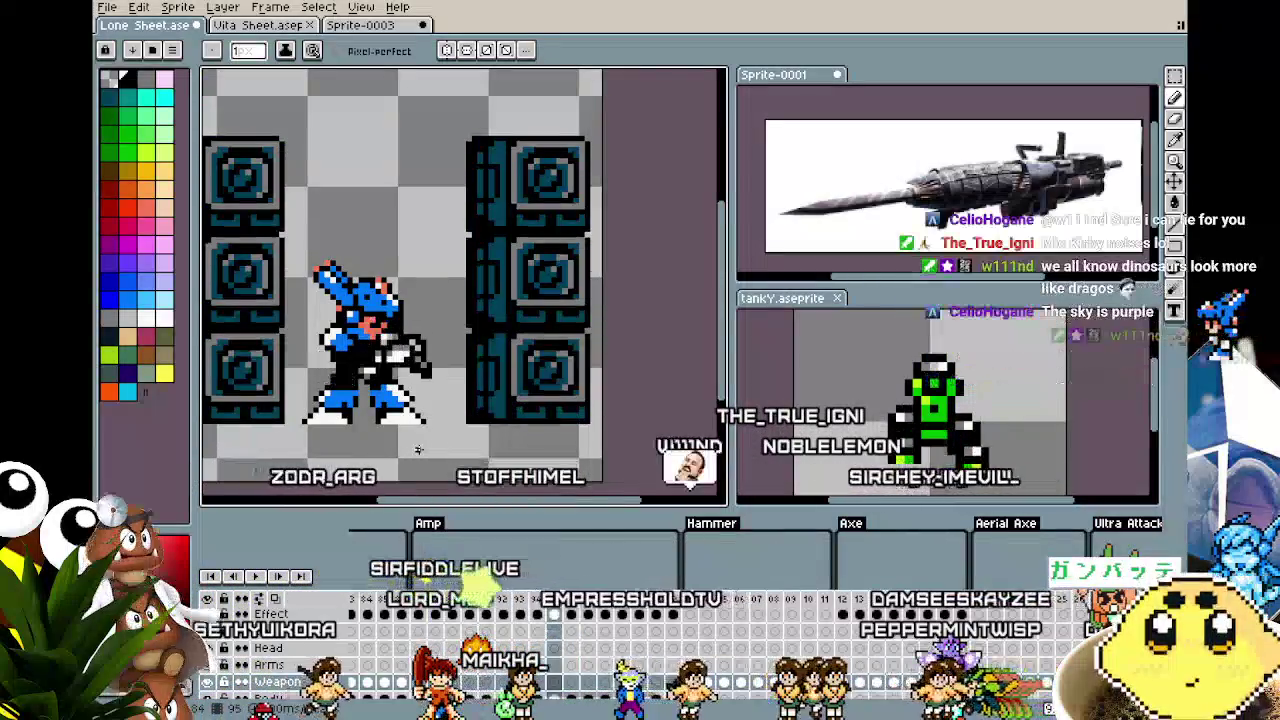
{"action": "left_click_drag", "start_coordinate": [418, 450], "coordinate": [520, 458]}
{"action": "scroll", "coordinate": [468, 458], "scroll_direction": "down", "scroll_amount": 1}
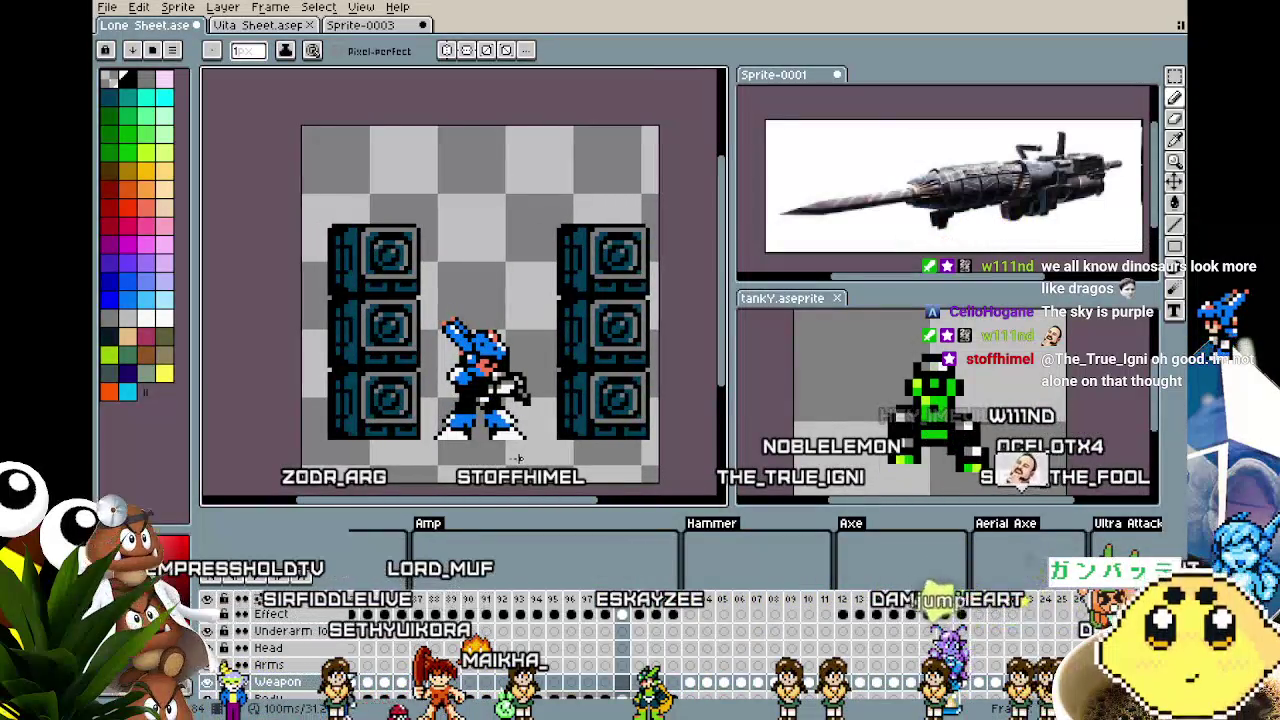
{"action": "scroll", "coordinate": [495, 458], "scroll_direction": "up", "scroll_amount": 1}
{"action": "left_click_drag", "start_coordinate": [495, 458], "coordinate": [468, 456]}
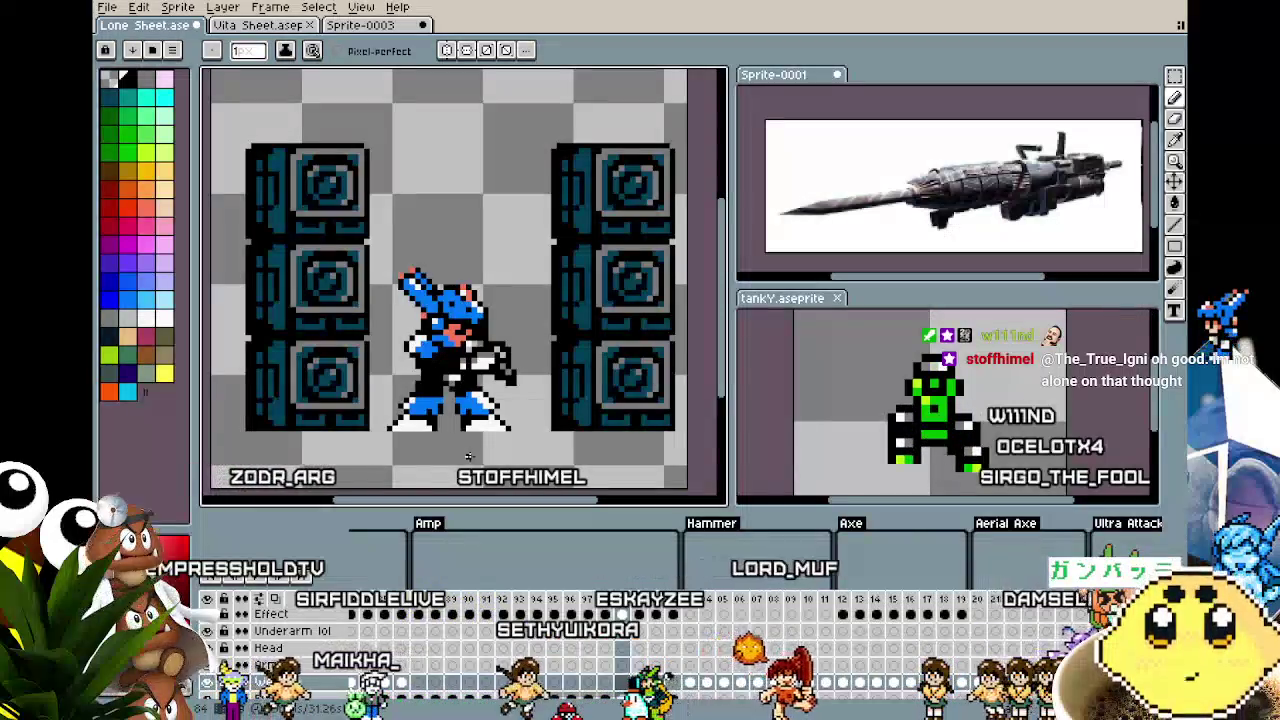
{"action": "scroll", "coordinate": [468, 456], "scroll_direction": "down", "scroll_amount": 1}
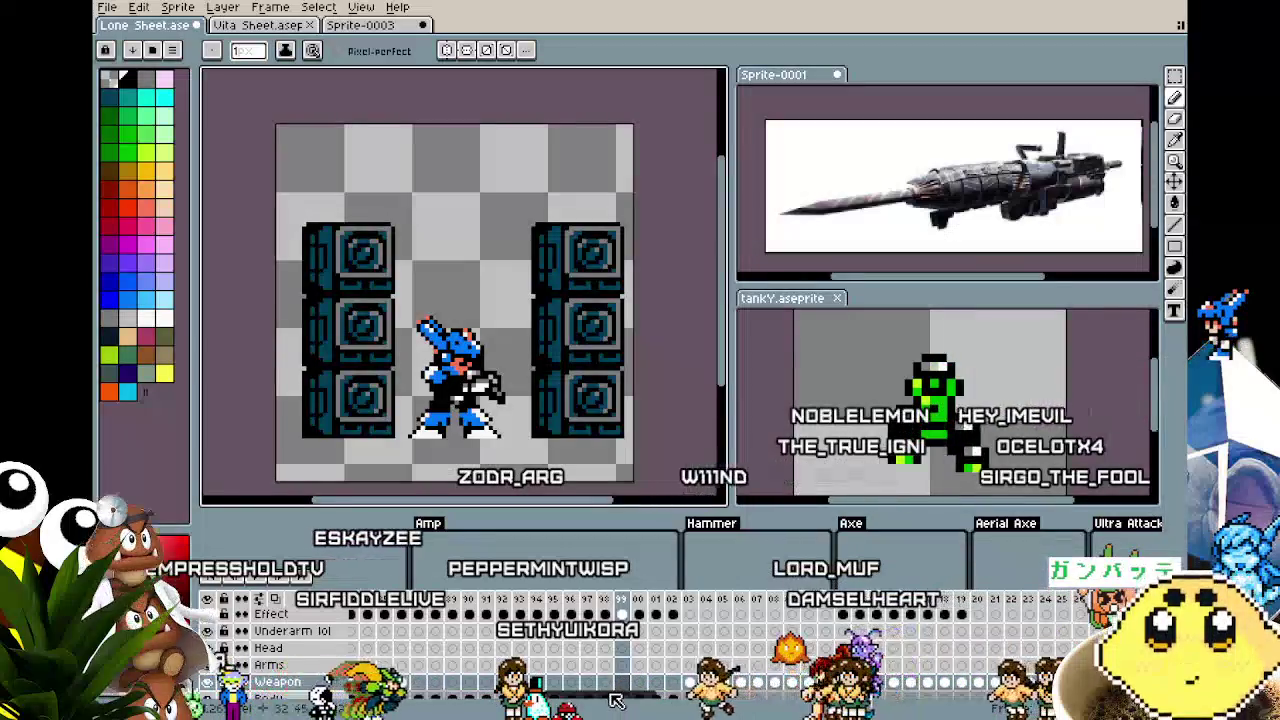
{"action": "scroll", "coordinate": [520, 700], "scroll_direction": "left", "scroll_amount": 10}
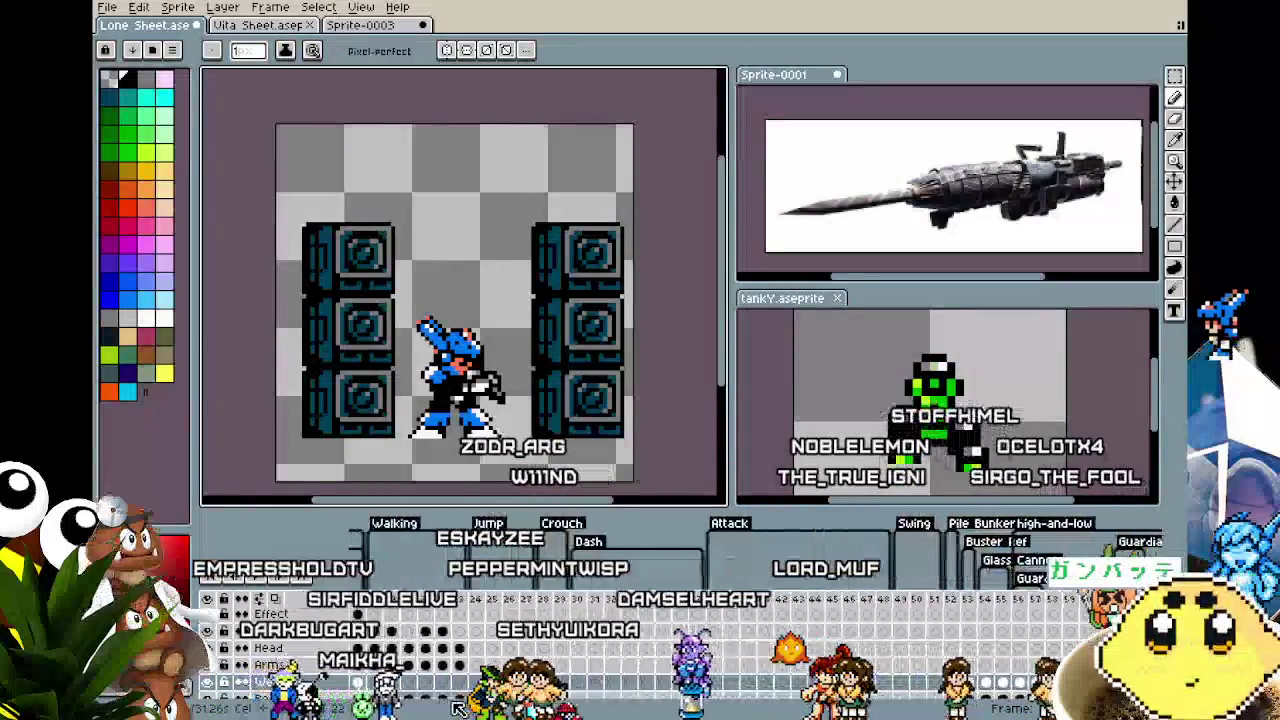
{"action": "scroll", "coordinate": [435, 708], "scroll_direction": "left", "scroll_amount": 5}
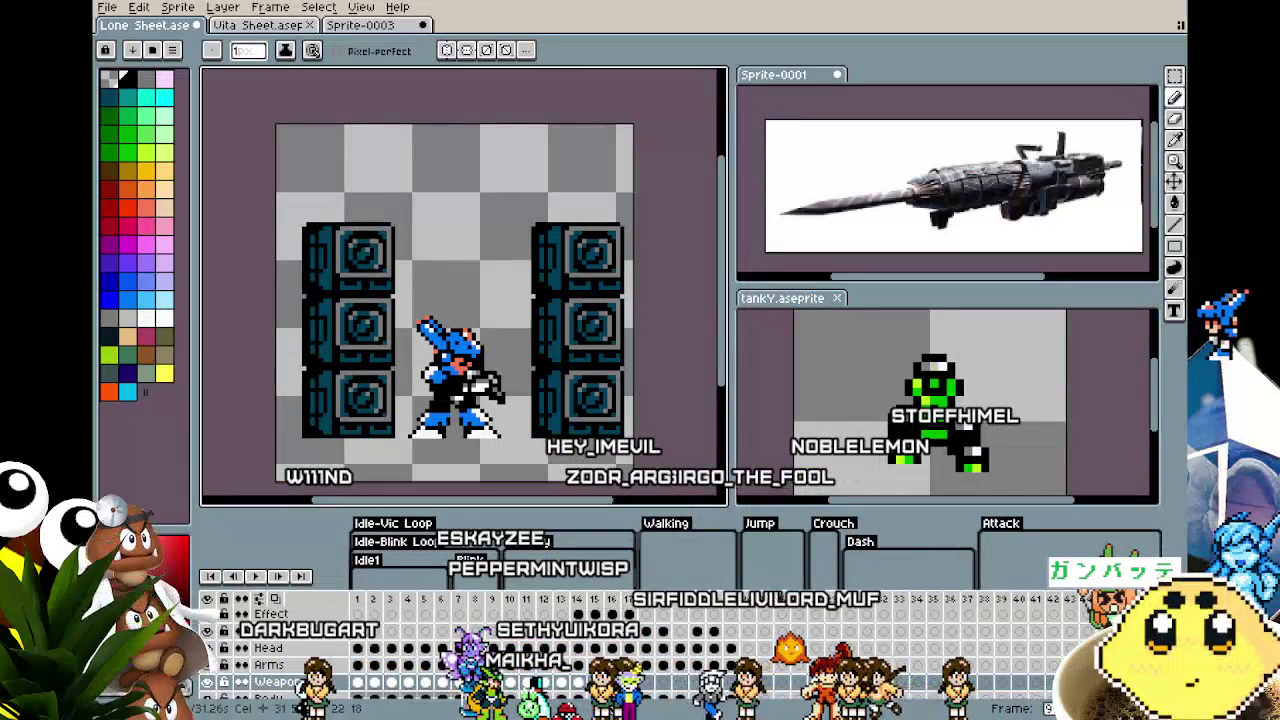
{"action": "scroll", "coordinate": [424, 703], "scroll_direction": "right", "scroll_amount": 10}
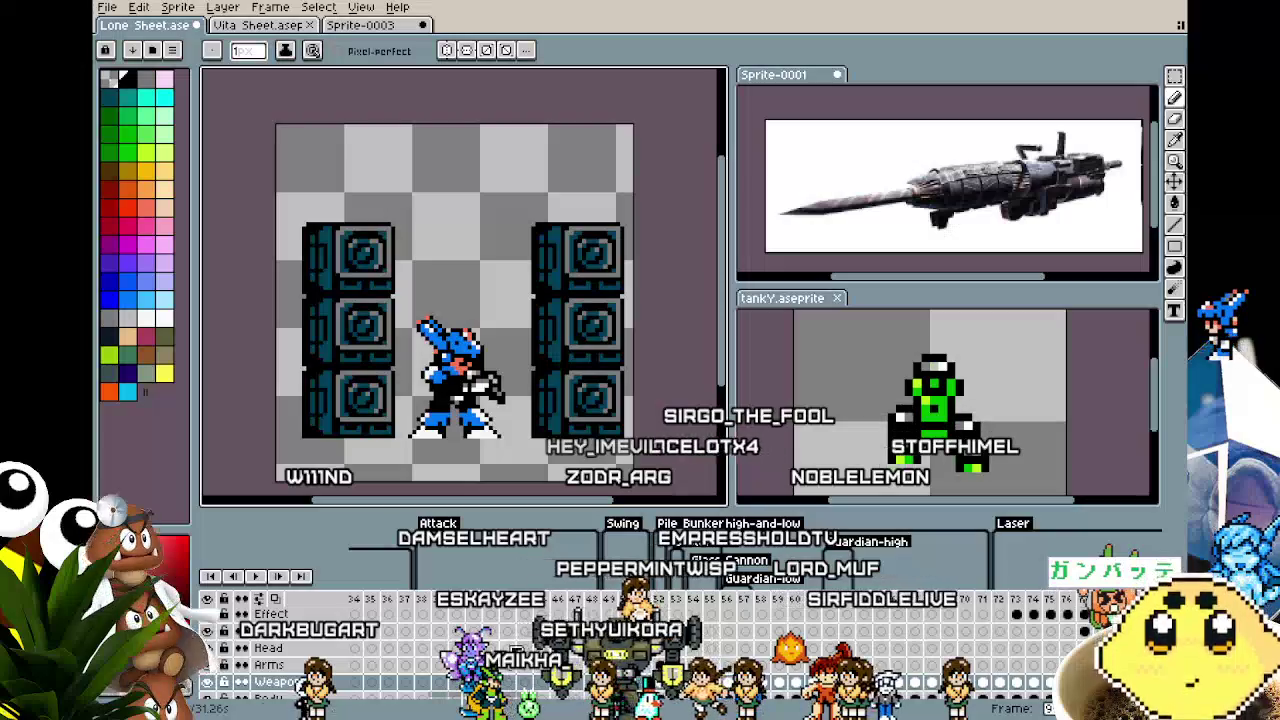
On the red-cannon frame, undo the stray black pixels added above the cannon.
{"action": "left_click", "coordinate": [660, 682]}
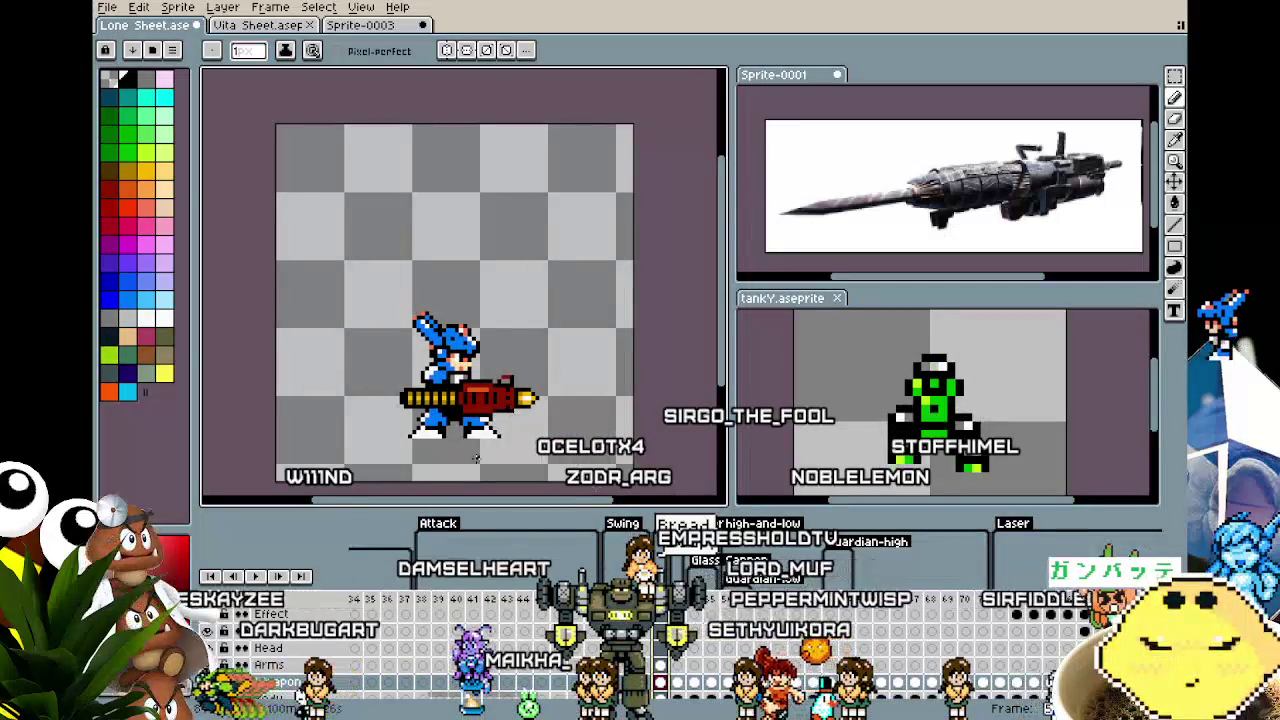
{"action": "scroll", "coordinate": [477, 455], "scroll_direction": "up", "scroll_amount": 2}
{"action": "scroll", "coordinate": [473, 461], "scroll_direction": "up", "scroll_amount": 1}
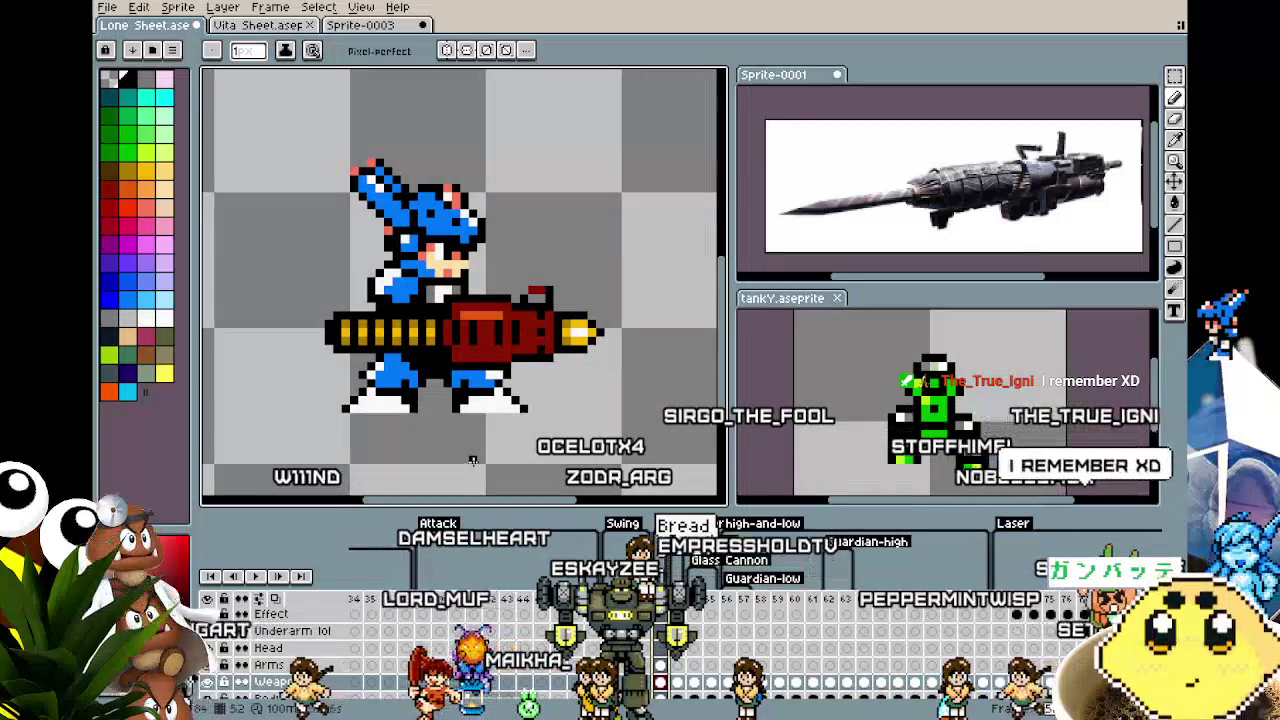
{"action": "scroll", "coordinate": [444, 376], "scroll_direction": "up", "scroll_amount": 1}
{"action": "left_click_drag", "start_coordinate": [443, 376], "coordinate": [413, 406]}
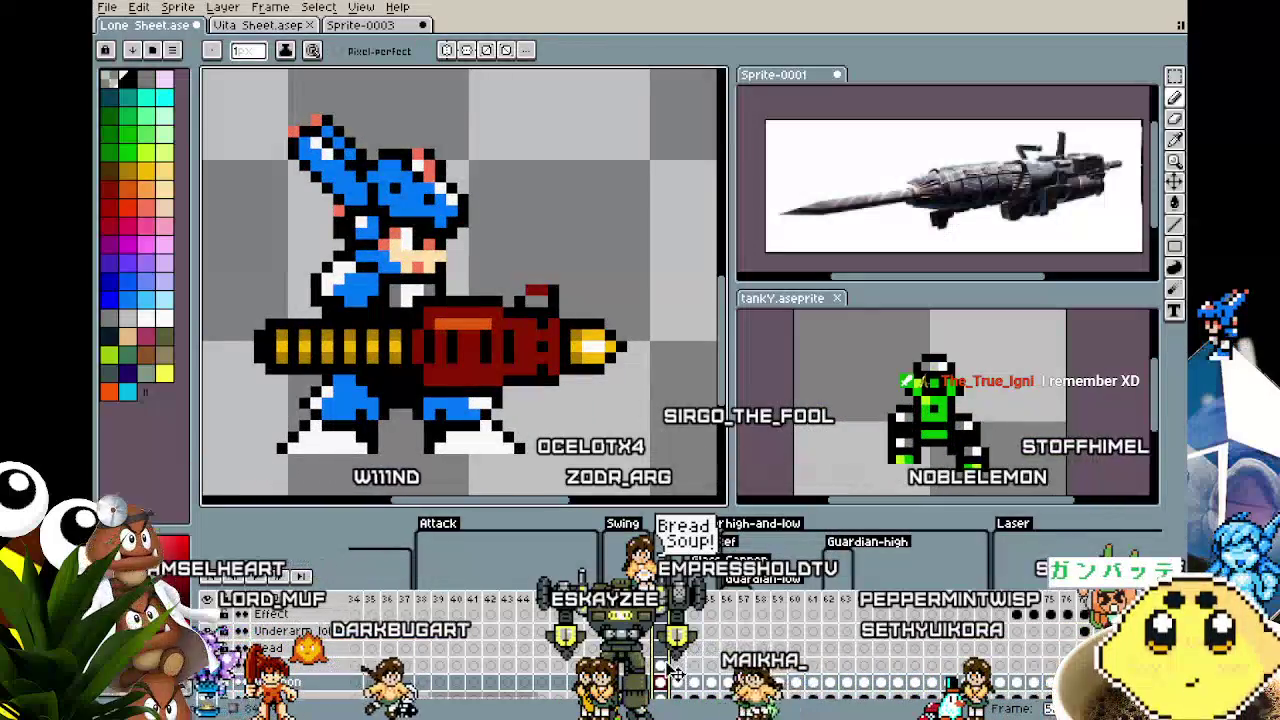
{"action": "scroll", "coordinate": [604, 554], "scroll_direction": "down", "scroll_amount": 1}
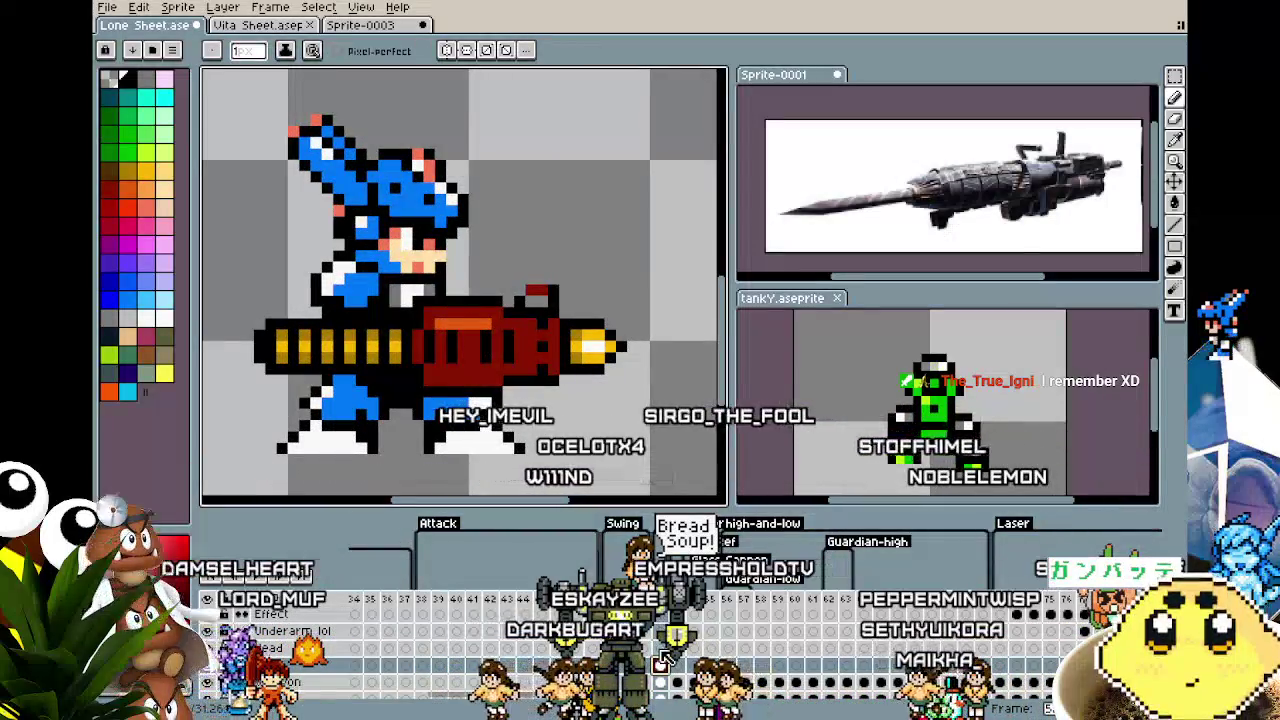
{"action": "scroll", "coordinate": [431, 293], "scroll_direction": "up", "scroll_amount": 1}
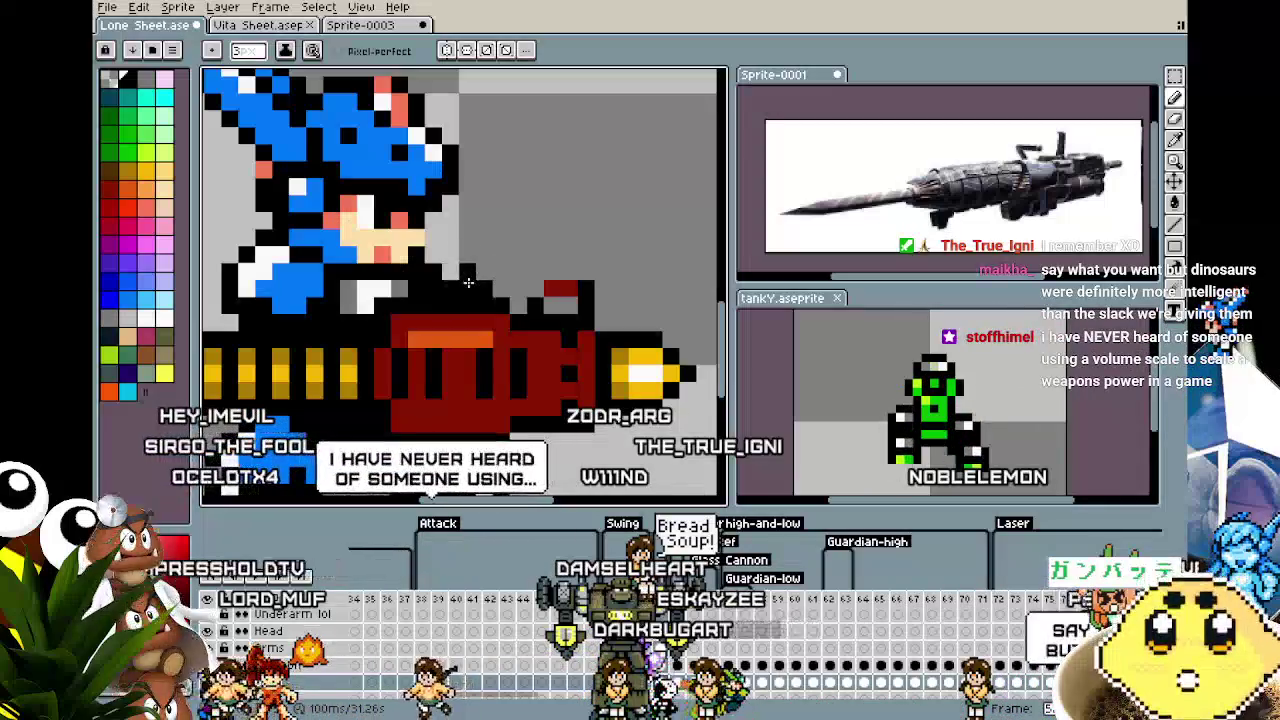
{"action": "key", "text": "ctrl"}
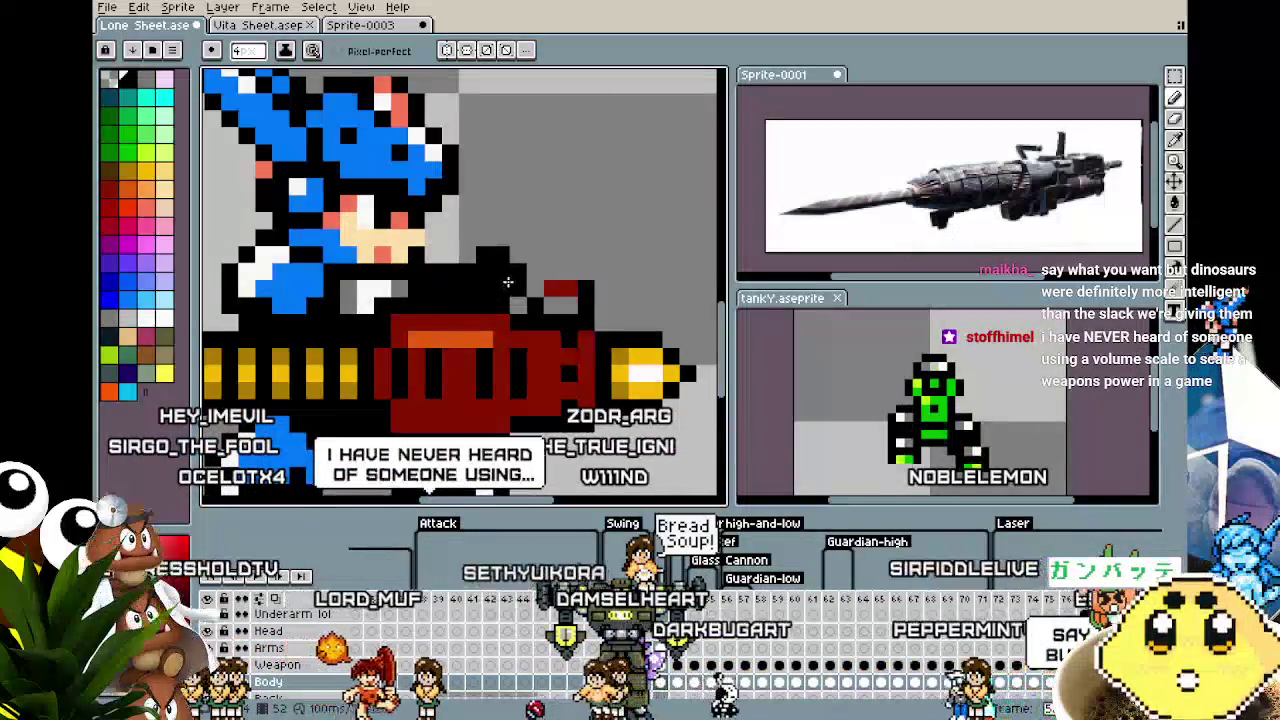
{"action": "key", "text": "ctrl+z"}
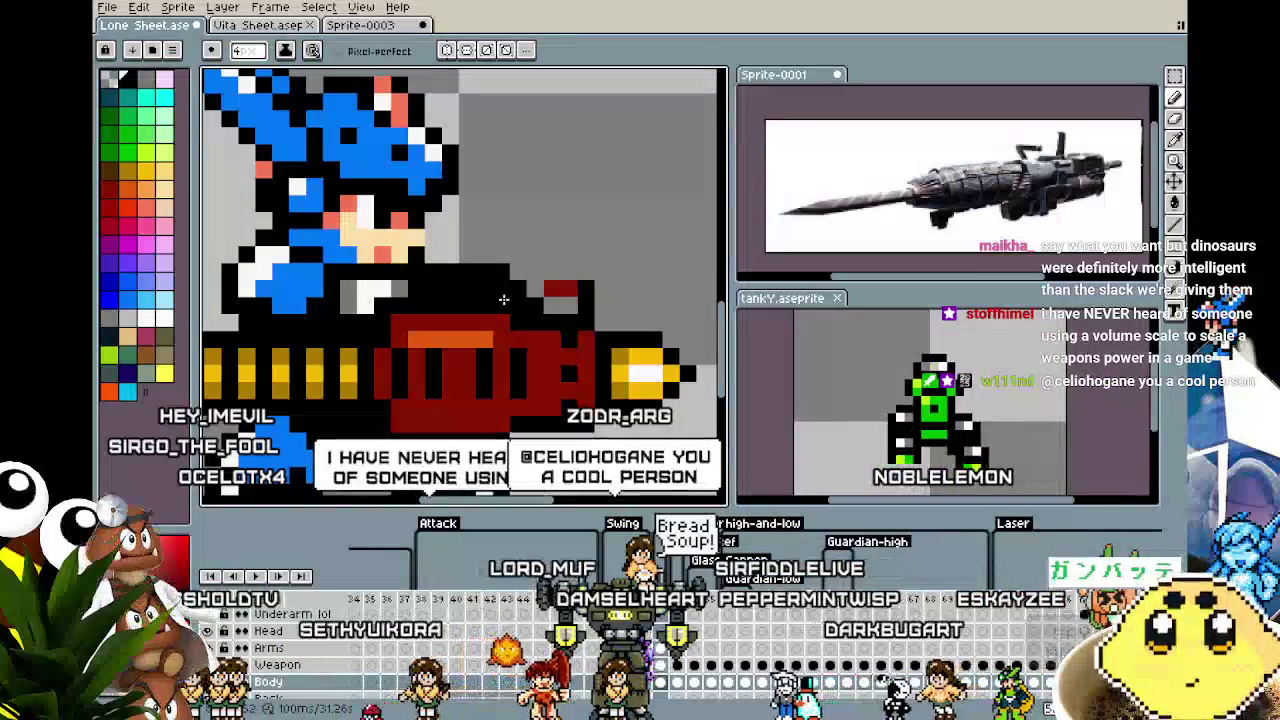
Marquee-select the cannon's top handle, move it one pixel left, and check the Weapon layer.
{"action": "key", "text": "m"}
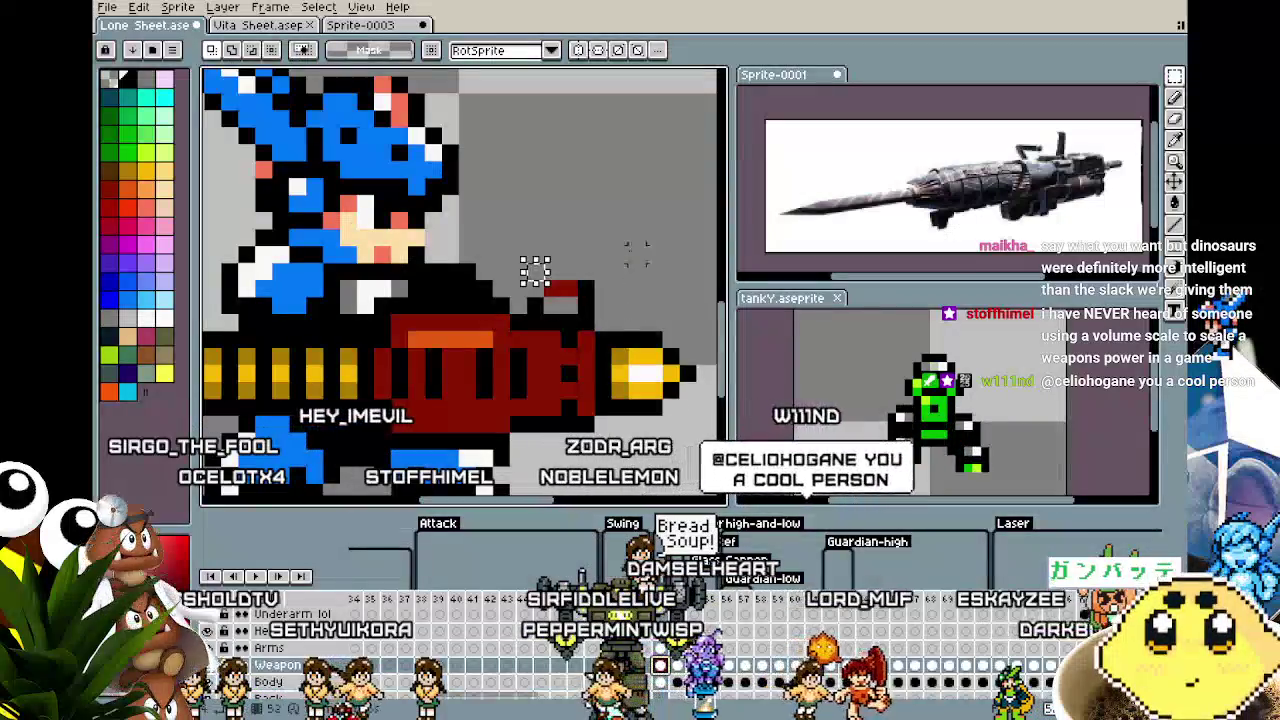
{"action": "left_click_drag", "start_coordinate": [598, 260], "coordinate": [489, 316]}
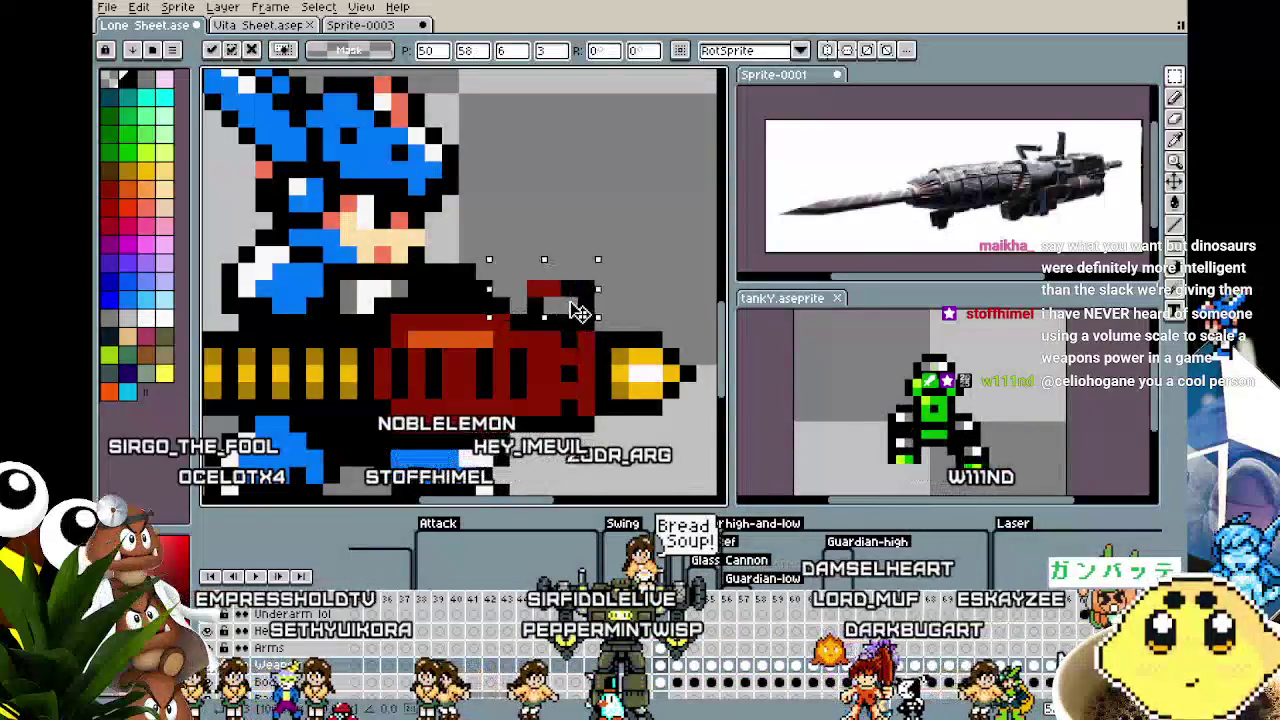
{"action": "mouse_move", "coordinate": [573, 312]}
{"action": "left_mouse_down"}
{"action": "mouse_move", "coordinate": [558, 312]}
{"action": "mouse_move", "coordinate": [605, 312]}
{"action": "left_mouse_up"}
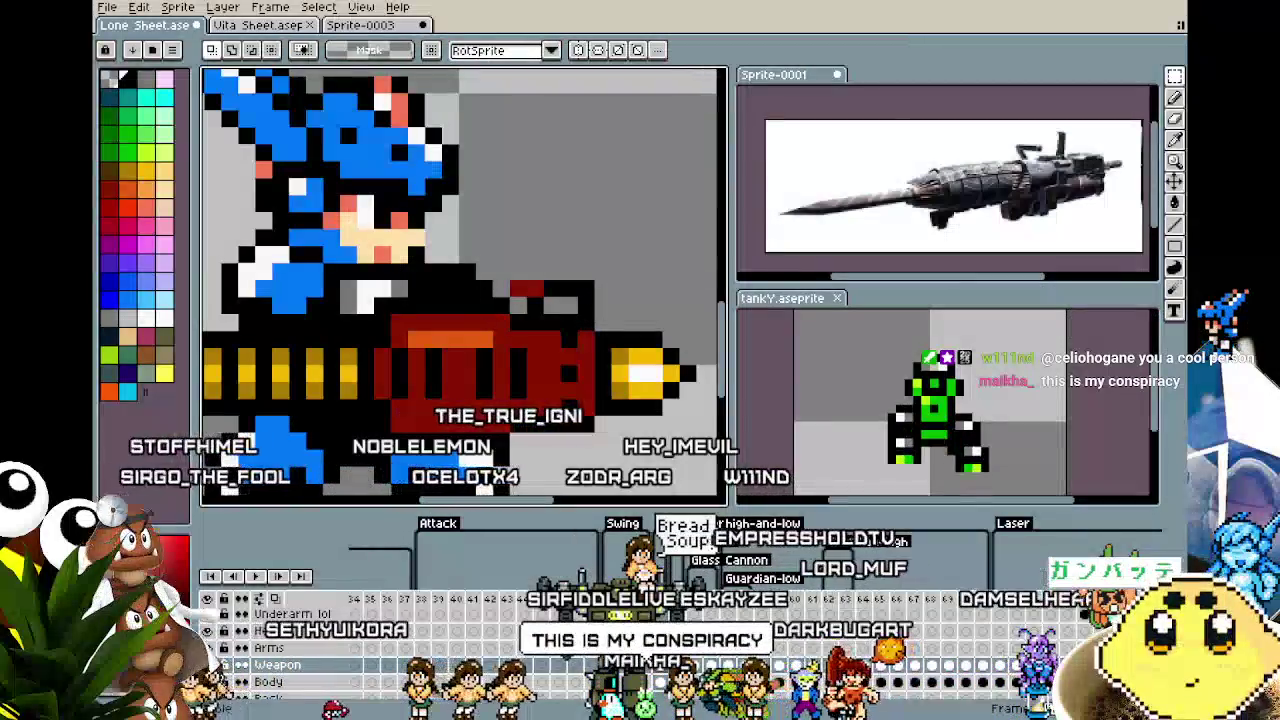
{"action": "key", "text": "Right"}
{"action": "left_click", "coordinate": [214, 679]}
{"action": "left_click", "coordinate": [206, 666]}
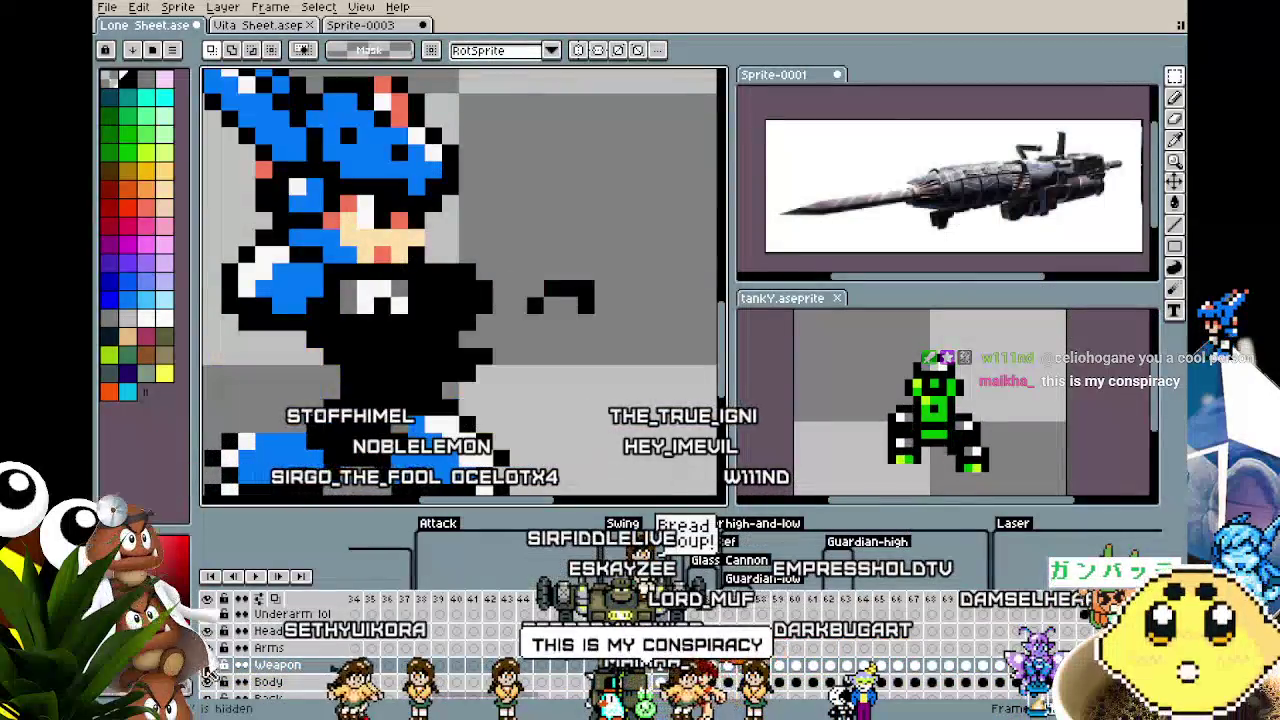
{"action": "left_click", "coordinate": [207, 666]}
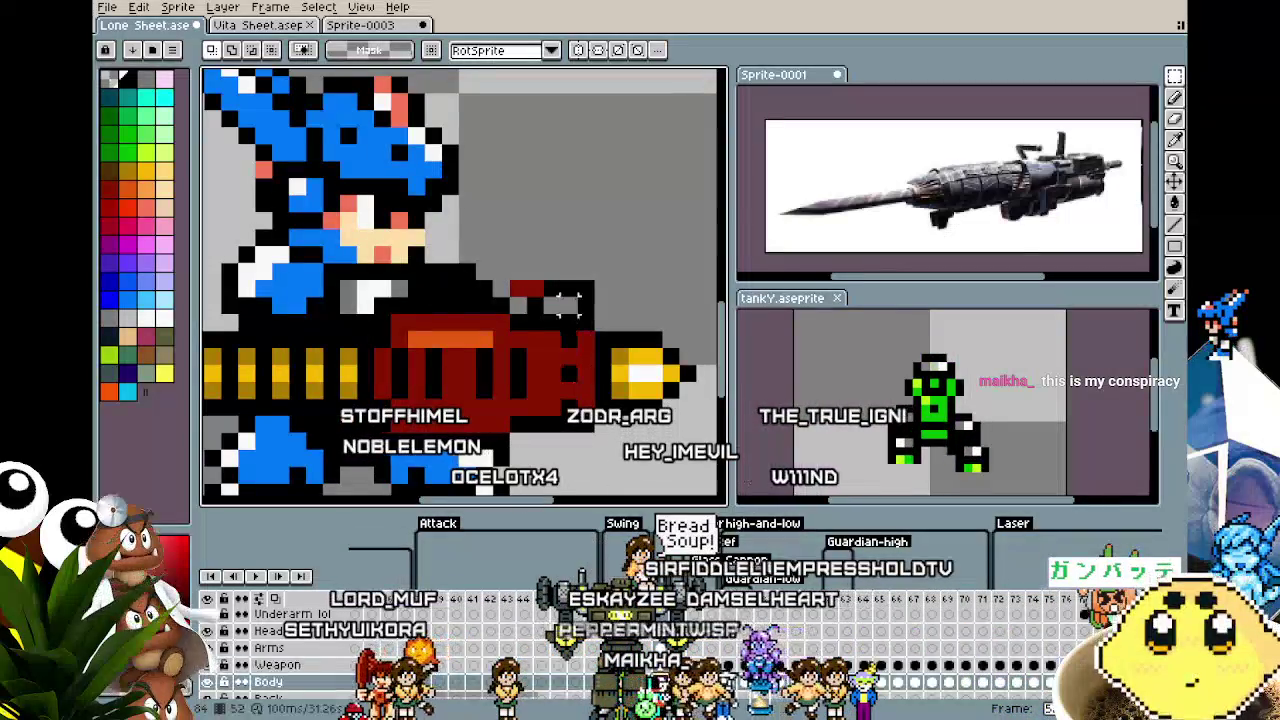
Erase dark pixels atop the cannon, then shift the reselected handle one pixel left.
{"action": "left_click_drag", "start_coordinate": [585, 322], "coordinate": [560, 295]}
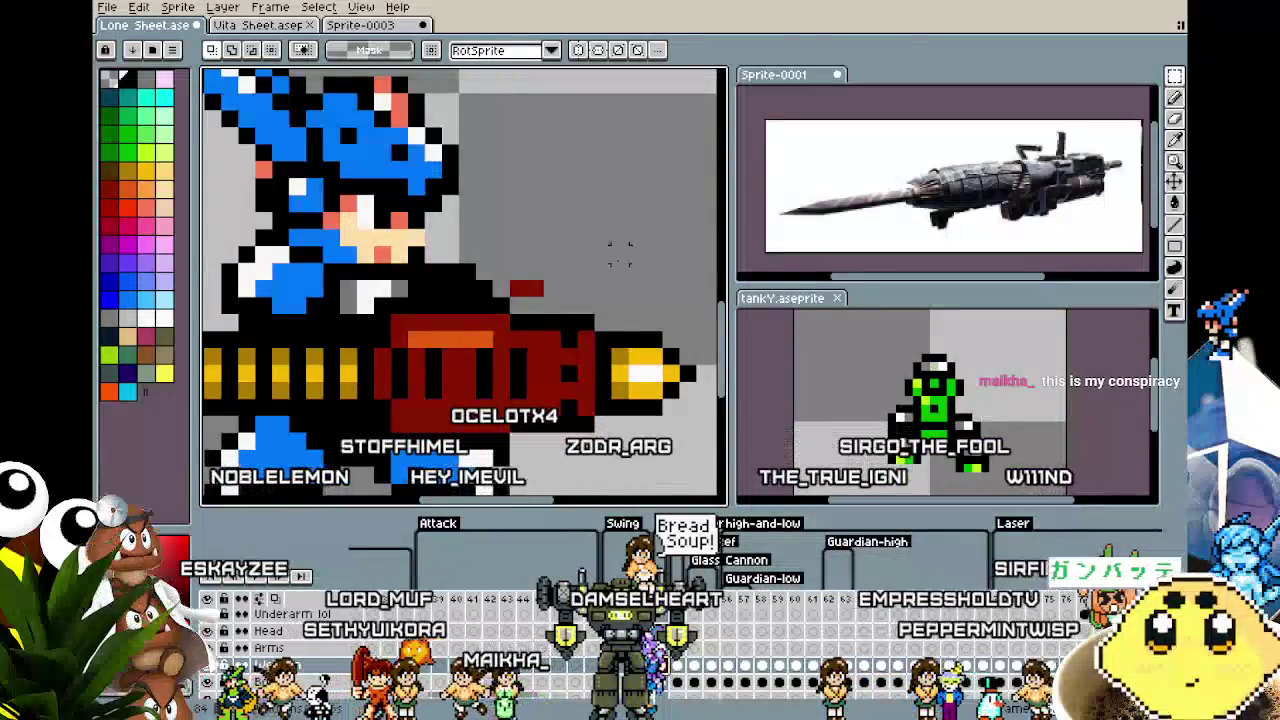
{"action": "left_click_drag", "start_coordinate": [620, 255], "coordinate": [510, 312]}
{"action": "key", "text": "Left"}
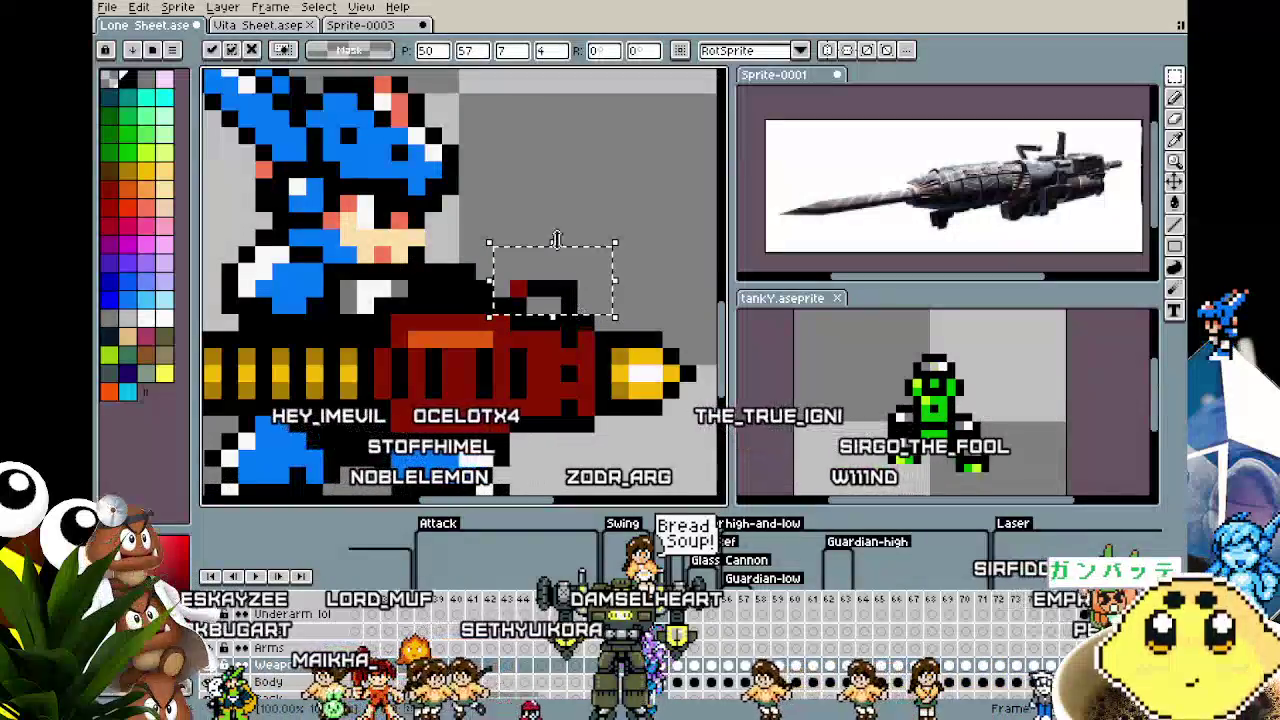
{"action": "left_click", "coordinate": [588, 320]}
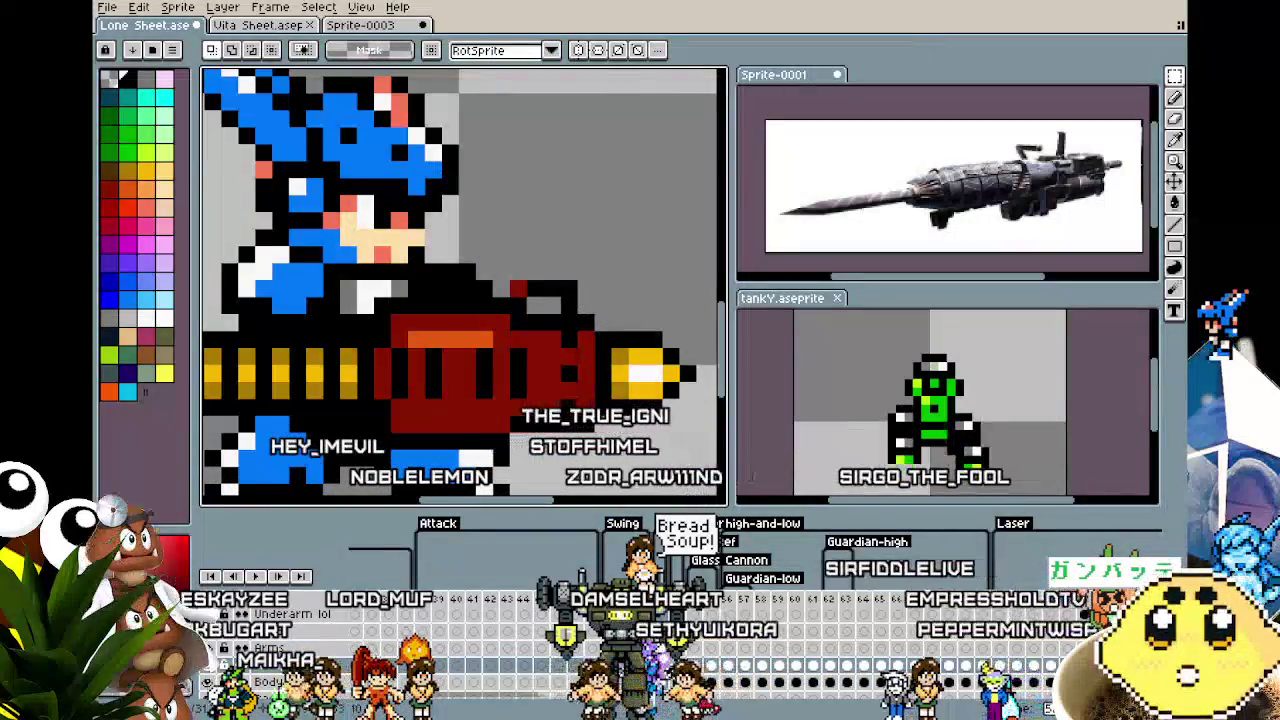
Eyedrop the cannon's red and paint red pixels into the top handle.
{"action": "key", "text": "b"}
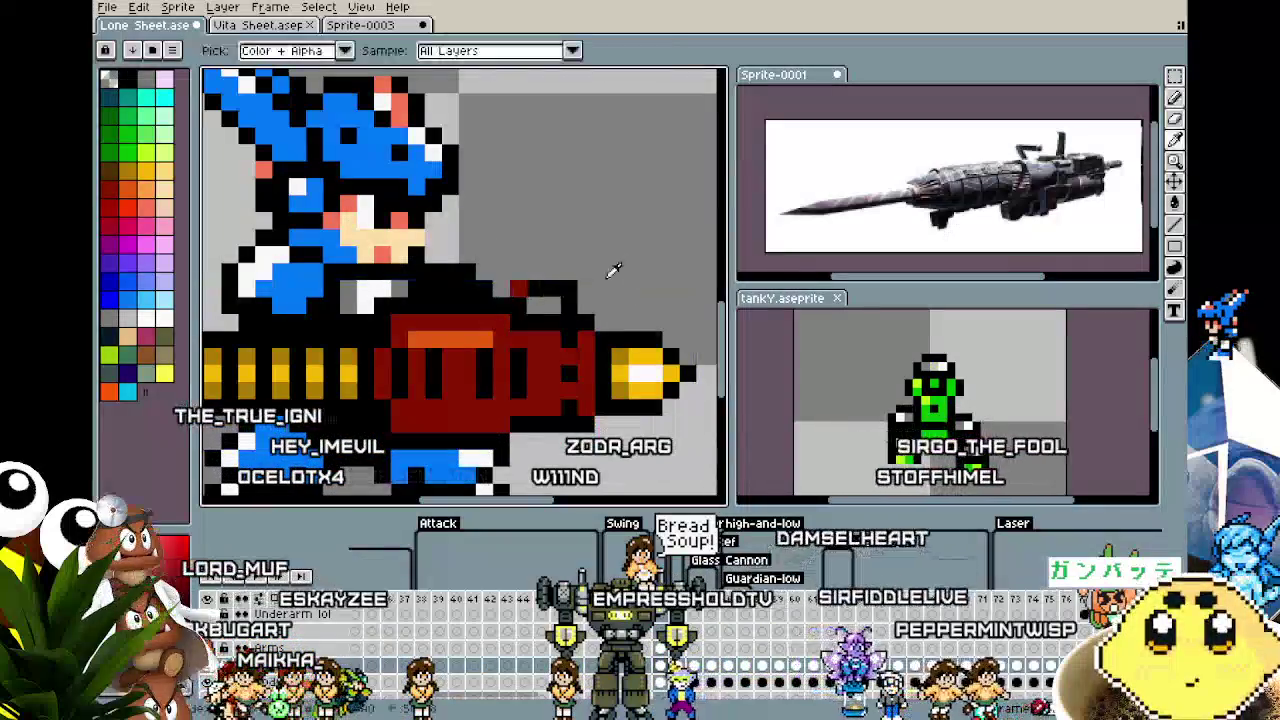
{"action": "key", "text": "i"}
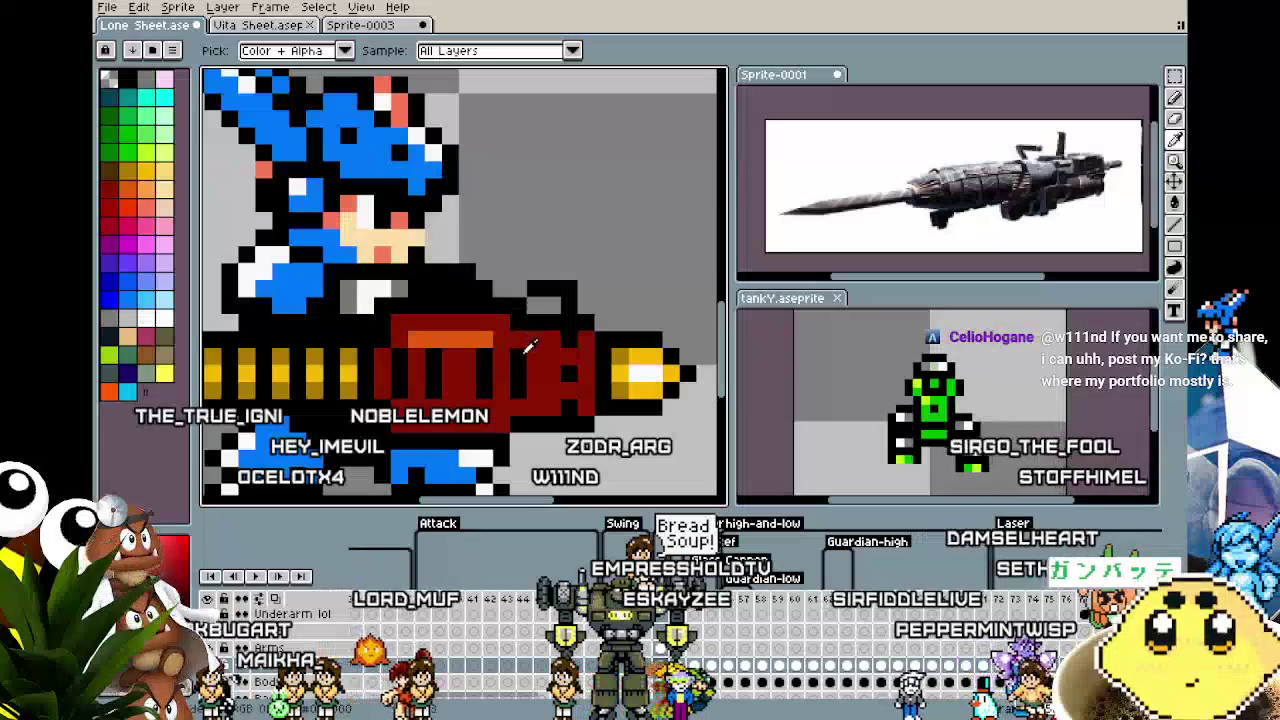
{"action": "left_click", "coordinate": [528, 343]}
{"action": "key", "text": "b"}
{"action": "left_click", "coordinate": [538, 288]}
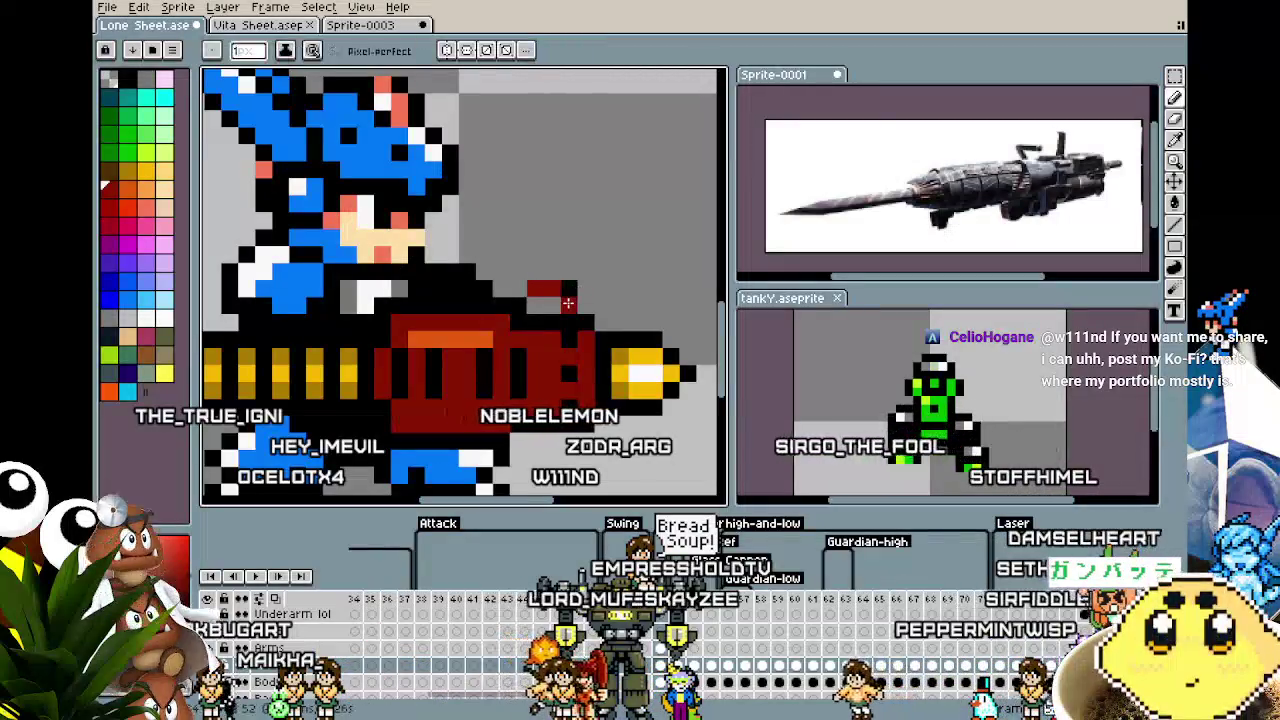
{"action": "left_click", "coordinate": [569, 292]}
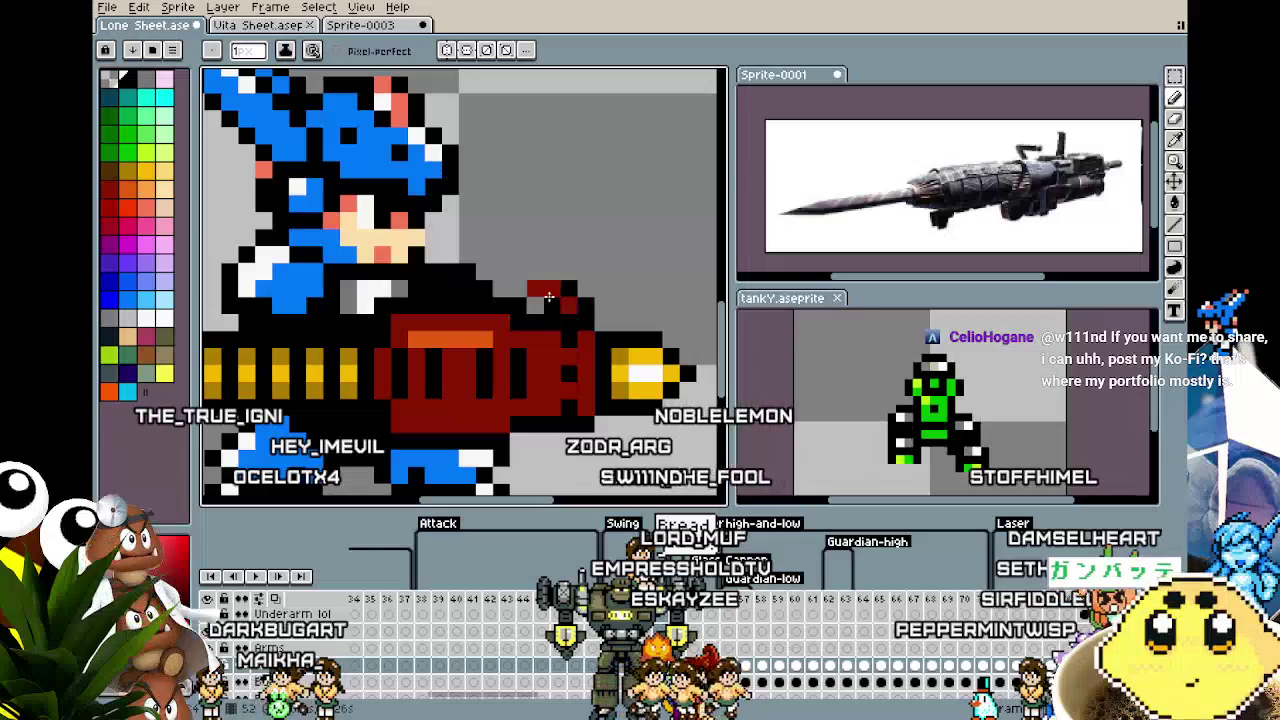
{"action": "scroll", "coordinate": [443, 401], "scroll_direction": "down", "scroll_amount": 5}
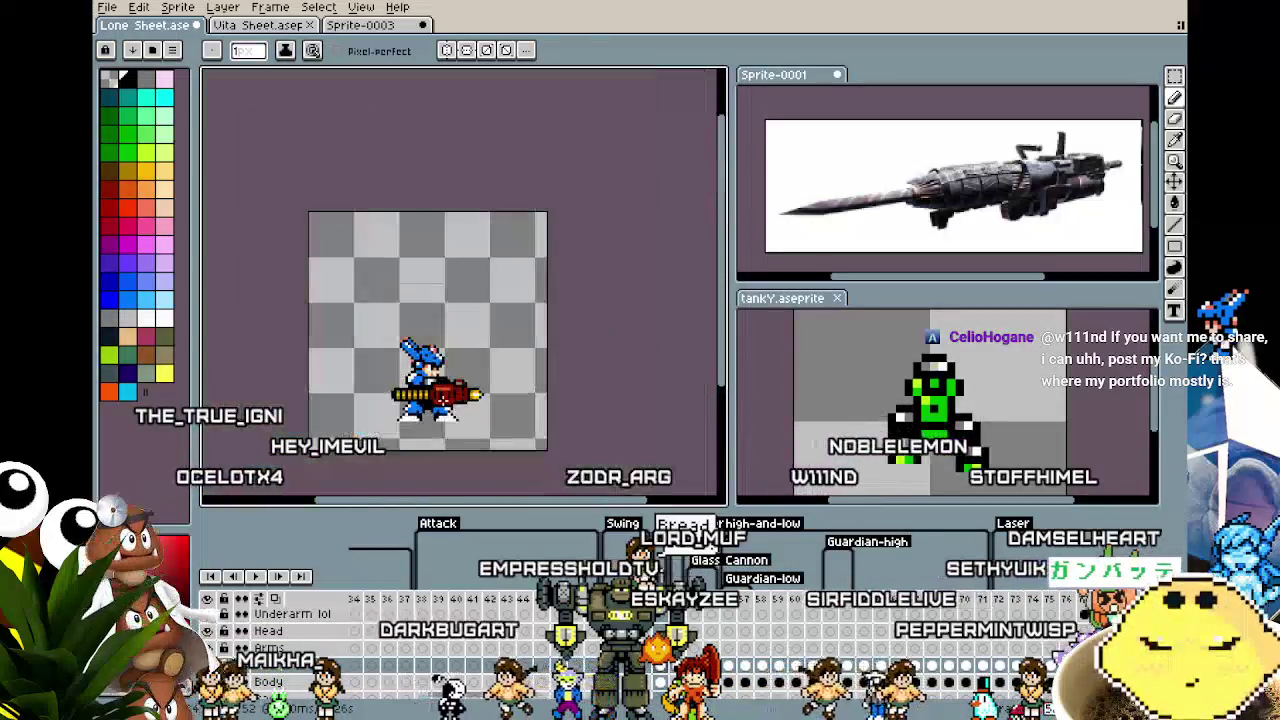
{"action": "scroll", "coordinate": [430, 412], "scroll_direction": "up", "scroll_amount": 2}
{"action": "scroll", "coordinate": [421, 426], "scroll_direction": "up", "scroll_amount": 1}
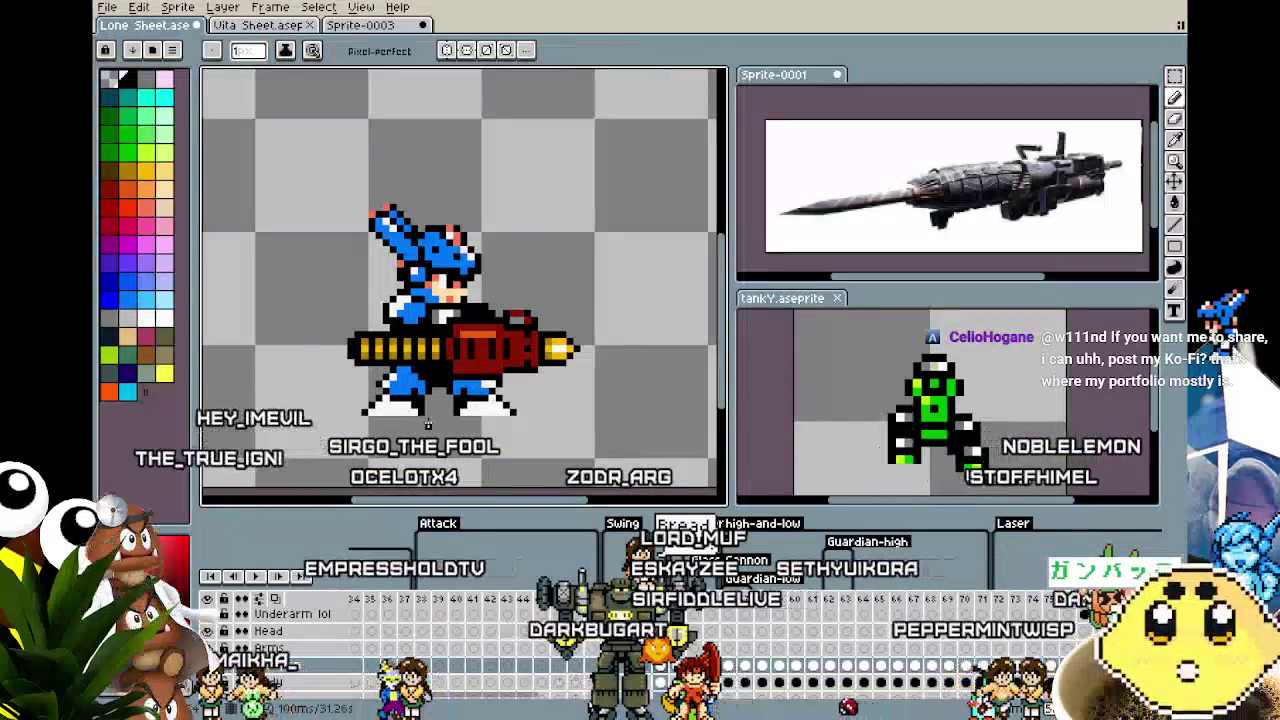
{"action": "scroll", "coordinate": [410, 424], "scroll_direction": "right", "scroll_amount": 1}
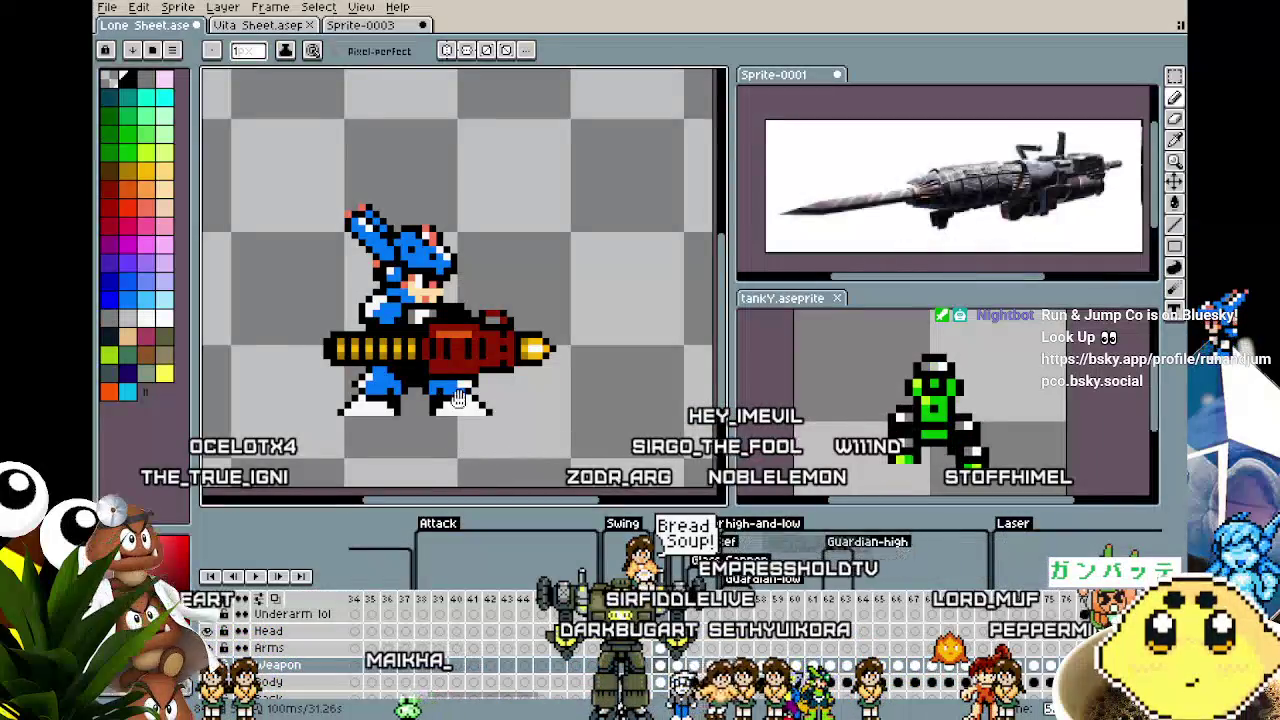
{"action": "scroll", "coordinate": [437, 398], "scroll_direction": "right", "scroll_amount": 1}
{"action": "scroll", "coordinate": [437, 324], "scroll_direction": "up", "scroll_amount": 1}
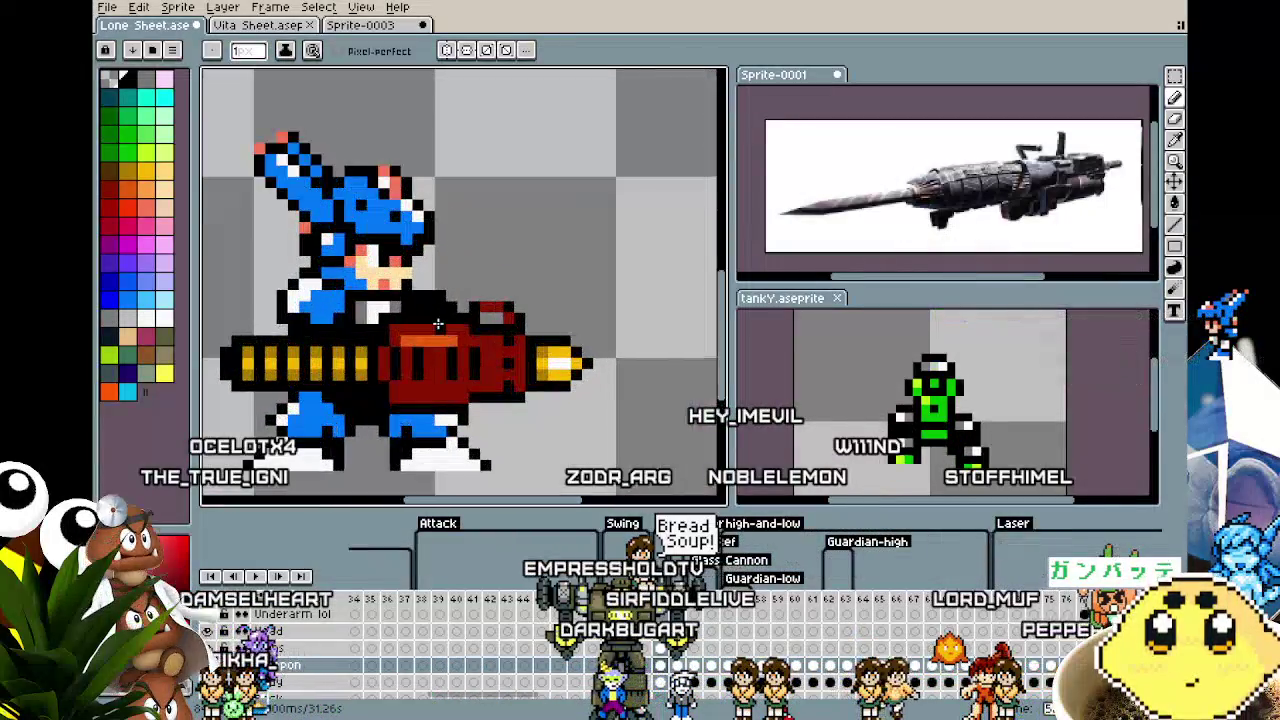
{"action": "scroll", "coordinate": [455, 310], "scroll_direction": "right", "scroll_amount": 1}
{"action": "key", "text": "i"}
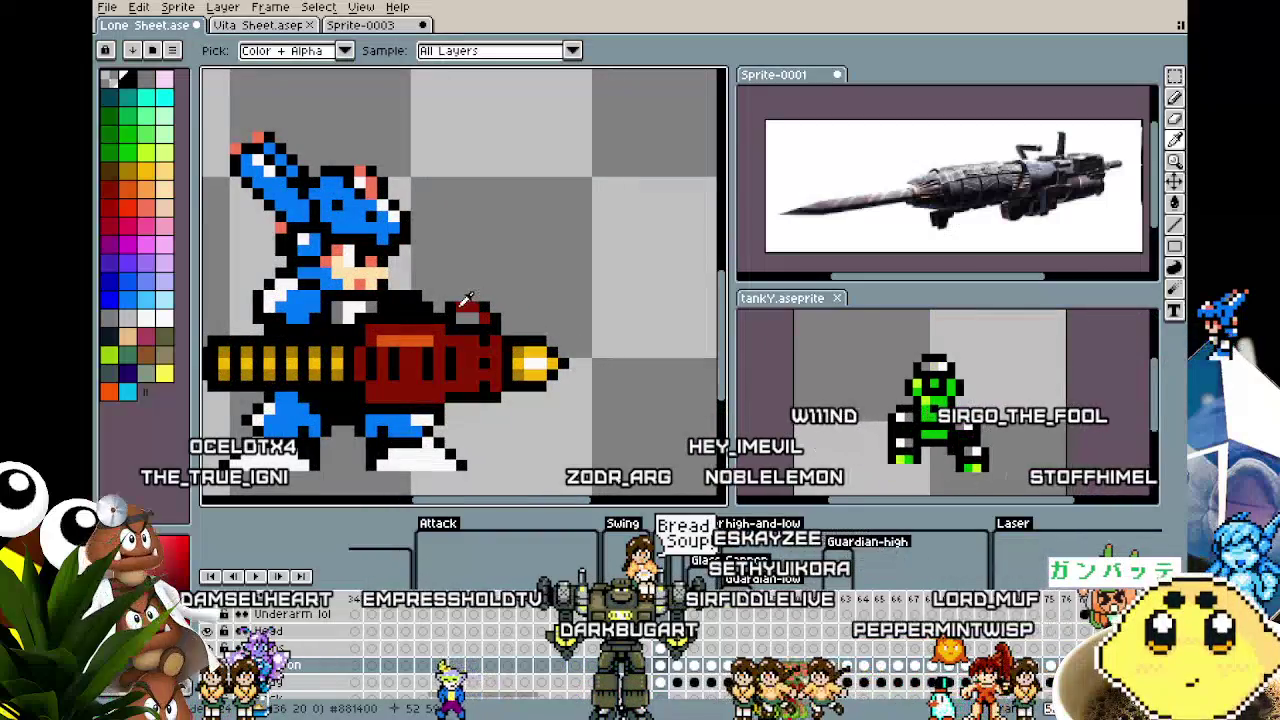
{"action": "key", "text": "b"}
{"action": "key", "text": "i"}
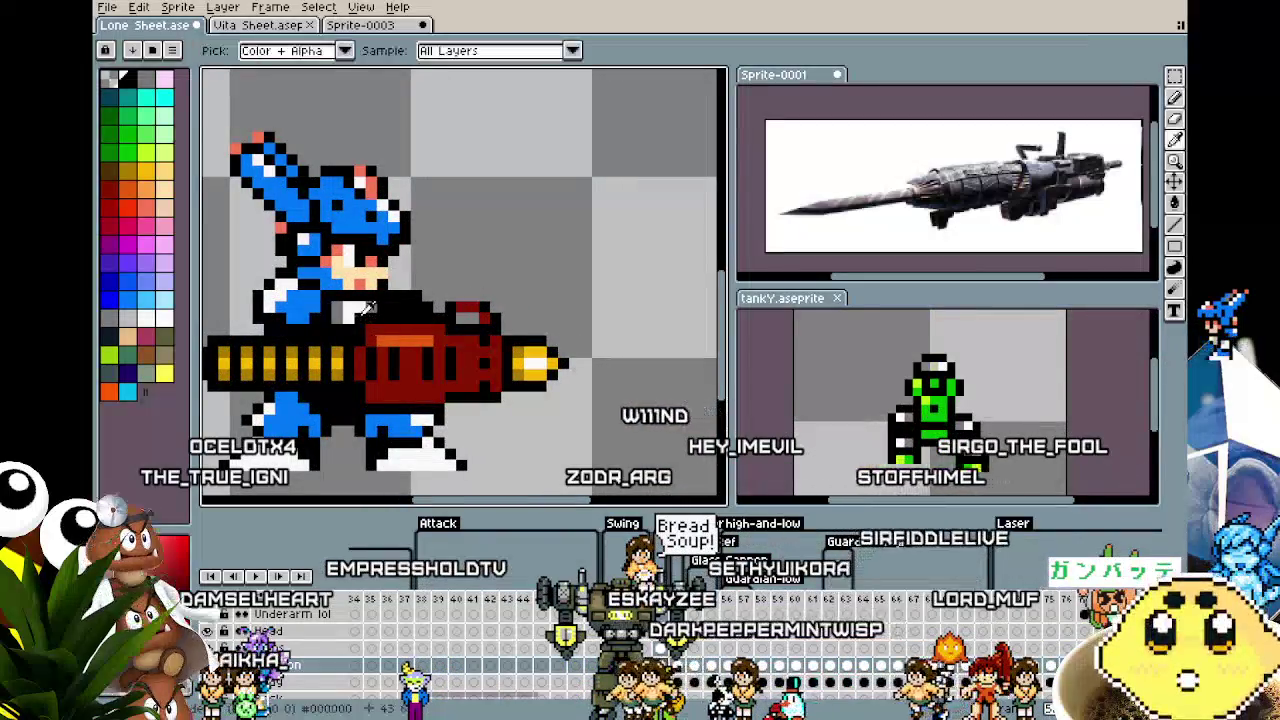